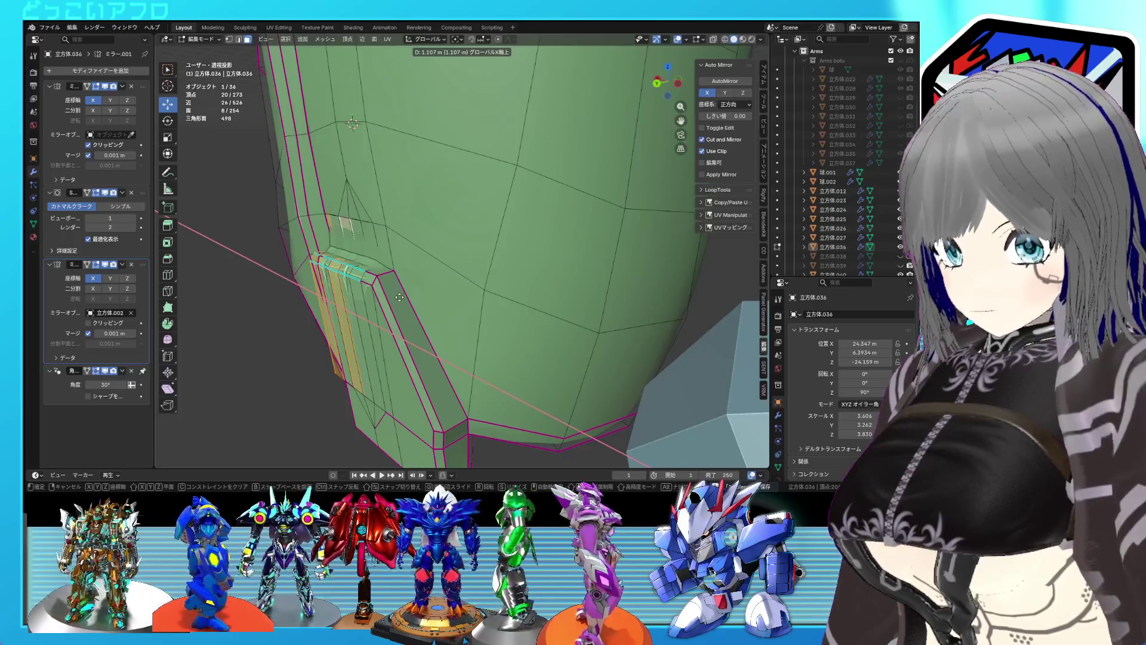
Move the selected fin edges along Y and give them a full crease of 1.
left_click(390, 300)
mouse_move(390, 300)
middle_mouse_down()
mouse_move(382, 305)
mouse_move(462, 265)
middle_mouse_up()
key("alt+z")
left_click_drag(416, 246, 476, 277)
key("alt+z")
key("alt+z")
mouse_move(476, 278)
middle_mouse_down()
mouse_move(513, 264)
mouse_move(431, 205)
middle_mouse_up()
key("alt+z")
key("alt+z")
key("alt+z")
key("shift+e")
key("1")
Edge-slide the fin edges to remove extra vertices, checking them in wireframe.
left_click(361, 201)
mouse_move(362, 200)
middle_mouse_down()
mouse_move(429, 218)
mouse_move(432, 238)
mouse_move(369, 246)
middle_mouse_up()
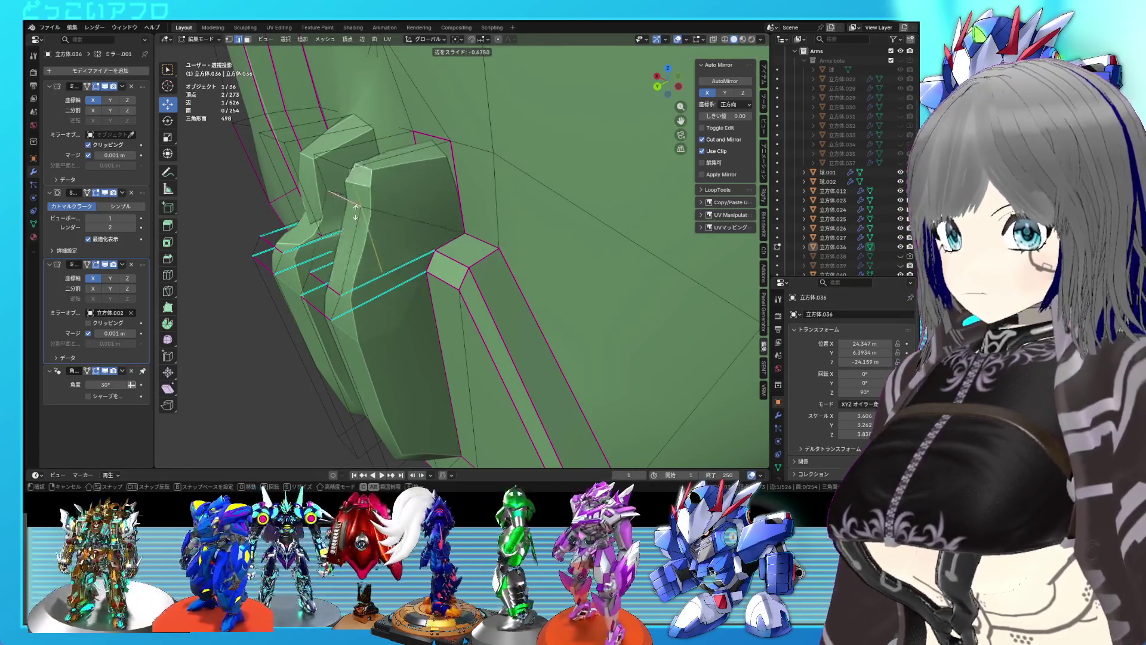
left_click(398, 161)
mouse_move(398, 161)
middle_mouse_down()
mouse_move(367, 254)
mouse_move(376, 245)
mouse_move(424, 257)
mouse_move(427, 237)
mouse_move(392, 215)
mouse_move(434, 190)
mouse_move(459, 316)
mouse_move(478, 320)
middle_mouse_up()
left_click(361, 245)
left_click(376, 227)
key("shift+z")
left_click(448, 316)
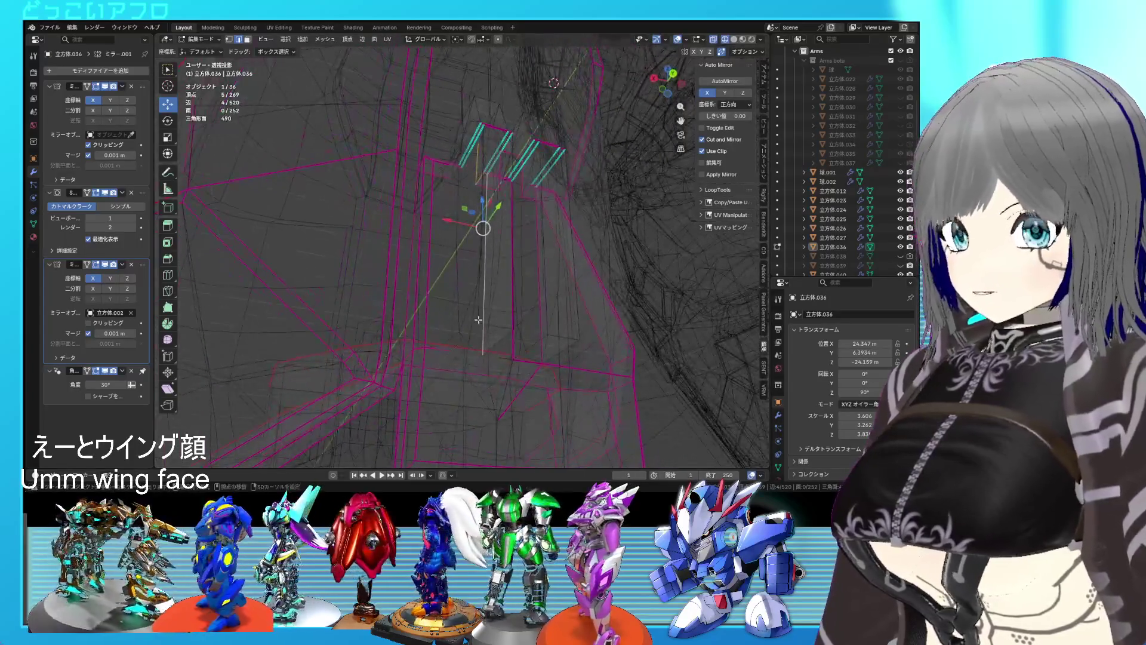
Crease the outer edges of both fins to 1.000.
left_click(459, 308, "alt+shift")
key("shift+z")
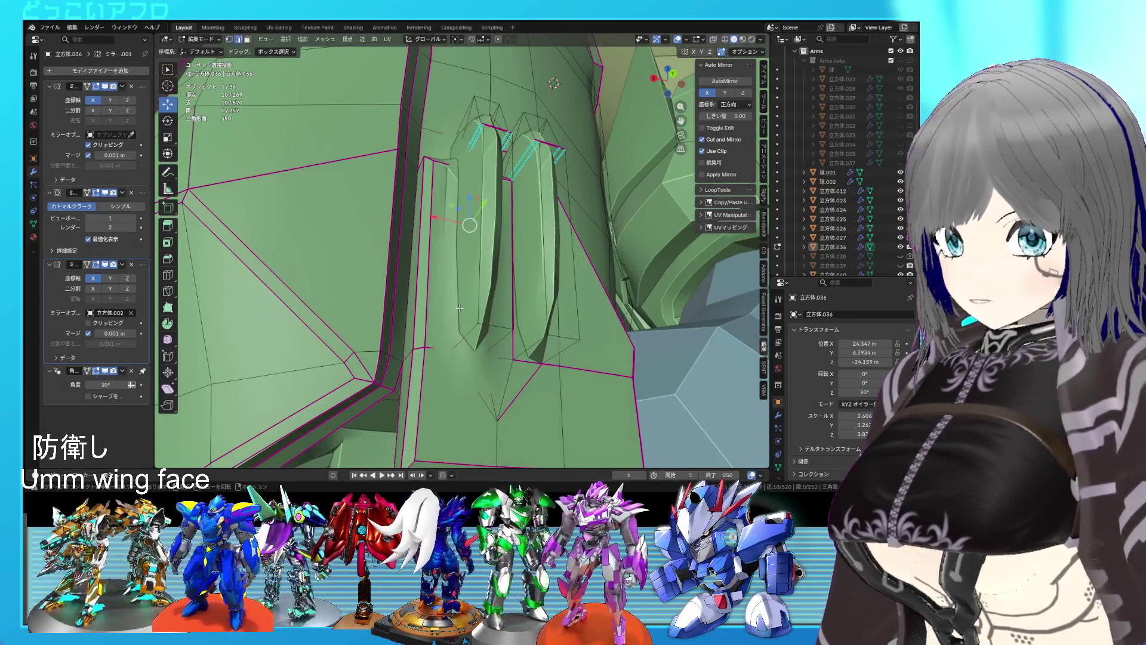
mouse_move(459, 309)
middle_mouse_down()
mouse_move(469, 391)
mouse_move(459, 230)
middle_mouse_up()
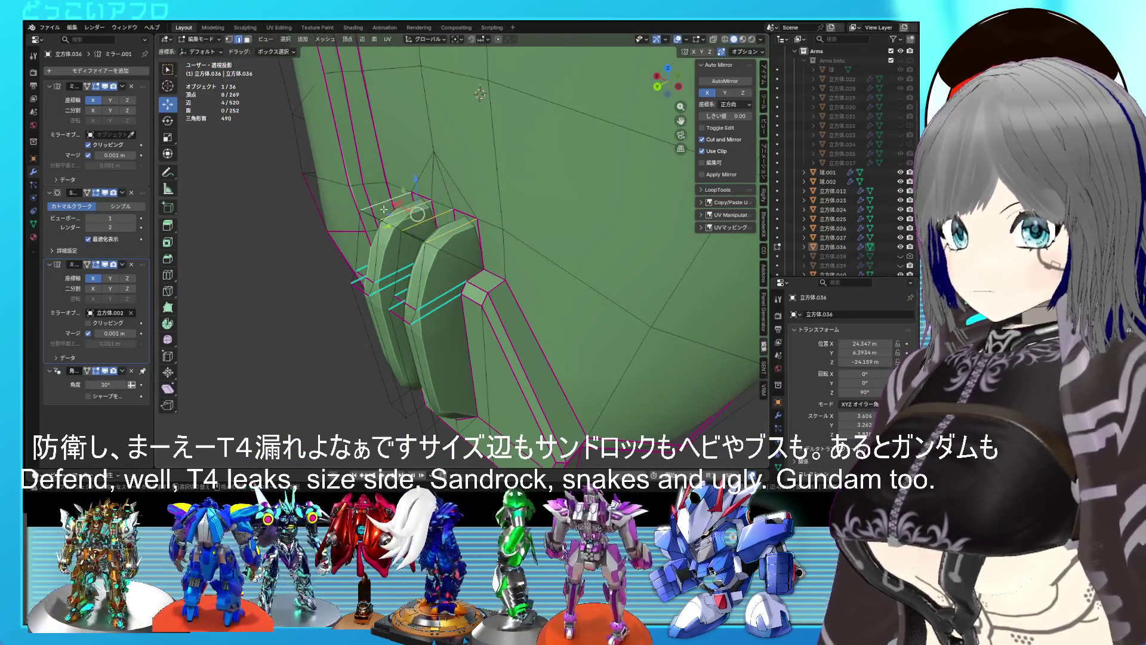
mouse_move(414, 241)
middle_mouse_down()
mouse_move(433, 289)
mouse_move(463, 290)
middle_mouse_up()
left_click(423, 269, "alt")
left_click(401, 289, "alt+shift")
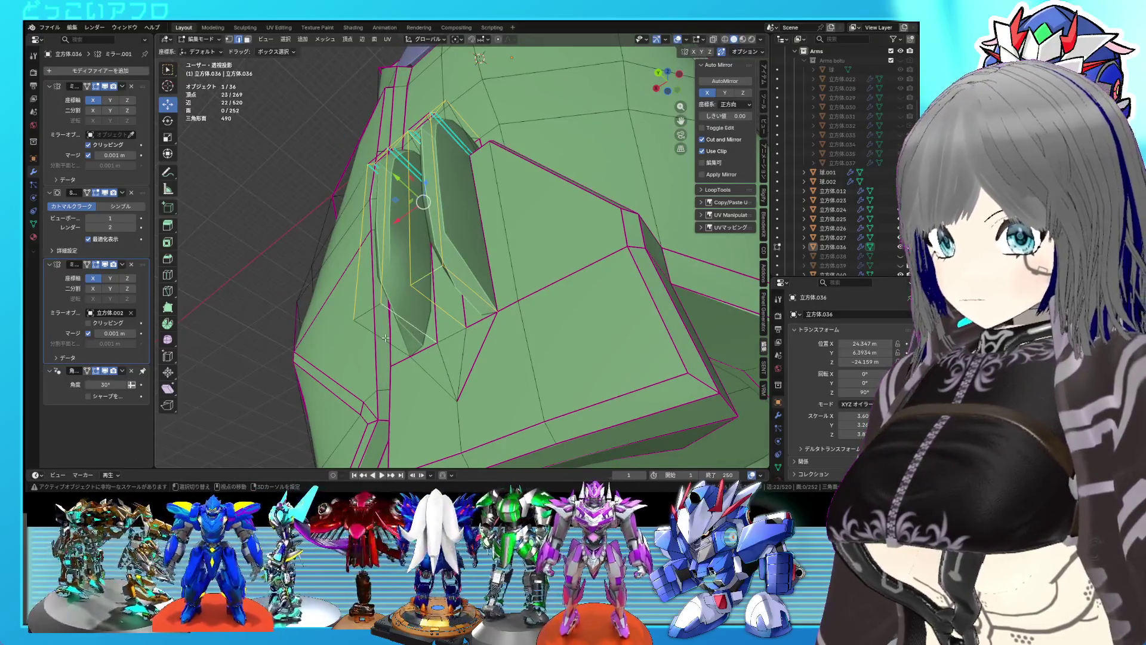
key("Escape")
scroll(421, 309, "down", 3)
mouse_move(421, 309)
middle_mouse_down()
mouse_move(542, 340)
mouse_move(459, 340)
mouse_move(479, 316)
mouse_move(555, 323)
mouse_move(550, 303)
mouse_move(375, 265)
mouse_move(455, 305)
mouse_move(424, 319)
mouse_move(451, 330)
mouse_move(442, 336)
middle_mouse_up()
Select both fin faces and switch to a see-through wireframe view.
key("Tab")
key("Tab")
scroll(549, 302, "up", 3)
left_click(402, 310, "shift")
key("shift+z")
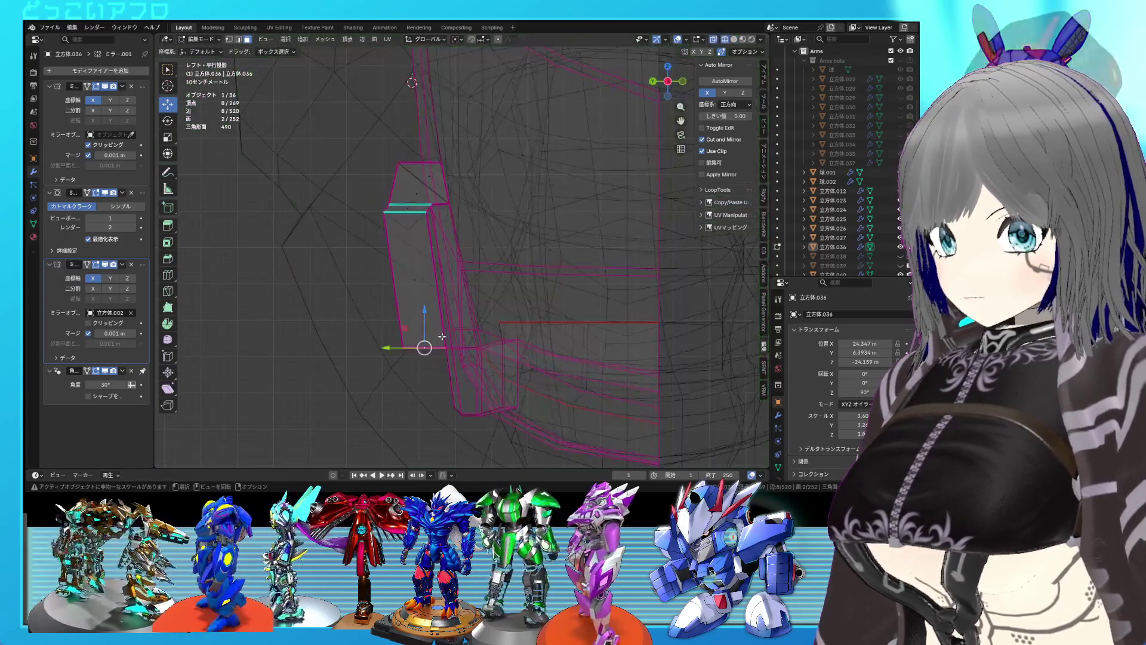
Move the fin faces into their new position and edge-slide the fin edges.
left_click(435, 278)
key("shift+z")
mouse_move(435, 278)
middle_mouse_down()
mouse_move(507, 335)
mouse_move(484, 344)
mouse_move(625, 328)
mouse_move(583, 362)
middle_mouse_up()
key("Tab")
scroll(538, 358, "up", 5)
key("Tab")
scroll(484, 343, "up", 5)
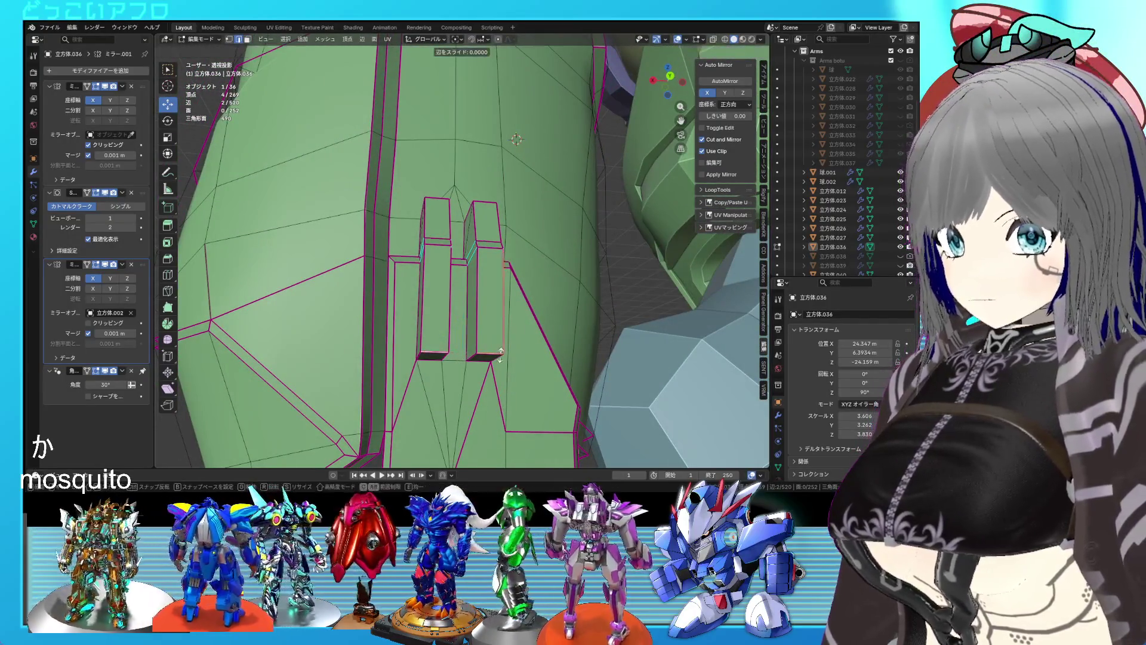
left_click(498, 329)
key("Tab")
mouse_move(500, 329)
middle_mouse_down()
mouse_move(554, 338)
mouse_move(531, 365)
mouse_move(514, 329)
mouse_move(546, 329)
middle_mouse_up()
In right orthographic X-ray view, box-select and move the part's upper vertices.
key("KP_5")
key("Tab")
key("KP_3")
key("shift+z")
scroll(499, 367, "up", 2)
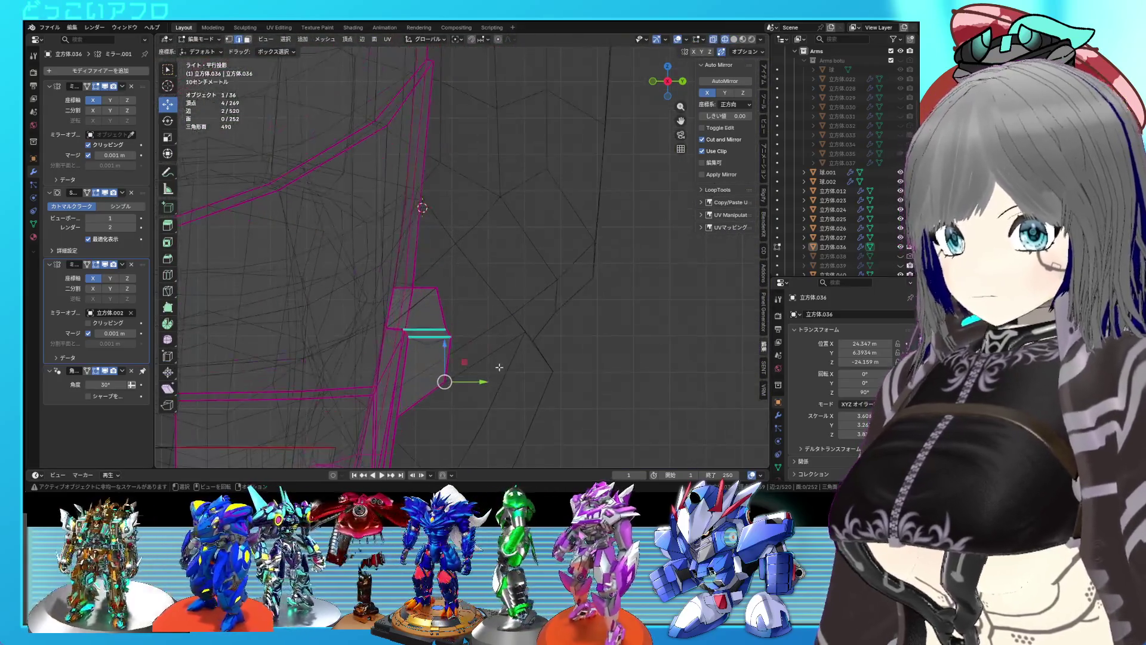
mouse_move(433, 277)
left_mouse_down()
mouse_move(499, 397)
mouse_move(488, 354)
left_mouse_up()
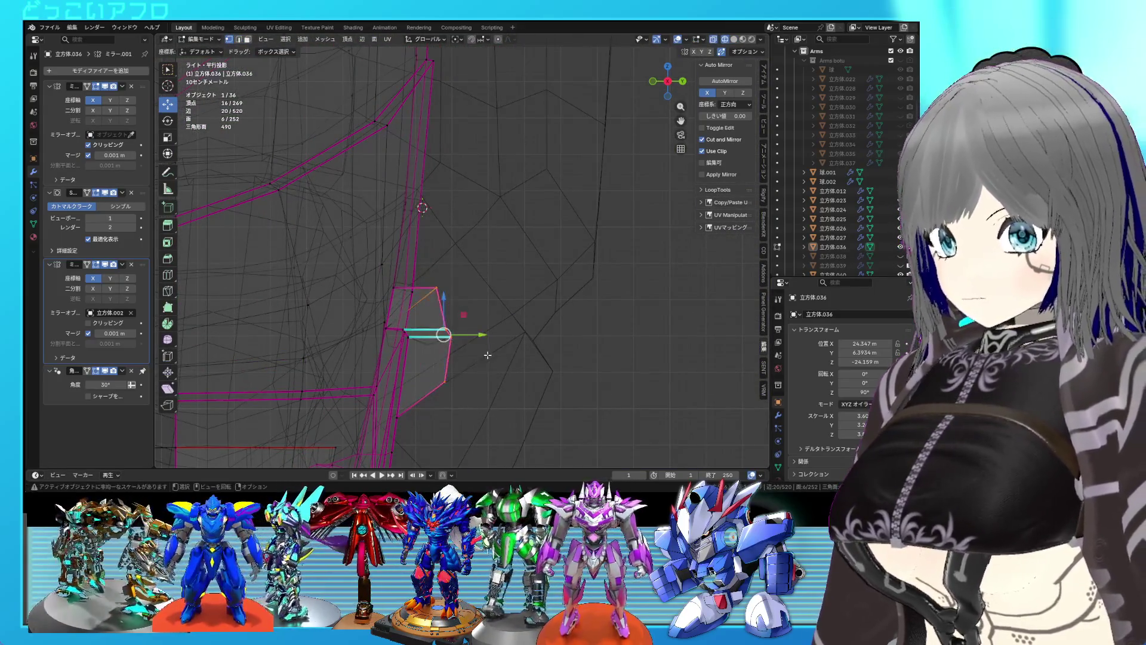
left_click(473, 341)
Save the file as 24.blend.
key("Tab")
key("shift+z")
key("ctrl+s")
mouse_move(473, 342)
middle_mouse_down()
mouse_move(389, 310)
mouse_move(430, 362)
mouse_move(512, 324)
mouse_move(590, 317)
mouse_move(640, 327)
mouse_move(502, 345)
middle_mouse_up()
scroll(522, 310, "up", 6)
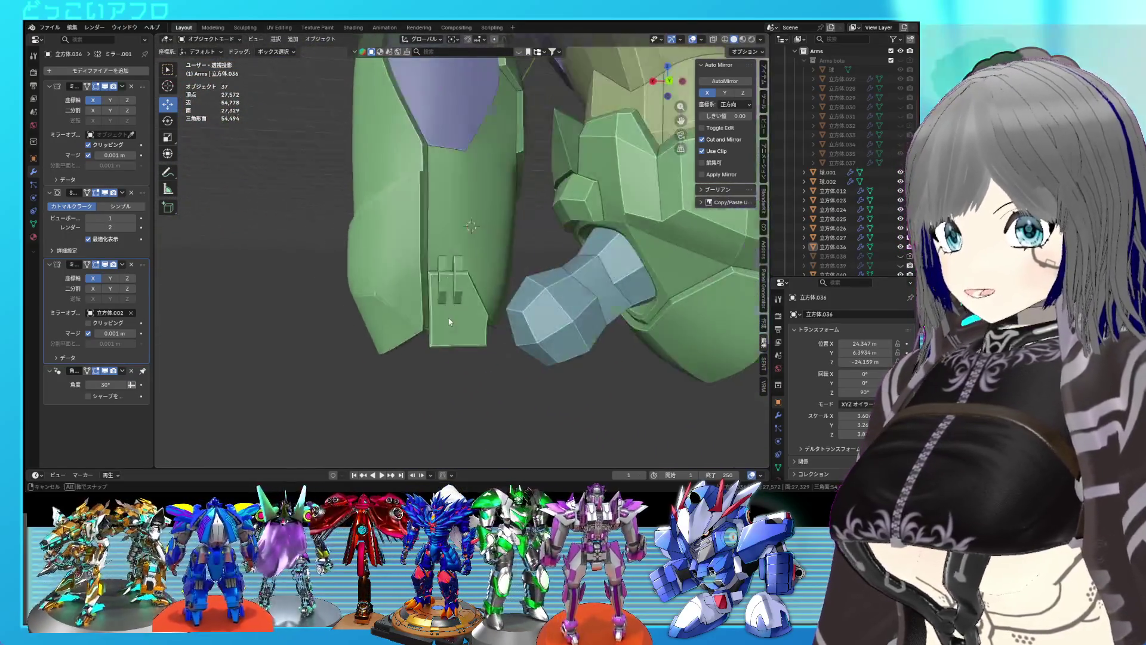
Vertex-slide the two fan vertices on the front plate onto its edges.
key("Tab")
middle_click_drag(420, 325, 384, 261, "alt")
left_click(384, 261)
scroll(384, 261, "up", 2)
middle_click_drag(372, 209, 416, 329, "shift")
left_click(416, 368)
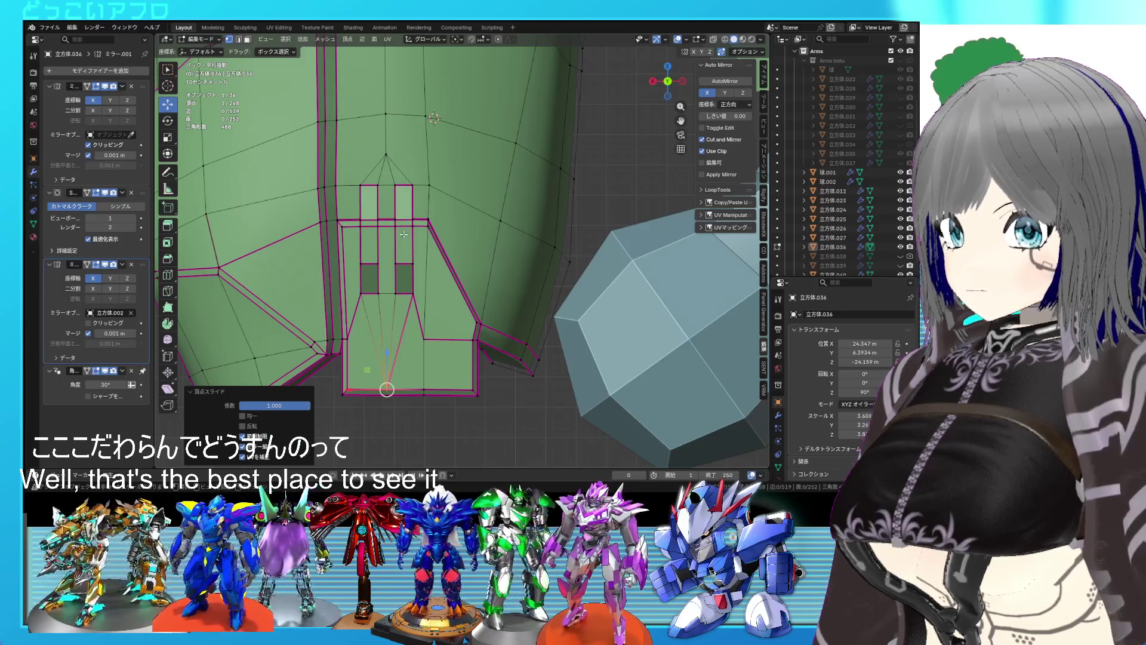
middle_click_drag(403, 234, 401, 292, "shift")
left_click(378, 200)
left_click(382, 179)
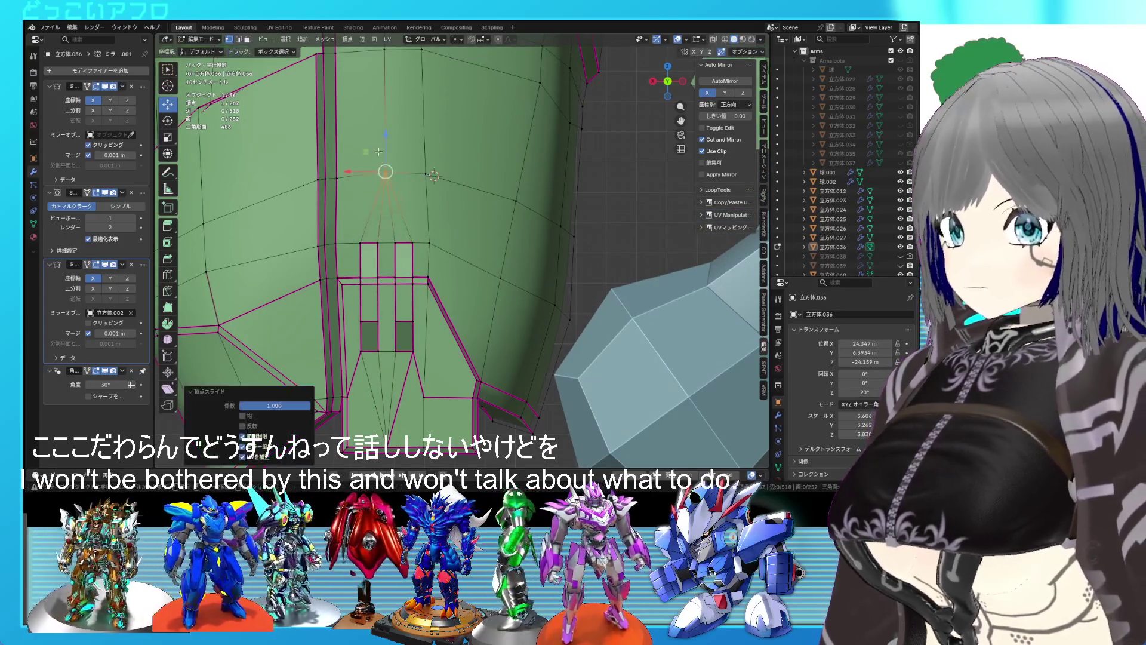
scroll(443, 248, "down", 5)
scroll(444, 248, "up", 2)
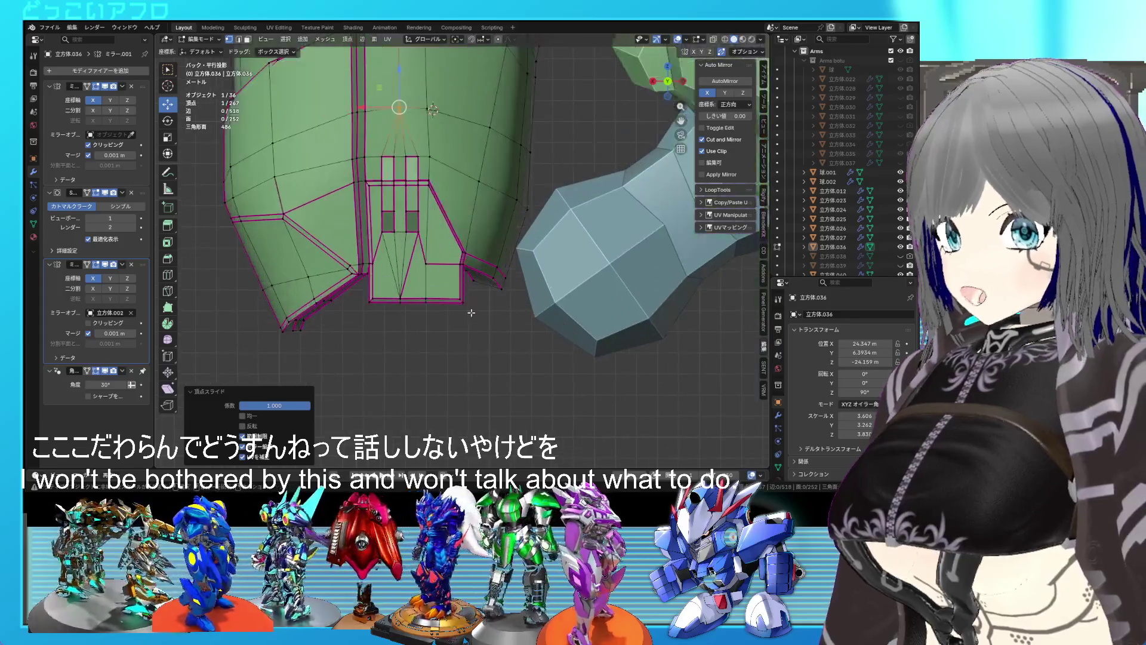
Raise the plate's bottom edge vertices 0.79832 m along Z.
key("alt+z")
left_click_drag(480, 332, 363, 295)
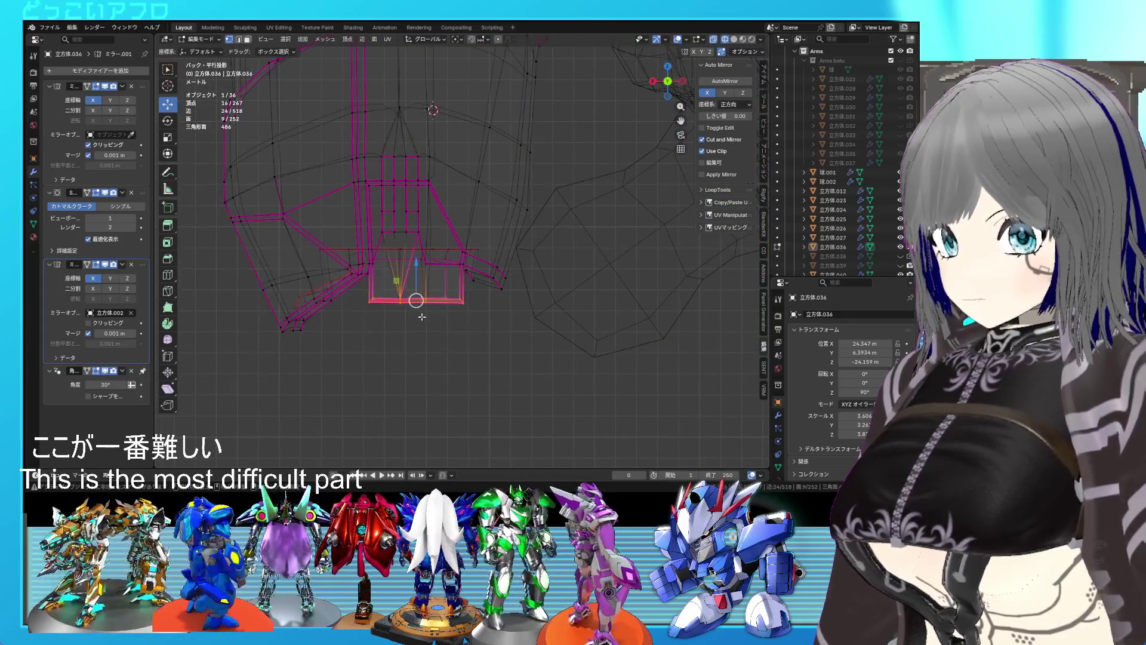
key("alt+z")
left_click(417, 250)
mouse_move(417, 250)
middle_mouse_down()
mouse_move(446, 238)
mouse_move(415, 286)
mouse_move(457, 290)
mouse_move(491, 257)
mouse_move(499, 288)
middle_mouse_up()
Save 24.blend again.
key("ctrl+s")
mouse_move(481, 240)
middle_mouse_down()
mouse_move(478, 253)
mouse_move(530, 292)
mouse_move(442, 283)
mouse_move(367, 296)
mouse_move(432, 299)
middle_mouse_up()
left_click(365, 296)
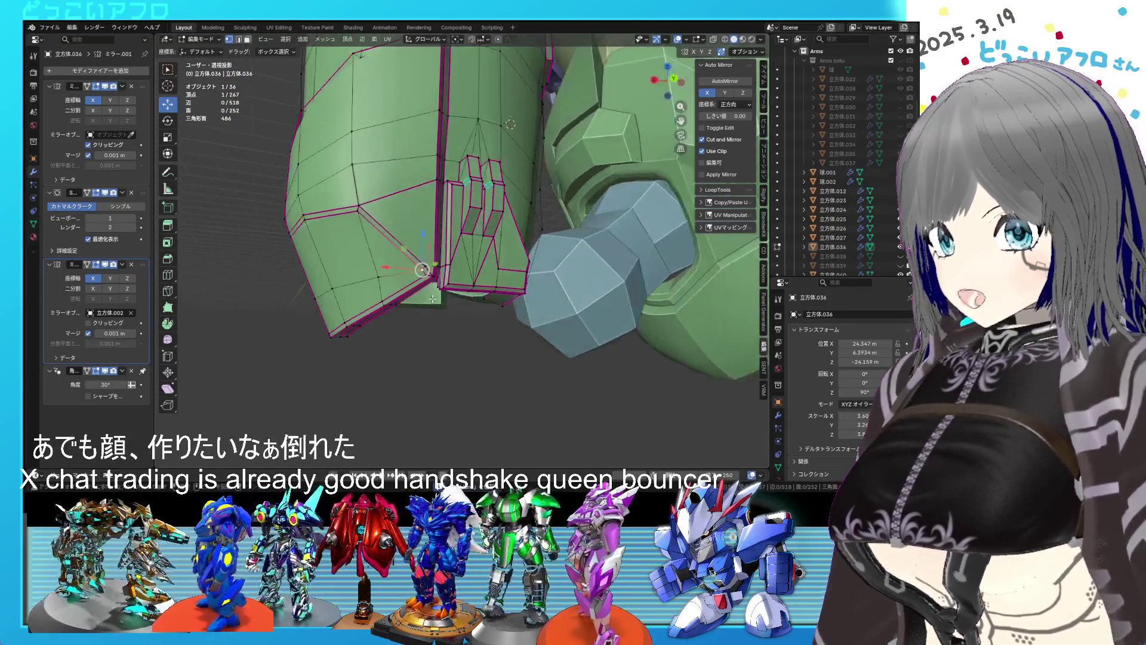
Select the edge path across the front armor and raise it about 0.165 m along Z.
left_click(313, 294, "ctrl")
key("g")
key("g")
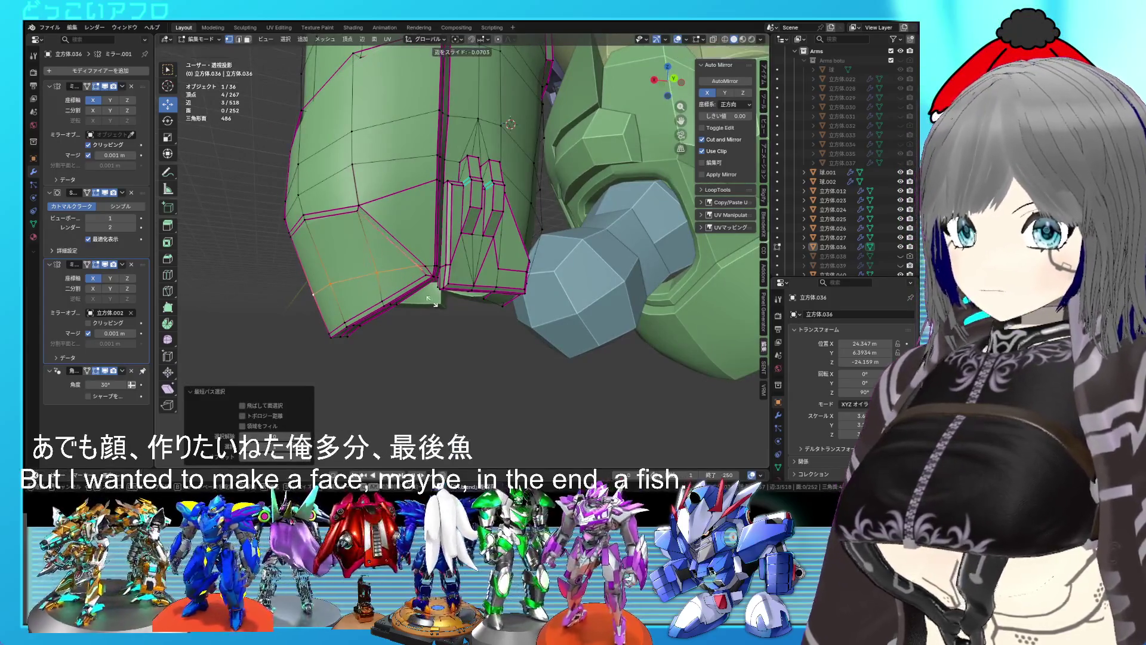
mouse_move(461, 256)
middle_mouse_down()
mouse_move(429, 276)
mouse_move(365, 224)
mouse_move(372, 246)
middle_mouse_up()
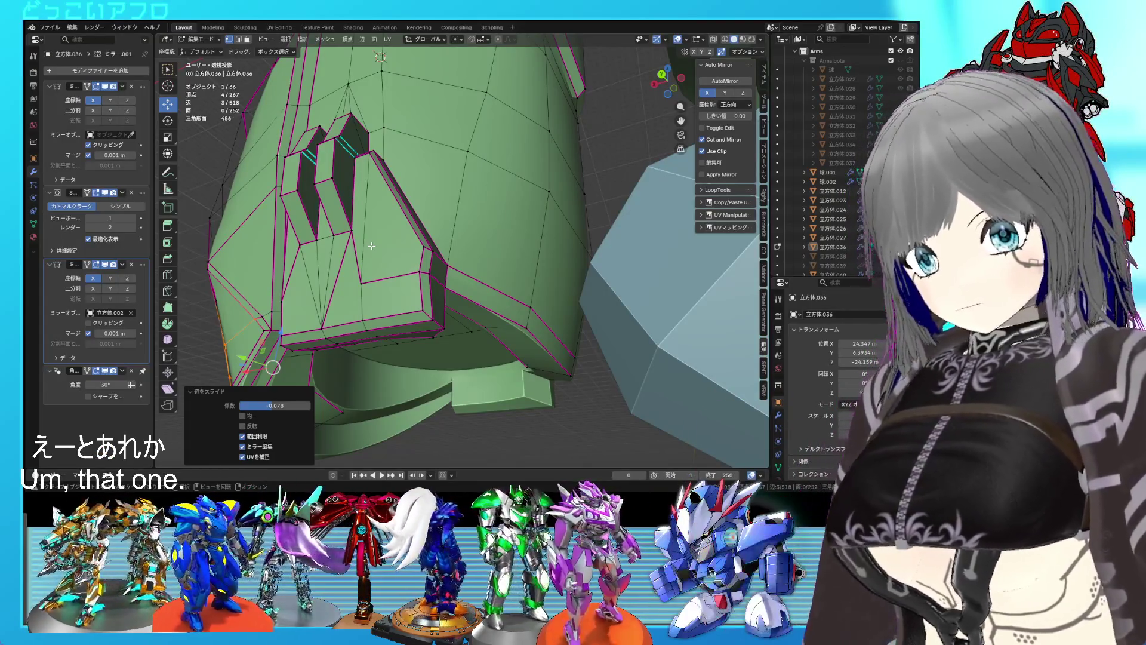
scroll(382, 252, "down", 3)
middle_click_drag(381, 252, 443, 281)
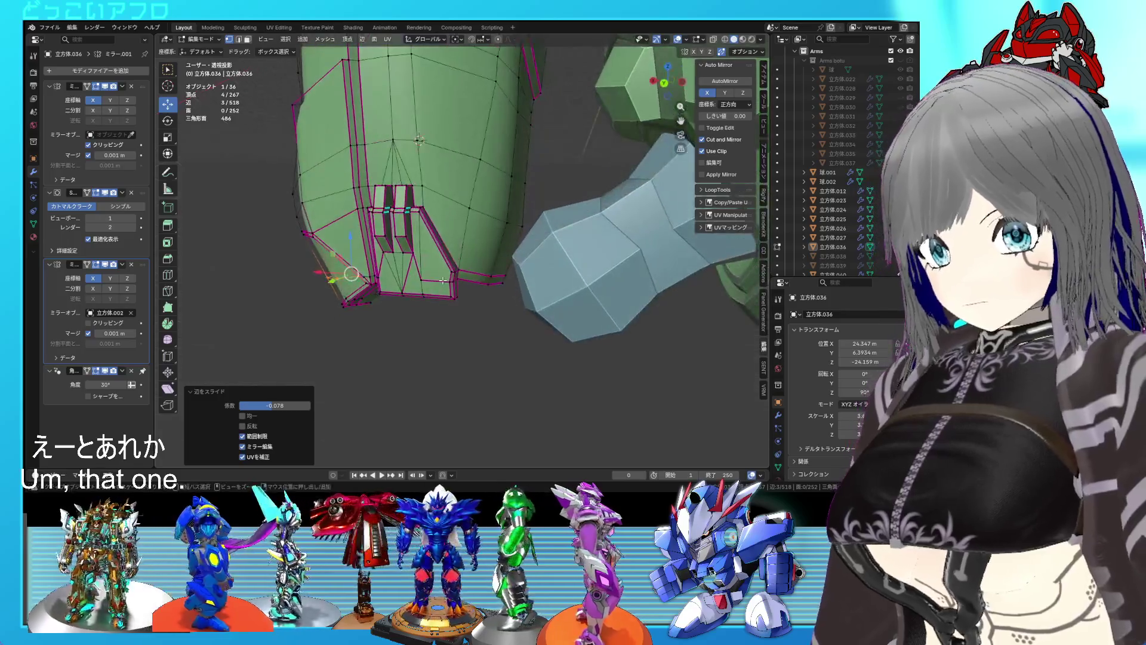
middle_click_drag(448, 214, 446, 274, "shift")
scroll(446, 273, "up", 2)
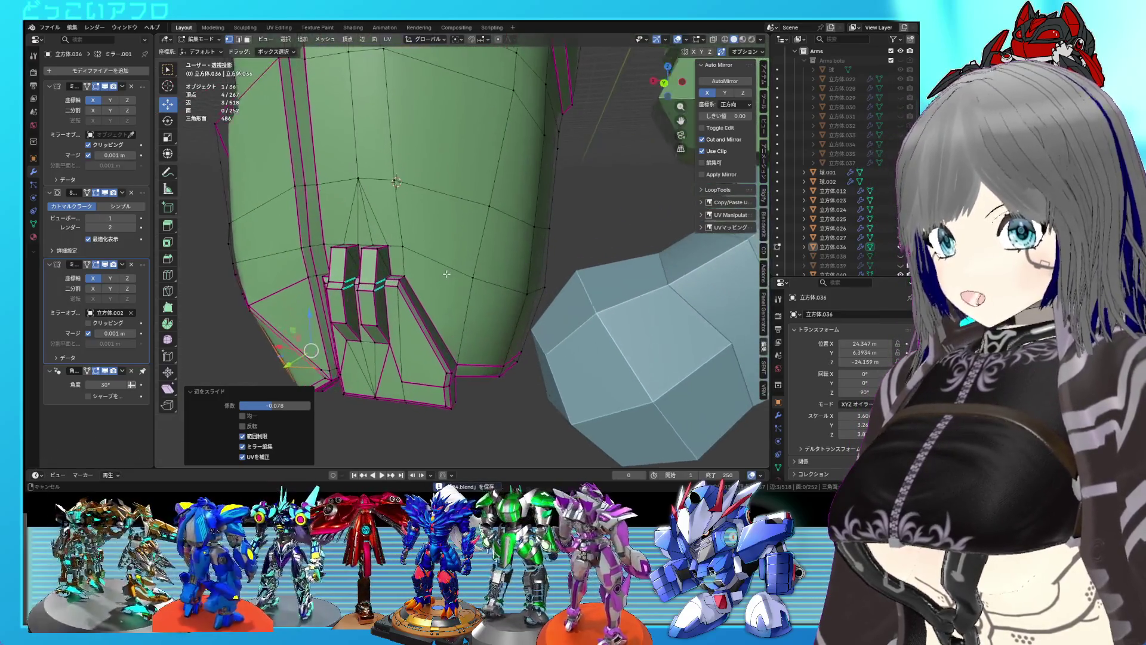
left_click(350, 250, "ctrl")
middle_click_drag(323, 256, 325, 257)
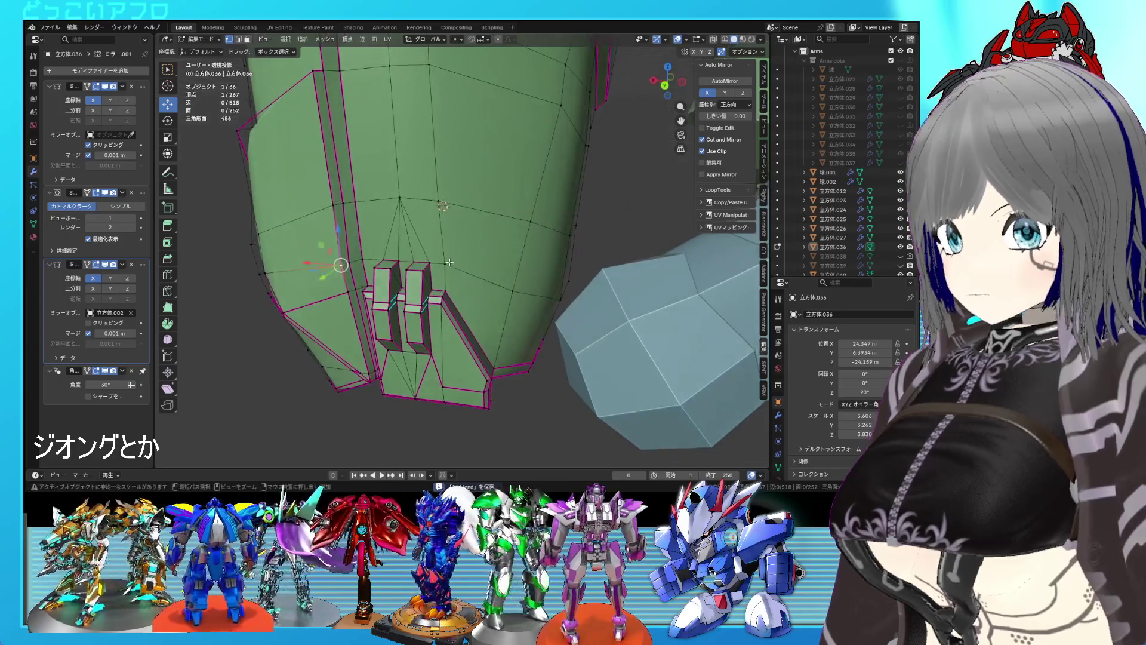
left_click(445, 263, "ctrl")
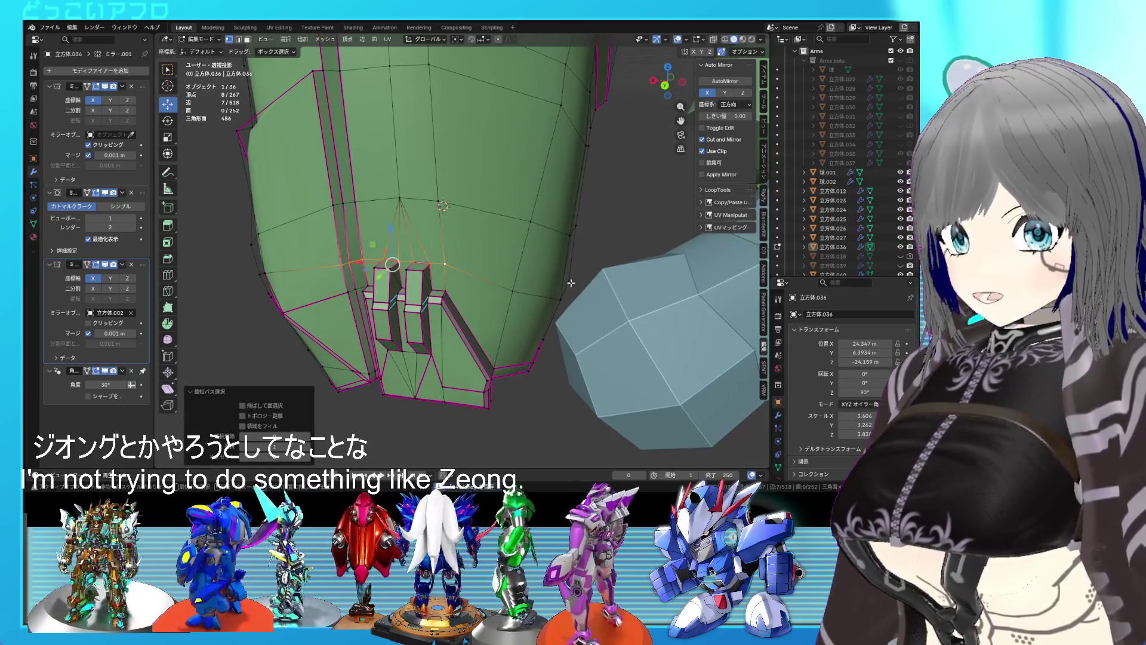
left_click_drag(471, 250, 474, 240)
scroll(474, 240, "down", 3)
mouse_move(473, 240)
middle_mouse_down()
mouse_move(510, 225)
mouse_move(404, 234)
mouse_move(432, 224)
middle_mouse_up()
key("Tab")
key("Tab")
Clear the sharp marking on the selected fin edges.
scroll(431, 225, "up", 3)
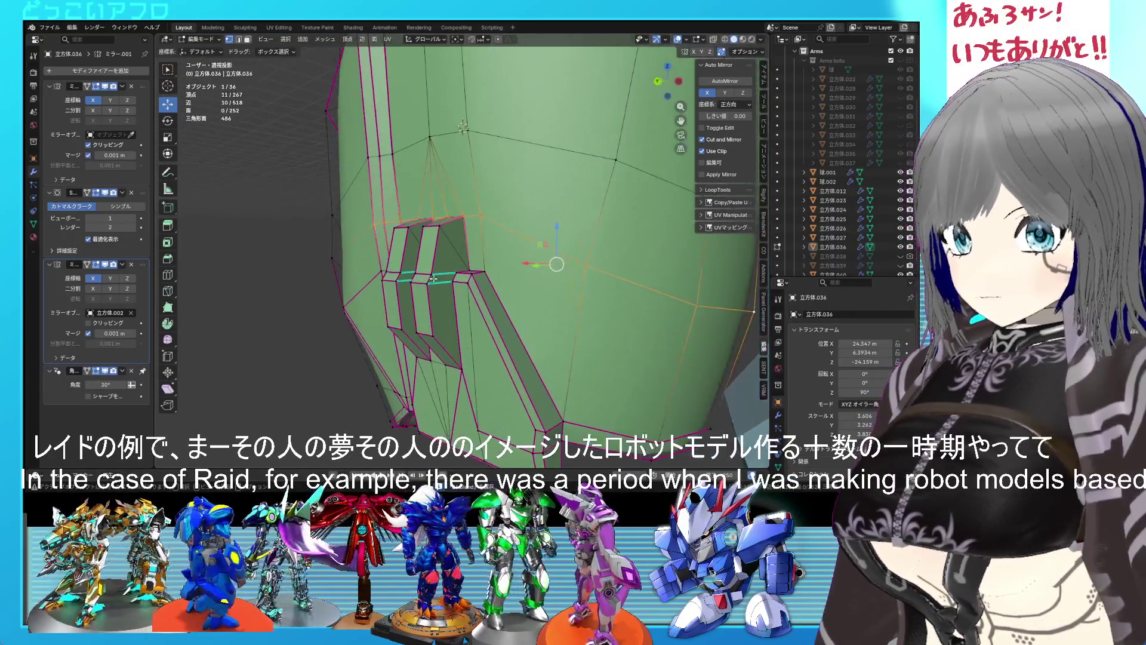
middle_click_drag(405, 291, 515, 283)
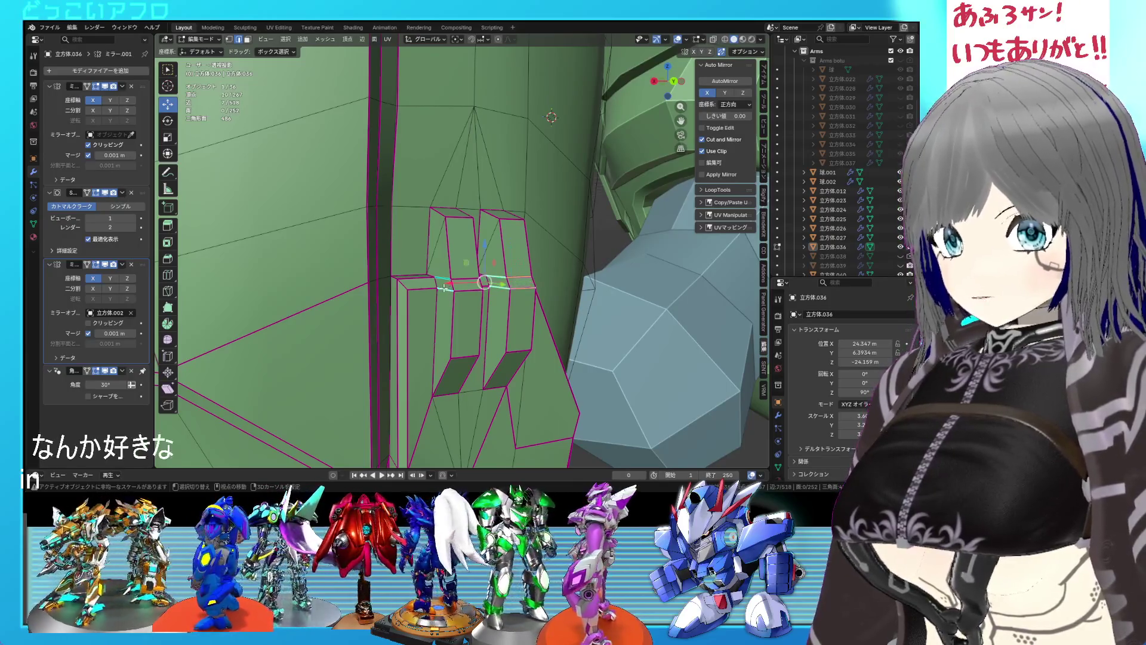
left_click(466, 292, "shift")
middle_click_drag(466, 293, 391, 285)
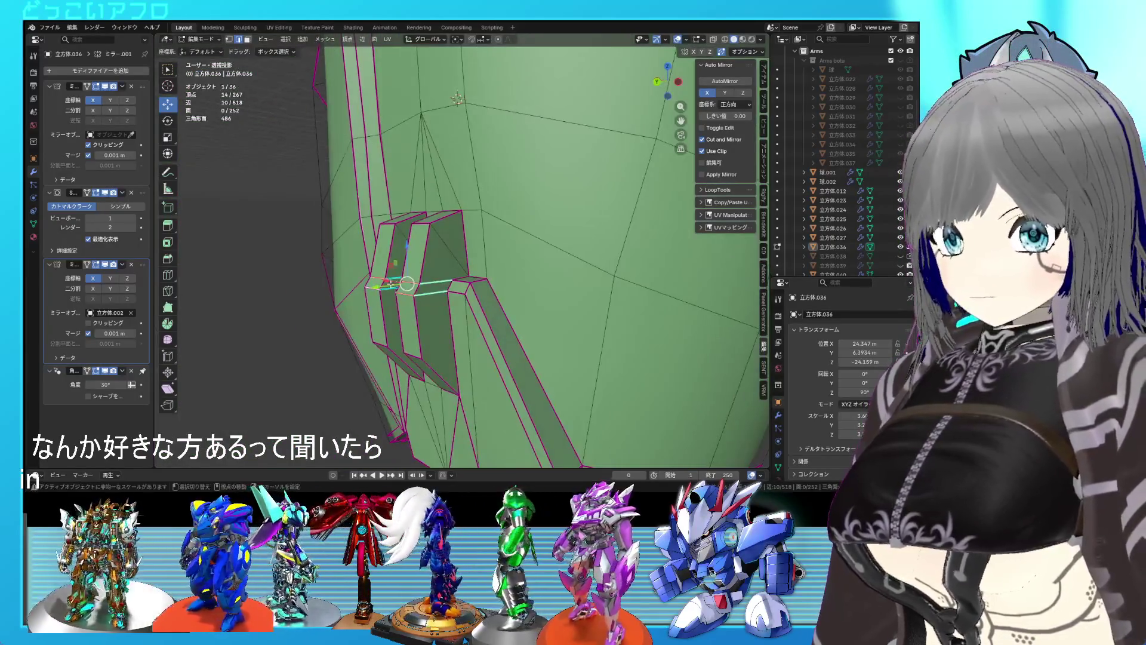
right_click(391, 285)
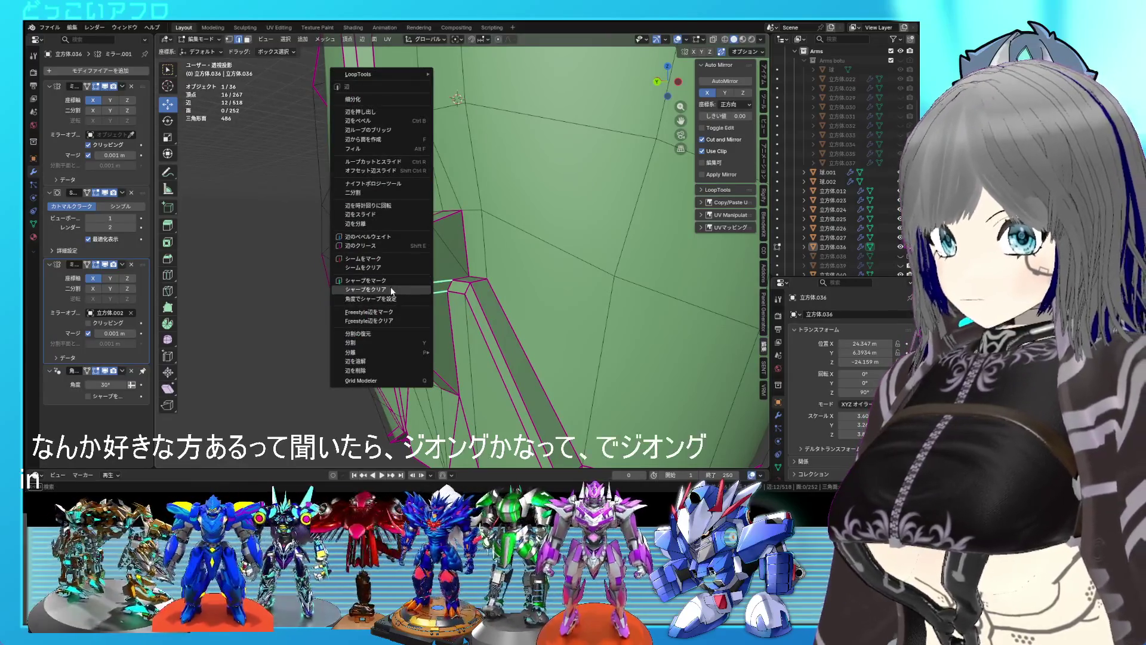
left_click(391, 287)
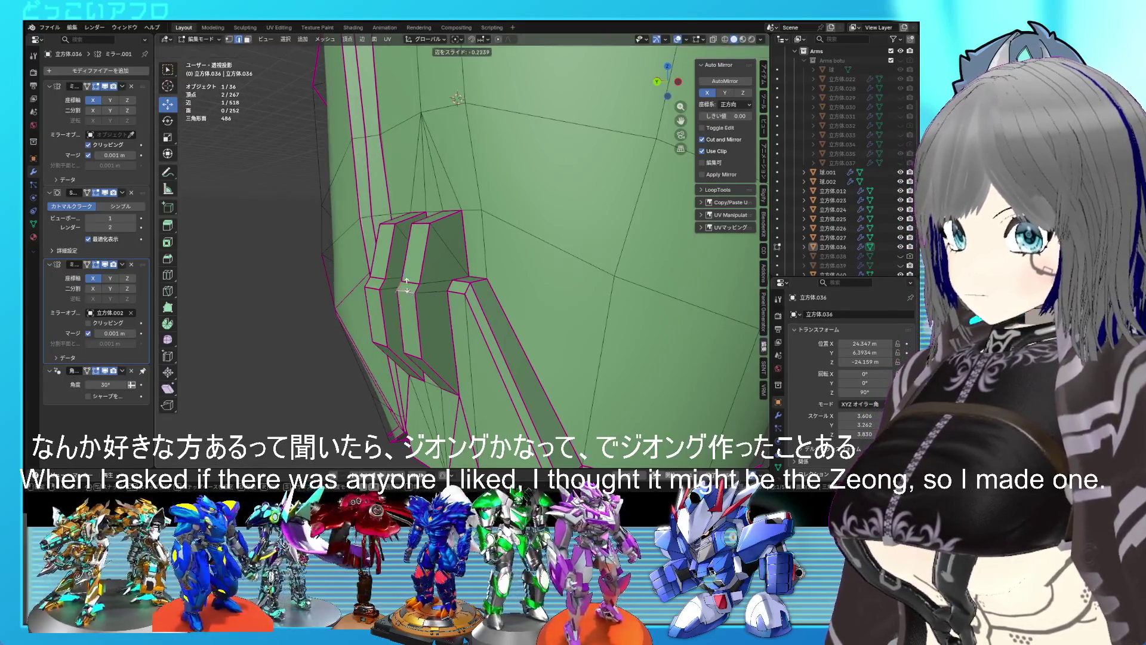
Edge-slide the fin edges twice to merge away surplus vertices.
left_click(405, 245)
key("g")
key("g")
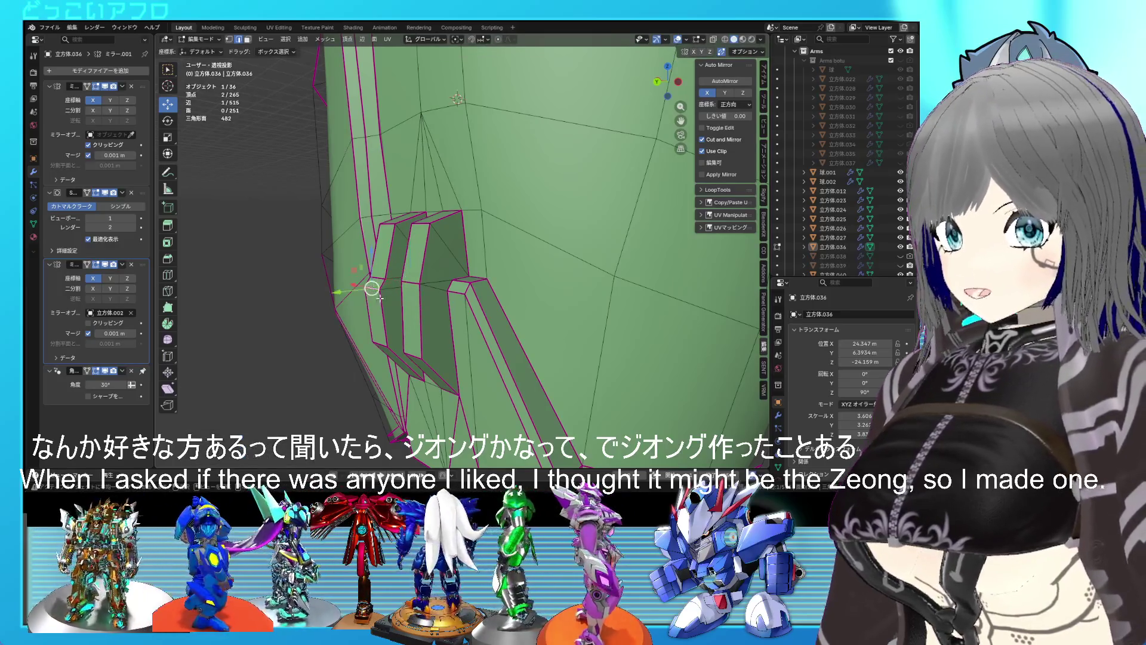
left_click(391, 245)
key("Tab")
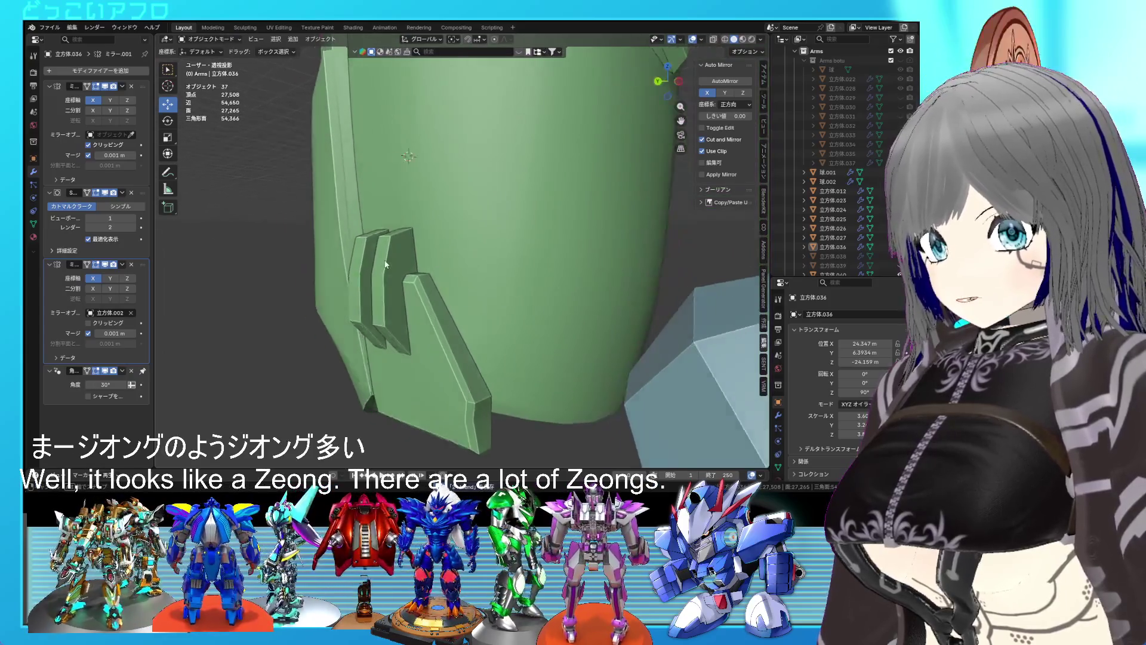
Inspect the armor from the right side in X-ray and save the file.
middle_click_drag(385, 265, 432, 245)
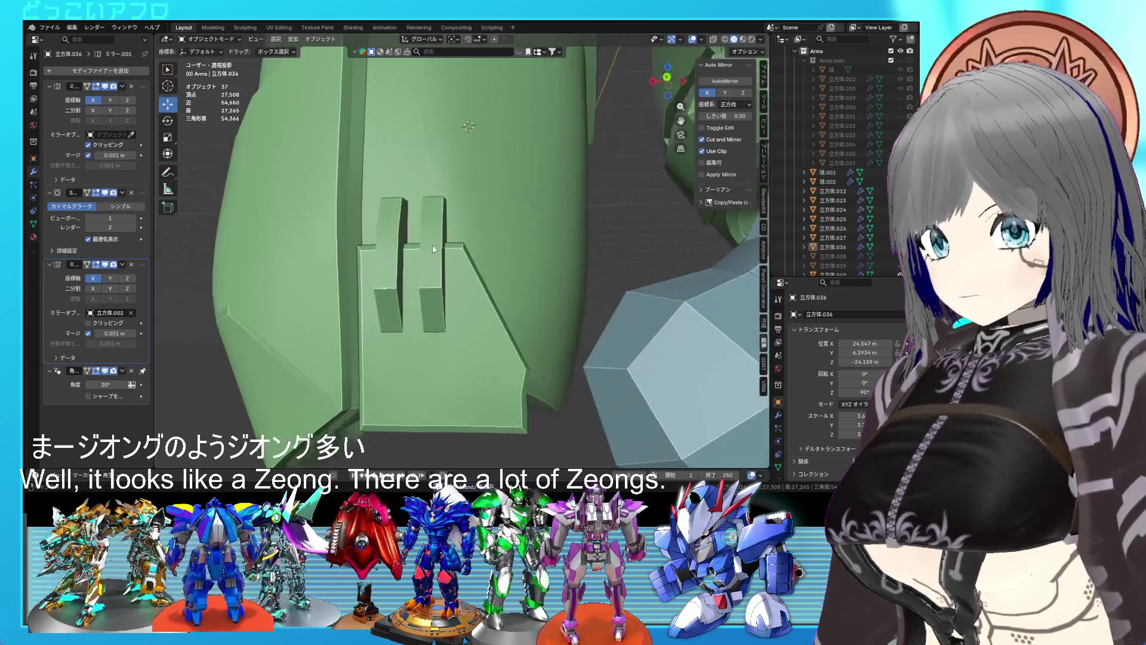
key("Tab")
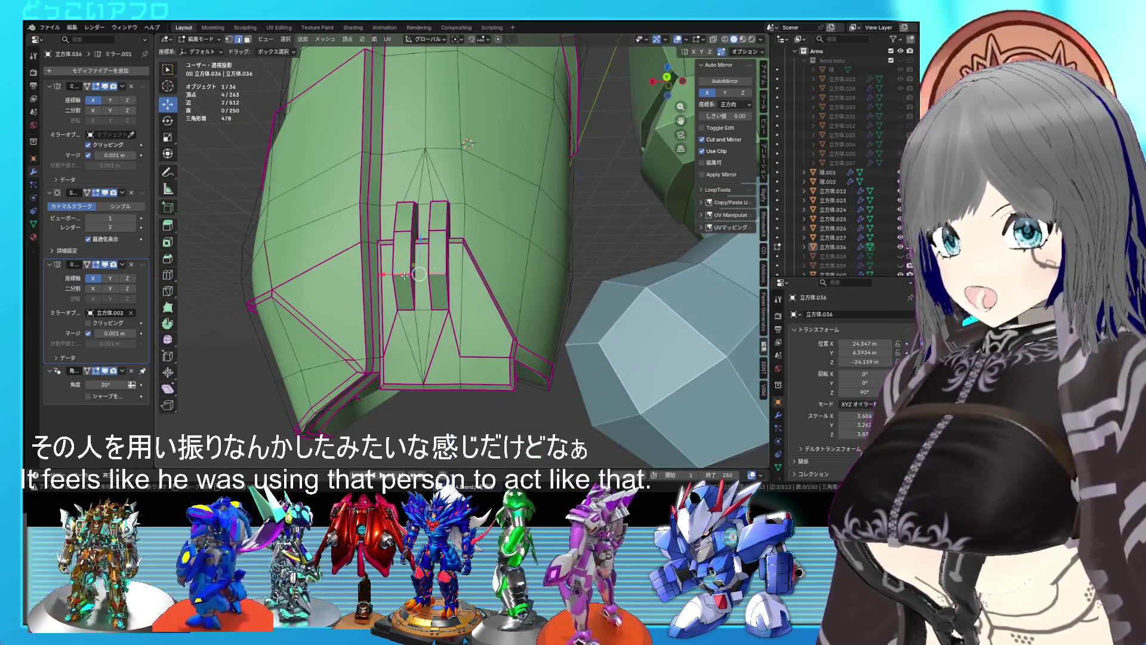
key("KP_3")
key("alt+z")
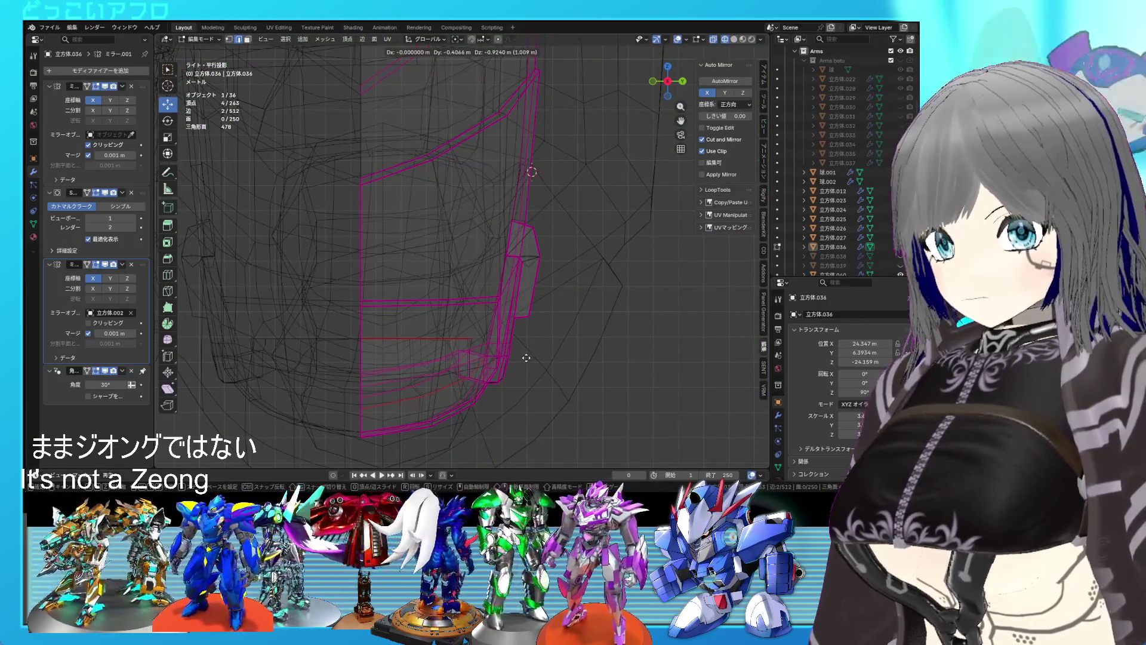
left_click(526, 358)
scroll(541, 341, "down", 3)
middle_click_drag(541, 340, 556, 332)
key("alt+z")
scroll(475, 325, "up", 5)
key("ctrl+s")
key("Tab")
mouse_move(467, 315)
middle_mouse_down()
mouse_move(474, 267)
mouse_move(511, 279)
mouse_move(465, 254)
mouse_move(457, 274)
mouse_move(382, 286)
mouse_move(331, 283)
mouse_move(366, 272)
mouse_move(282, 250)
mouse_move(373, 231)
mouse_move(456, 281)
middle_mouse_up()
Move a short vertex path on the panel edge slightly along Y and save 24.blend.
key("Tab")
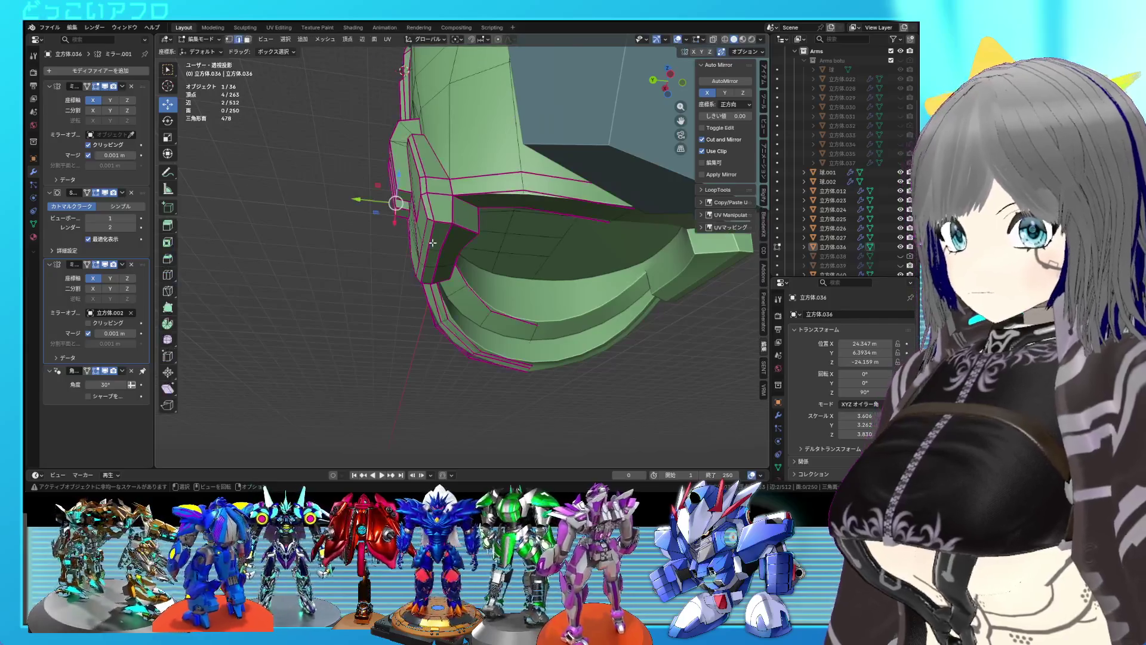
left_click(422, 271, "ctrl")
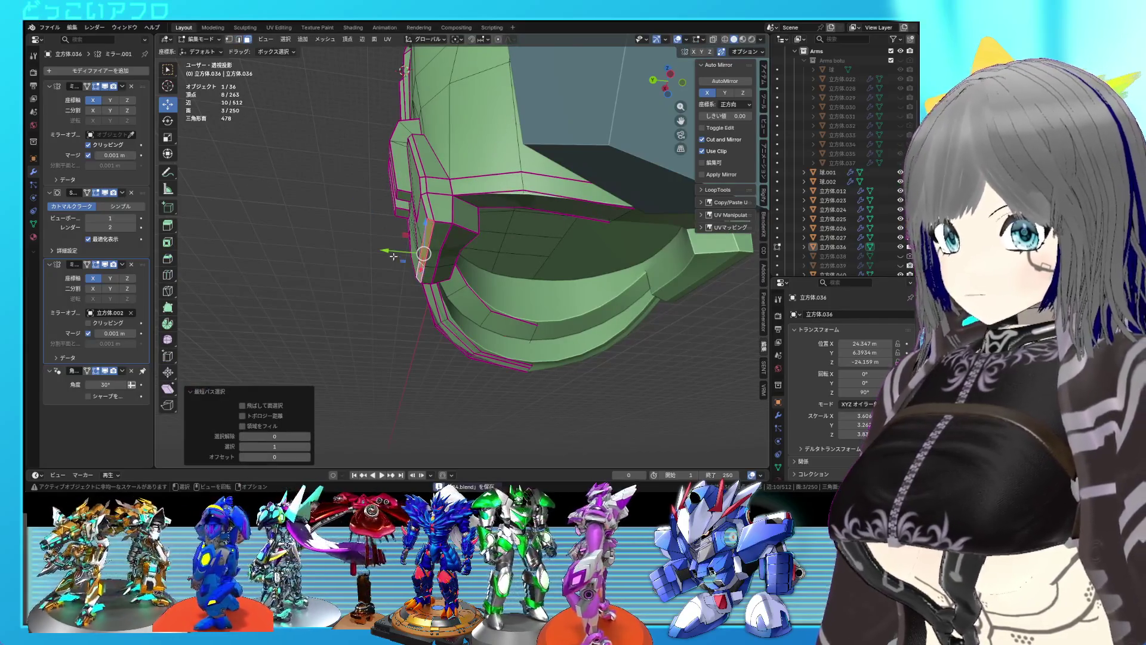
left_click_drag(394, 256, 394, 251)
left_click(393, 251)
key("Tab")
key("ctrl+s")
mouse_move(403, 253)
middle_mouse_down()
mouse_move(522, 299)
mouse_move(512, 291)
mouse_move(493, 309)
mouse_move(471, 270)
mouse_move(480, 253)
mouse_move(482, 304)
mouse_move(371, 270)
mouse_move(364, 239)
mouse_move(481, 287)
mouse_move(485, 317)
mouse_move(460, 310)
mouse_move(490, 283)
middle_mouse_up()
key("Tab")
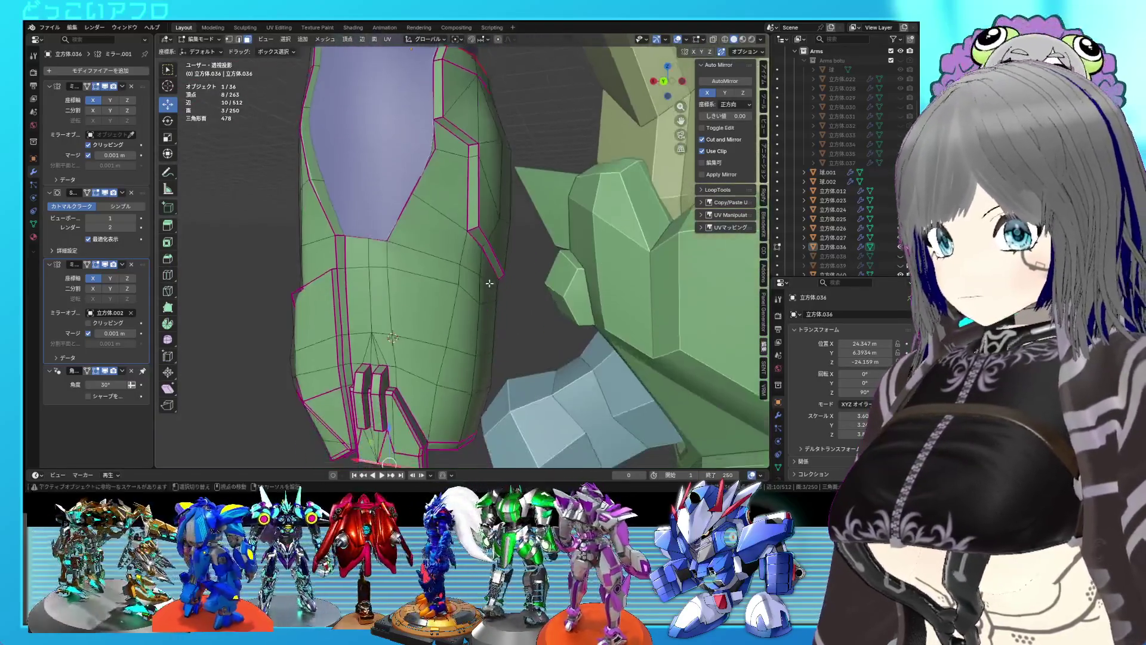
Extend the edge selection along the shortest path, slide those edges, then slide one panel vertex.
left_click(370, 268, "ctrl")
key("g")
key("g")
left_click(451, 321)
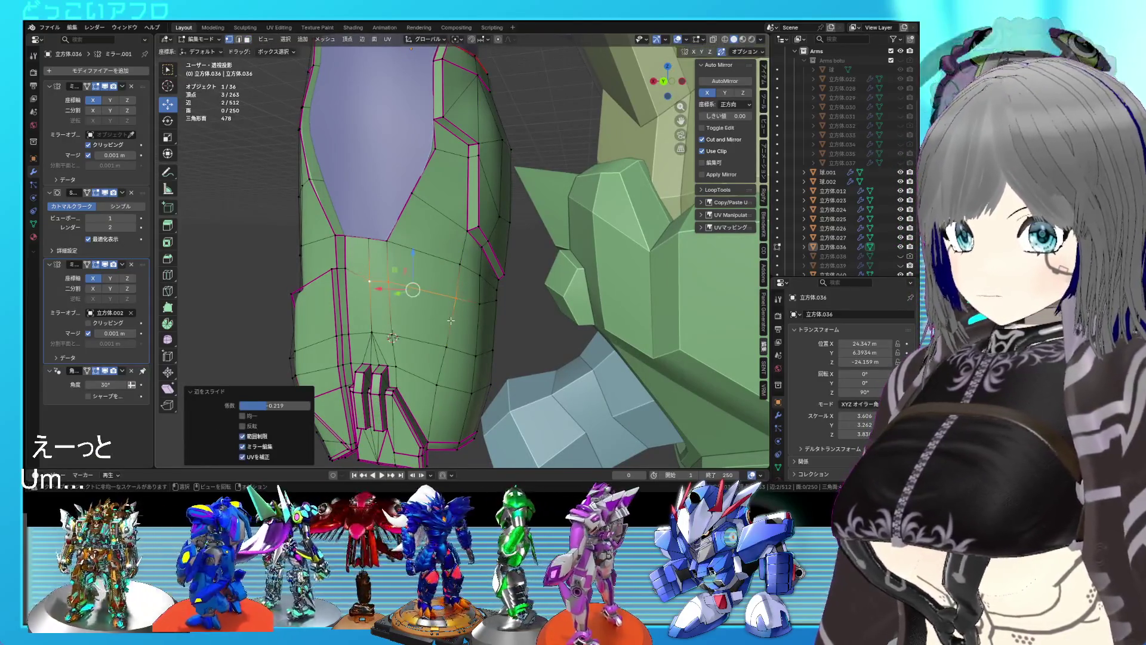
mouse_move(451, 318)
middle_mouse_down()
mouse_move(400, 283)
mouse_move(524, 321)
middle_mouse_up()
left_click(383, 272)
key("shift+v")
left_click(387, 279)
Move a vertex on the armor side along the X axis.
scroll(520, 323, "down", 1)
left_click(529, 321)
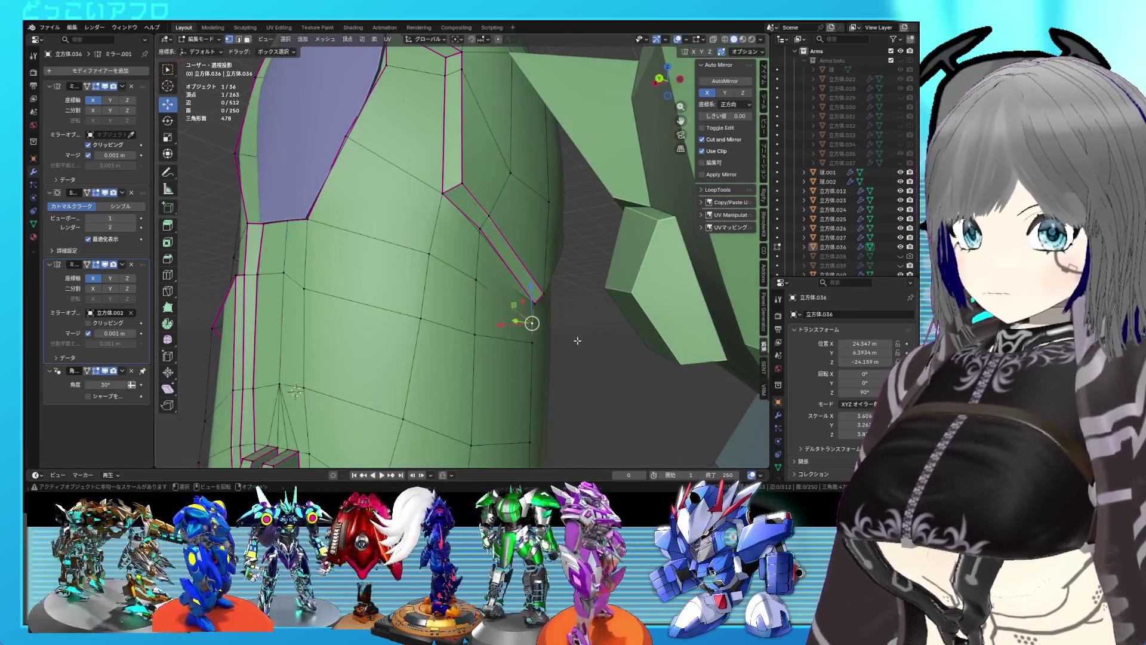
key("g")
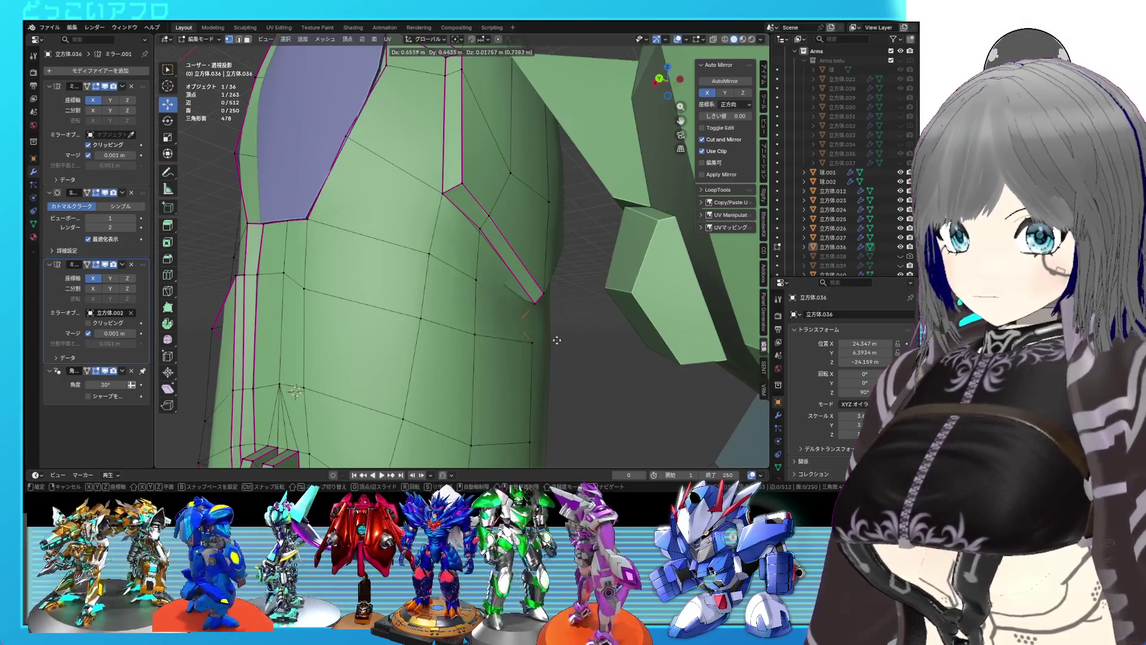
key("Escape")
left_click_drag(494, 324, 507, 328)
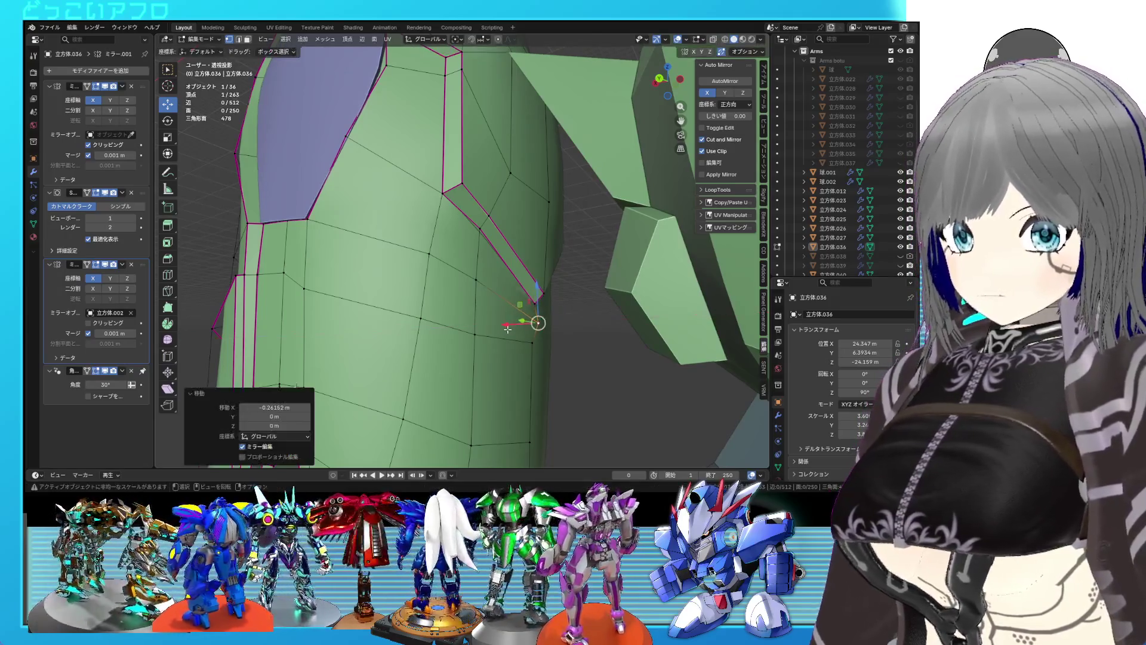
key("Tab")
mouse_move(508, 328)
middle_mouse_down()
mouse_move(498, 318)
mouse_move(550, 313)
mouse_move(554, 335)
mouse_move(410, 281)
mouse_move(535, 338)
middle_mouse_up()
Fully crease one panel-outline edge to 1, checking it in wireframe.
key("shift+z")
key("Tab")
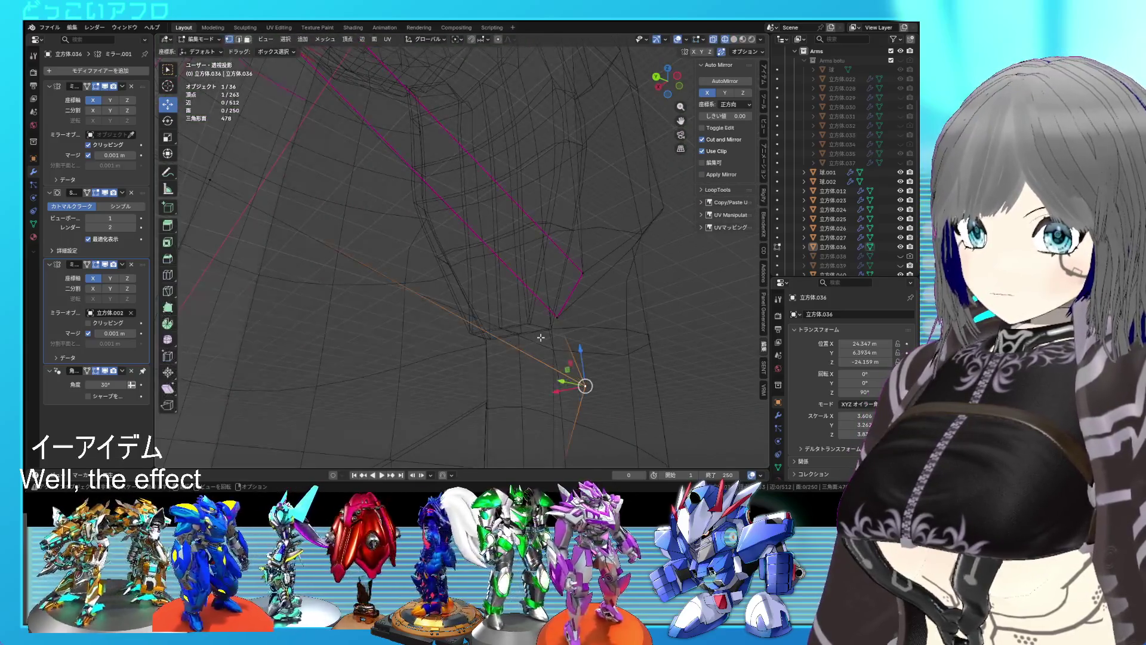
key("2")
left_click(567, 349)
key("shift+e")
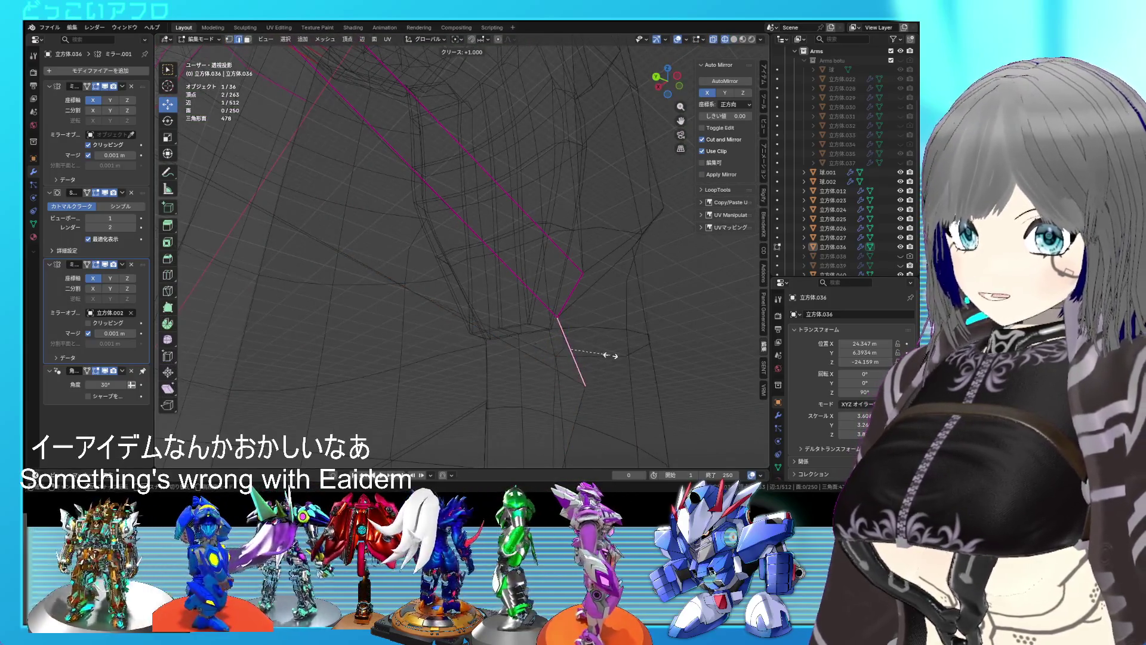
left_click(609, 355)
key("Tab")
mouse_move(609, 355)
middle_mouse_down()
mouse_move(572, 351)
mouse_move(513, 290)
mouse_move(610, 387)
middle_mouse_up()
Move a single panel vertex in the back orthographic view.
key("Tab")
left_click(522, 325)
key("ctrl+KP_1")
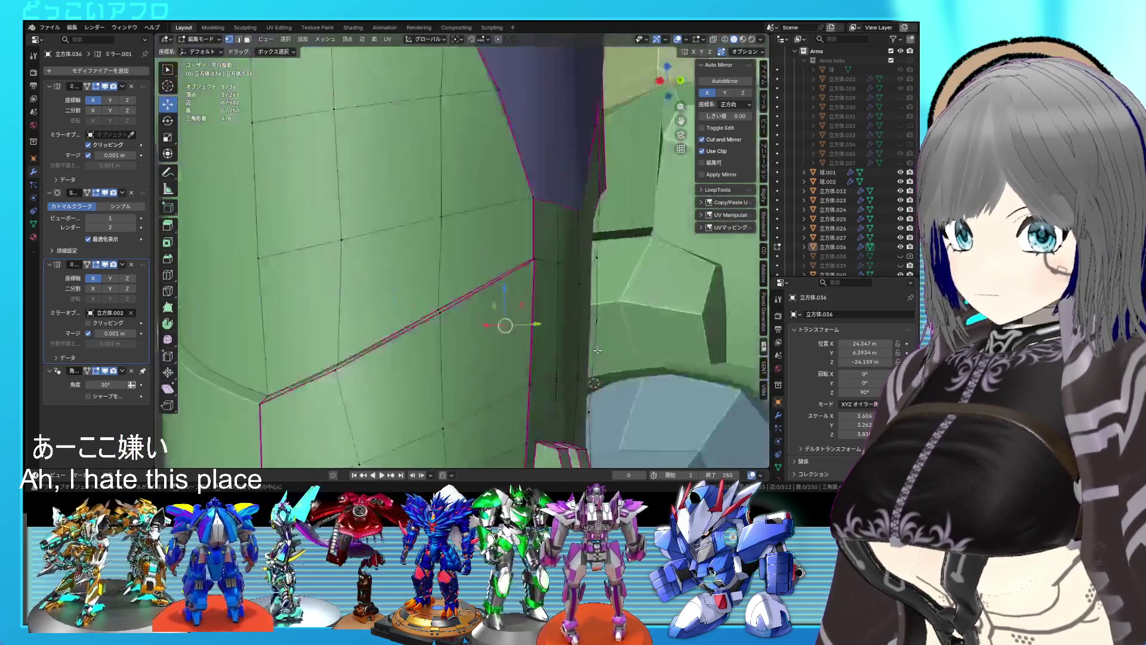
key("g")
left_click(547, 351)
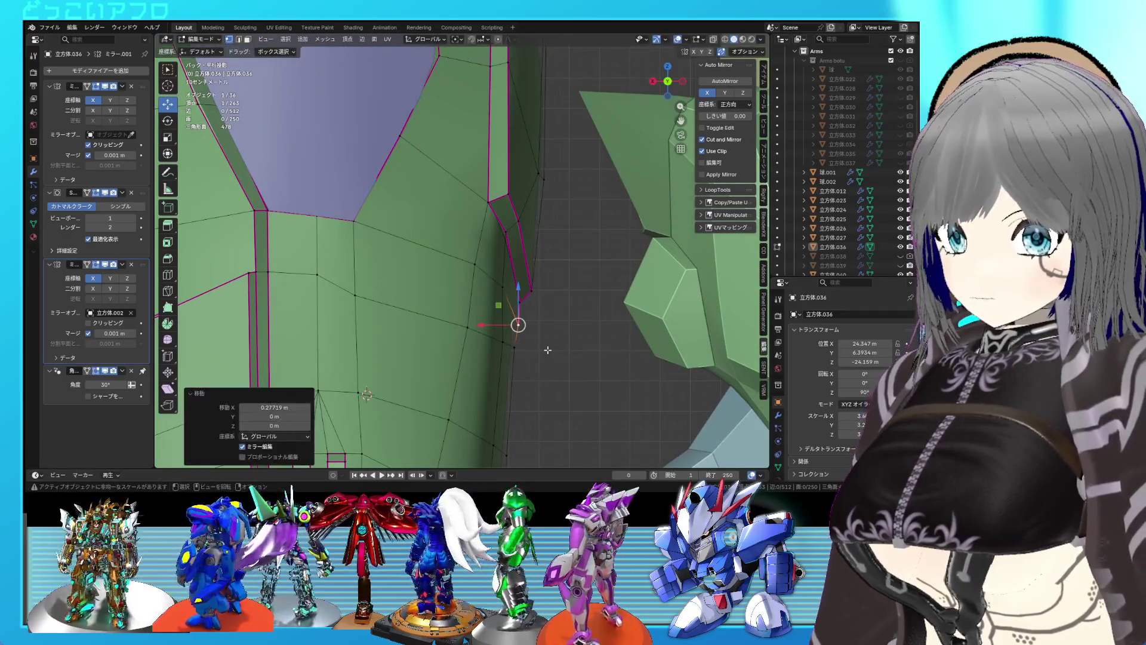
key("Tab")
mouse_move(567, 354)
middle_mouse_down("shift")
mouse_move(430, 256)
mouse_move(494, 260)
mouse_move(479, 281)
mouse_move(420, 272)
mouse_move(422, 249)
mouse_move(402, 287)
mouse_move(435, 312)
mouse_move(399, 266)
mouse_move(499, 239)
mouse_move(589, 273)
middle_mouse_up("shift")
Check the armor in wireframe and solid shading, then save 24.blend.
key("shift+z")
key("Tab")
key("shift+z")
mouse_move(511, 260)
middle_mouse_down()
mouse_move(466, 248)
mouse_move(491, 282)
mouse_move(447, 289)
middle_mouse_up()
key("ctrl+s")
Select the vertex above the panel slots using the back view.
key("Tab")
key("Tab")
scroll(447, 289, "up", 2)
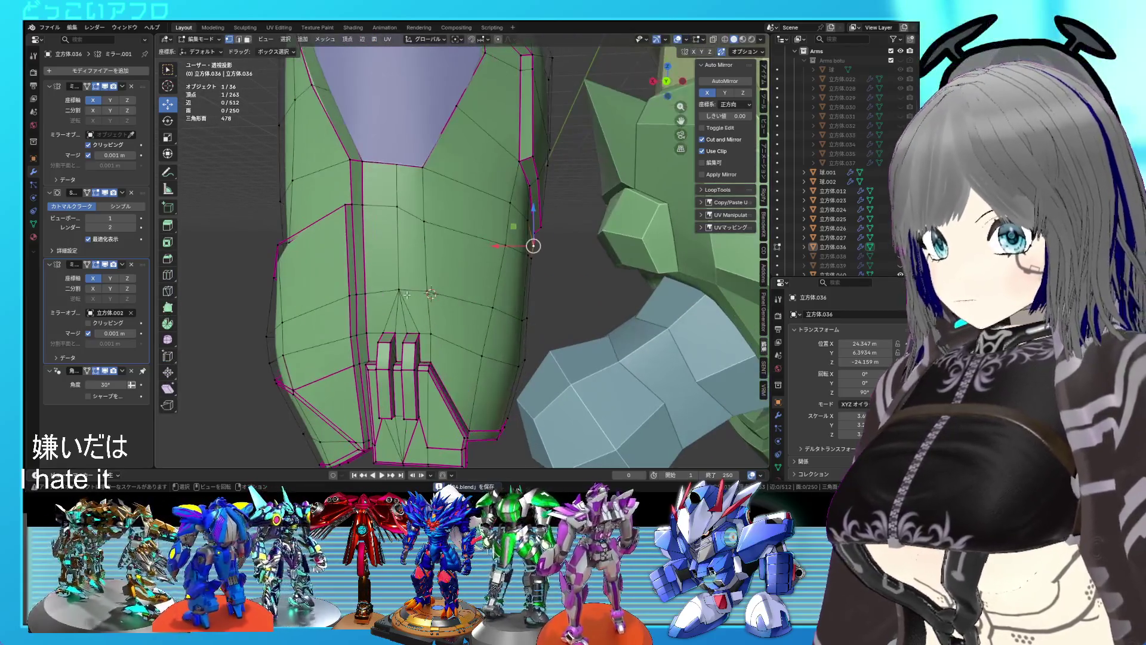
left_click(399, 292)
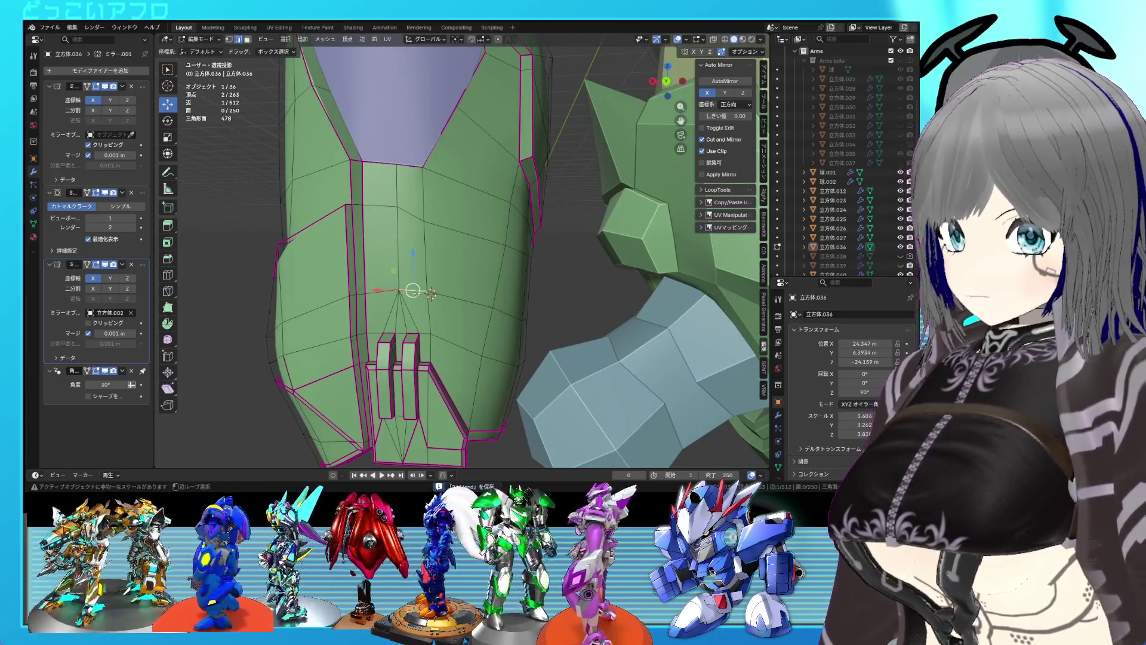
key("ctrl+KP_1")
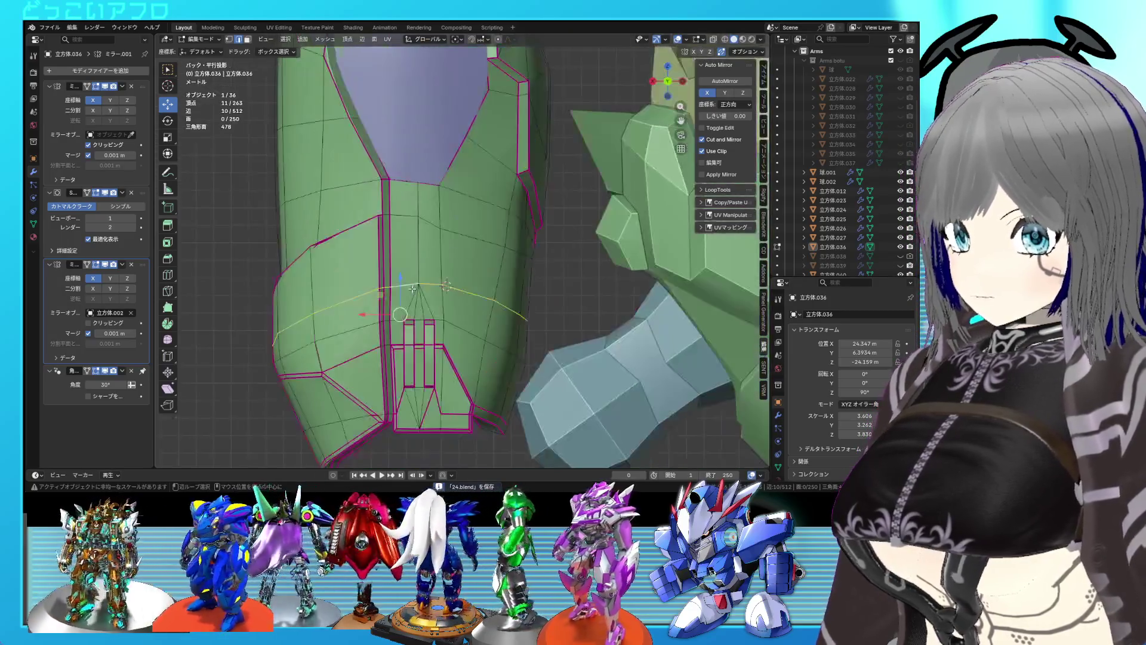
mouse_move(379, 304)
middle_mouse_down()
mouse_move(394, 294)
mouse_move(368, 307)
middle_mouse_up()
Lower the five right-side loop vertices −1.4229 m along Z and save 24.blend.
left_click(444, 275)
key("c")
left_click(476, 287)
key("Escape")
key("g")
key("z")
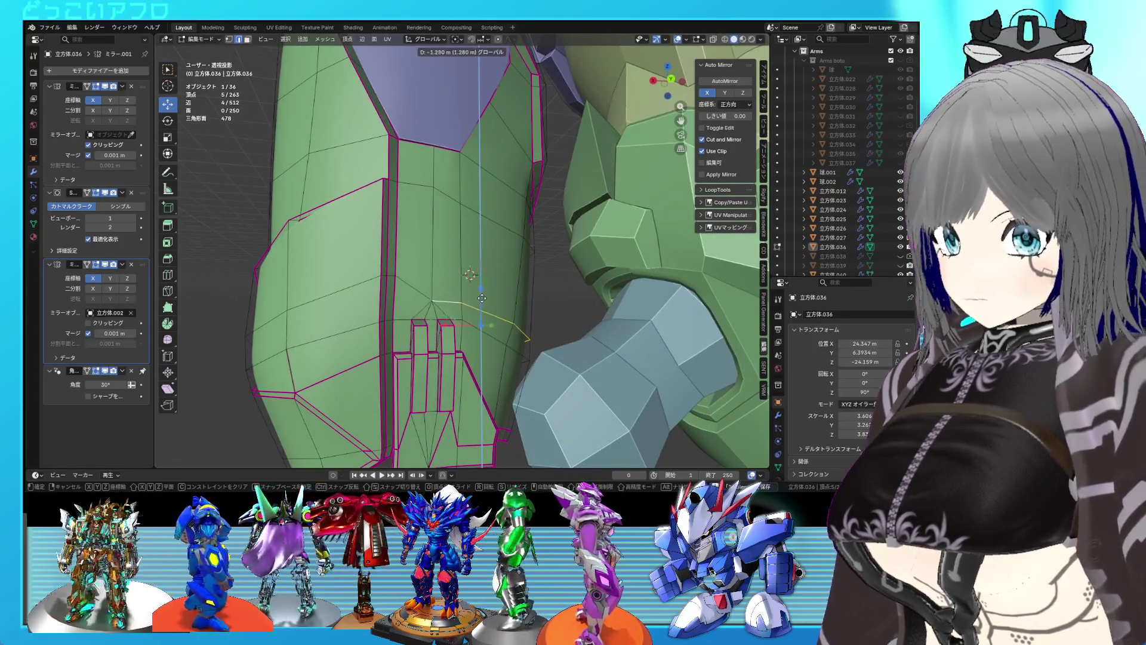
left_click(482, 300)
mouse_move(482, 300)
middle_mouse_down()
mouse_move(465, 349)
mouse_move(444, 312)
mouse_move(391, 270)
mouse_move(443, 316)
mouse_move(514, 336)
mouse_move(487, 308)
mouse_move(529, 311)
mouse_move(432, 266)
mouse_move(461, 251)
mouse_move(469, 271)
mouse_move(493, 273)
mouse_move(482, 260)
mouse_move(437, 299)
mouse_move(464, 301)
mouse_move(441, 269)
mouse_move(382, 263)
middle_mouse_up()
key("Tab")
key("ctrl+s")
key("Tab")
scroll(367, 256, "up", 6)
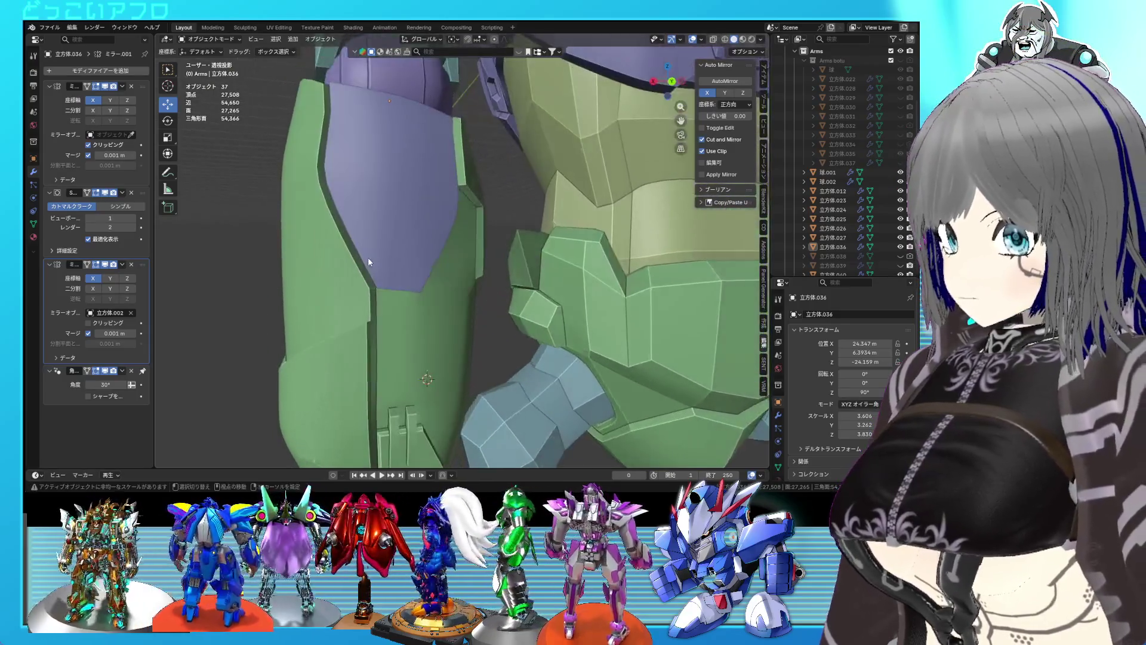
Try a centred loop cut near the purple panel, then undo it.
scroll(411, 284, "down", 5)
middle_click_drag(436, 276, 425, 272)
scroll(425, 269, "up", 4)
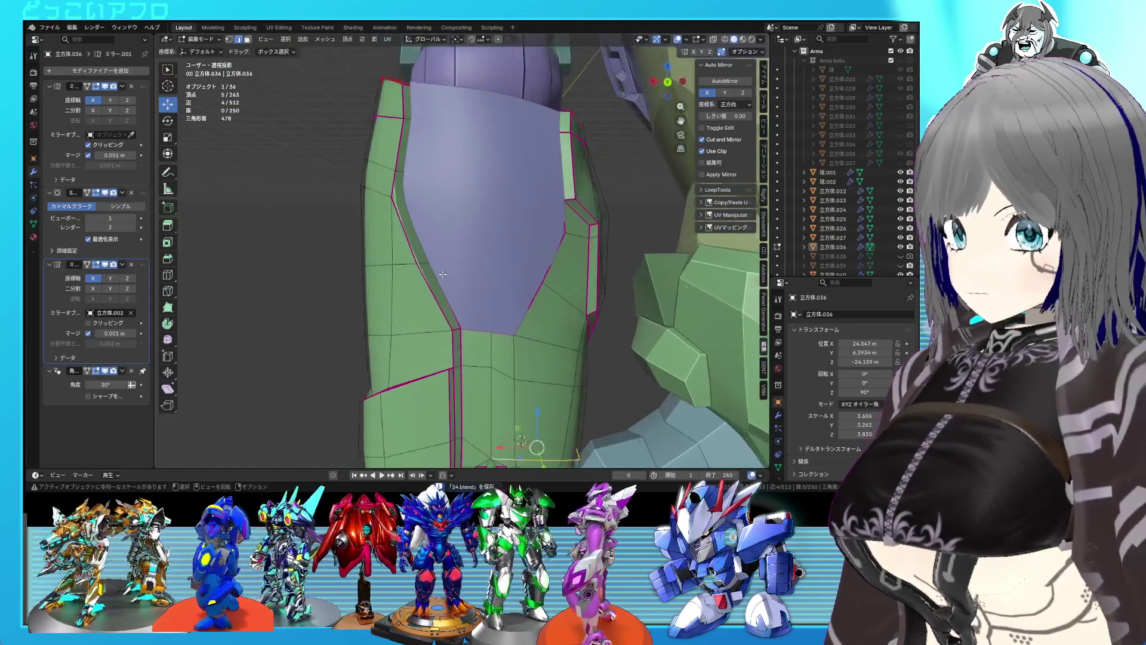
key("ctrl+r")
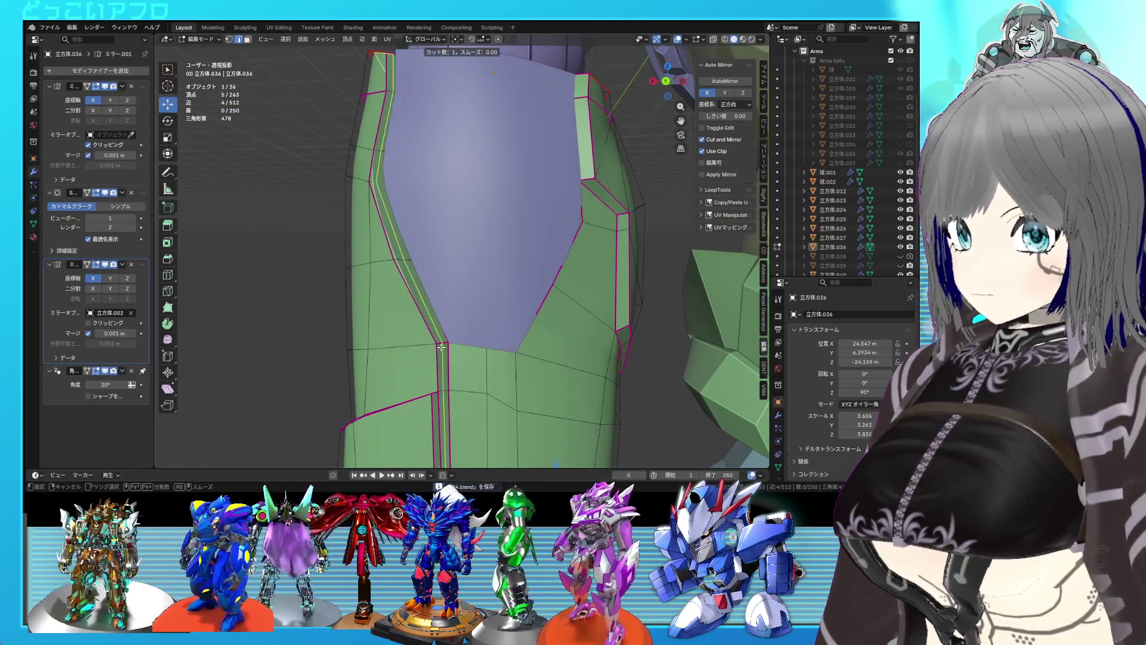
left_click(441, 347)
right_click(442, 347)
scroll(453, 337, "up", 3)
middle_click_drag(454, 338, 472, 329)
scroll(471, 329, "down", 3)
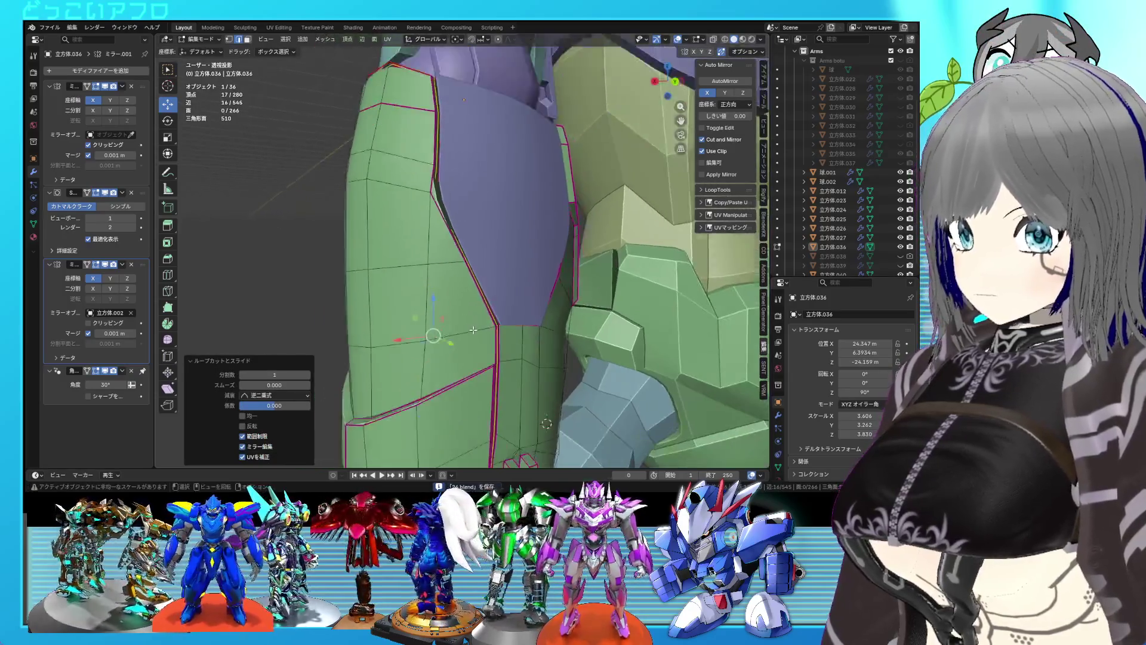
key("ctrl+z")
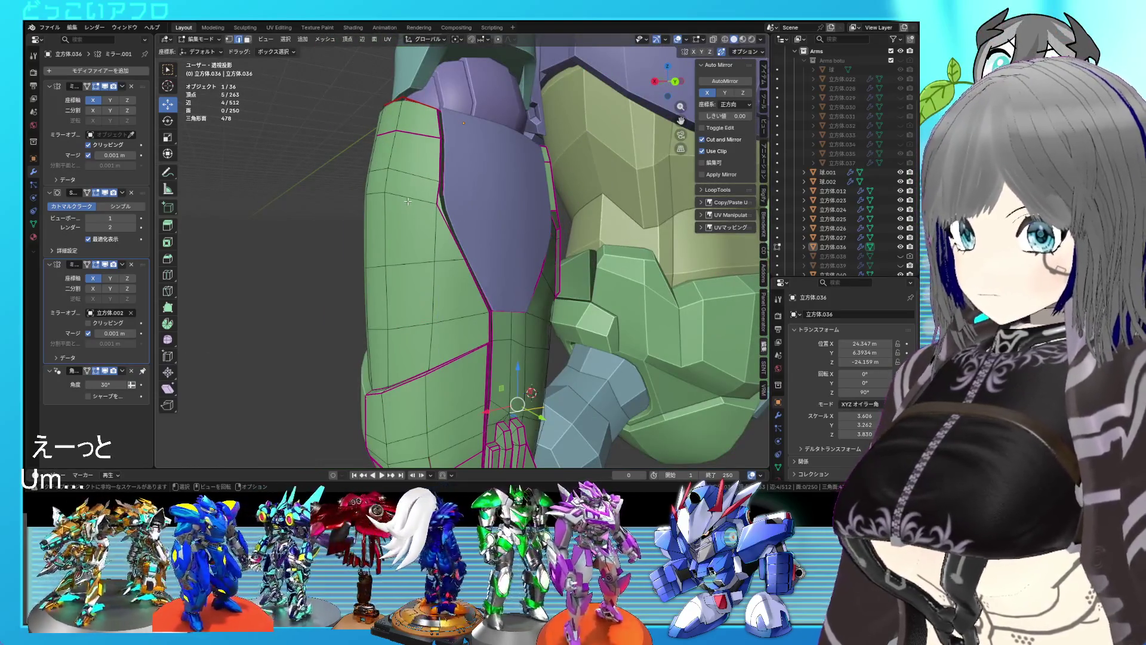
Add a centred loop cut beside the purple panel.
scroll(418, 257, "up", 3)
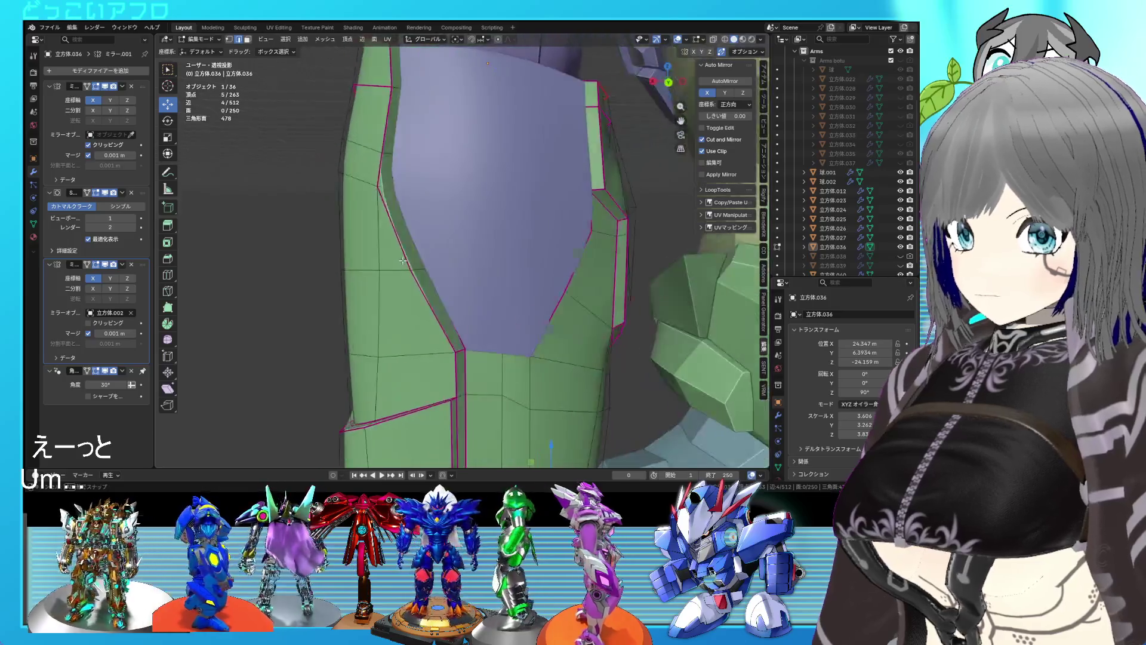
middle_click_drag(421, 281, 428, 301)
key("ctrl+r")
left_click(437, 351)
right_click(437, 351)
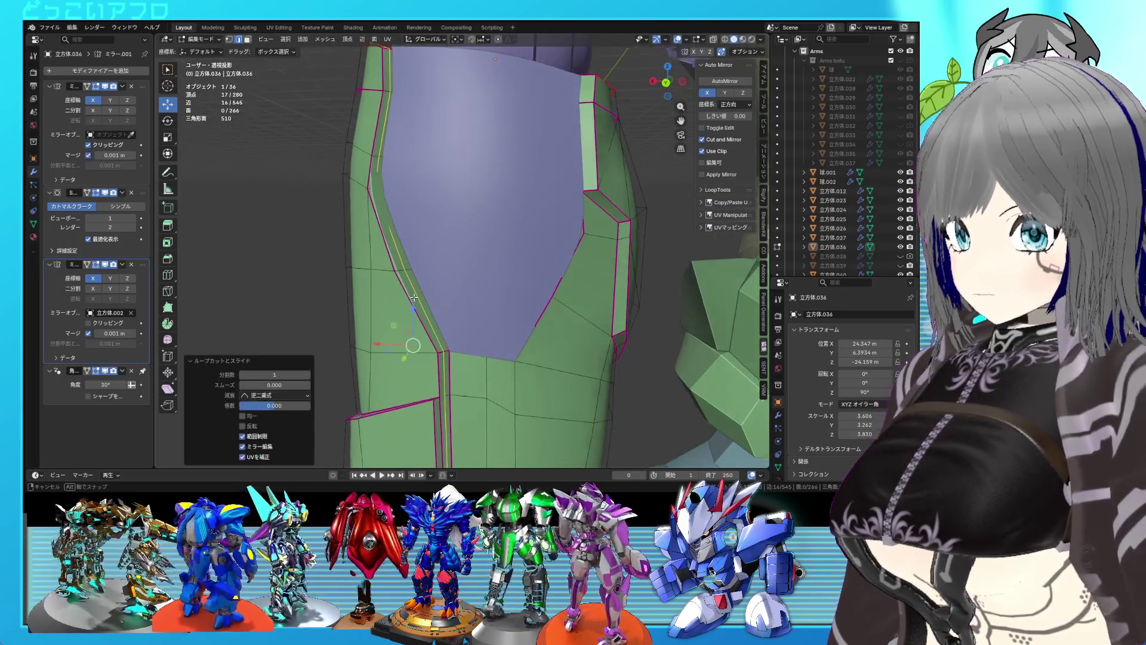
middle_click_drag(437, 351, 409, 346)
Subdivide an edge of the new loop.
left_click(400, 231)
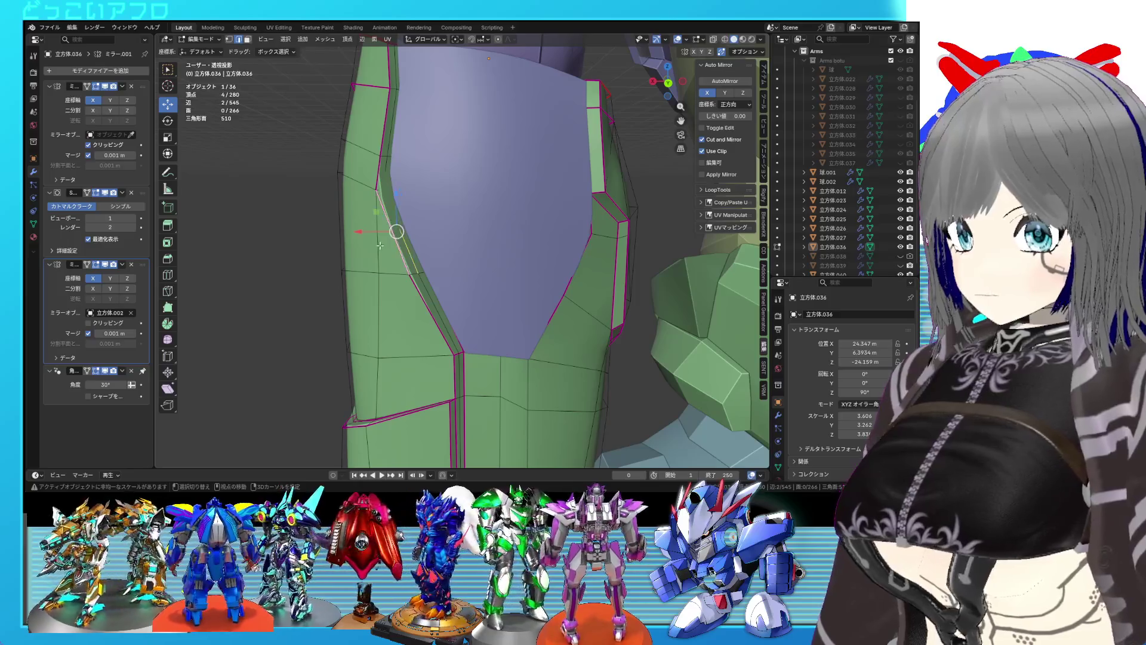
right_click(430, 313)
left_click(370, 119)
middle_click_drag(444, 278, 463, 303)
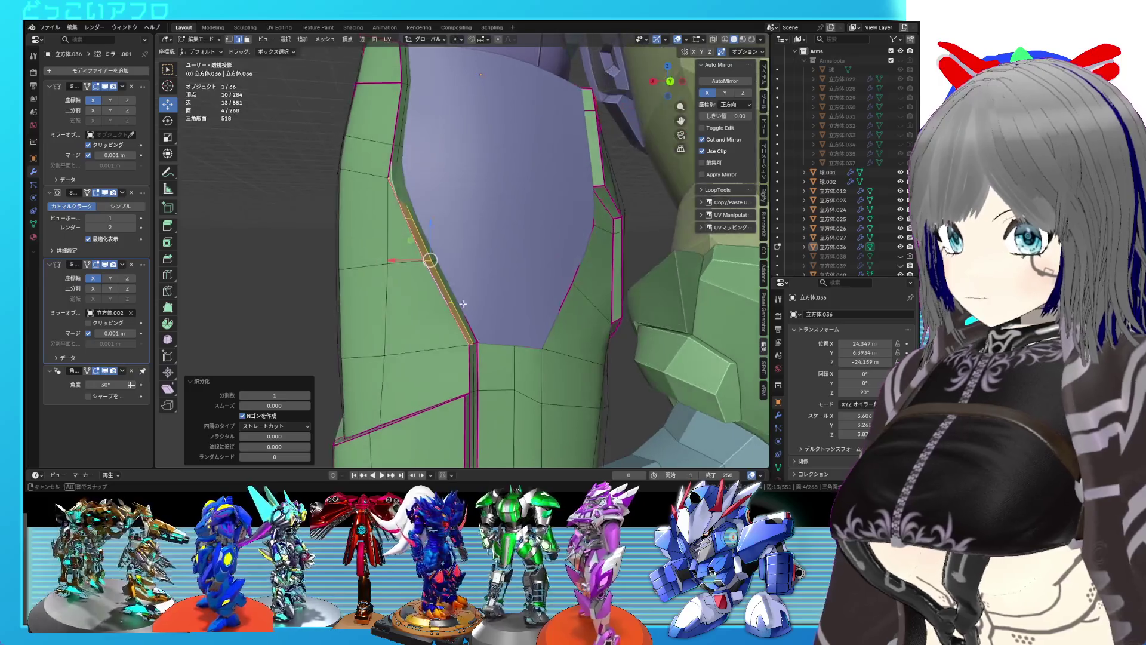
Slide the two new vertices along their edges.
left_click(438, 307)
key("shift+v")
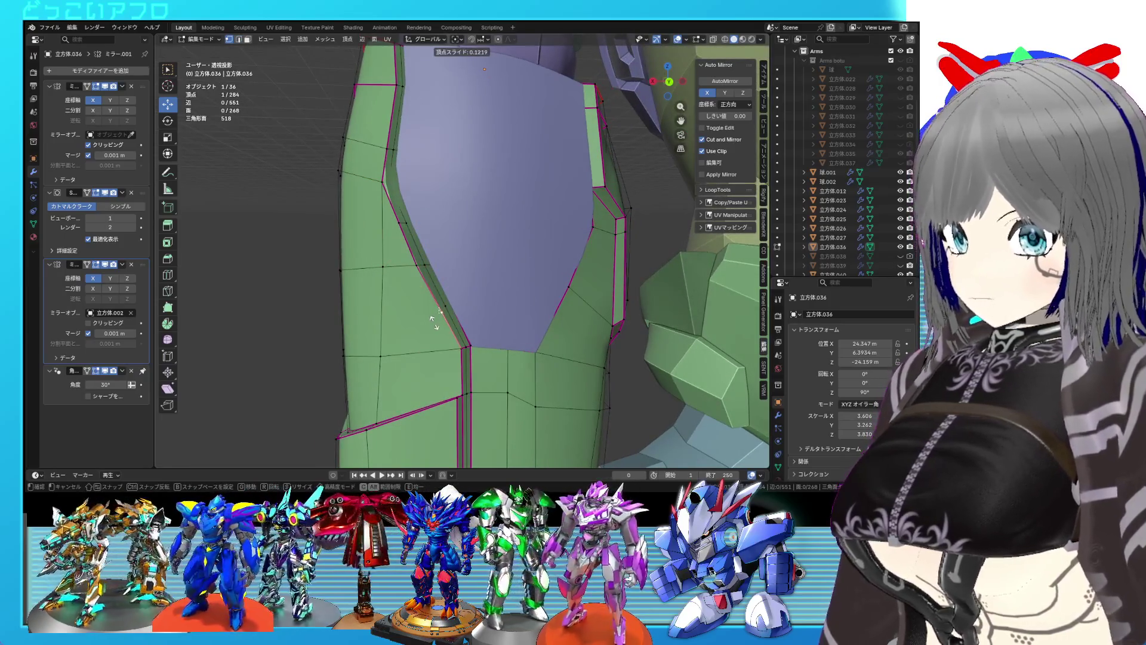
left_click(430, 316)
left_click(394, 219)
key("shift+v")
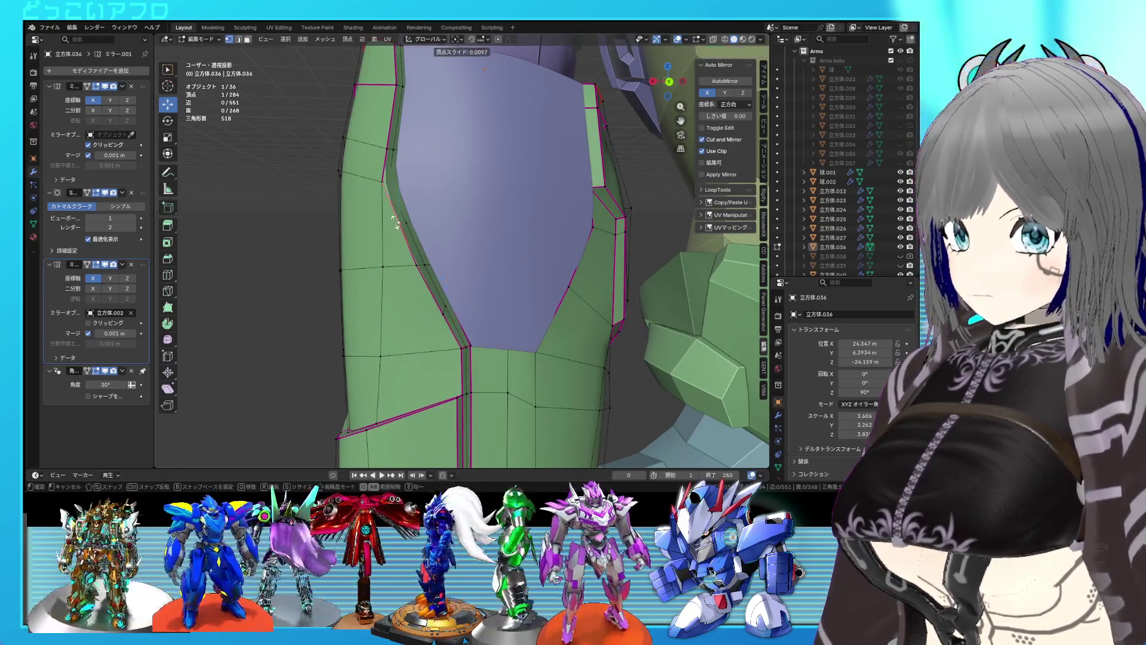
left_click(392, 215)
Knife-cut a line across the panel between two points.
middle_click_drag(395, 212, 430, 246)
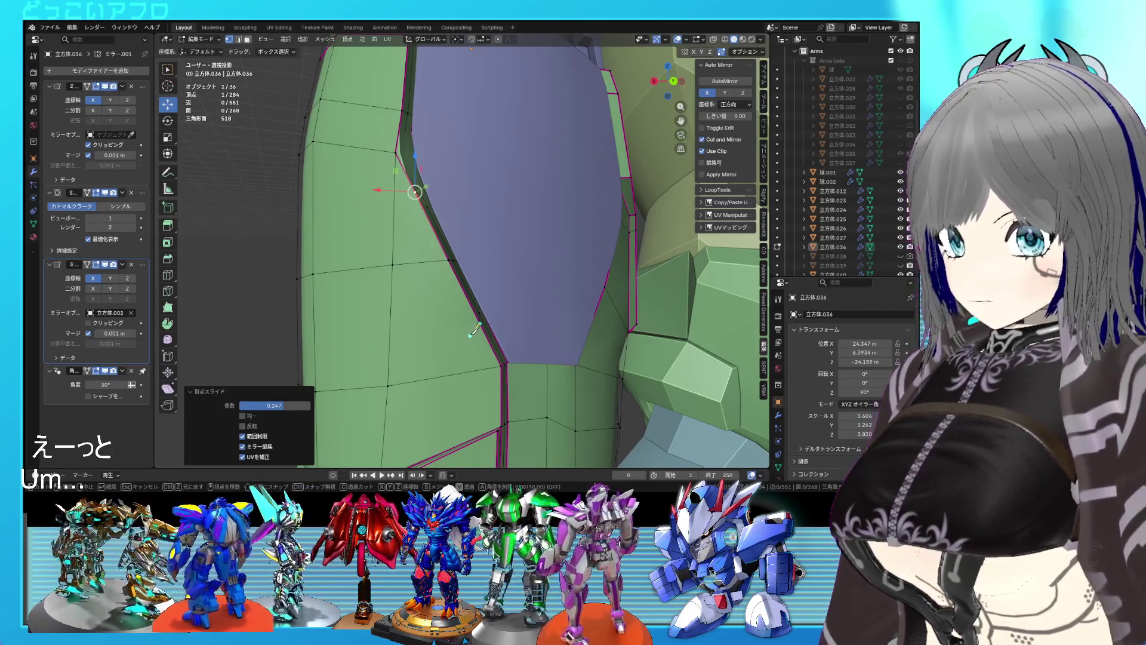
left_click(468, 335)
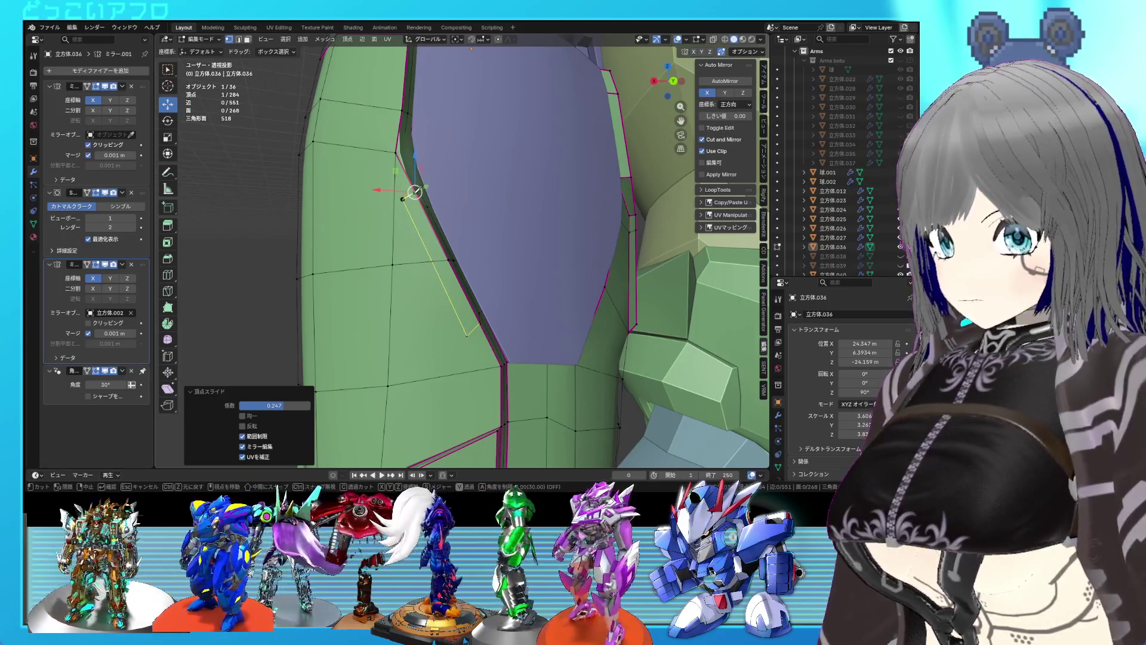
left_click(416, 191)
key("Return")
Delete the strip of four faces to open the slot, then extrude its edges.
mouse_move(418, 227)
middle_mouse_down()
mouse_move(406, 259)
mouse_move(422, 279)
mouse_move(550, 256)
mouse_move(491, 248)
mouse_move(487, 264)
mouse_move(509, 262)
middle_mouse_up()
left_click(406, 259, "alt")
key("x")
left_click(397, 268)
left_click(408, 245, "shift")
key("e")
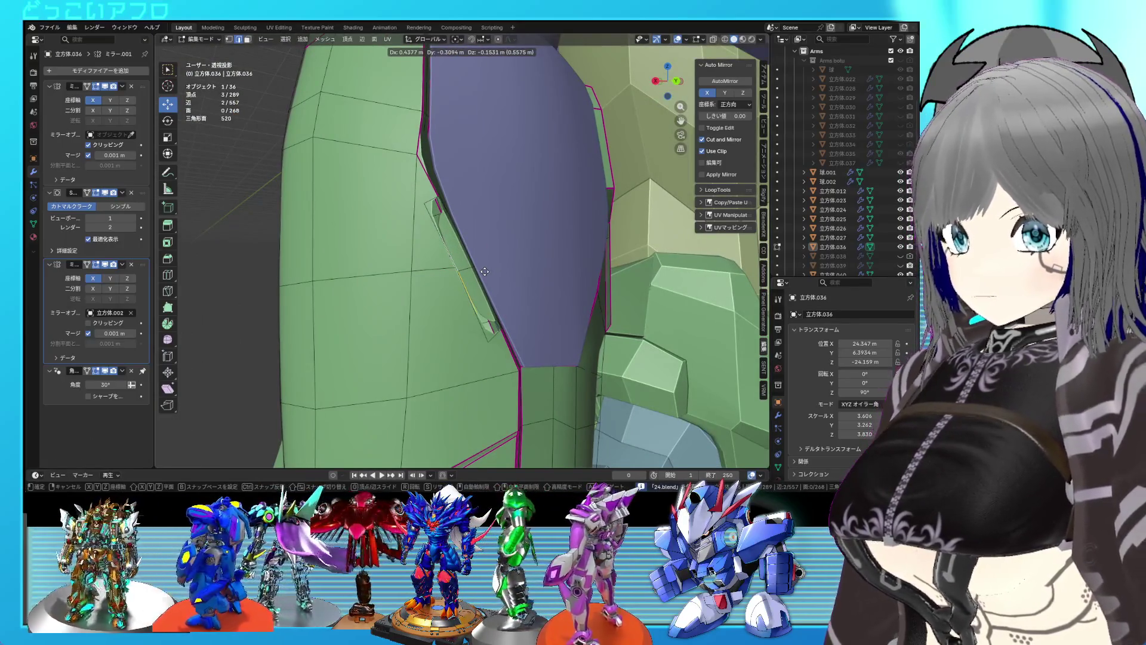
Place the extruded edges and fill the strip with faces.
left_click(485, 271)
scroll(472, 273, "up", 5)
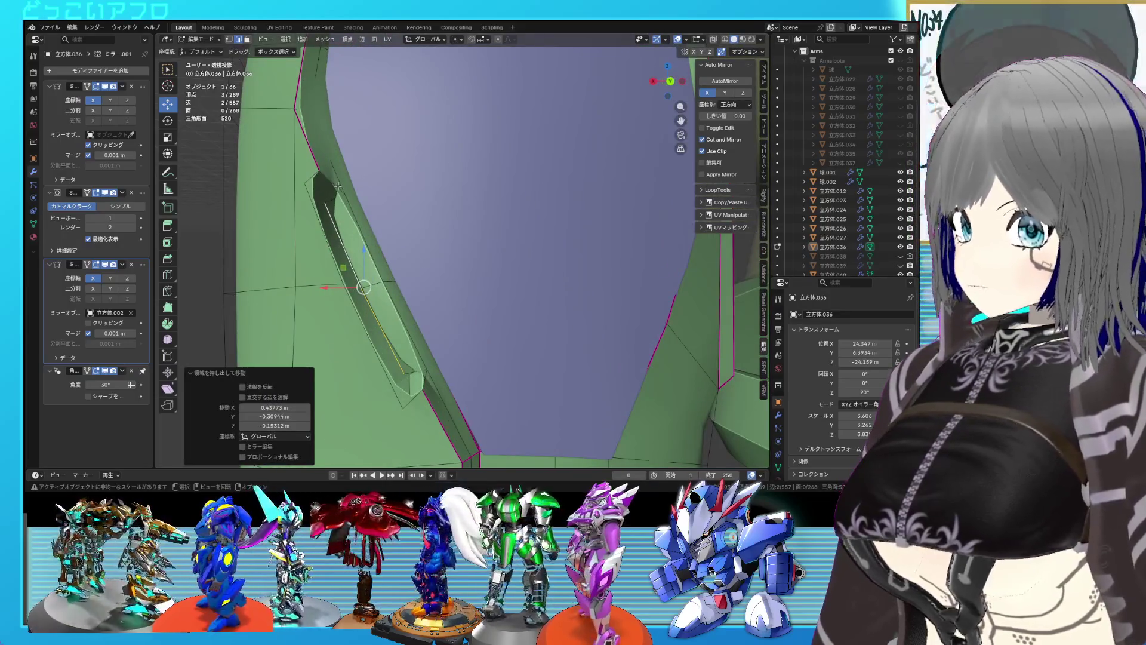
key("f")
key("f")
key("f")
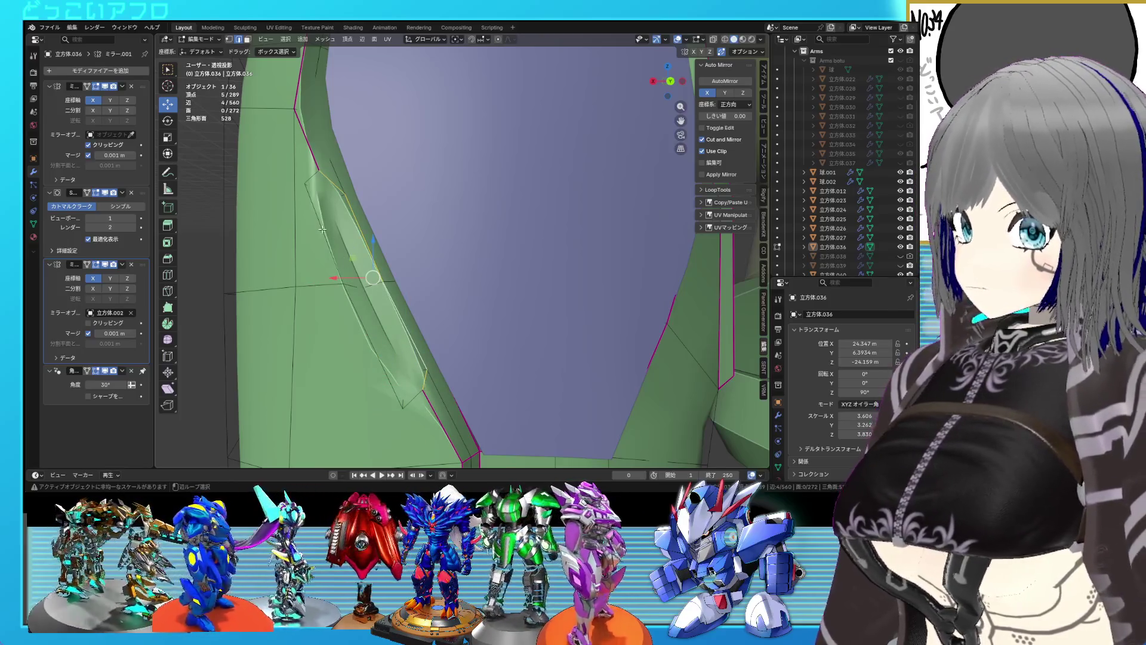
Fully crease the strip's end face to 1.0, checking edges in wireframe.
left_click(342, 197, "shift")
key("shift+z")
key("shift+z")
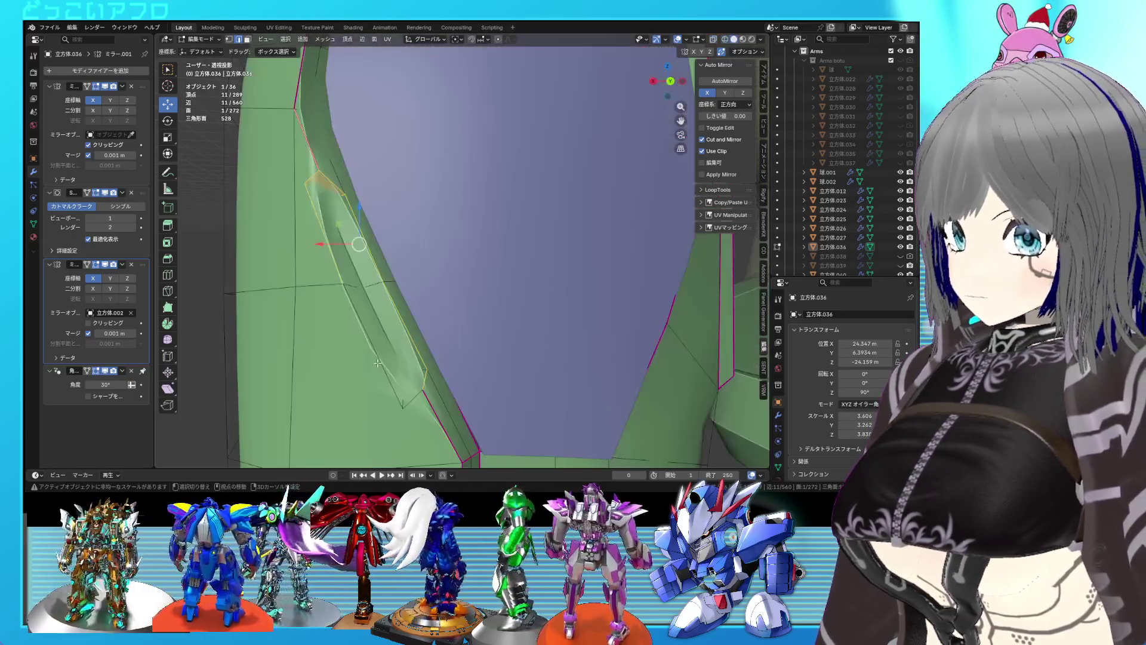
key("shift+z")
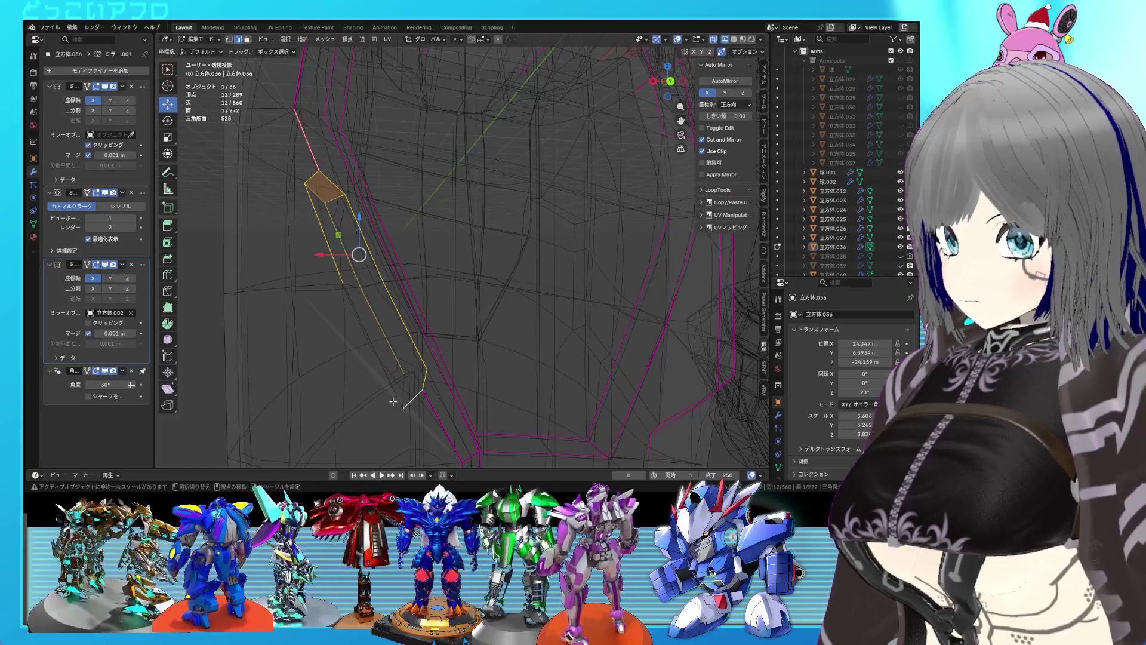
key("shift+z")
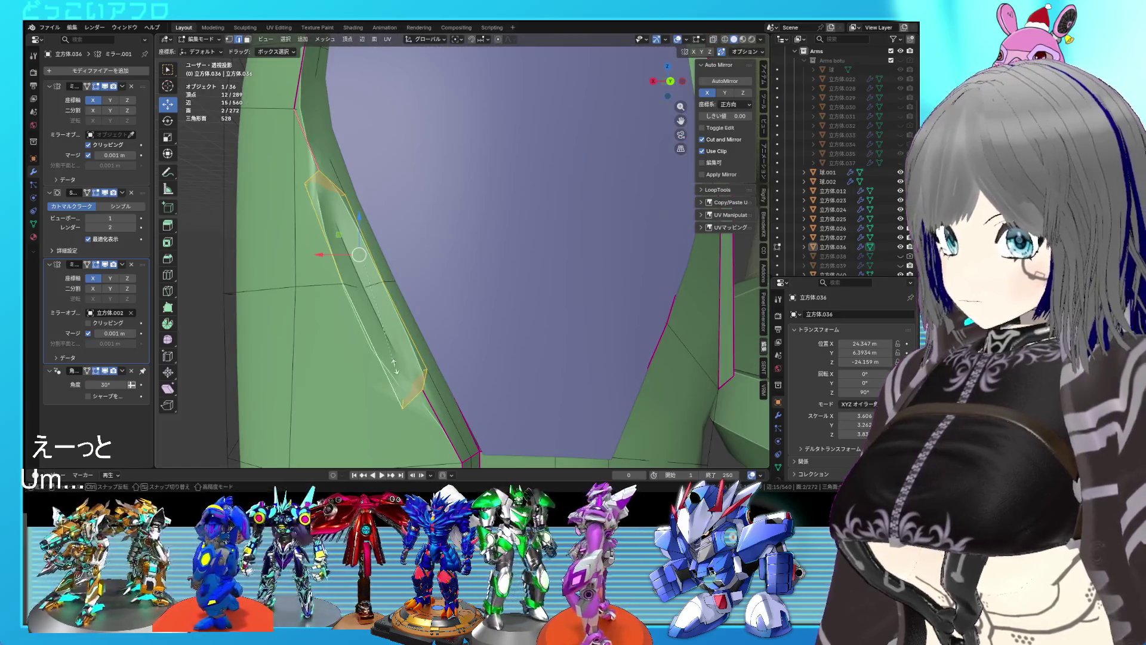
left_click(394, 367)
In vertex mode, box-select the strip's two end vertices and the panel's upper corner vertex.
scroll(395, 367, "down", 2)
key("1")
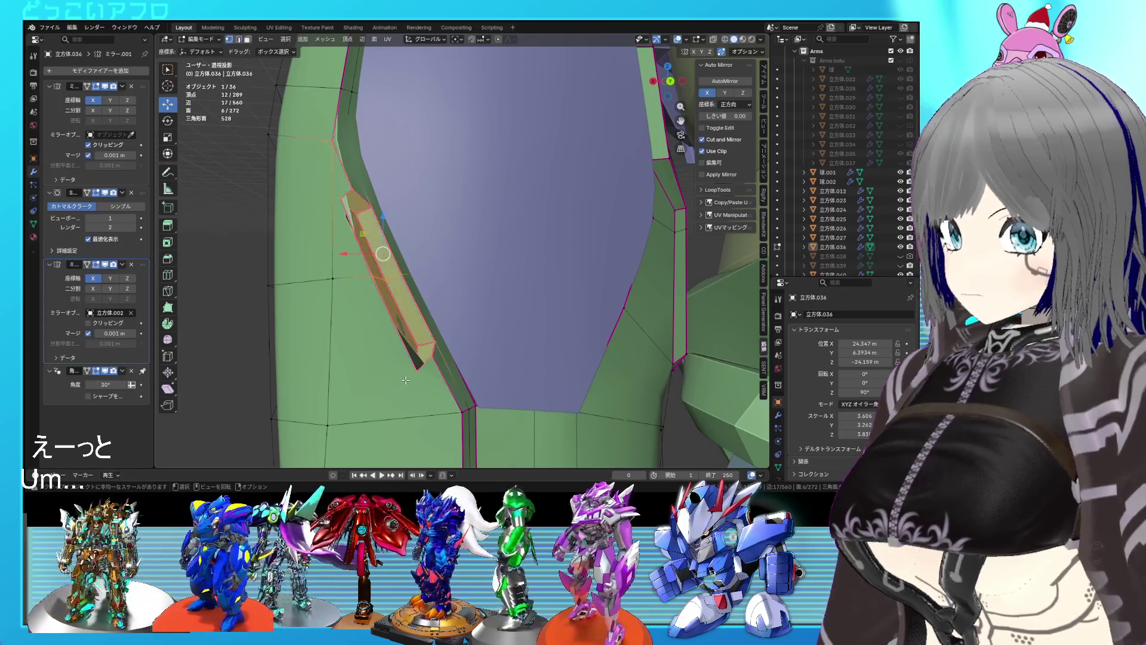
left_click_drag(410, 322, 293, 429)
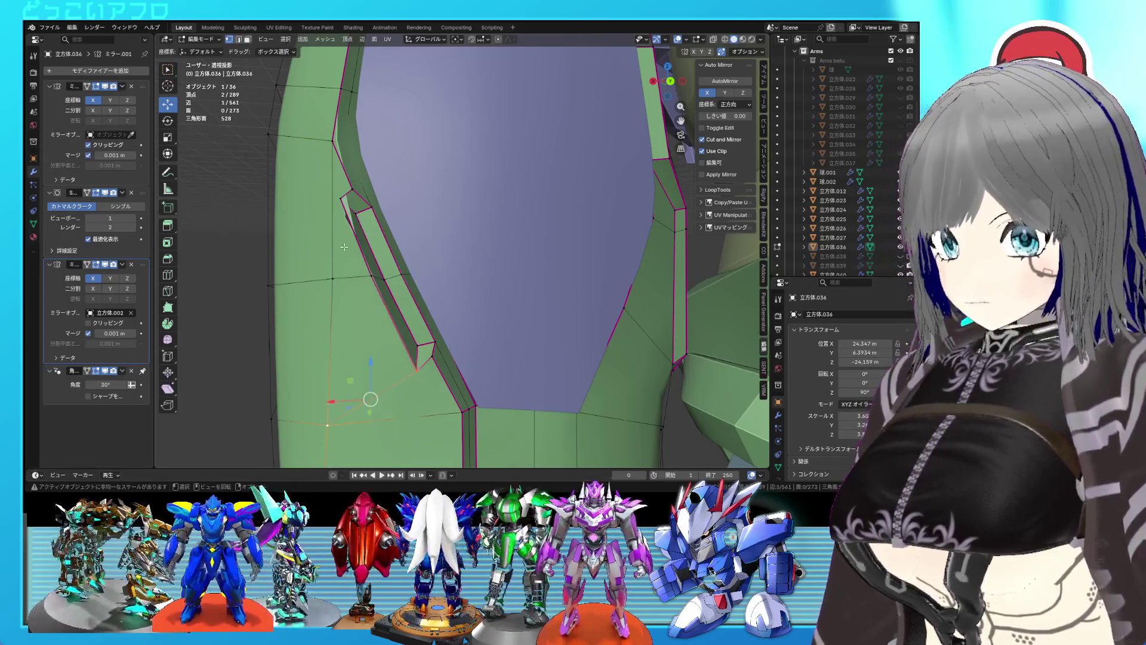
left_click(341, 199)
middle_click_drag(326, 151, 353, 222)
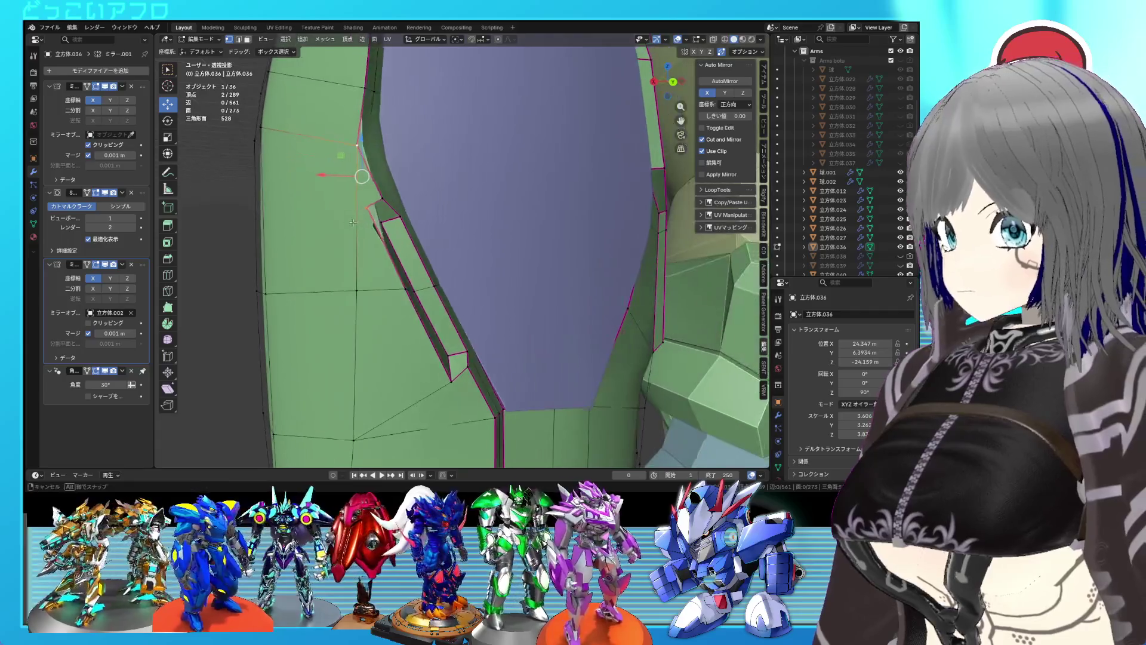
middle_click_drag(283, 237, 331, 255)
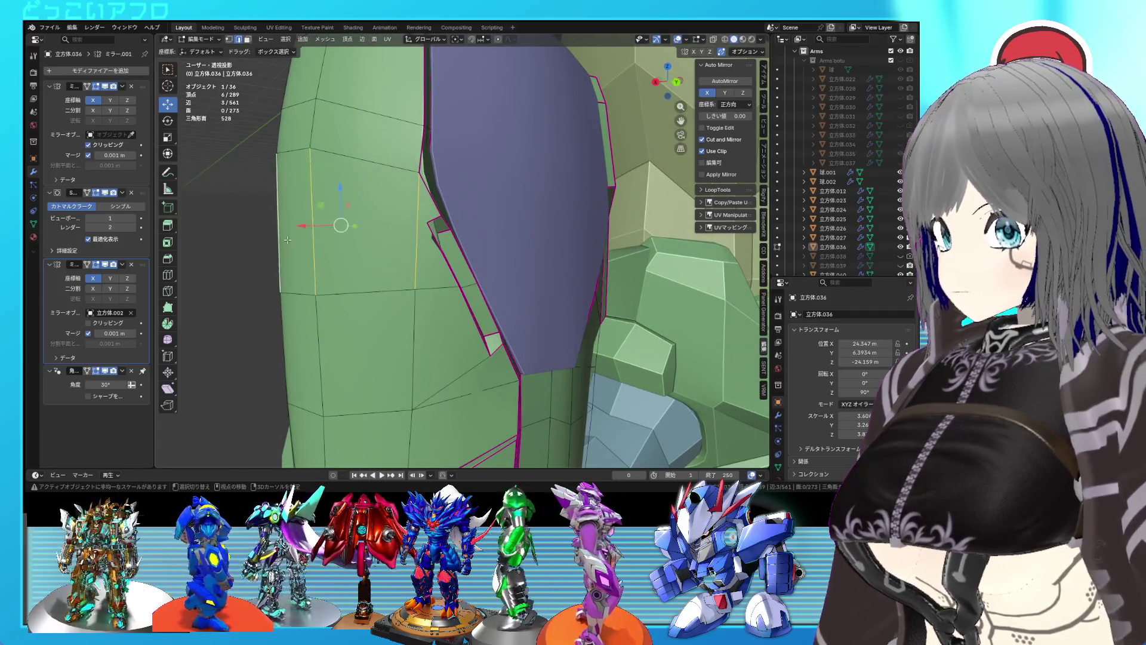
Subdivide the outline edges and move the new vertices upward.
right_click(315, 245)
left_click(283, 198)
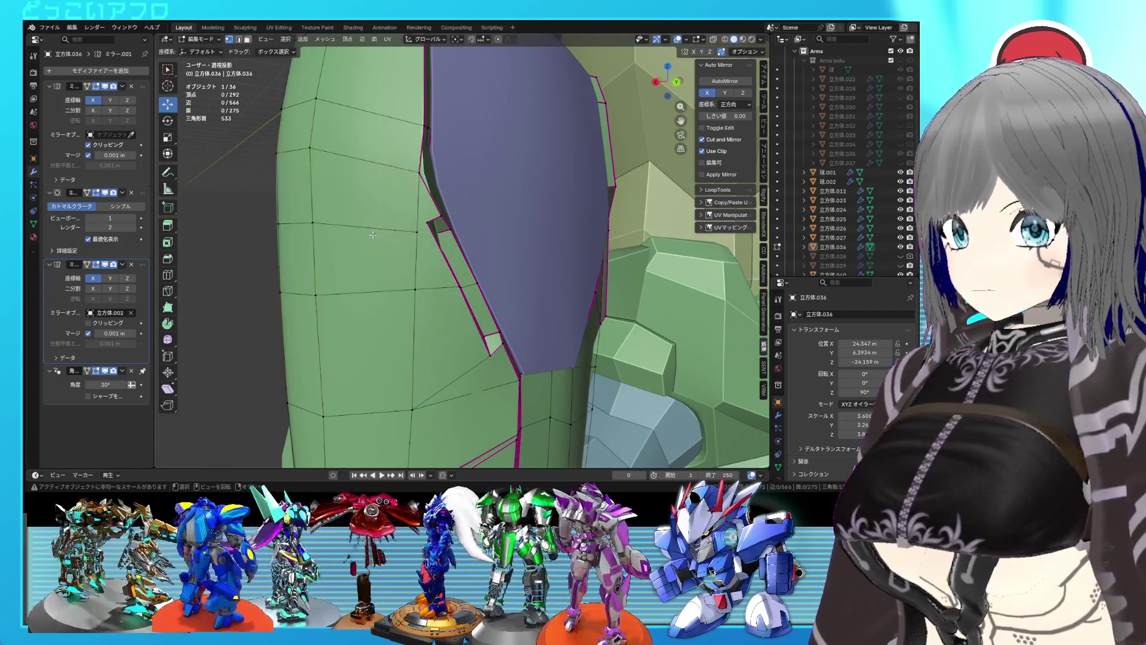
key("g")
key("g")
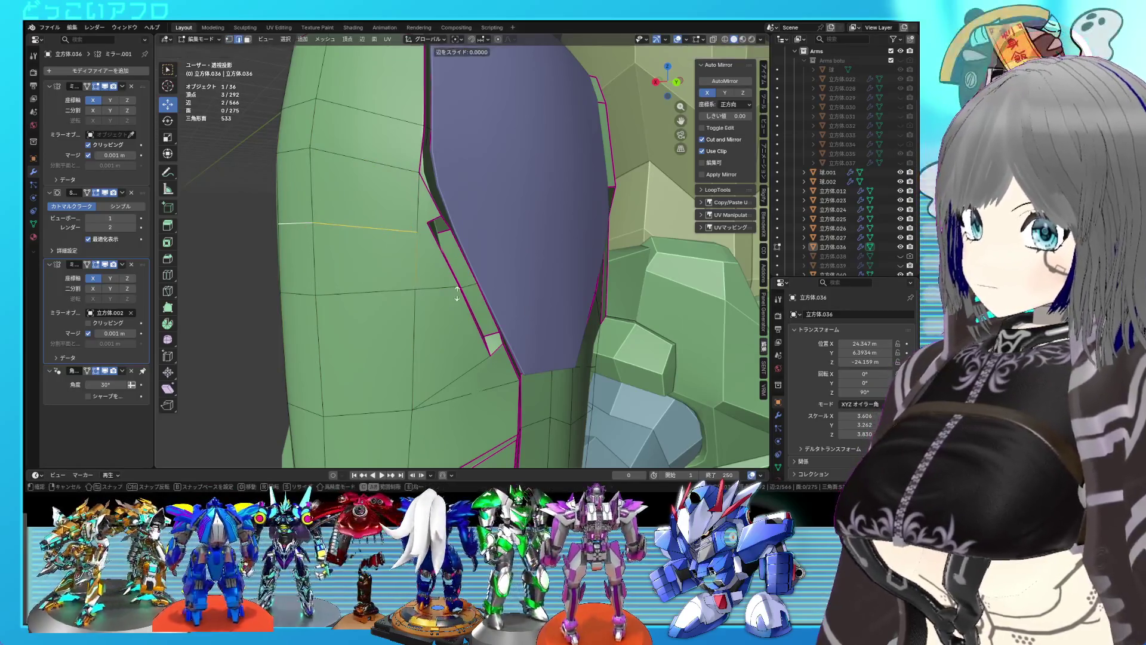
left_click(421, 232)
left_click(411, 226)
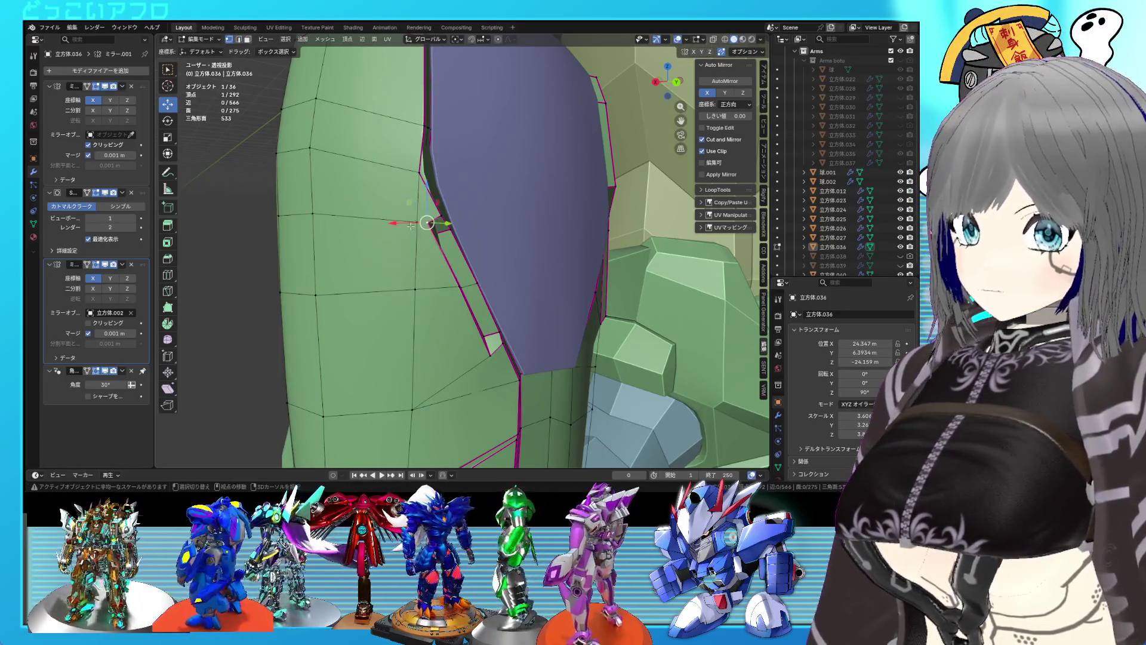
scroll(452, 264, "up", 4)
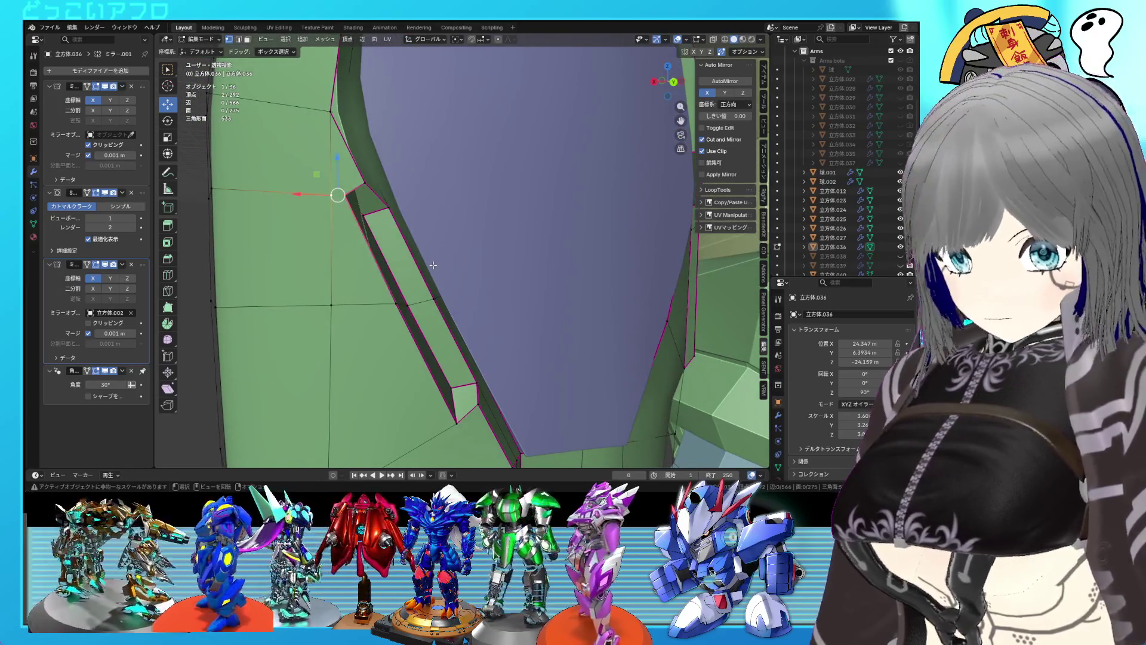
middle_click_drag(414, 278, 416, 266)
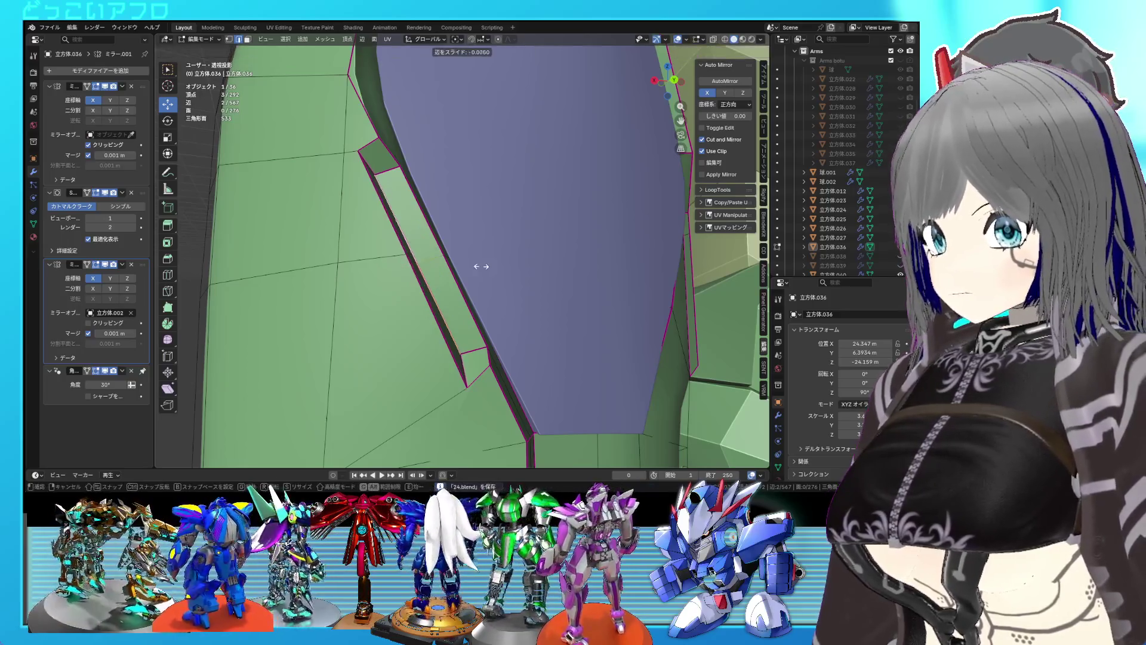
Nudge an outline edge slightly and select another outline vertex to refine.
key("Tab")
mouse_move(514, 314)
middle_mouse_down()
mouse_move(529, 299)
mouse_move(531, 318)
middle_mouse_up()
key("Tab")
scroll(529, 303, "down", 3)
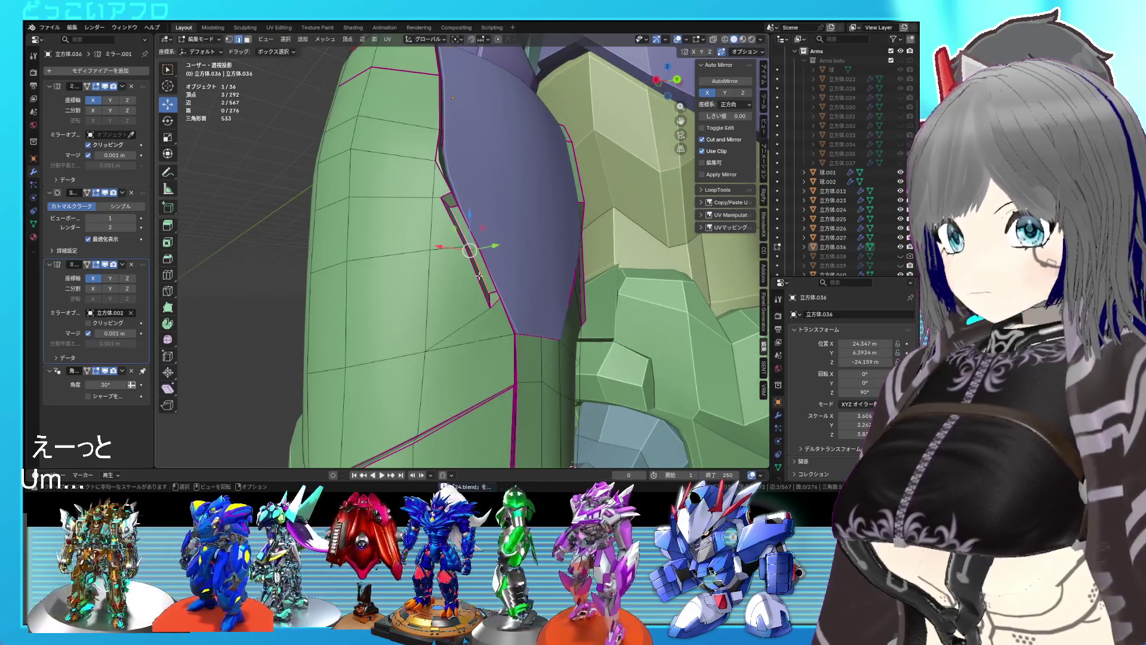
scroll(469, 258, "up", 2)
left_click_drag(472, 247, 470, 247)
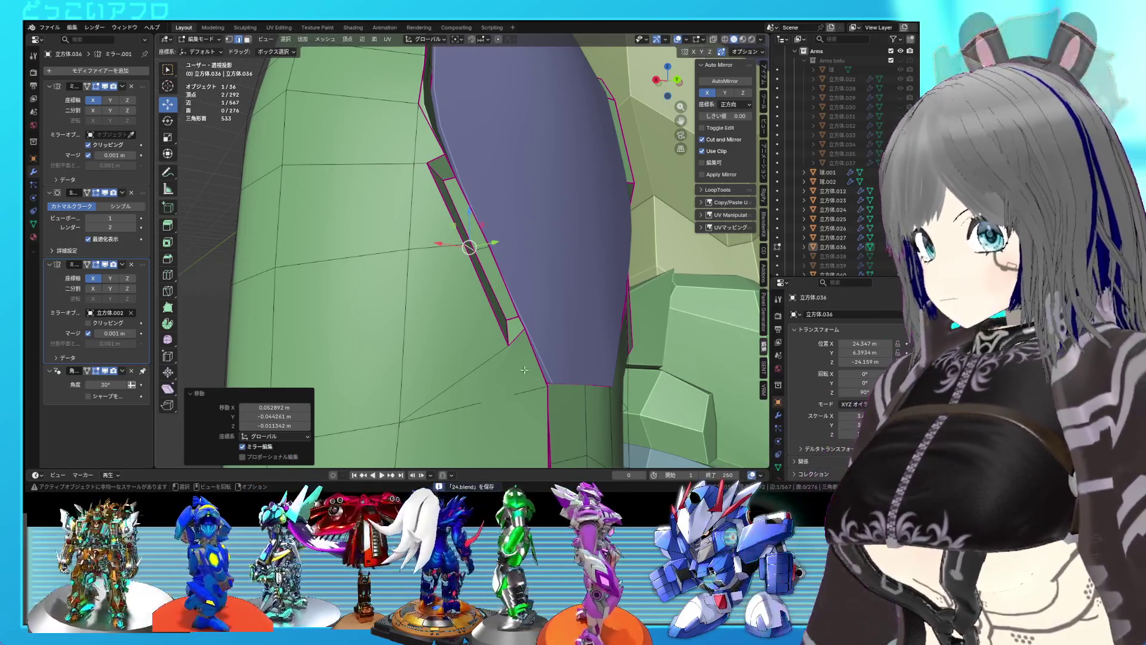
middle_click_drag(538, 387, 490, 335)
left_click(488, 330)
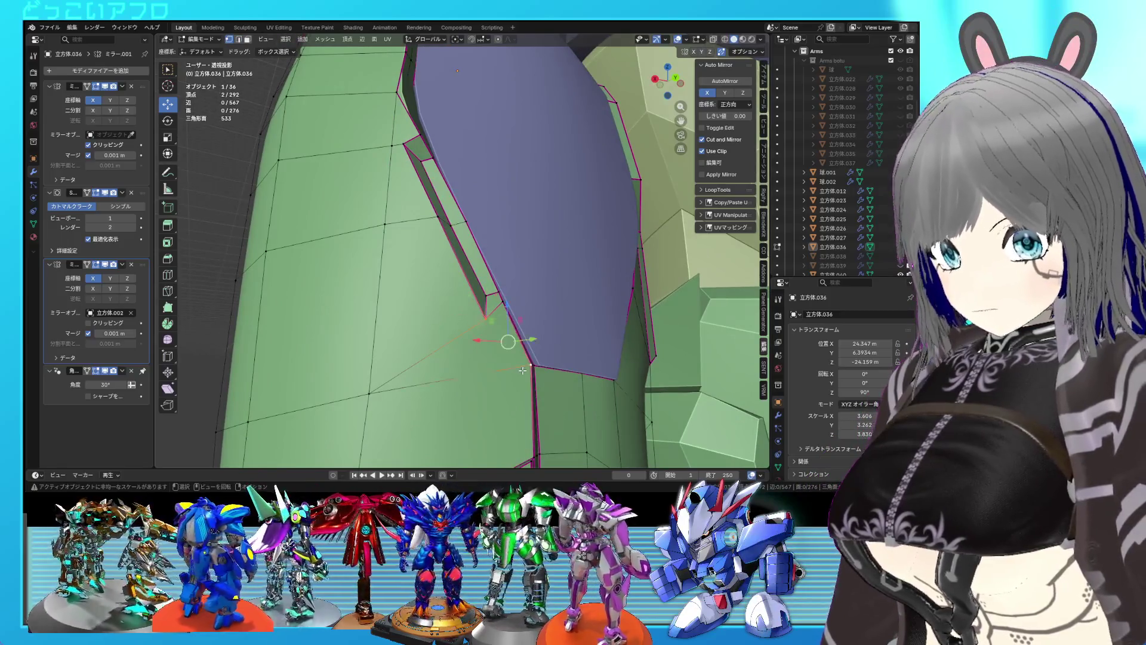
middle_click_drag(523, 371, 523, 371)
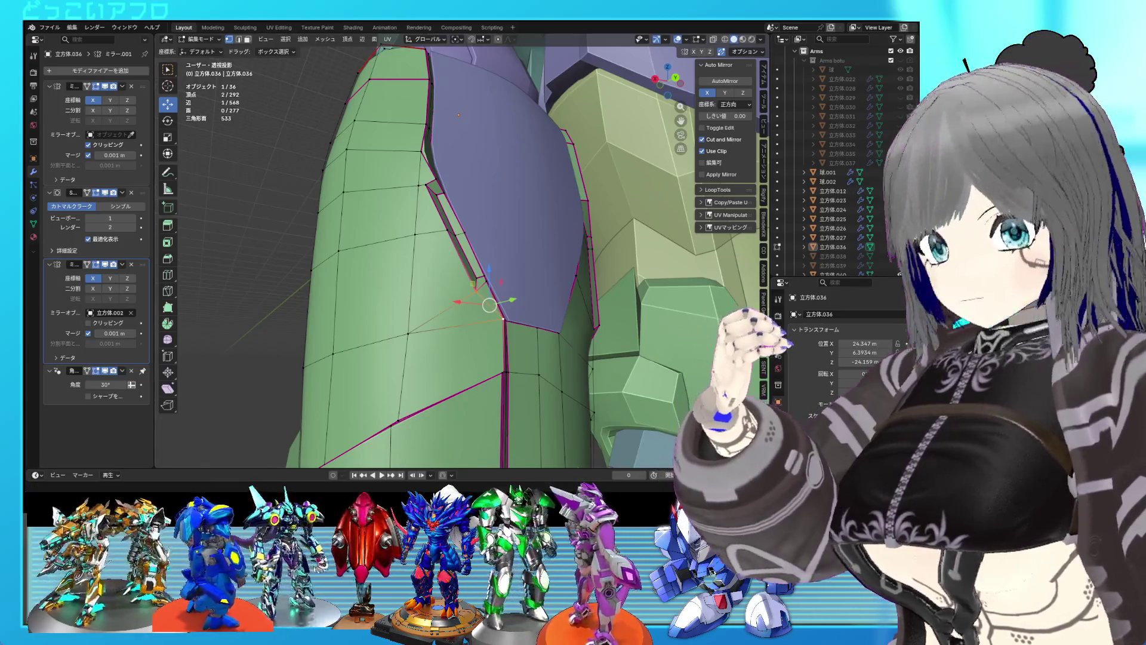
Slide a panel-outline edge along the mesh, then slide it back the other way.
mouse_move(555, 281)
middle_mouse_down()
mouse_move(740, 264)
mouse_move(629, 278)
middle_mouse_up()
key("Tab")
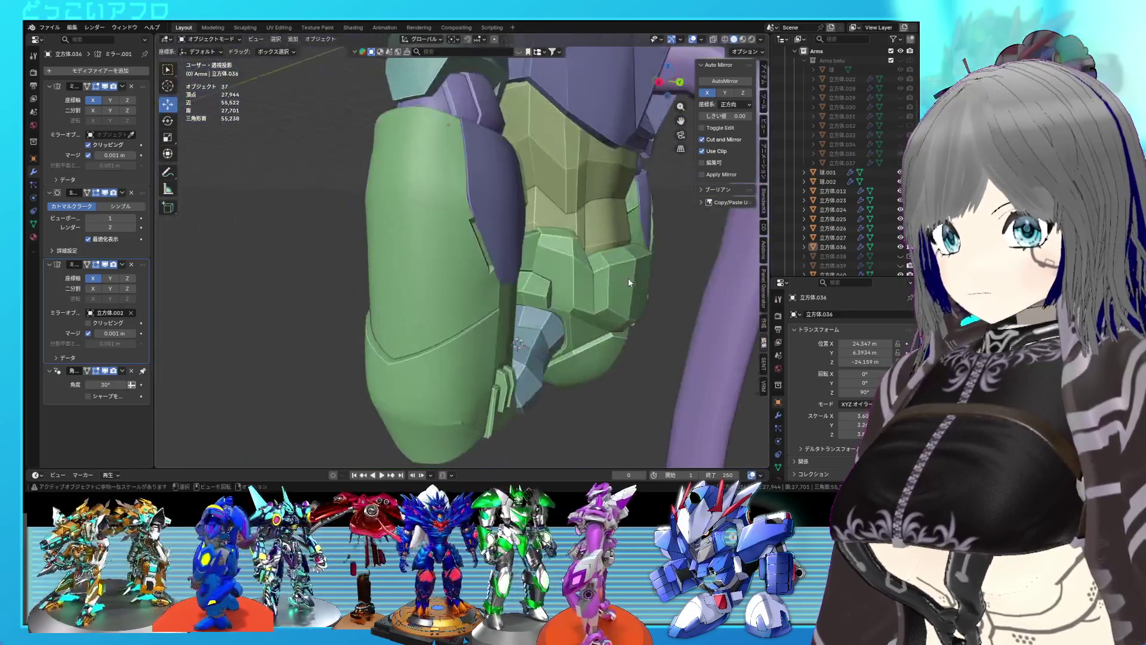
key("Tab")
scroll(458, 203, "up", 5)
left_click(458, 203)
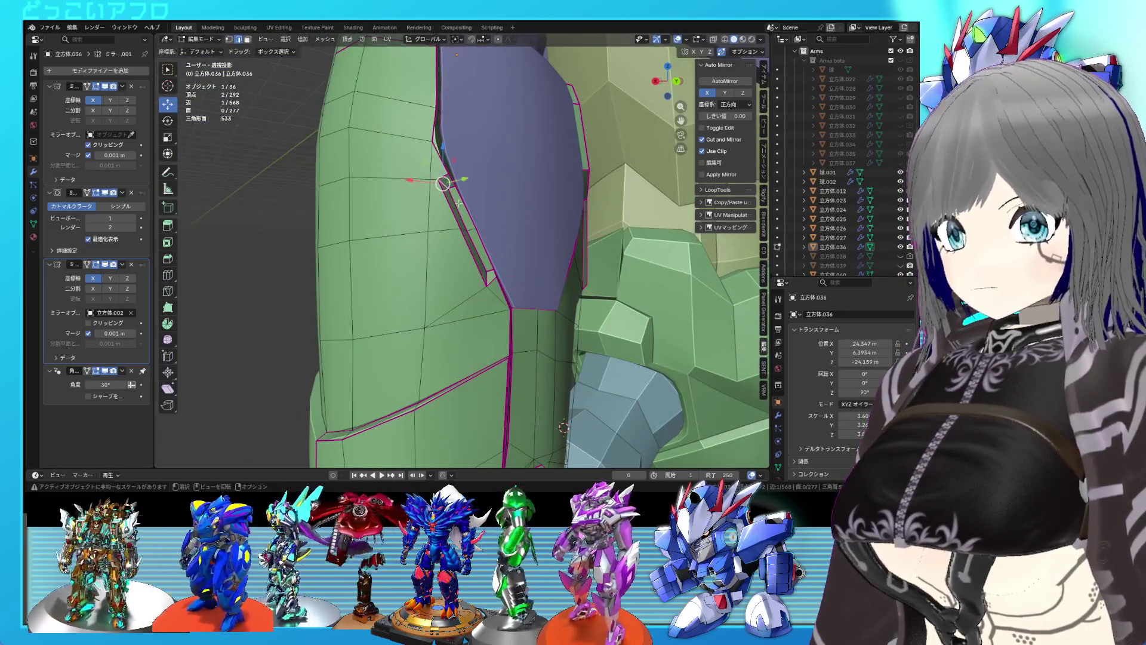
key("g")
key("g")
left_click(479, 230)
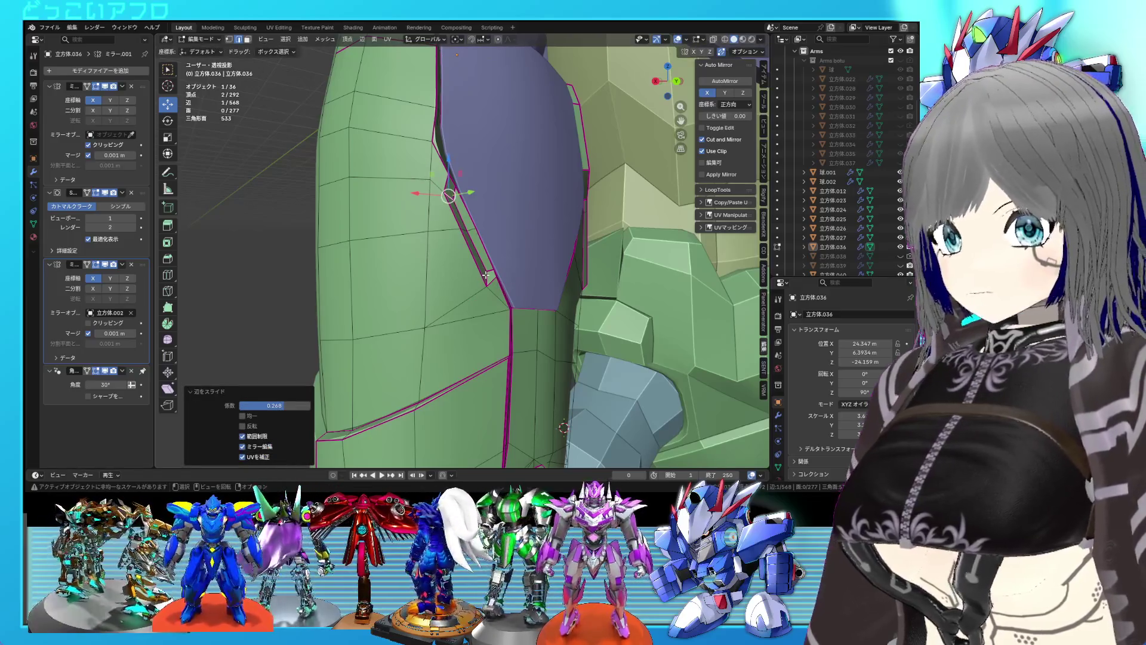
key("g")
key("g")
left_click(483, 270)
Slide two outline vertices along their edges and save 24.blend.
middle_click_drag(482, 263, 517, 261)
left_click(469, 264)
key("g")
key("g")
left_click(470, 266)
left_click(442, 180)
key("g")
key("g")
left_click(441, 203)
key("Tab")
mouse_move(478, 227)
middle_mouse_down()
mouse_move(536, 257)
mouse_move(534, 276)
mouse_move(402, 263)
mouse_move(421, 254)
mouse_move(471, 268)
mouse_move(592, 264)
mouse_move(582, 275)
mouse_move(508, 275)
mouse_move(498, 292)
mouse_move(463, 295)
mouse_move(429, 279)
mouse_move(450, 287)
mouse_move(436, 270)
middle_mouse_up()
key("ctrl+s")
Back in Edit Mode, select one edge of the band in edge mode.
key("Tab")
key("2")
left_click(498, 294)
scroll(439, 278, "up", 3)
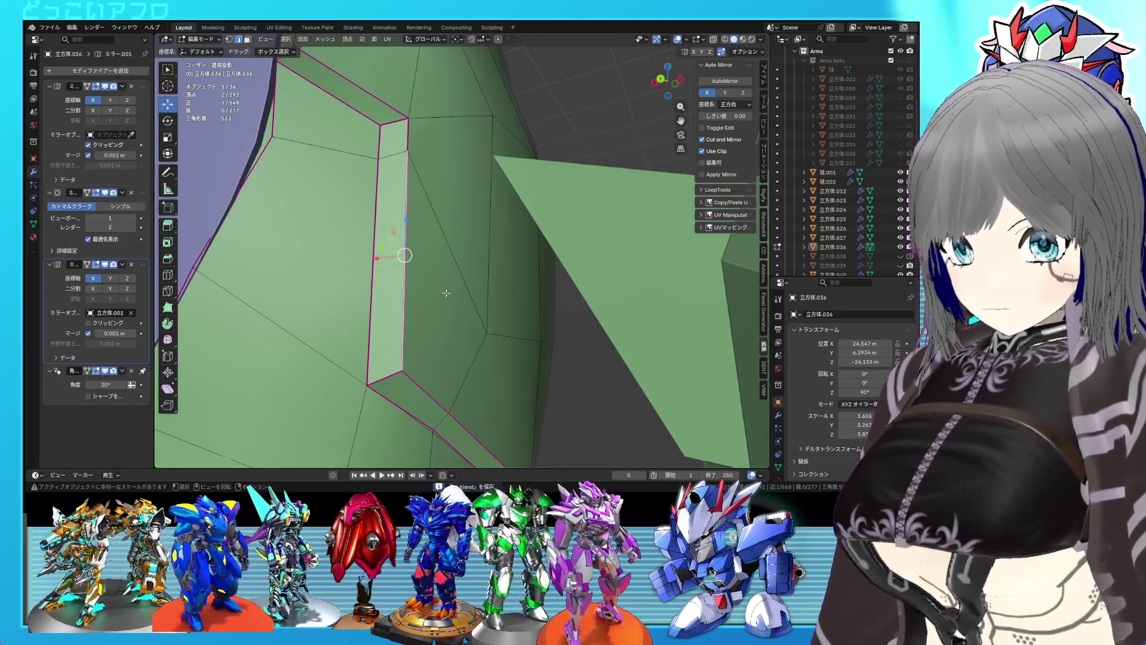
Subdivide the slot edges and slide the new vertices into place along them.
right_click(410, 305)
left_click(380, 216)
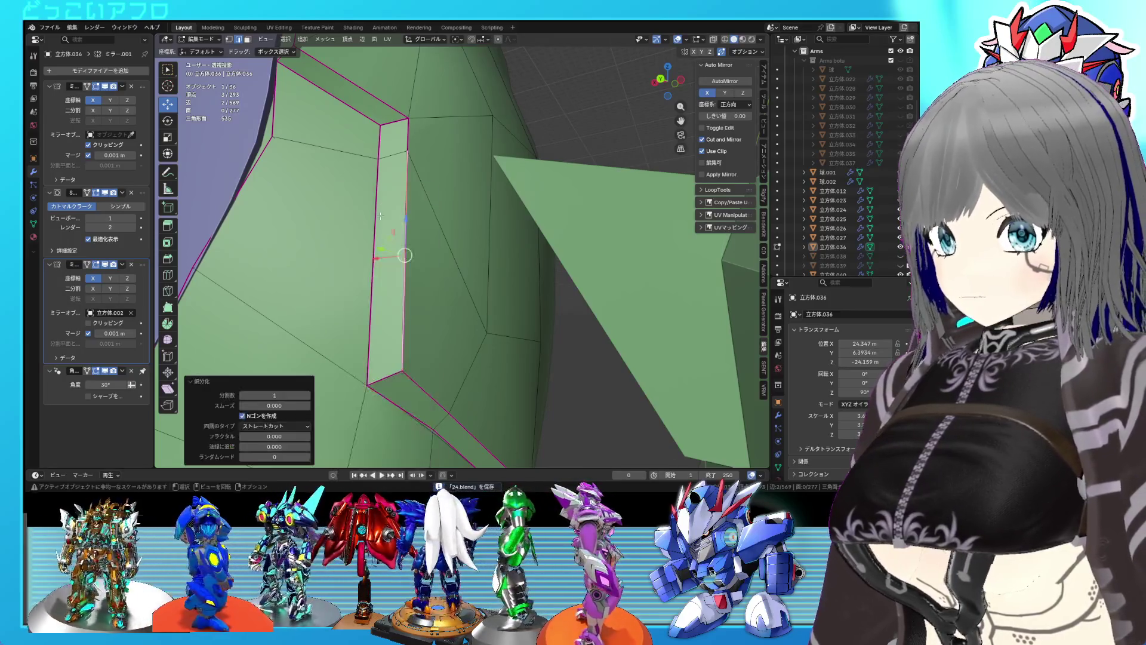
left_click(413, 286)
left_click(407, 255)
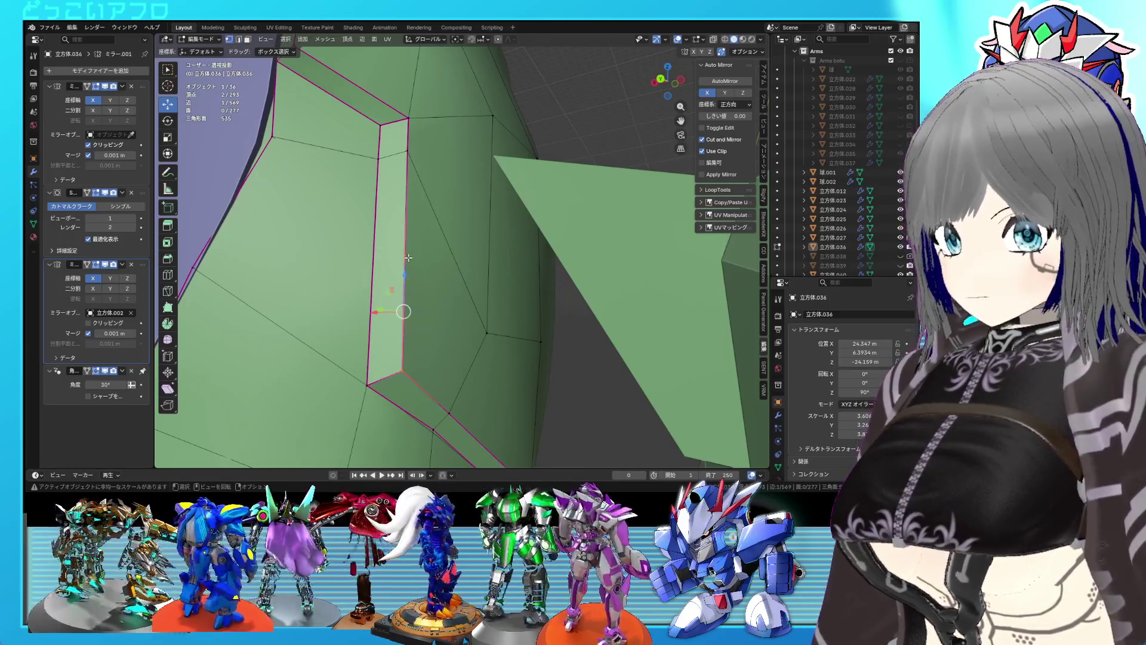
key("shift+v")
left_click(412, 221)
right_click(411, 246)
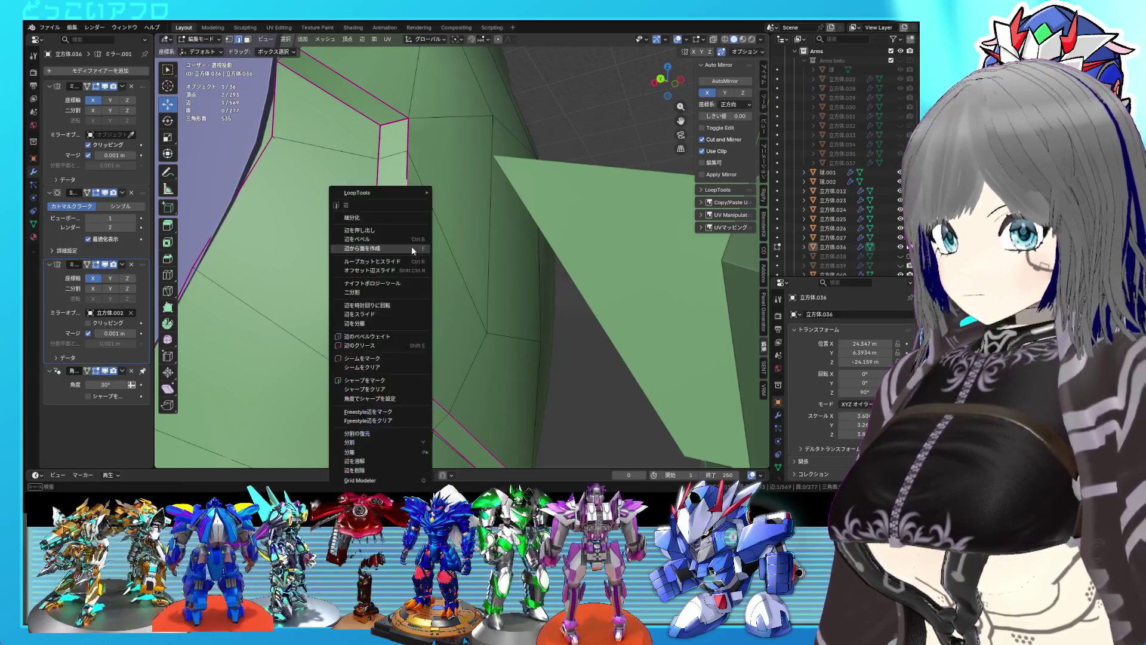
left_click(392, 223)
left_click(406, 277)
key("shift+v")
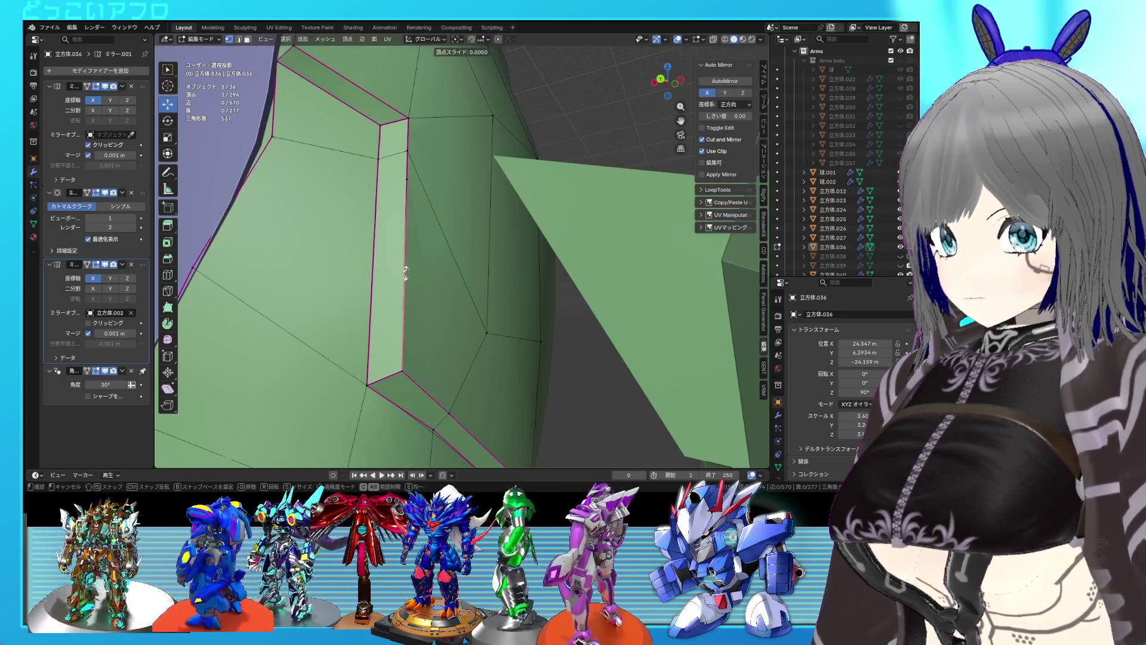
left_click(412, 334)
Bevel the long panel edge into a single-segment strip and add a lengthwise loop cut.
key("2")
left_click(404, 286)
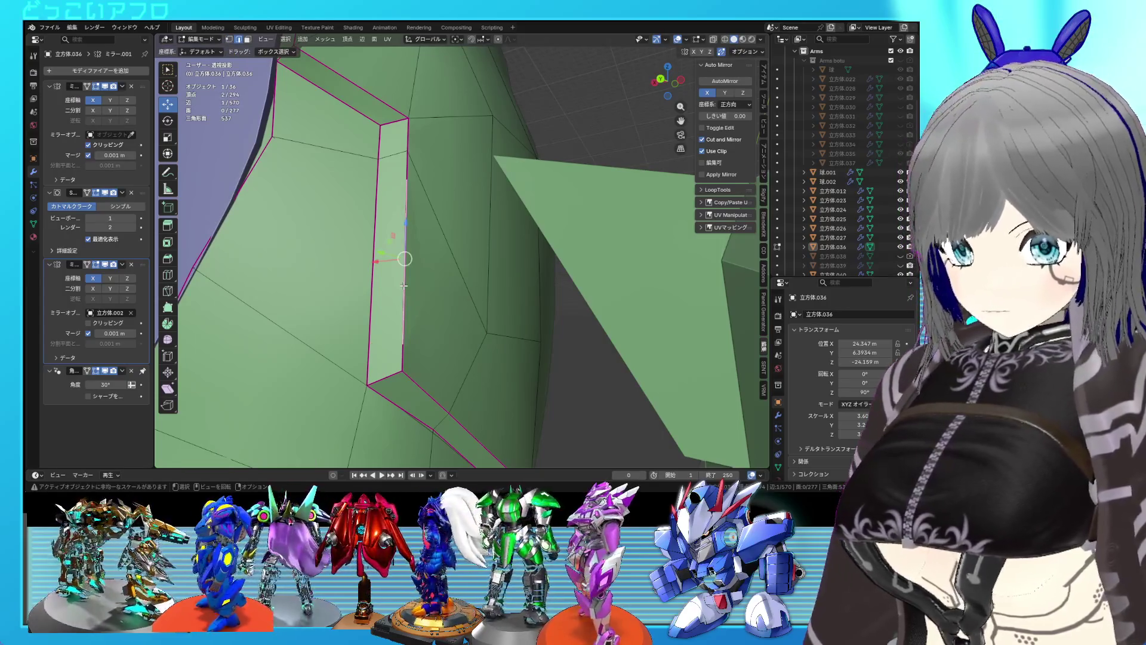
key("ctrl+b")
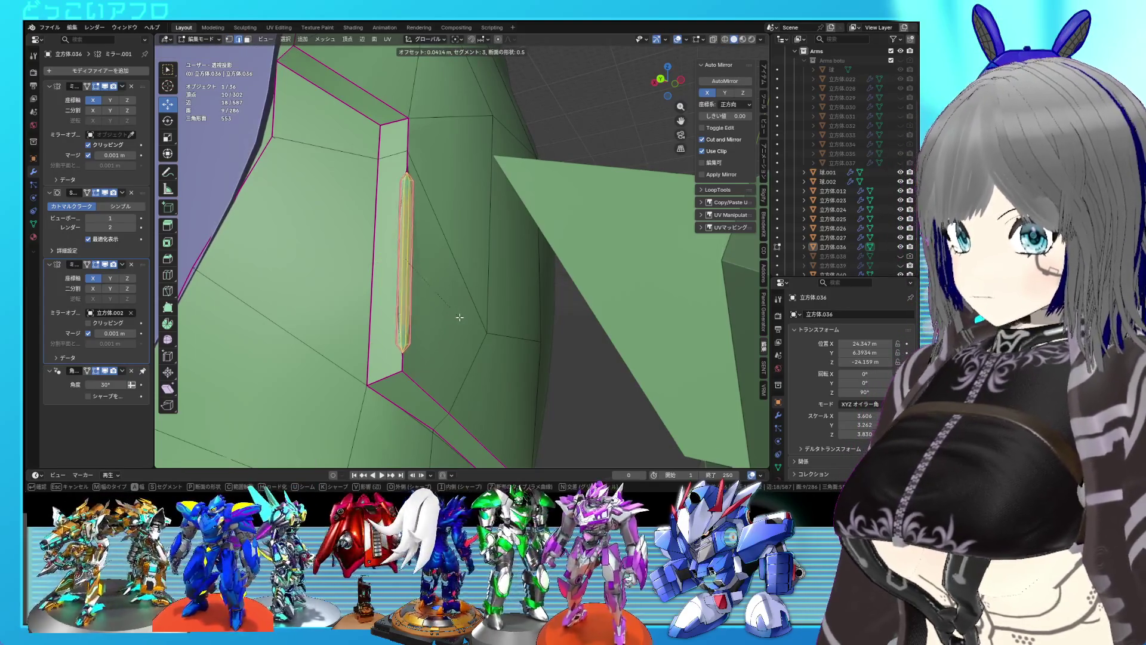
left_click(454, 320)
left_click(243, 325)
left_click(242, 325)
scroll(389, 347, "up", 2)
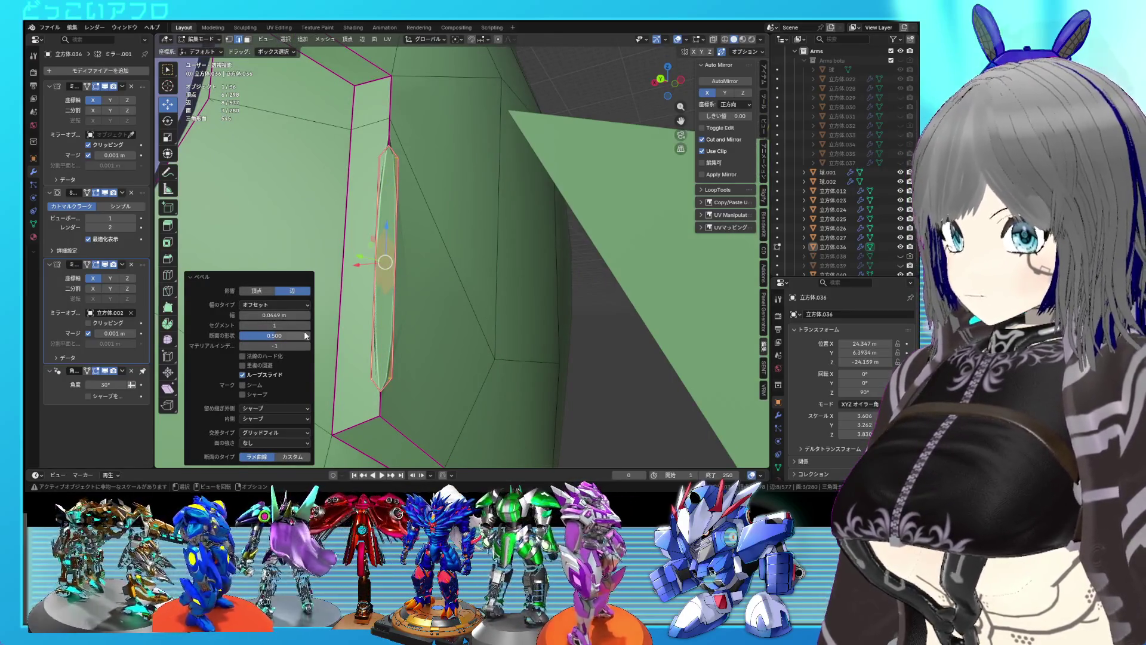
key("ctrl+r")
left_click(392, 287)
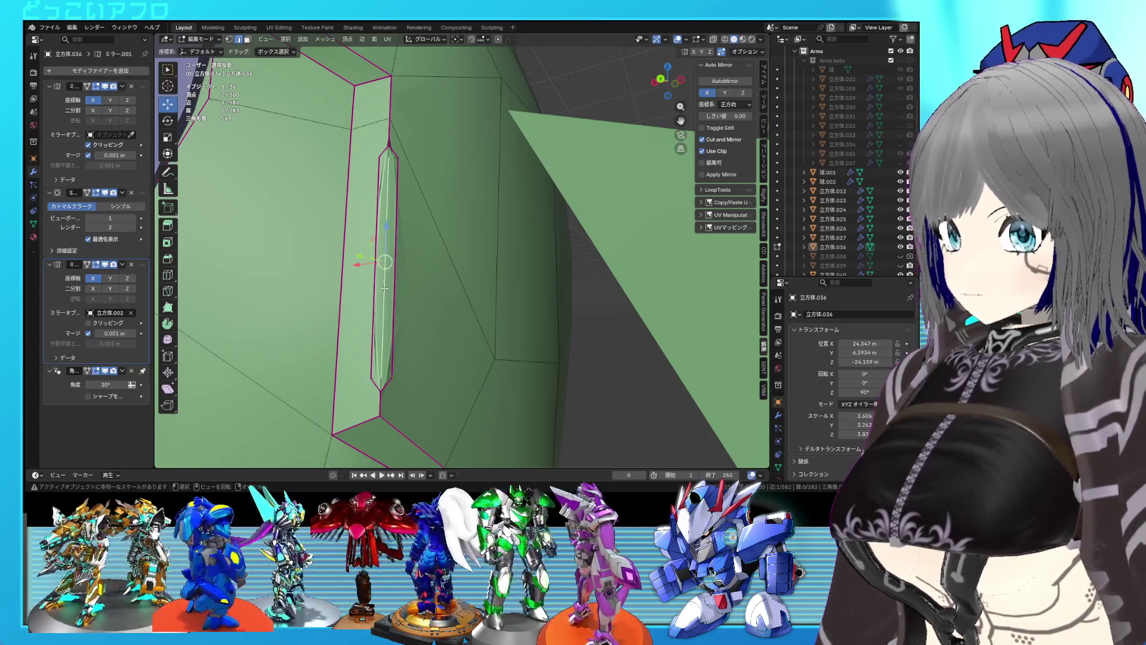
Push the slot faces outward with Shrink/Fatten by 0.0241 m.
key("alt+s")
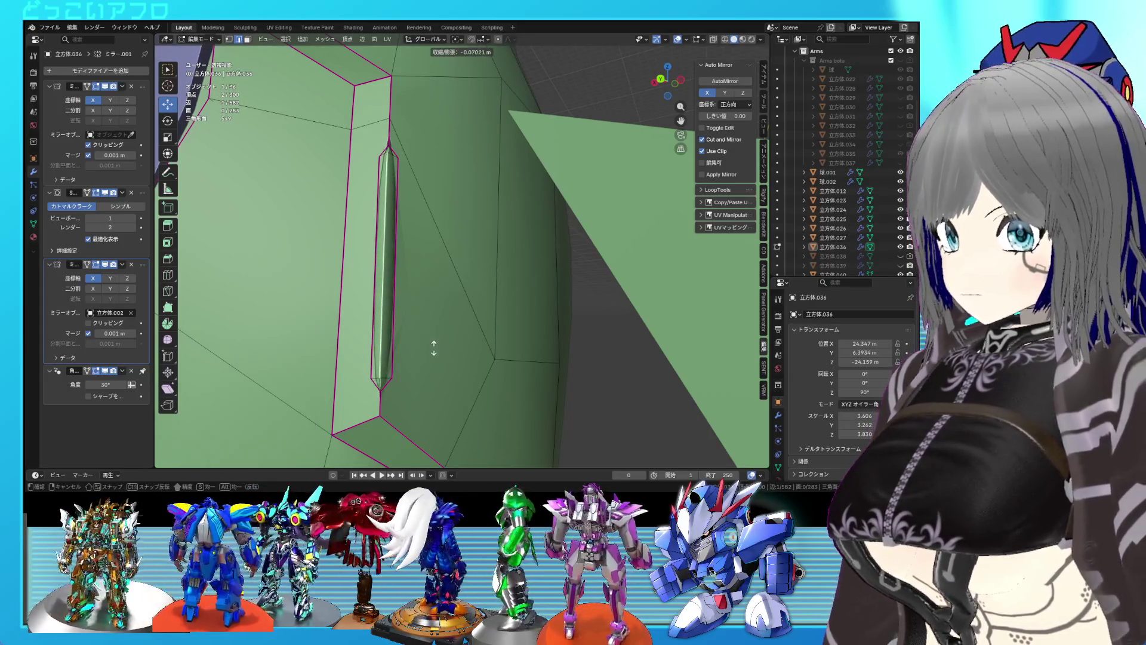
left_click(431, 339)
mouse_move(384, 256)
middle_mouse_down()
mouse_move(310, 257)
mouse_move(412, 332)
middle_mouse_up()
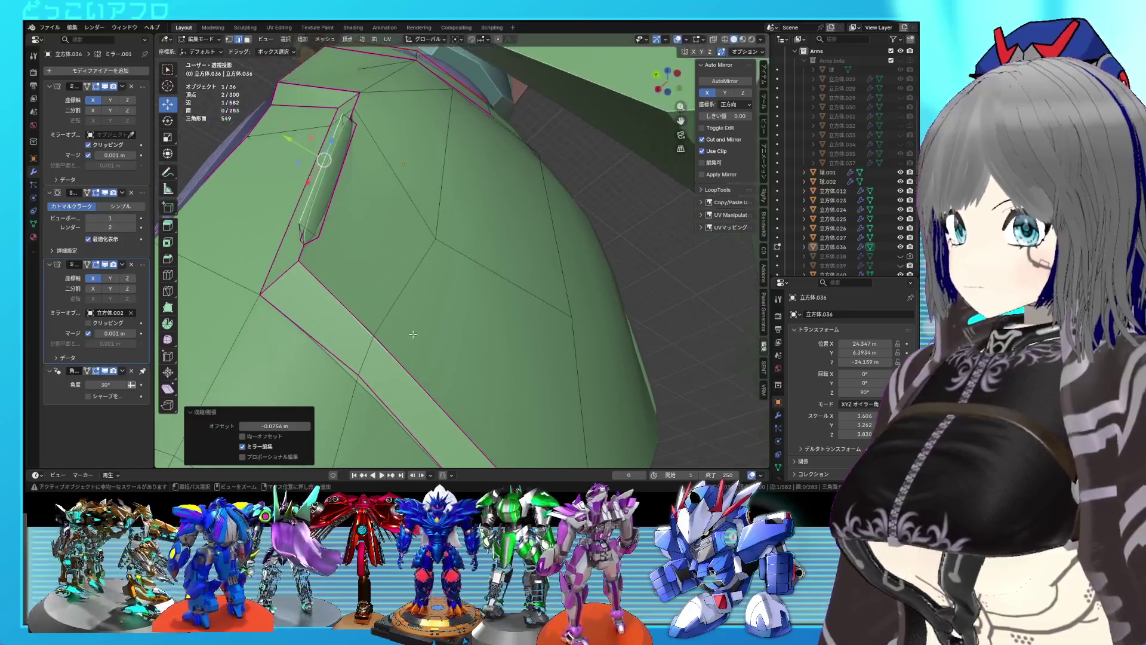
key("alt+s")
key("Escape")
key("alt+s")
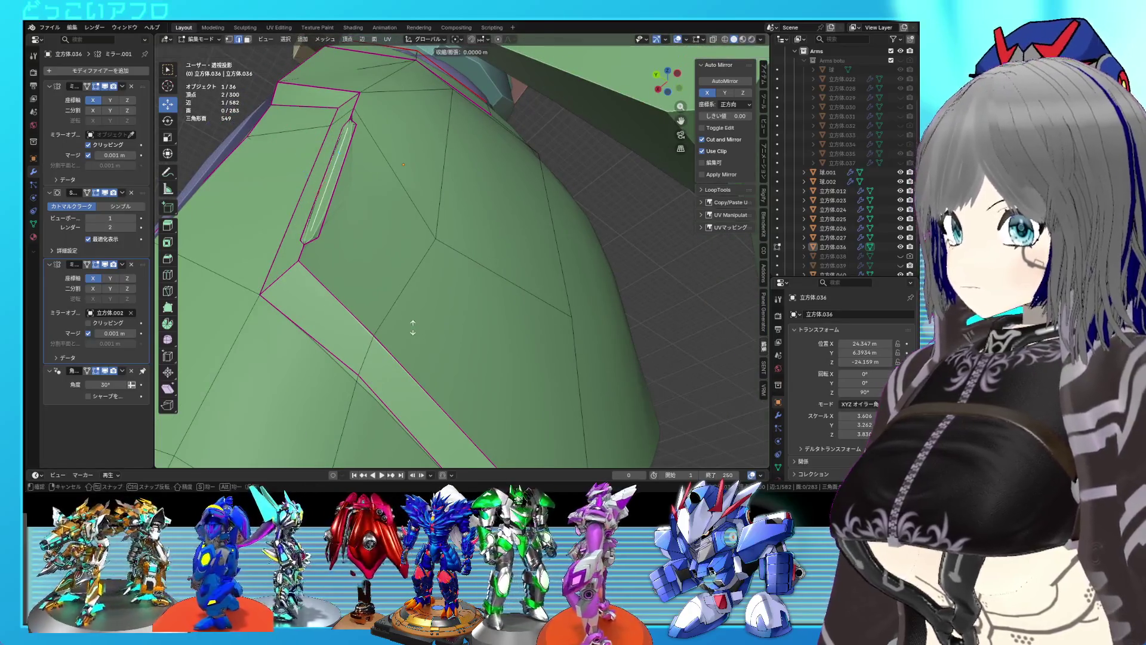
left_click(412, 326)
mouse_move(412, 326)
middle_mouse_down()
mouse_move(428, 343)
mouse_move(356, 280)
middle_mouse_up()
Connect two vertices at the slot's bottom end with a new edge.
left_click(356, 281)
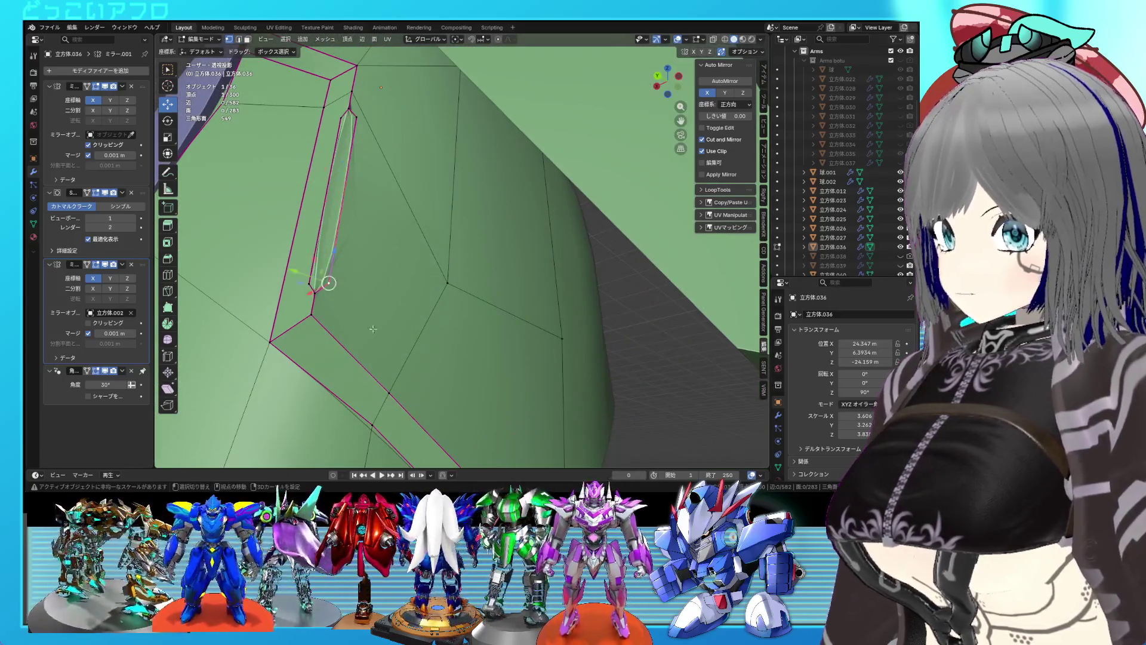
left_click(385, 374)
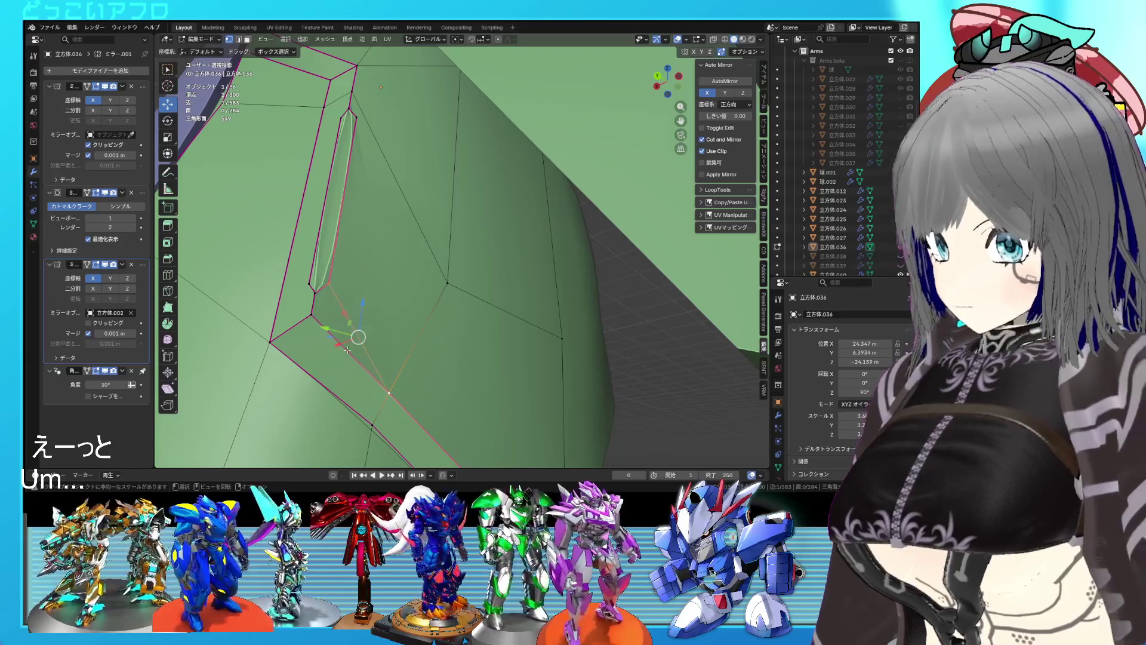
left_click(303, 289)
left_click(286, 331, "shift")
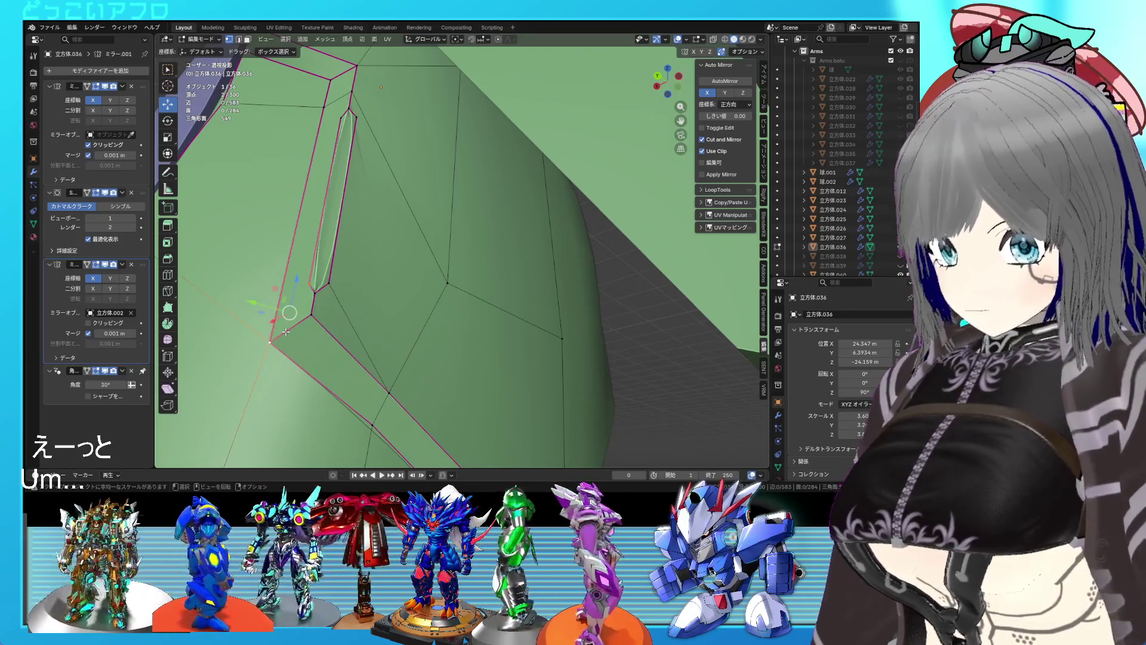
key("j")
Connect two vertices near the slot's top end with a new edge.
middle_click_drag(286, 332, 365, 161)
left_click(370, 146)
left_click(373, 153, "shift")
left_click(390, 187)
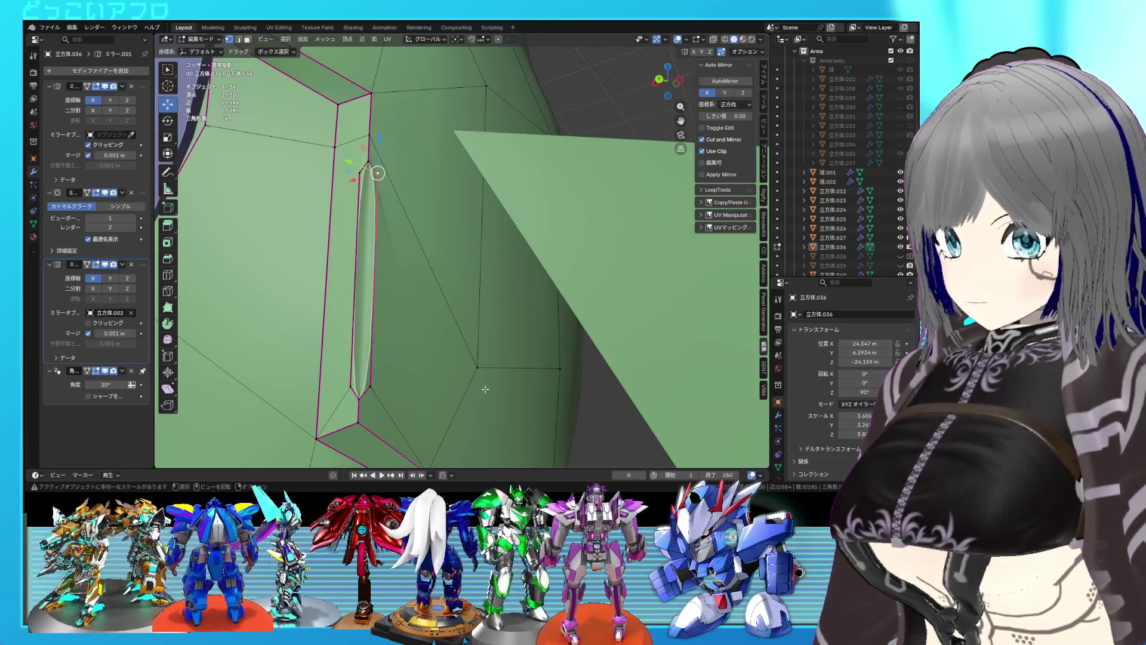
left_click(457, 361, "shift")
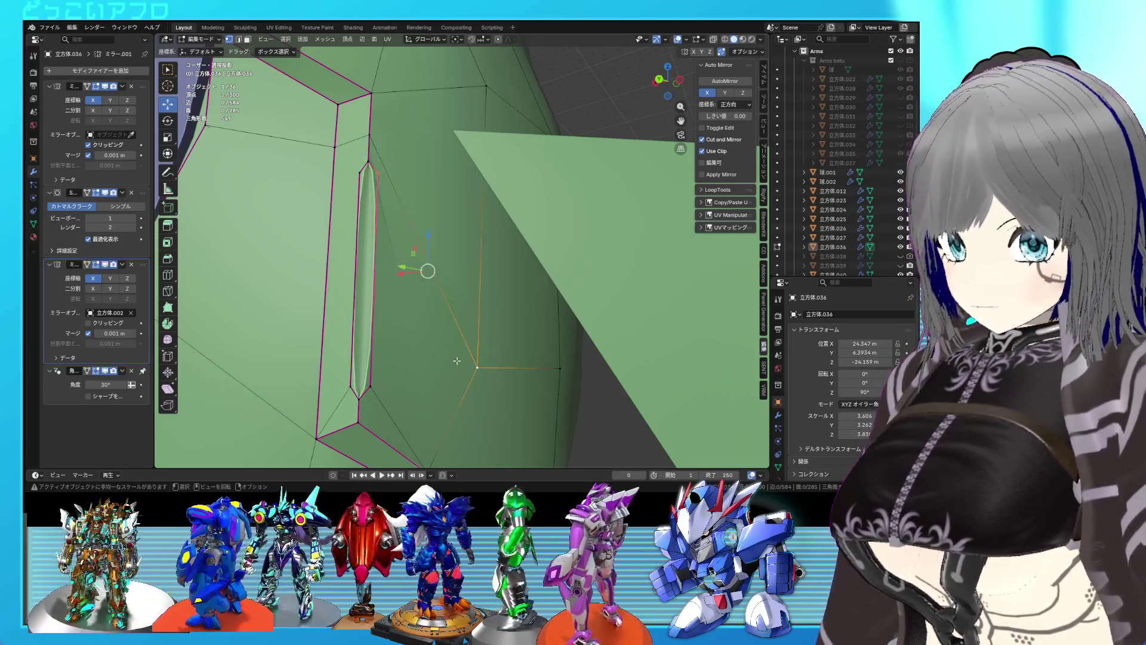
left_click(369, 188)
left_click(323, 140, "shift")
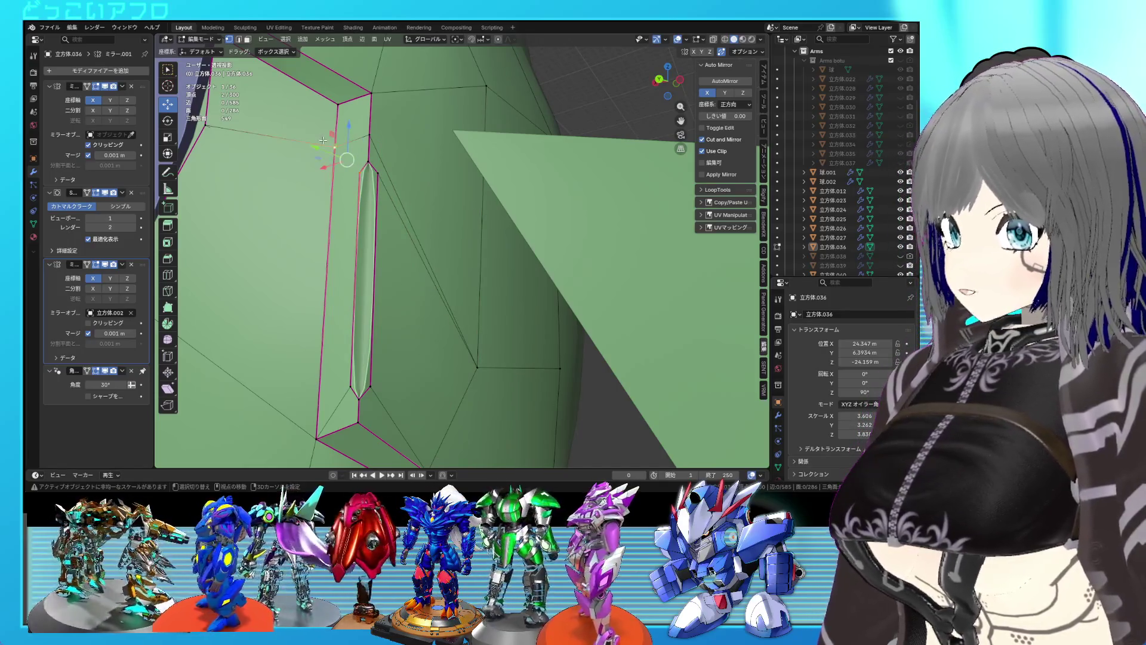
key("j")
key("shift+z")
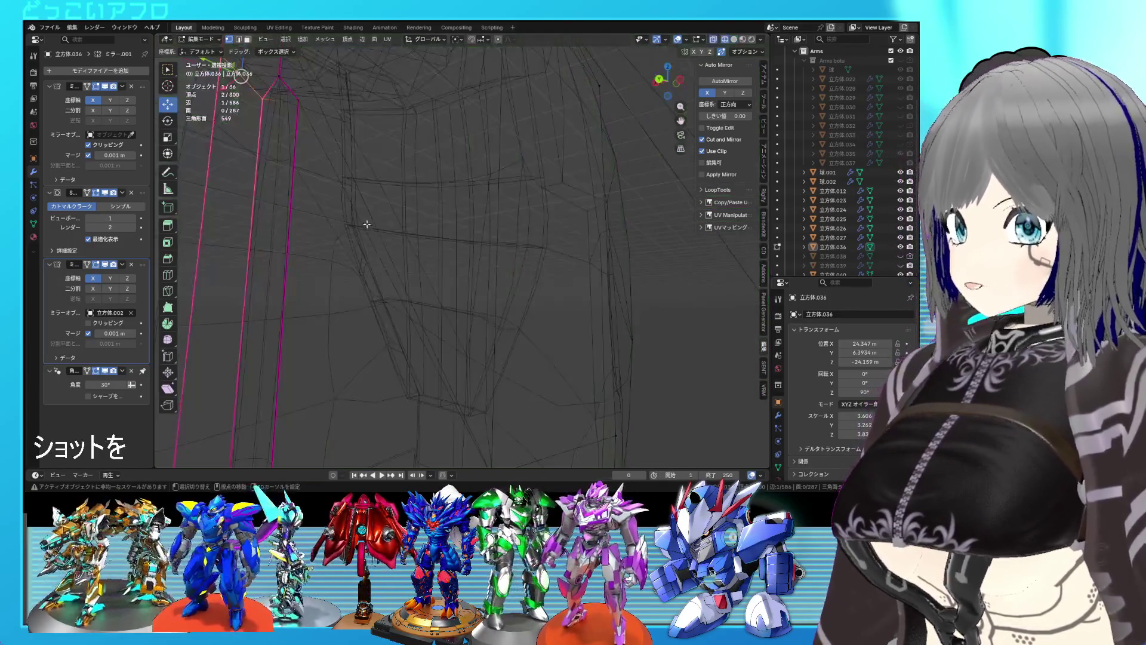
Select vertices along the slot and give their edge a full 1.0 crease.
left_click(269, 328, "shift")
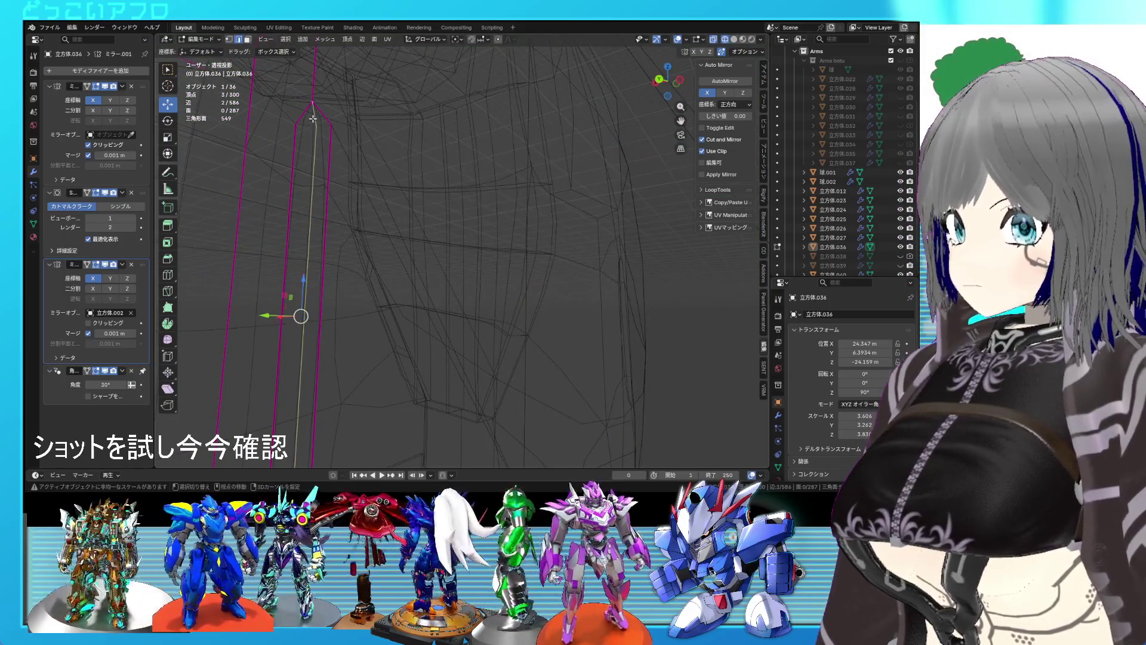
middle_click_drag(269, 317, 376, 320, "shift")
left_click(313, 368, "shift")
key("shift+z")
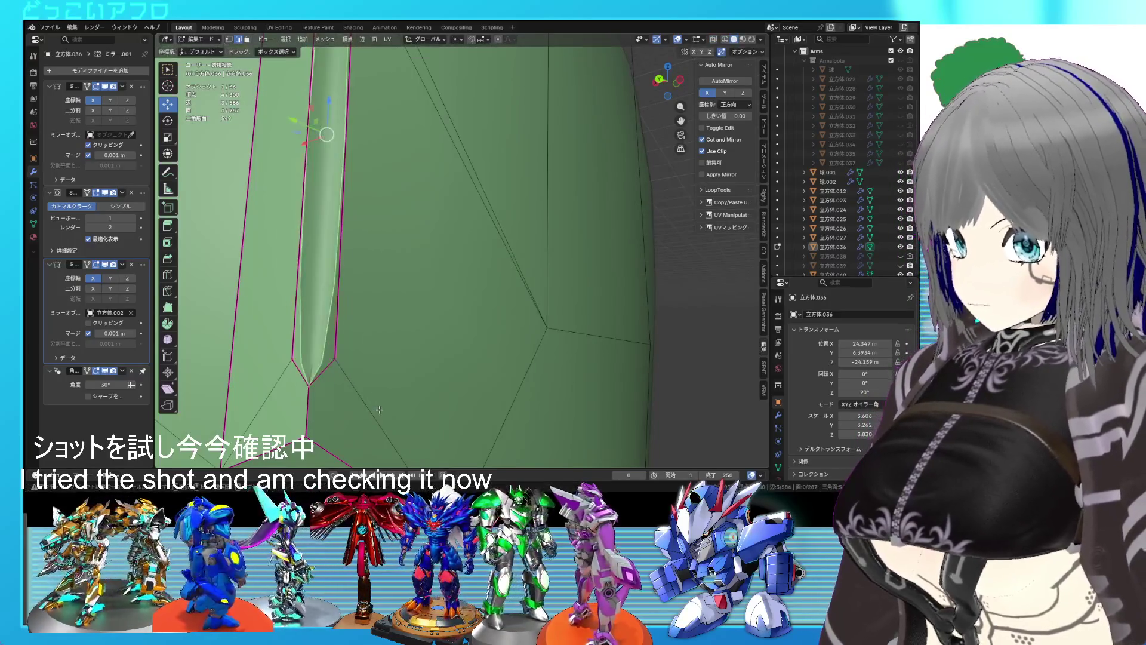
key("shift+e")
key("1")
key("Return")
Select the remaining slot edges and preview the smoothed slot in Object Mode.
key("shift+z")
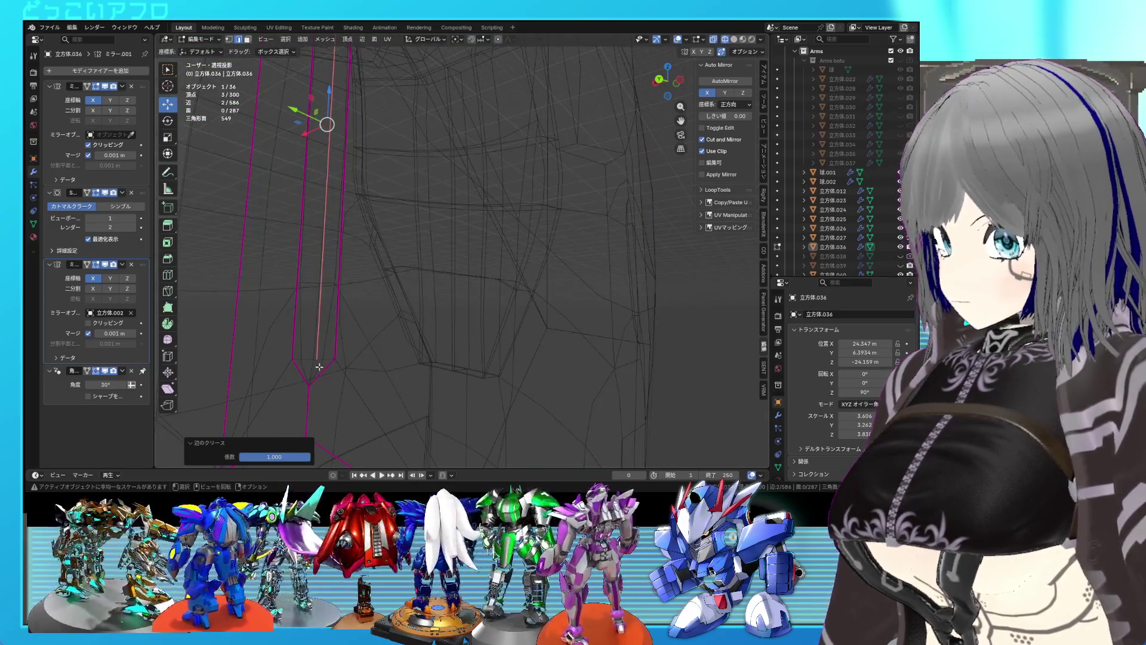
left_click(319, 367, "shift")
mouse_move(309, 368)
middle_mouse_down()
mouse_move(360, 326)
mouse_move(355, 196)
middle_mouse_up()
left_click(370, 153, "shift")
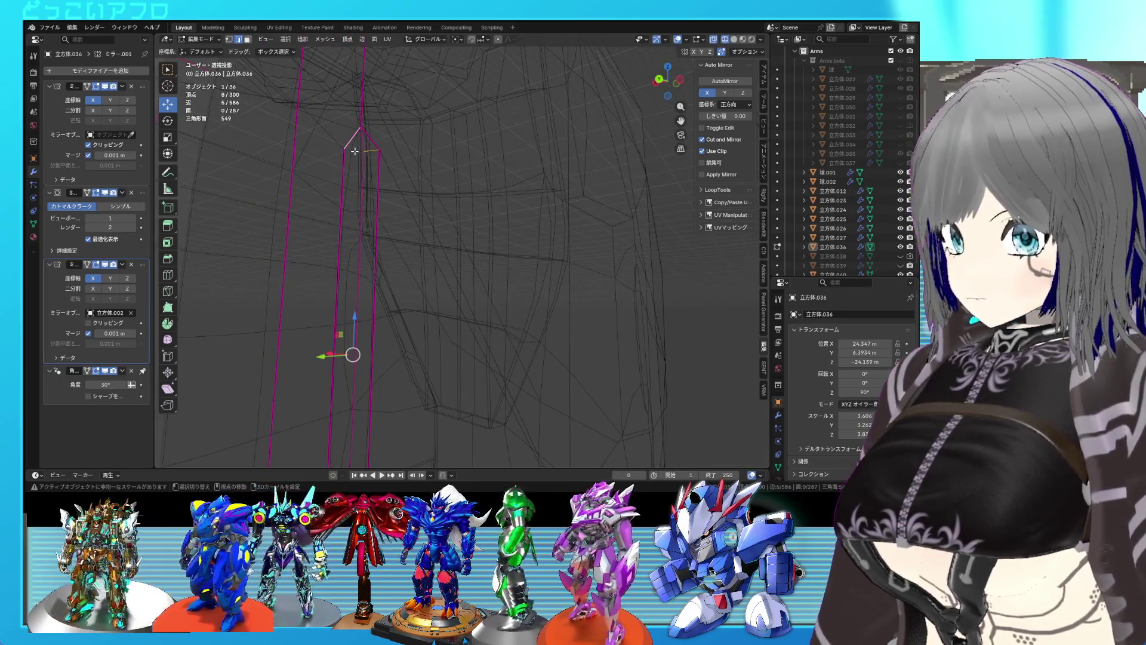
key("Tab")
key("shift+z")
key("alt+z")
middle_click_drag(395, 178, 448, 232)
Toggle between Edit and Object Mode to inspect the creased slot from several angles.
key("Tab")
key("Tab")
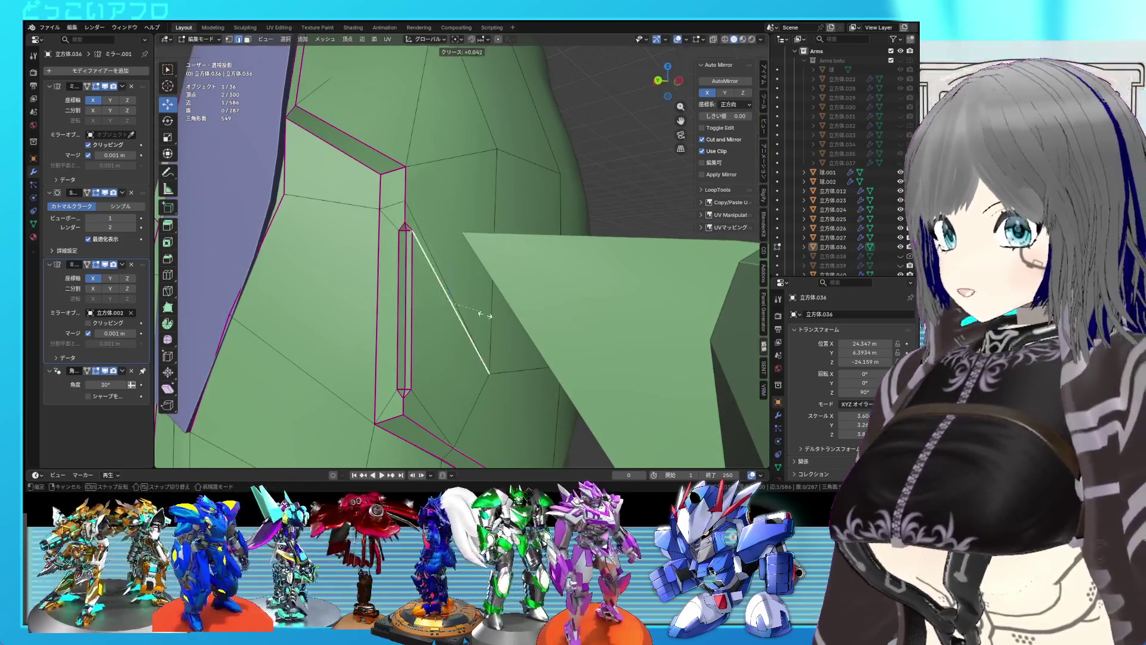
mouse_move(538, 349)
middle_mouse_down()
mouse_move(543, 295)
mouse_move(548, 306)
mouse_move(493, 309)
middle_mouse_up()
scroll(491, 298, "up", 4)
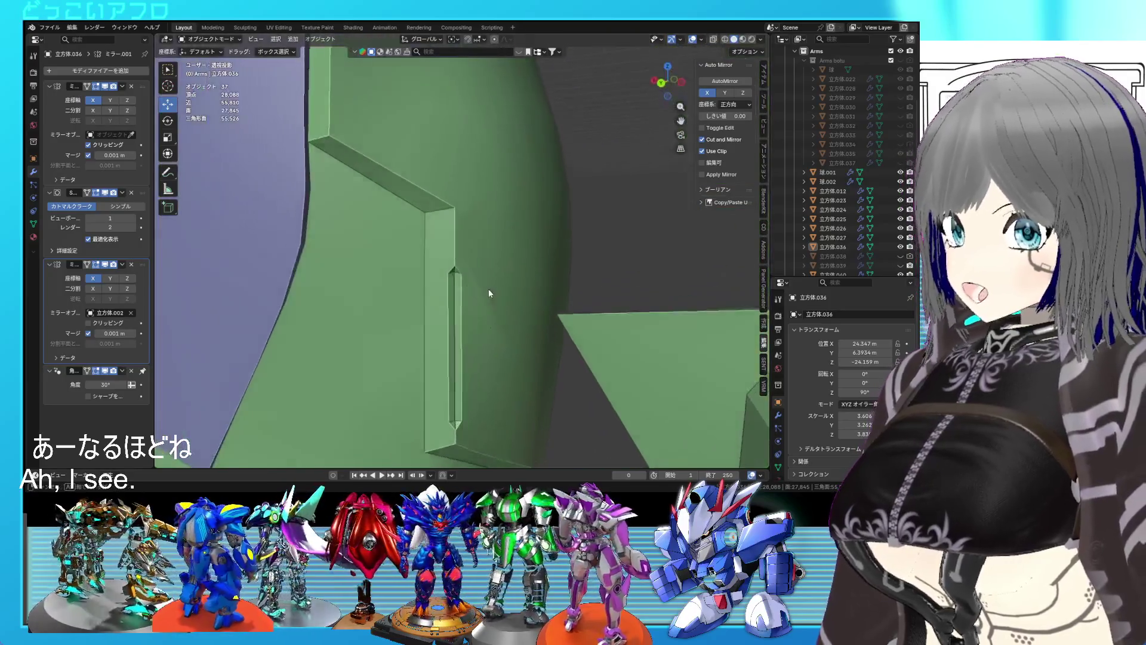
key("Tab")
scroll(480, 279, "up", 2)
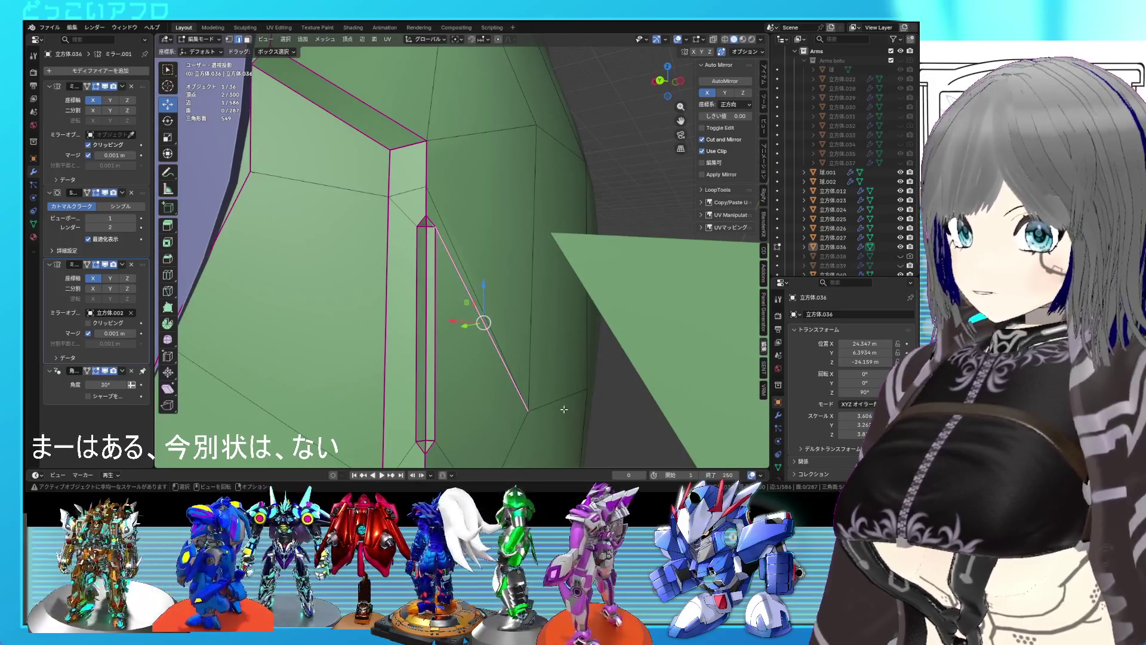
key("Tab")
scroll(485, 279, "up", 3)
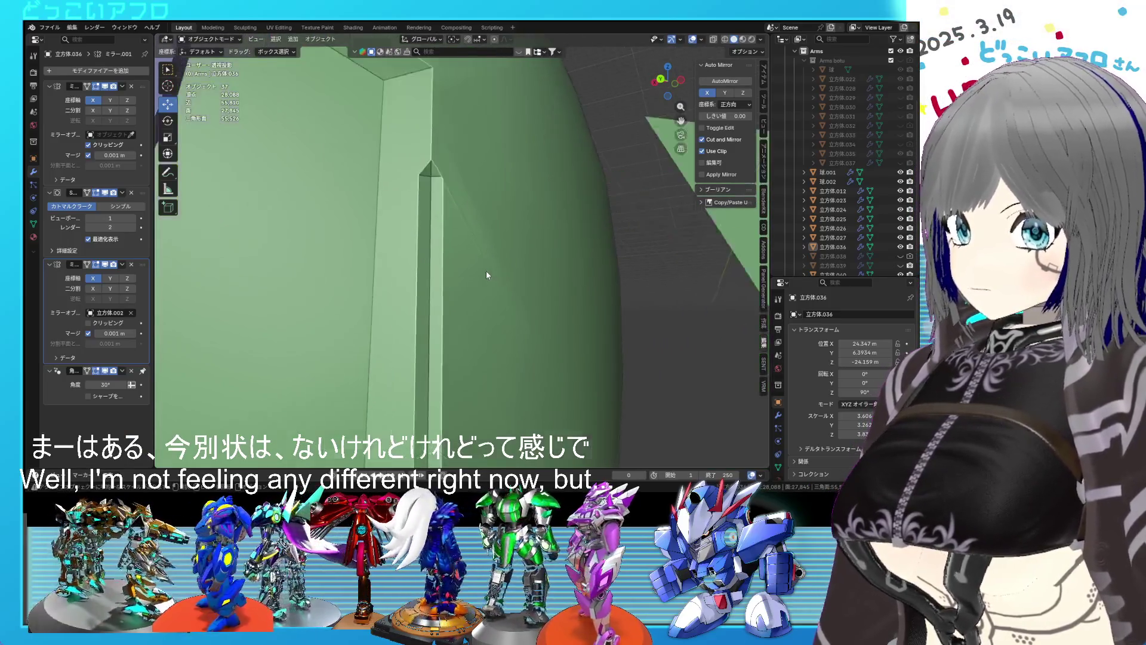
scroll(486, 270, "down", 1)
mouse_move(486, 271)
middle_mouse_down()
mouse_move(496, 281)
mouse_move(497, 267)
middle_mouse_up()
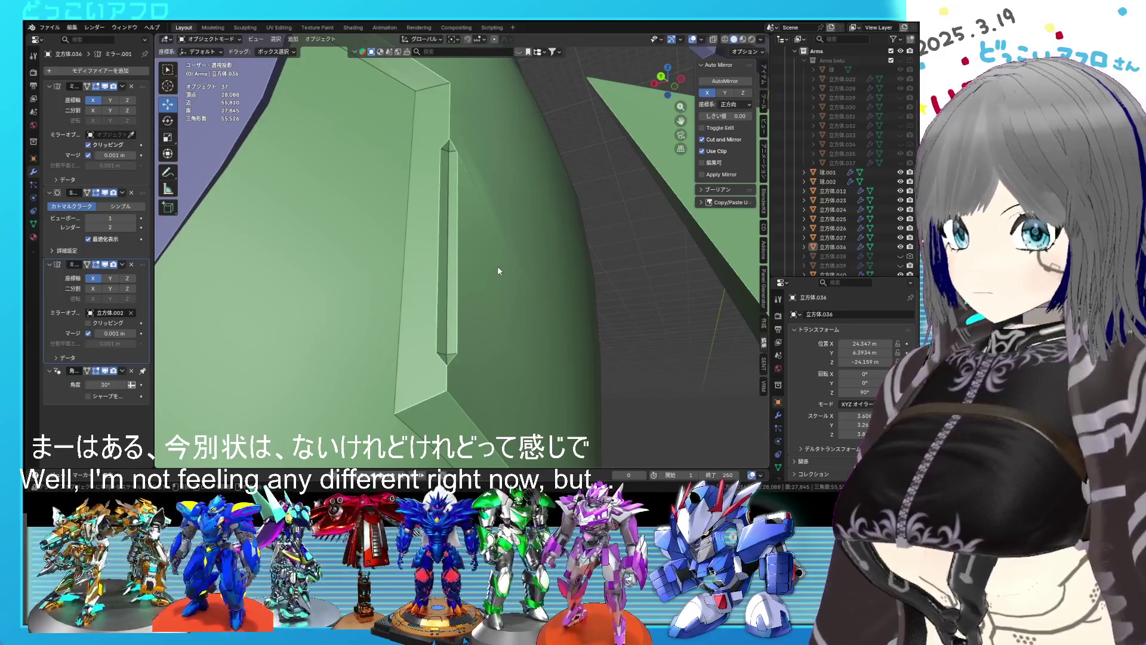
scroll(497, 266, "down", 5)
key("Tab")
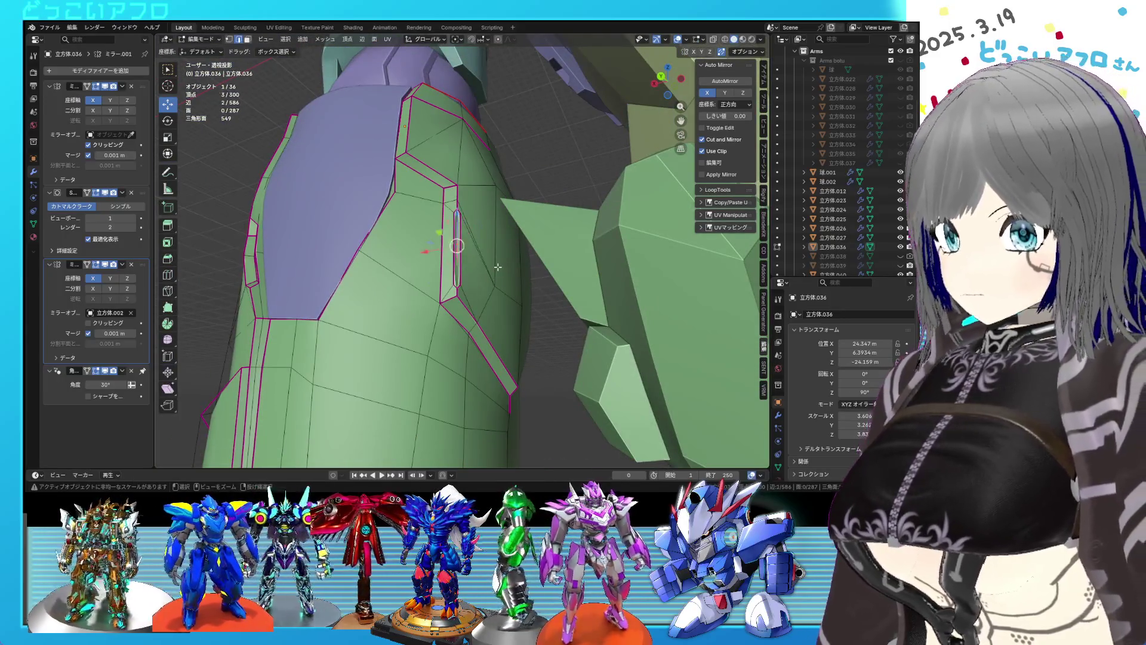
Remove the thin slot faces and select the stray edge beside the purple panel.
key("ctrl+z")
key("1")
left_click(497, 279)
scroll(496, 279, "up", 3)
middle_click_drag(497, 280, 546, 297)
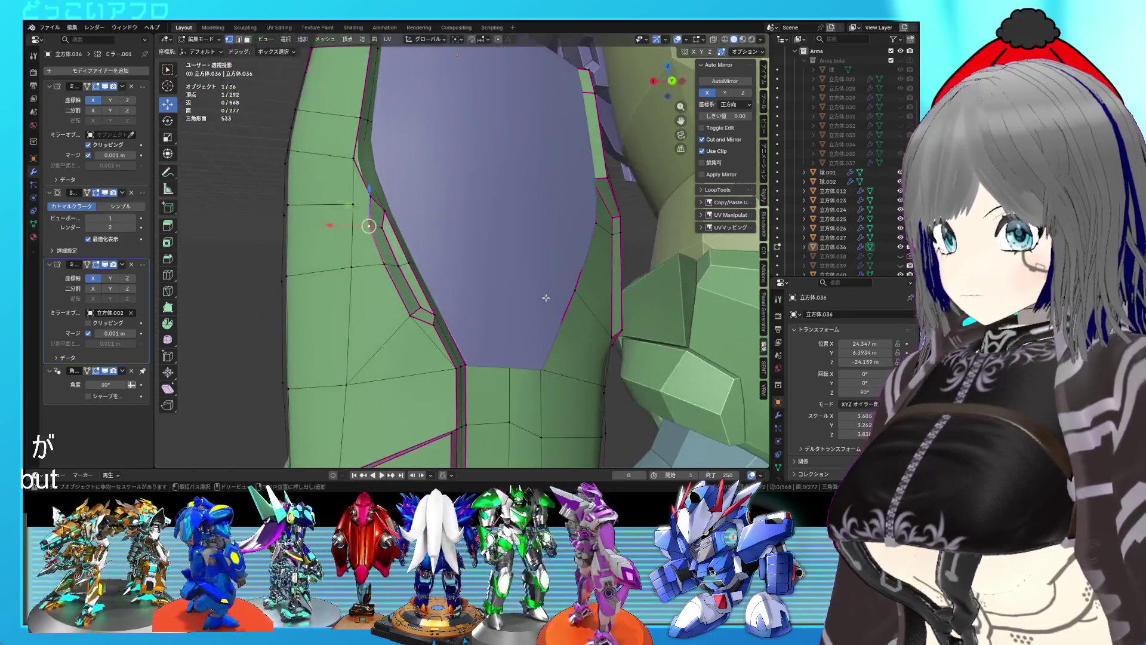
key("Tab")
key("Tab")
key("Tab")
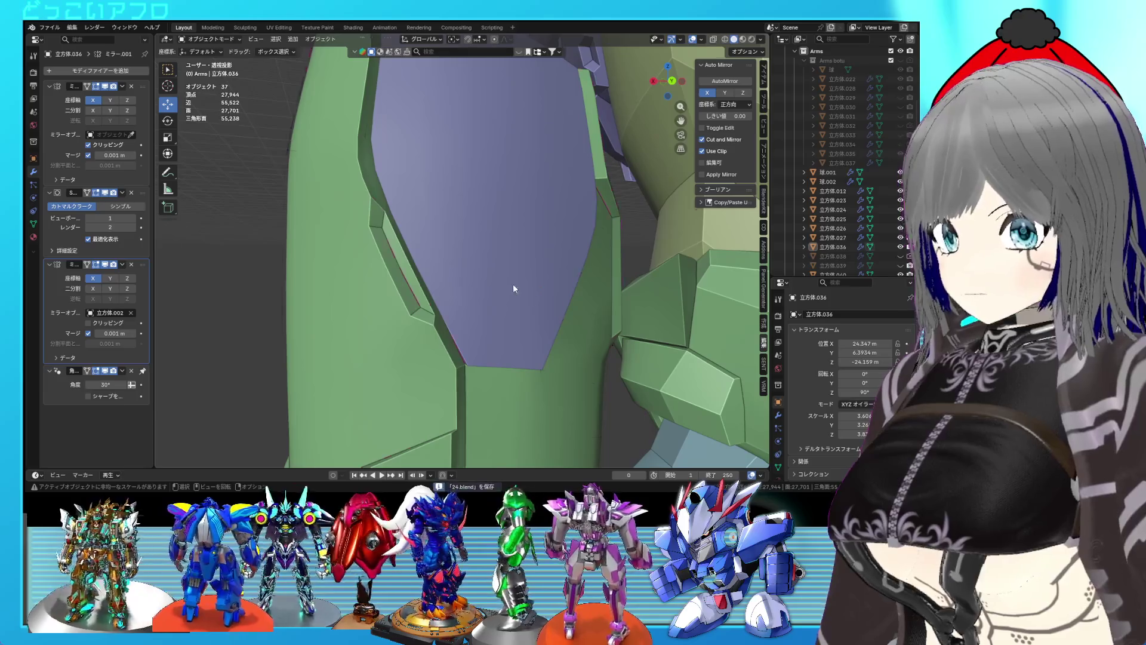
key("Tab")
key("KP_Decimal")
middle_click_drag(497, 290, 466, 260)
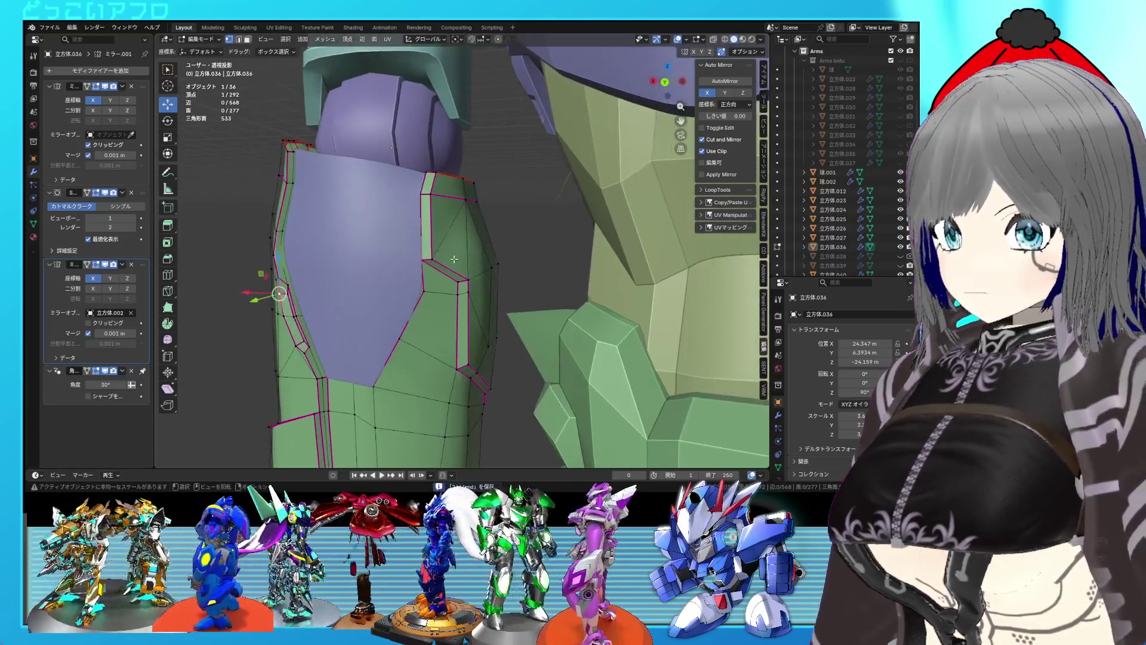
scroll(463, 261, "up", 3)
Dissolve the stray edge beside the purple panel and save the file.
right_click(404, 206)
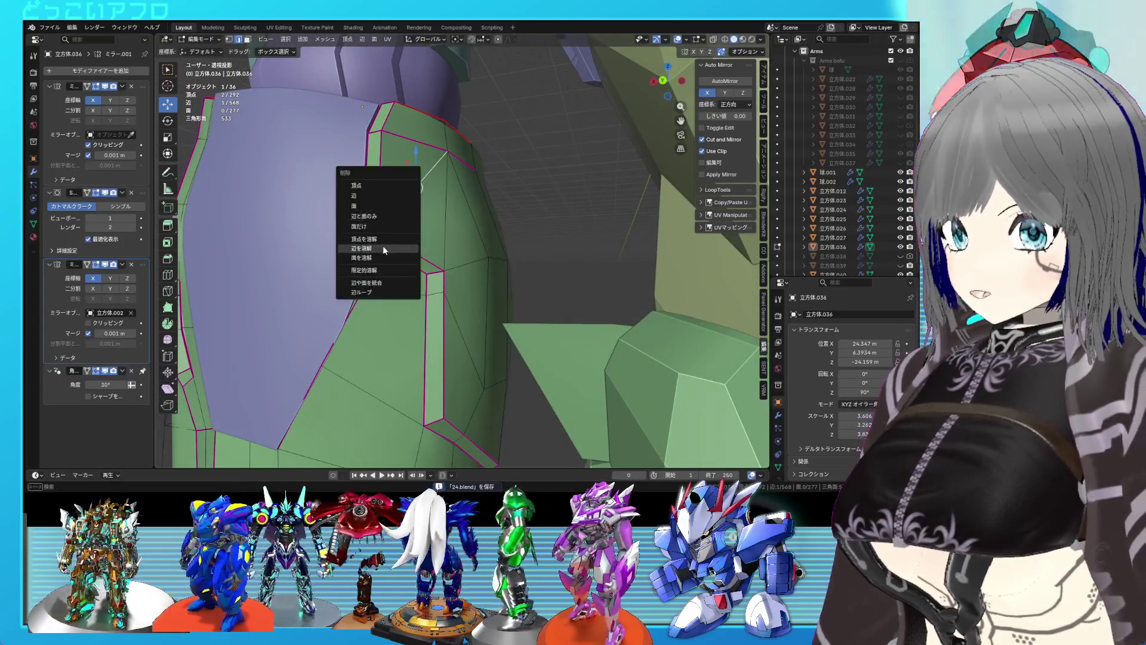
left_click(382, 246)
key("Tab")
scroll(456, 270, "down", 3)
mouse_move(456, 270)
middle_mouse_down()
mouse_move(476, 295)
mouse_move(533, 248)
mouse_move(485, 256)
mouse_move(655, 260)
mouse_move(554, 279)
mouse_move(510, 278)
mouse_move(526, 263)
mouse_move(488, 262)
mouse_move(437, 281)
mouse_move(478, 276)
middle_mouse_up()
key("ctrl+s")
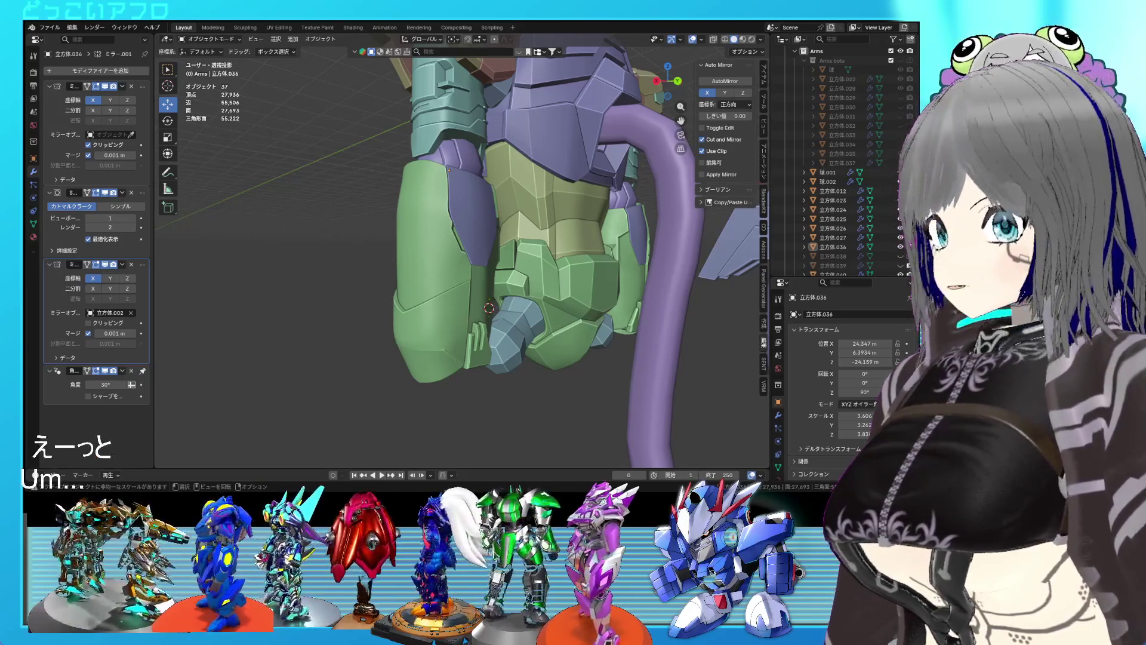
Move an edge of the lower green armour -0.18245 m along Y.
mouse_move(478, 299)
middle_mouse_down()
mouse_move(536, 278)
mouse_move(533, 236)
mouse_move(516, 269)
mouse_move(539, 269)
middle_mouse_up()
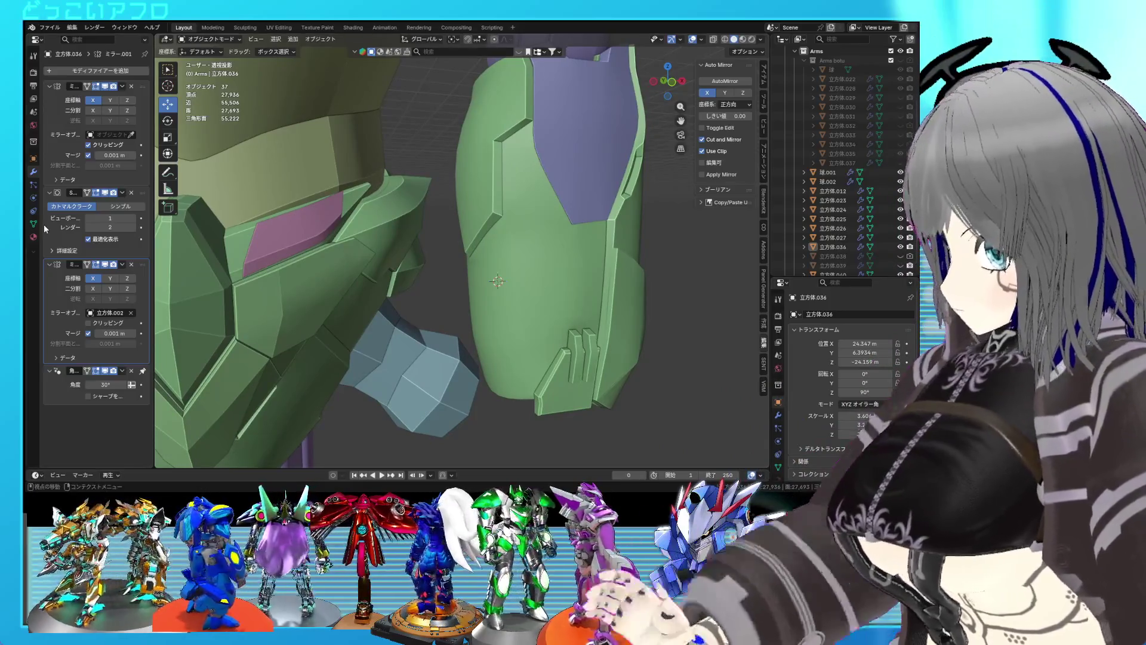
mouse_move(533, 263)
middle_mouse_down()
mouse_move(571, 263)
mouse_move(464, 259)
mouse_move(436, 237)
mouse_move(287, 275)
mouse_move(295, 282)
middle_mouse_up()
key("Tab")
left_click(296, 282)
left_click_drag(259, 273, 263, 276)
mouse_move(264, 276)
middle_mouse_down()
mouse_move(386, 288)
mouse_move(432, 306)
middle_mouse_up()
scroll(391, 290, "down", 4)
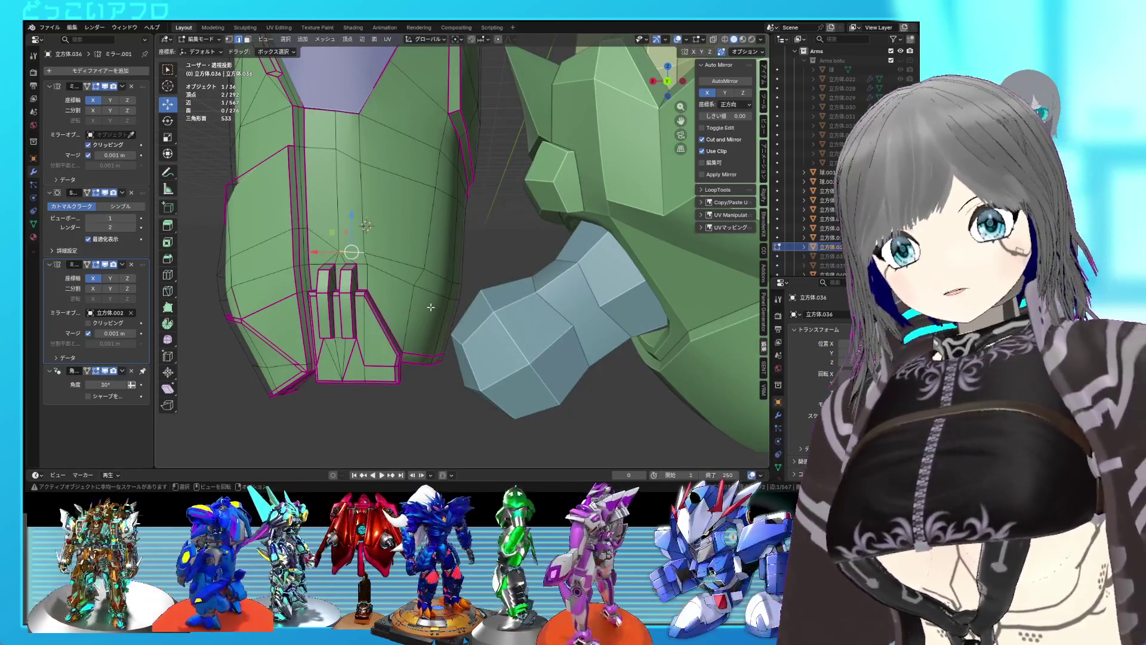
mouse_move(431, 307)
middle_mouse_down()
mouse_move(490, 278)
mouse_move(490, 317)
mouse_move(528, 317)
middle_mouse_up()
Review the moved edge in Object Mode, then return to mesh editing.
key("Tab")
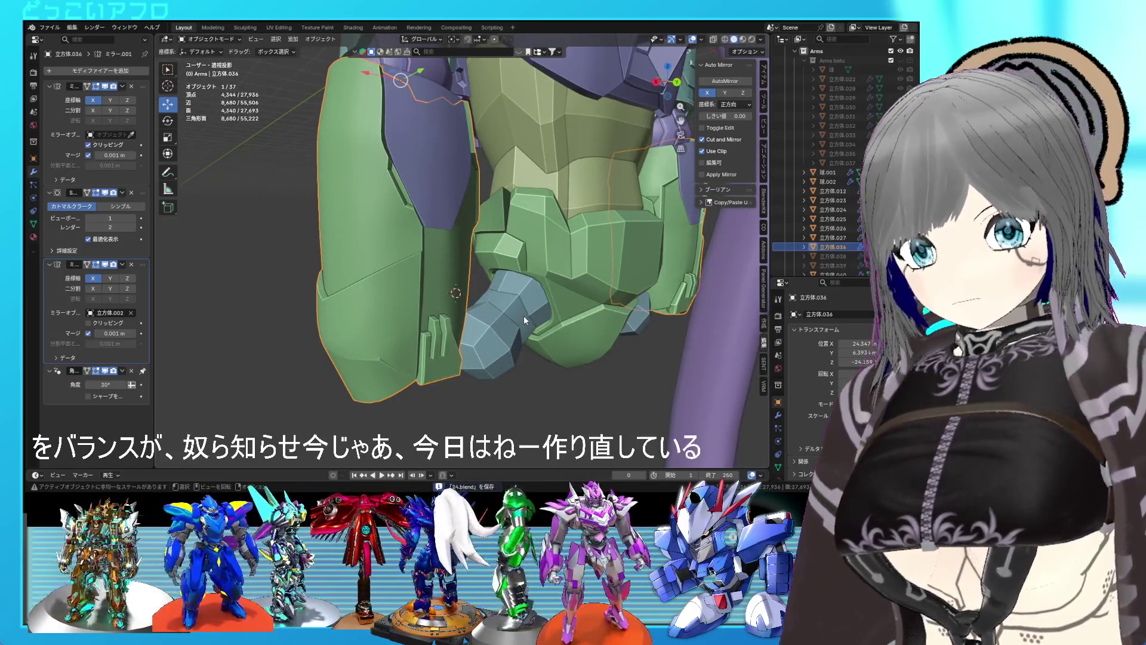
scroll(492, 275, "down", 2)
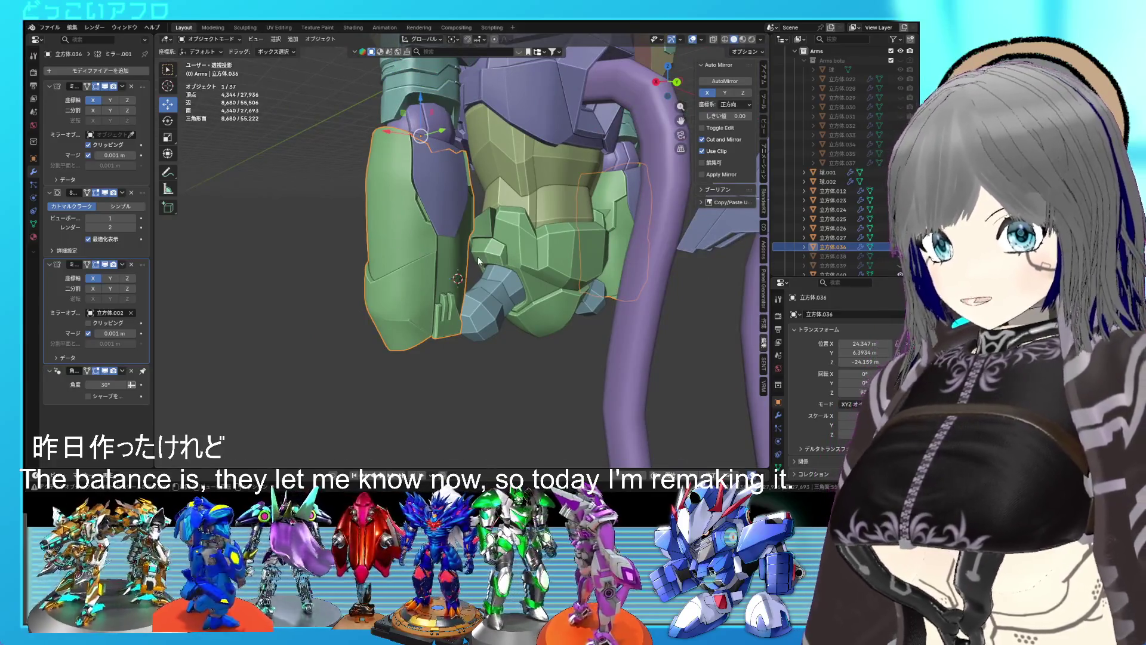
scroll(478, 257, "up", 3)
mouse_move(477, 257)
middle_mouse_down()
mouse_move(424, 239)
mouse_move(450, 263)
mouse_move(439, 292)
middle_mouse_up()
scroll(444, 286, "up", 3)
key("Tab")
scroll(418, 251, "up", 5)
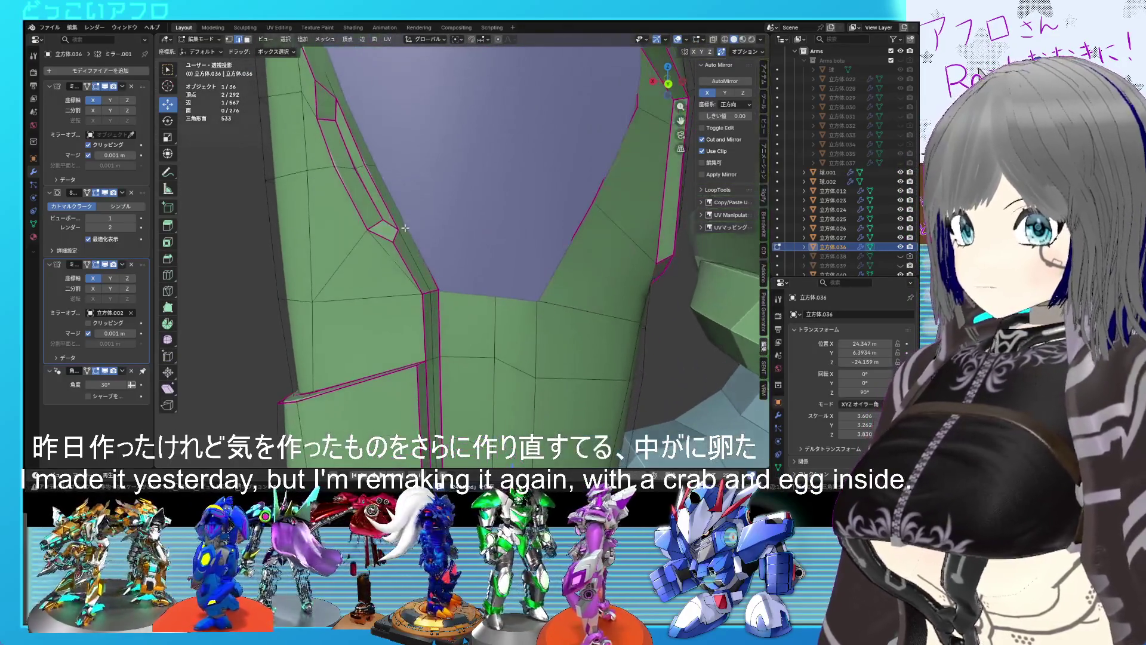
Edge-slide the edge beside the purple panel and check the result.
middle_click_drag(360, 190, 343, 163)
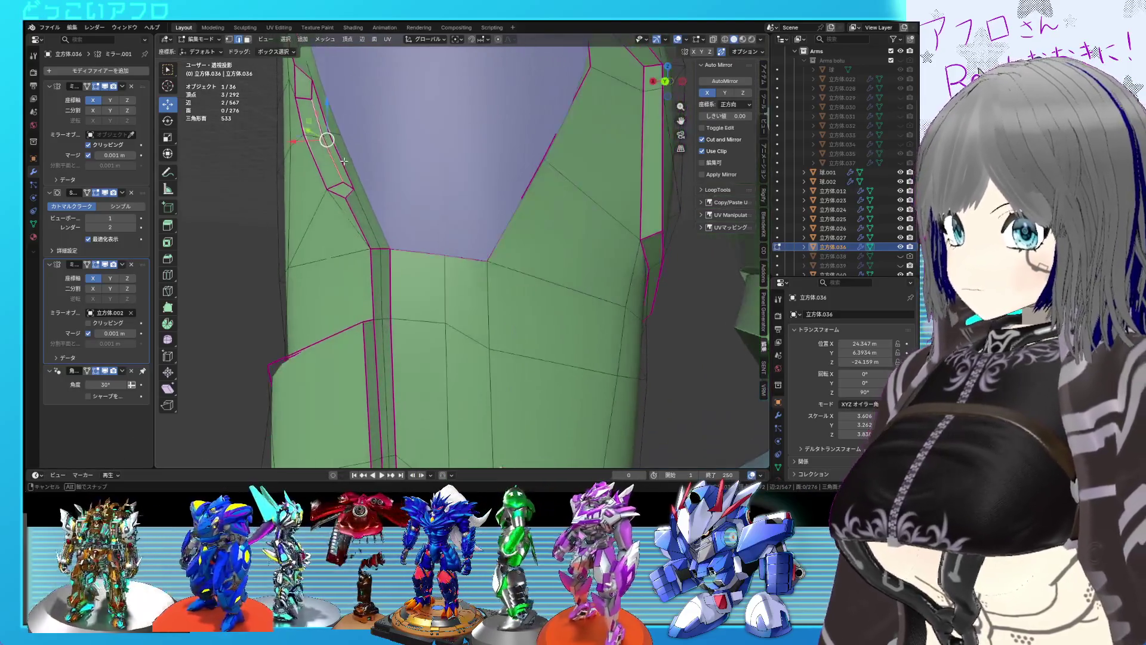
left_click(344, 161, "shift")
key("g")
key("g")
left_click(340, 160)
scroll(340, 160, "down", 2)
key("Tab")
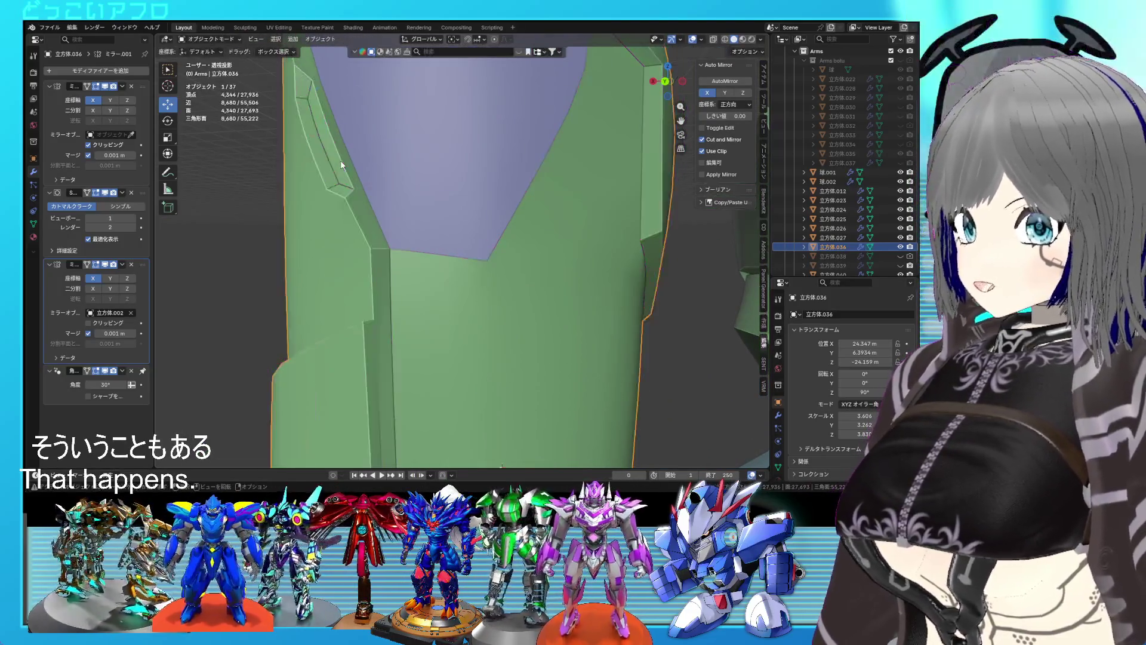
scroll(453, 239, "down", 5)
mouse_move(568, 273)
middle_mouse_down()
mouse_move(545, 275)
mouse_move(570, 283)
mouse_move(578, 270)
middle_mouse_up()
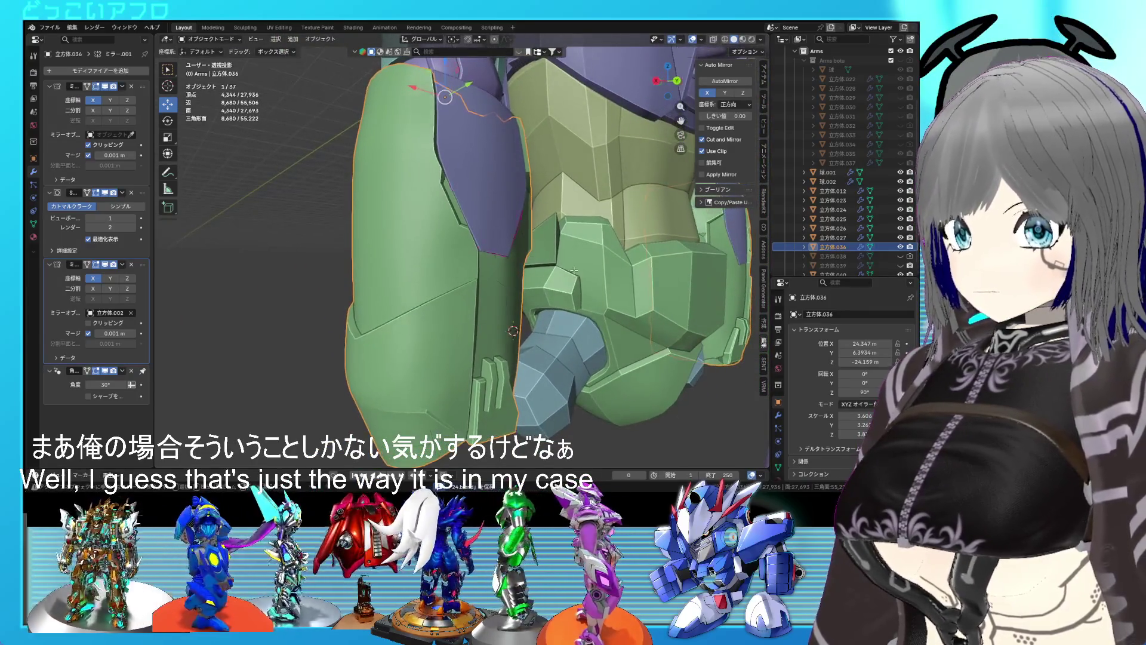
key("Tab")
Nudge the selected vertices and edge-slide the edge loop on the arm armor.
key("g")
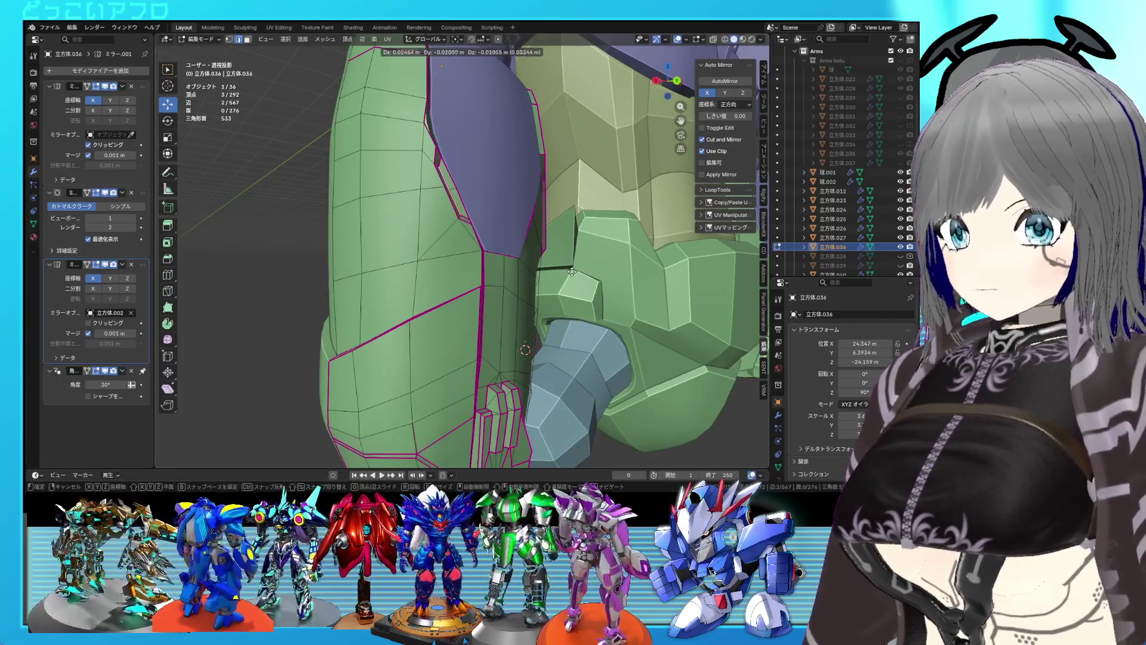
left_click(571, 272)
mouse_move(571, 272)
middle_mouse_down()
mouse_move(509, 276)
mouse_move(501, 252)
middle_mouse_up()
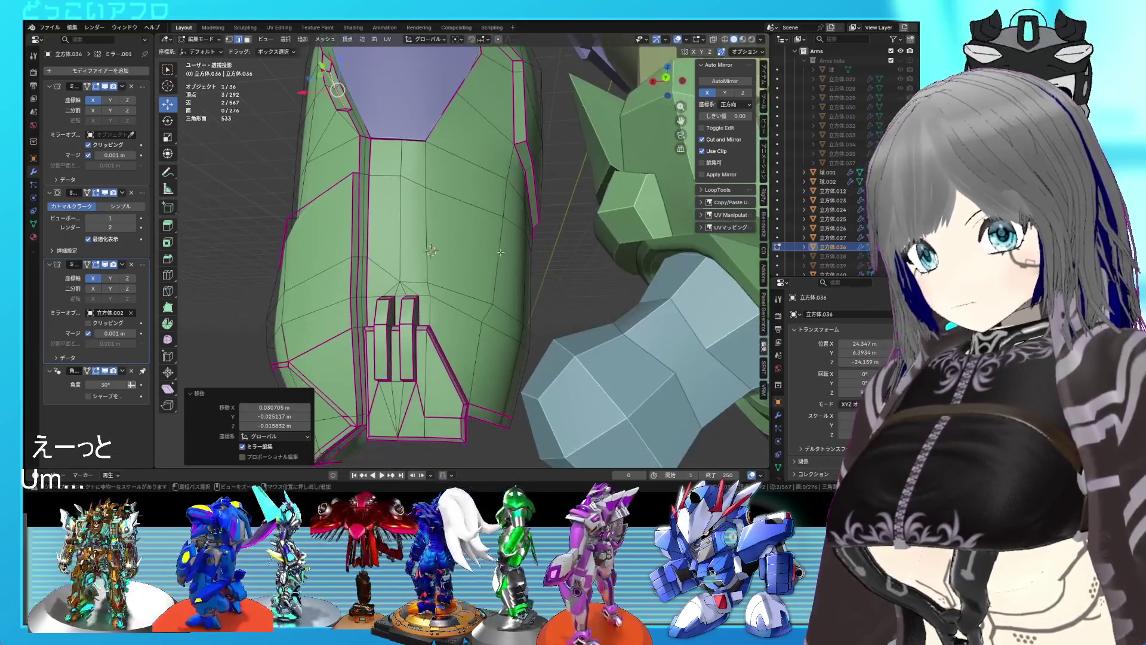
key("1")
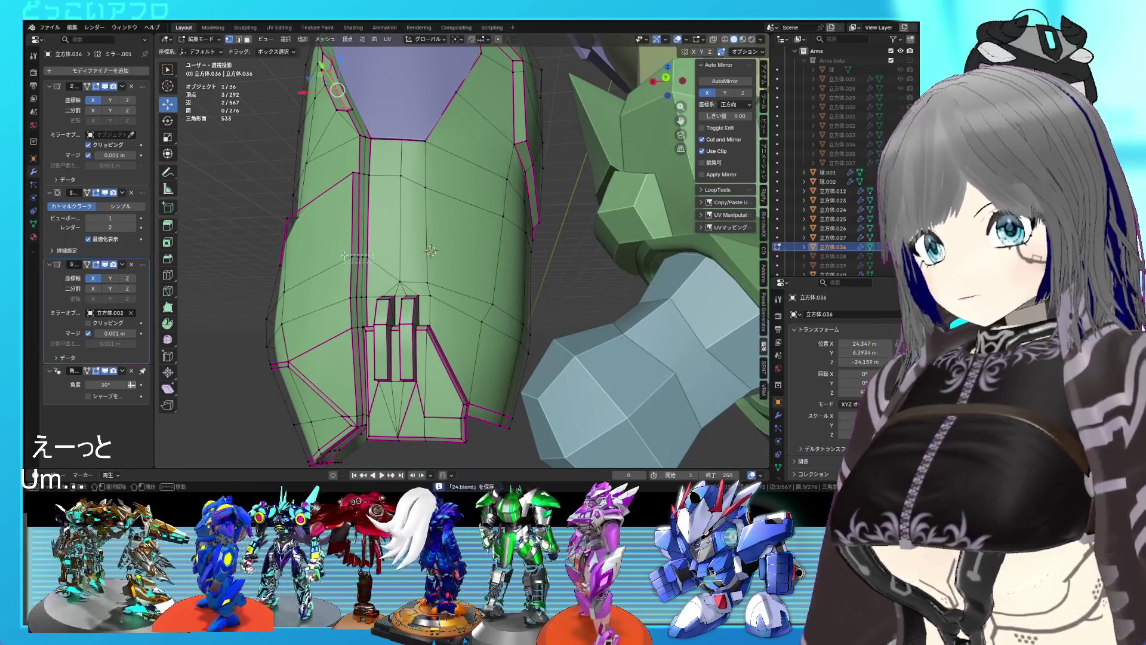
left_click(358, 257, "shift")
key("g")
key("g")
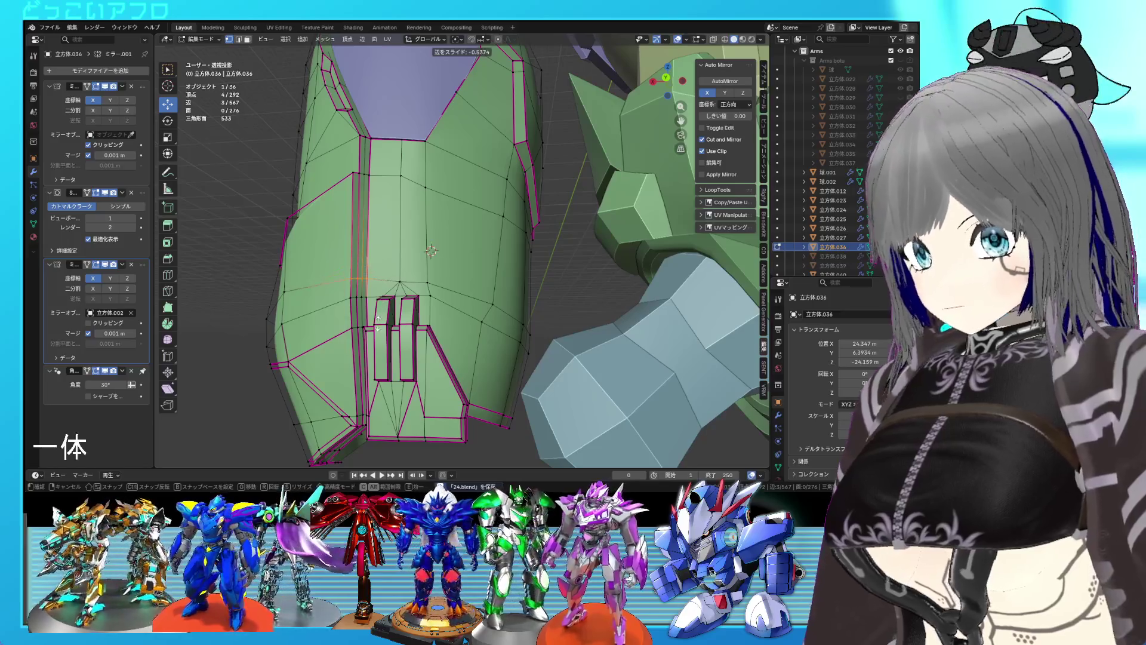
left_click(431, 250)
mouse_move(431, 251)
middle_mouse_down()
mouse_move(418, 262)
mouse_move(454, 272)
mouse_move(441, 276)
middle_mouse_up()
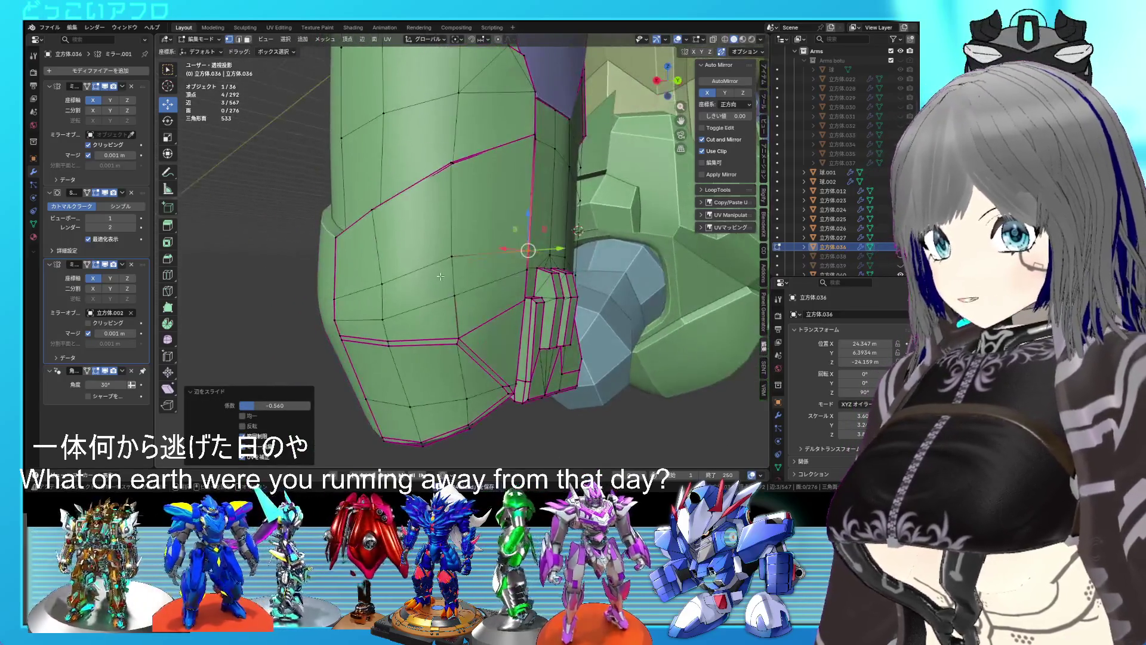
Shift the panel-outline edge about 0.04 m along X from the back view, then exit to Object Mode.
key("2")
left_click(356, 291, "shift")
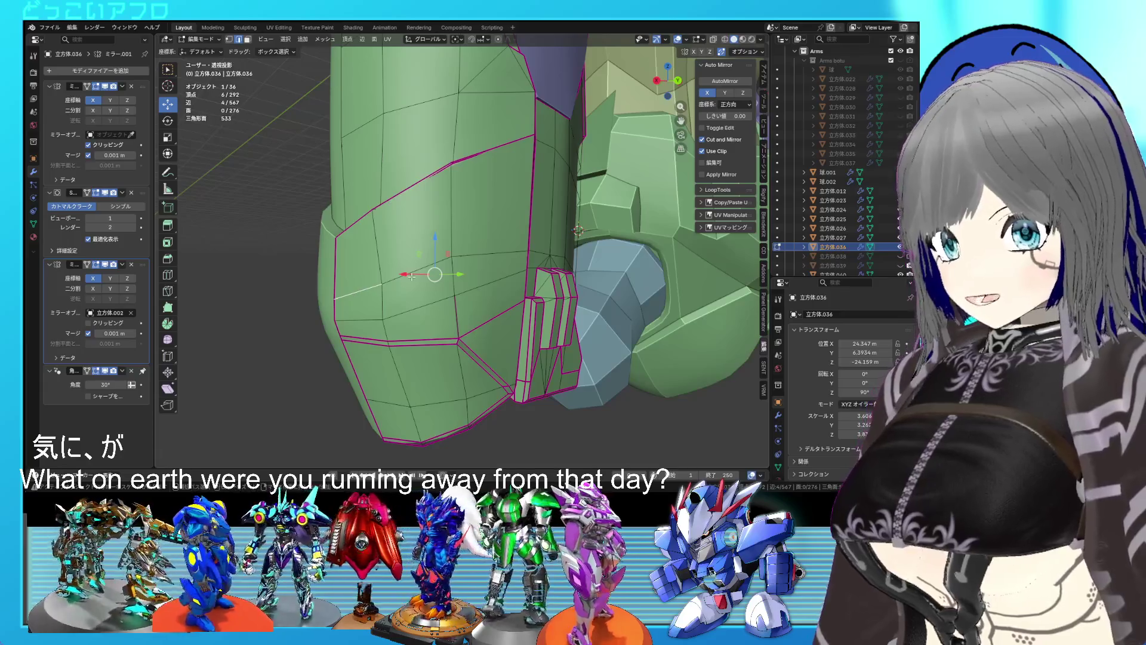
middle_click_drag(412, 276, 318, 276, "alt")
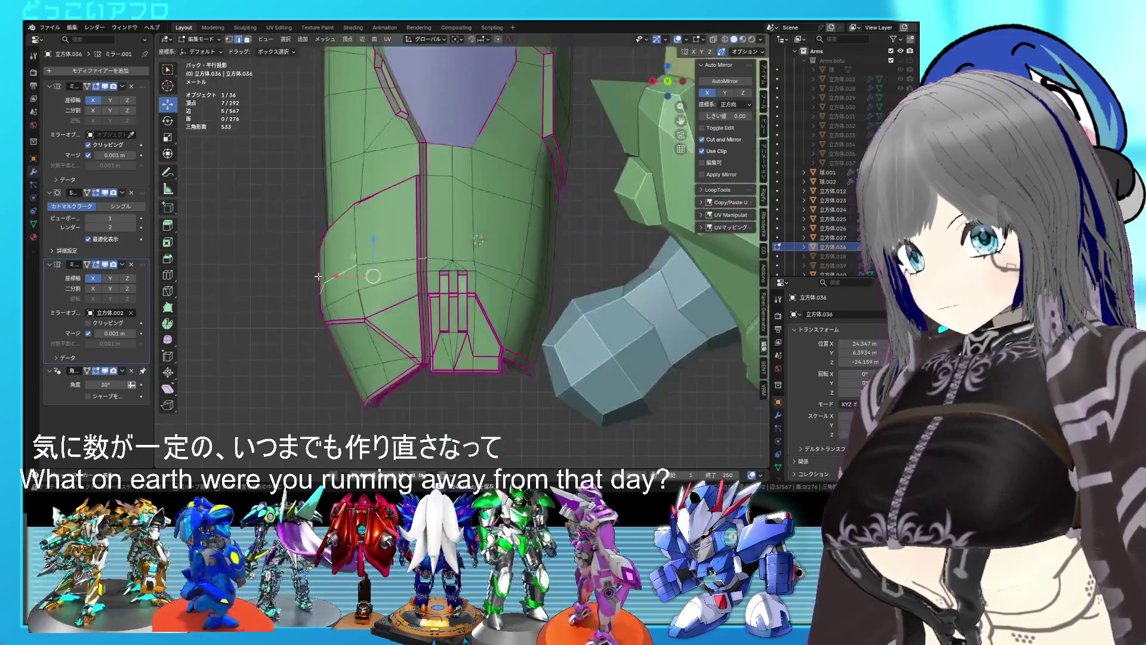
left_click_drag(346, 280, 419, 281)
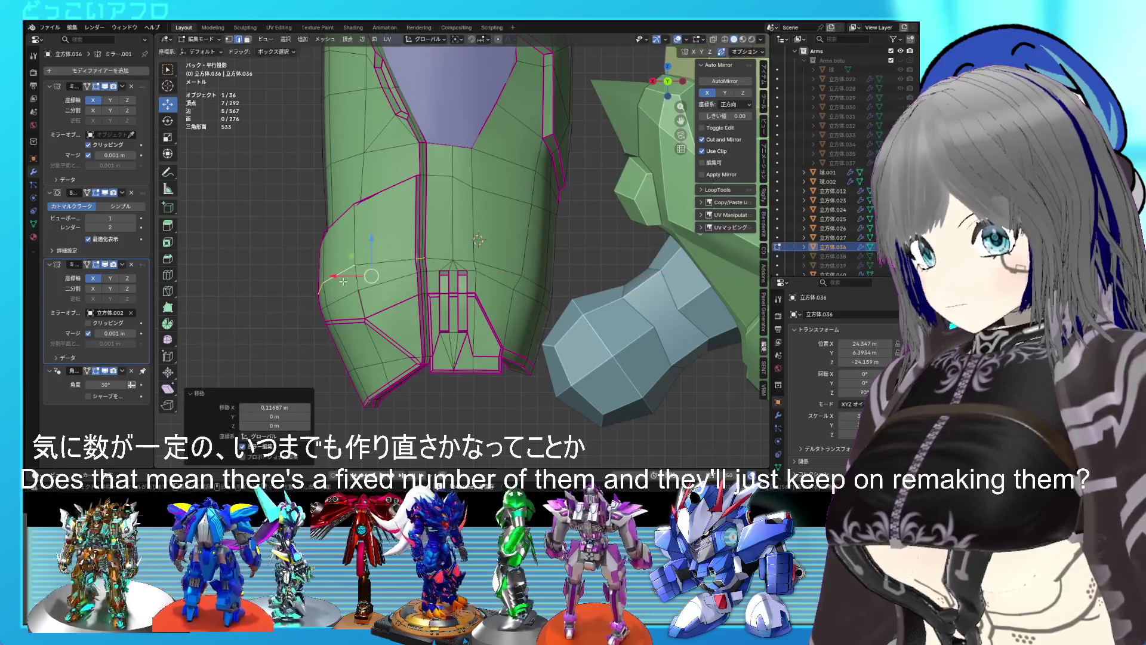
scroll(419, 280, "up", 2)
key("ctrl+z")
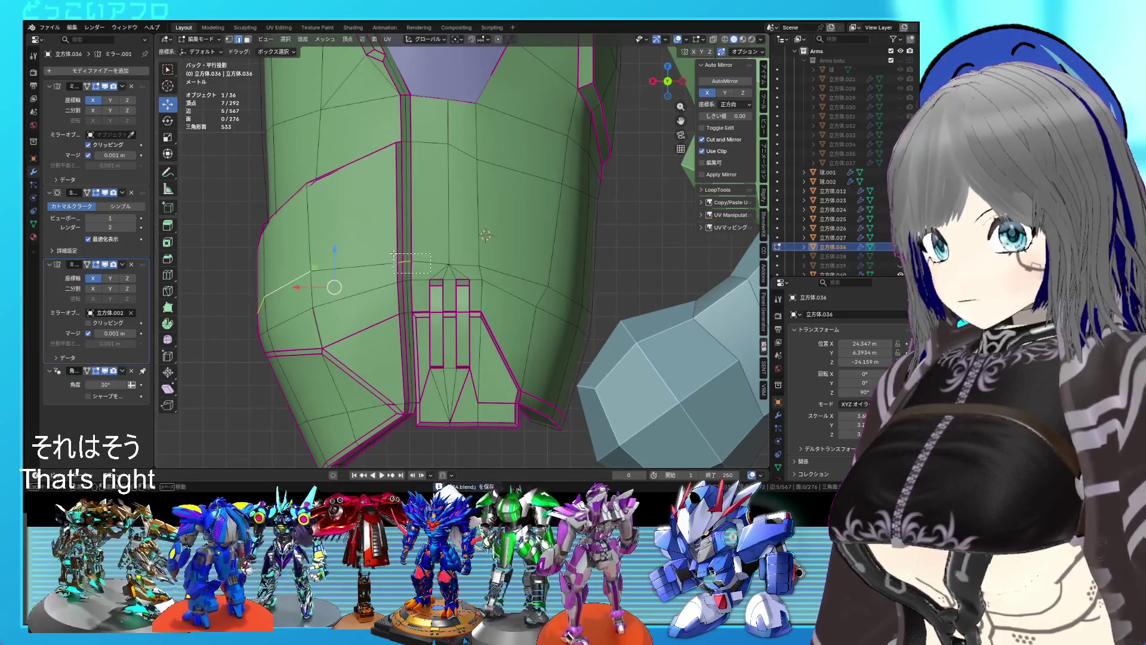
left_click_drag(248, 292, 242, 292)
scroll(424, 290, "down", 3)
mouse_move(424, 290)
middle_mouse_down()
mouse_move(468, 269)
mouse_move(503, 232)
mouse_move(459, 269)
mouse_move(439, 263)
middle_mouse_up()
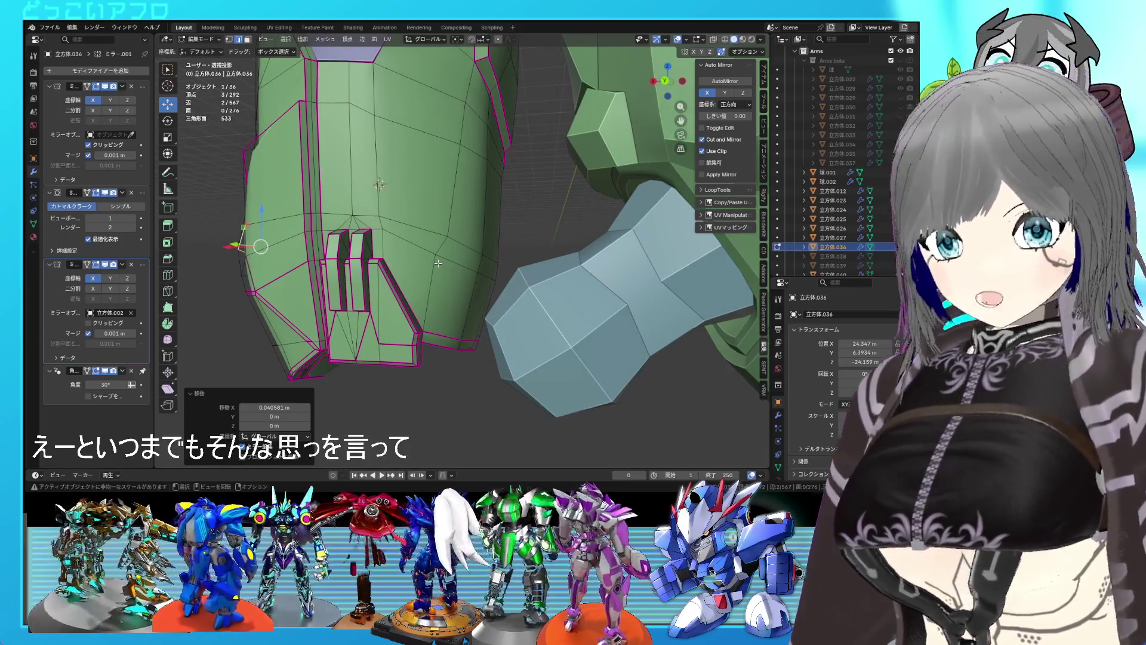
key("Tab")
mouse_move(439, 262)
middle_mouse_down()
mouse_move(467, 234)
mouse_move(593, 234)
mouse_move(603, 257)
mouse_move(489, 290)
mouse_move(585, 464)
middle_mouse_up()
scroll(488, 285, "up", 5)
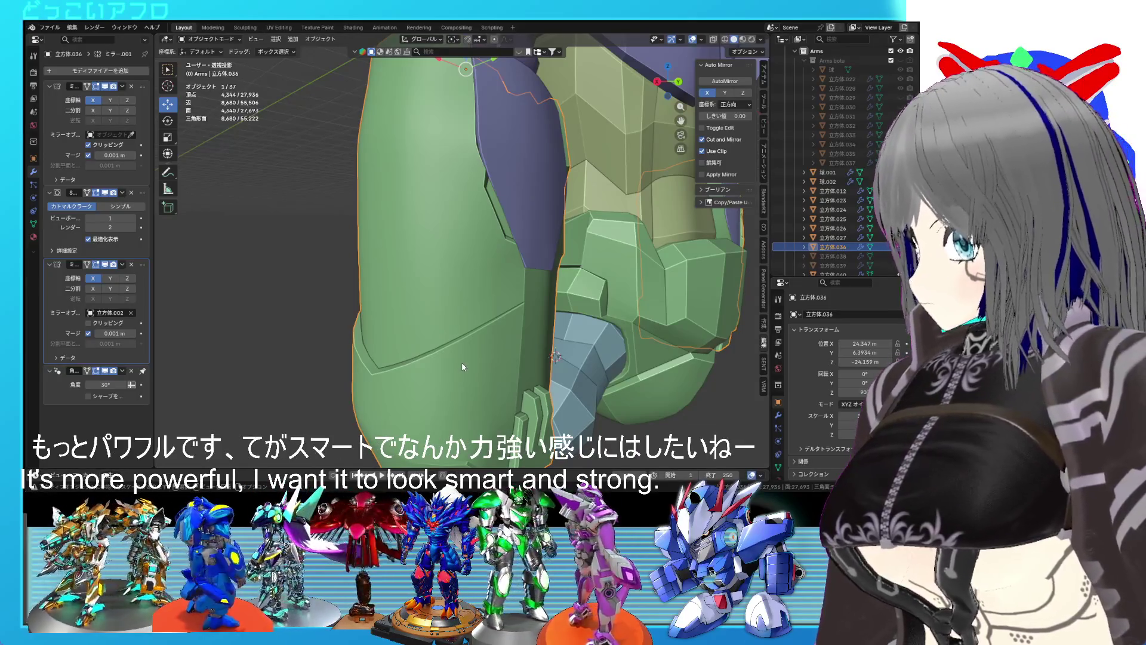
Return to Edit Mode on the arm armor and save the blend file.
mouse_move(461, 349)
middle_mouse_down()
mouse_move(371, 320)
mouse_move(449, 299)
mouse_move(408, 308)
middle_mouse_up()
key("Tab")
key("ctrl+s")
scroll(430, 314, "up", 2)
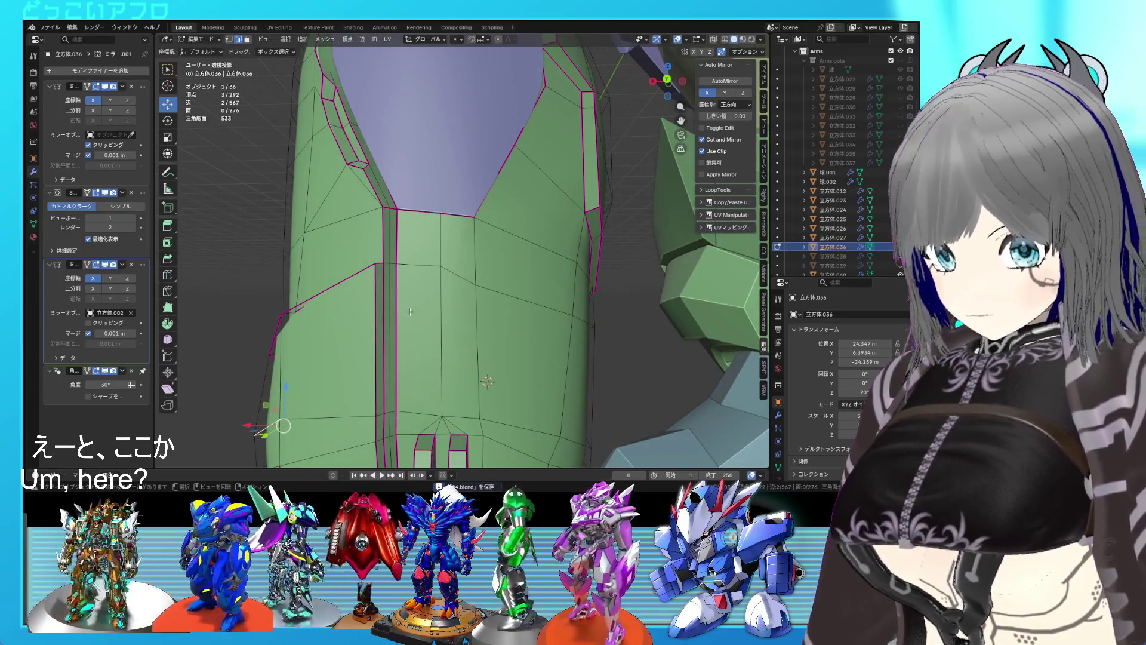
Select the tall front face and lay a Grid Modeler drawing grid over it.
key("k")
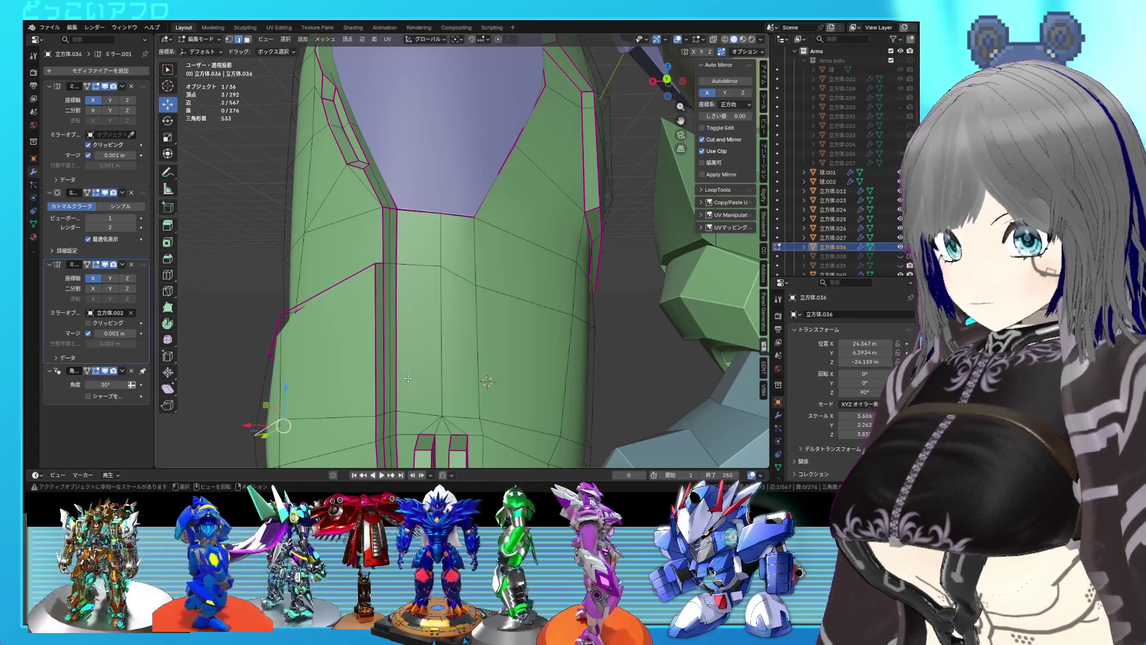
left_click(410, 374)
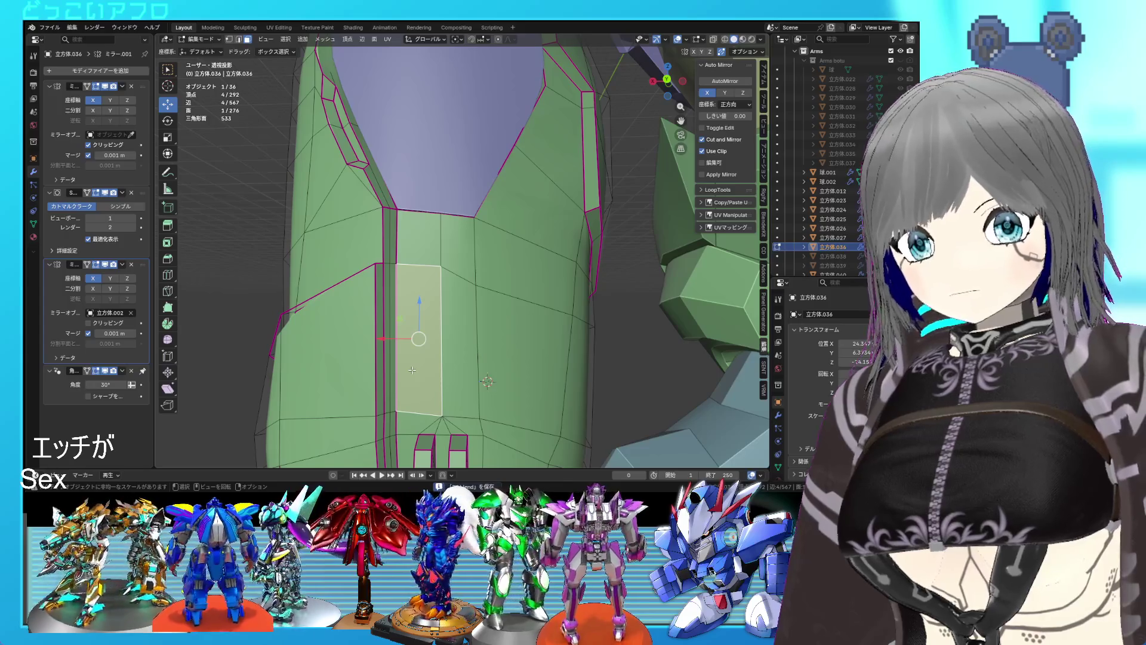
key("ctrl+shift+q")
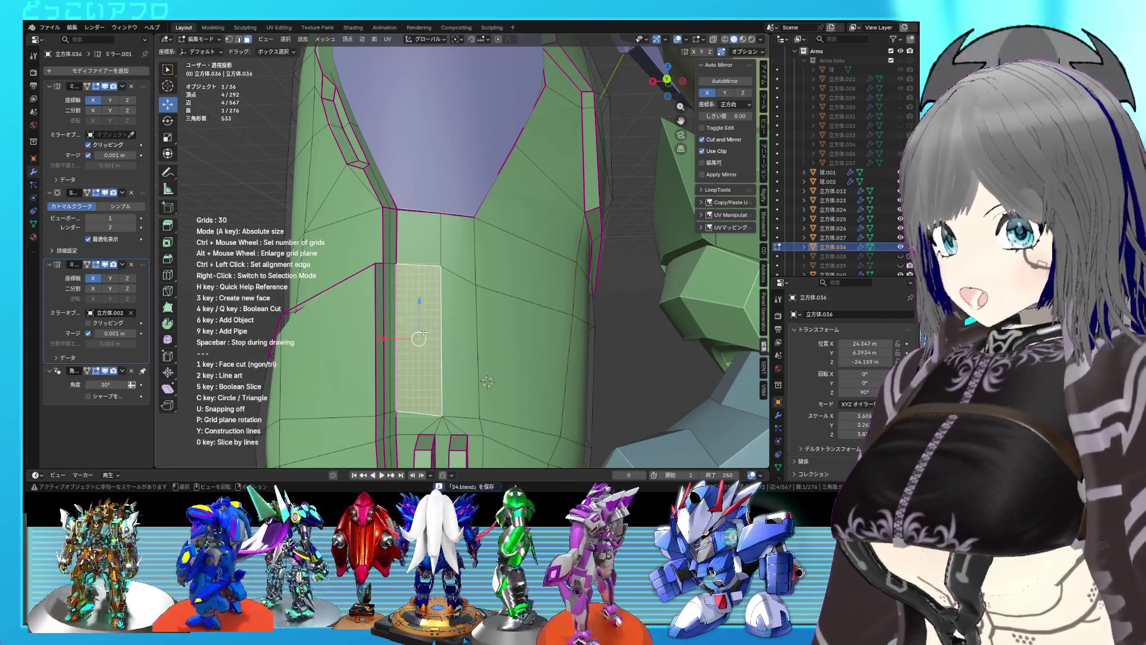
Cut a two-point notched outline into the front armor face.
scroll(424, 332, "up", 3)
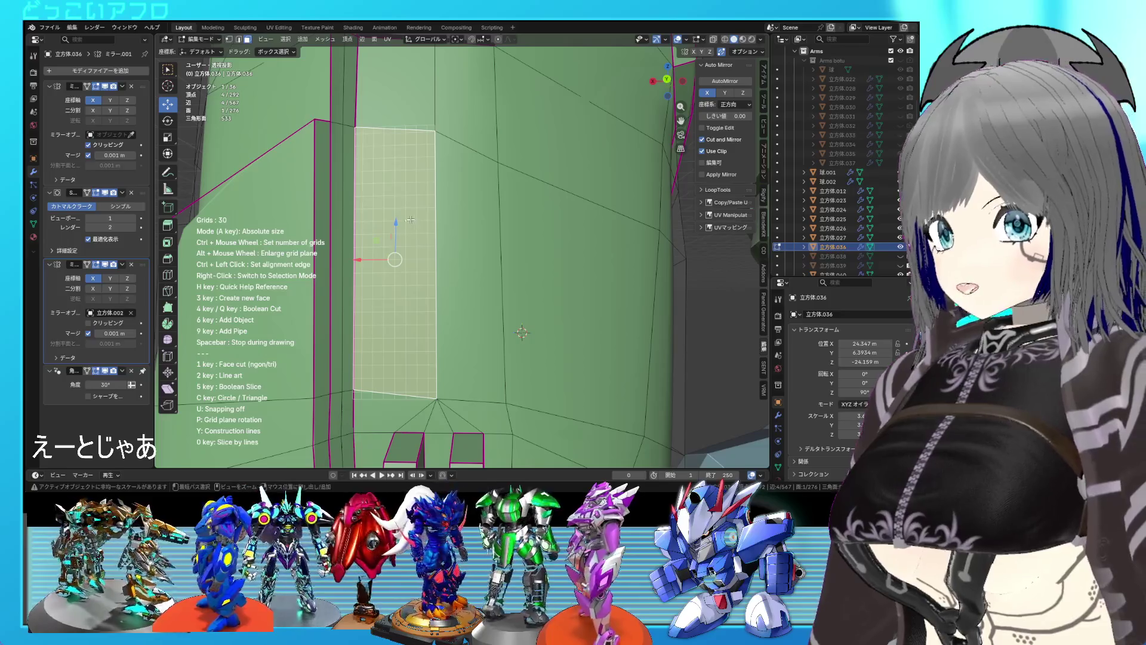
scroll(411, 220, "down", 4, "ctrl")
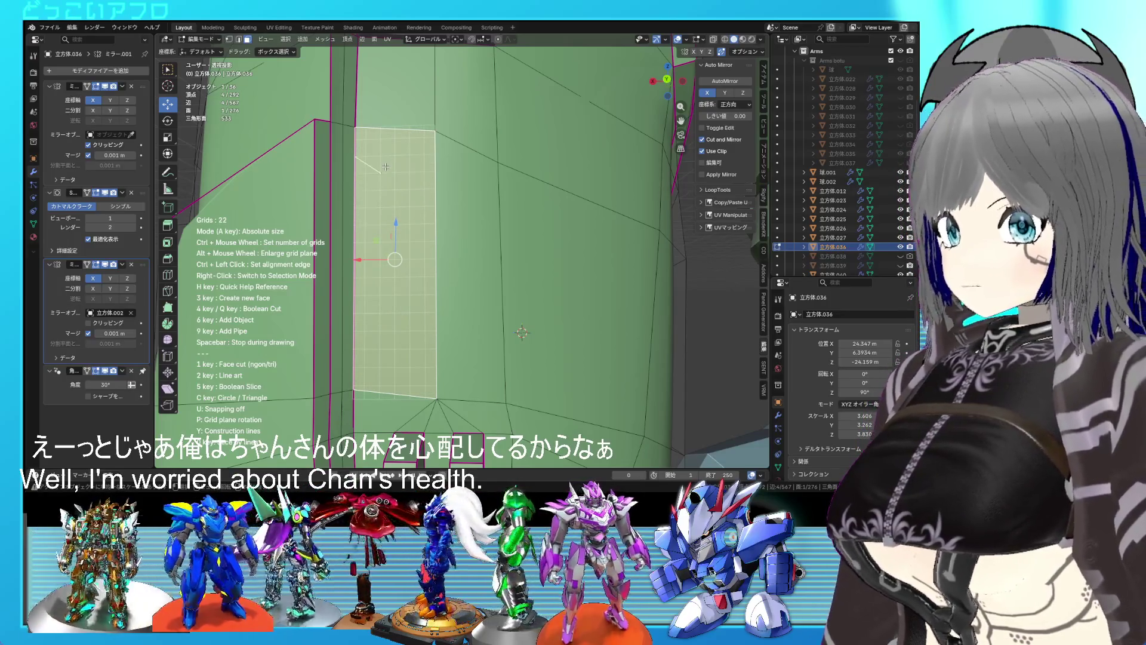
left_click(383, 330)
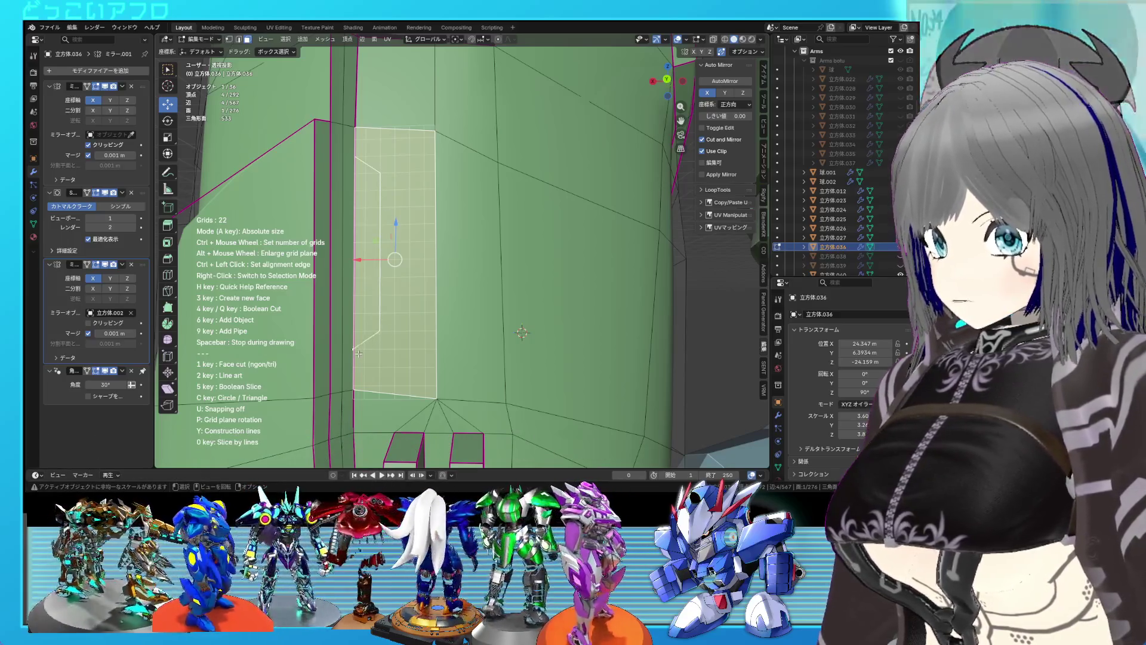
left_click(354, 348)
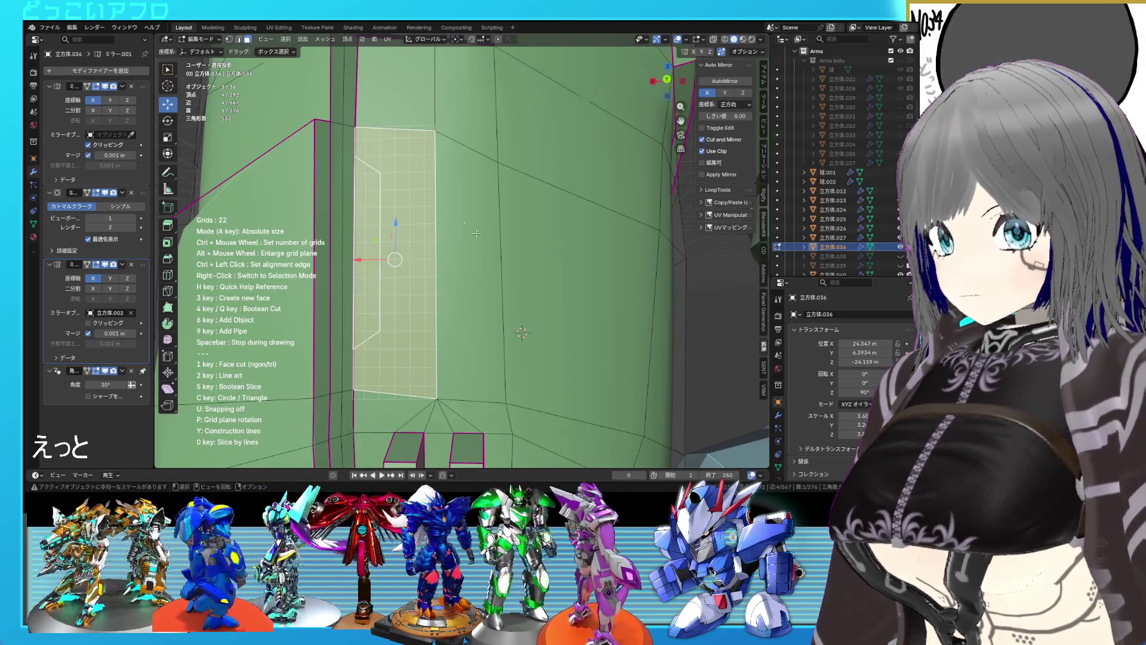
key("4")
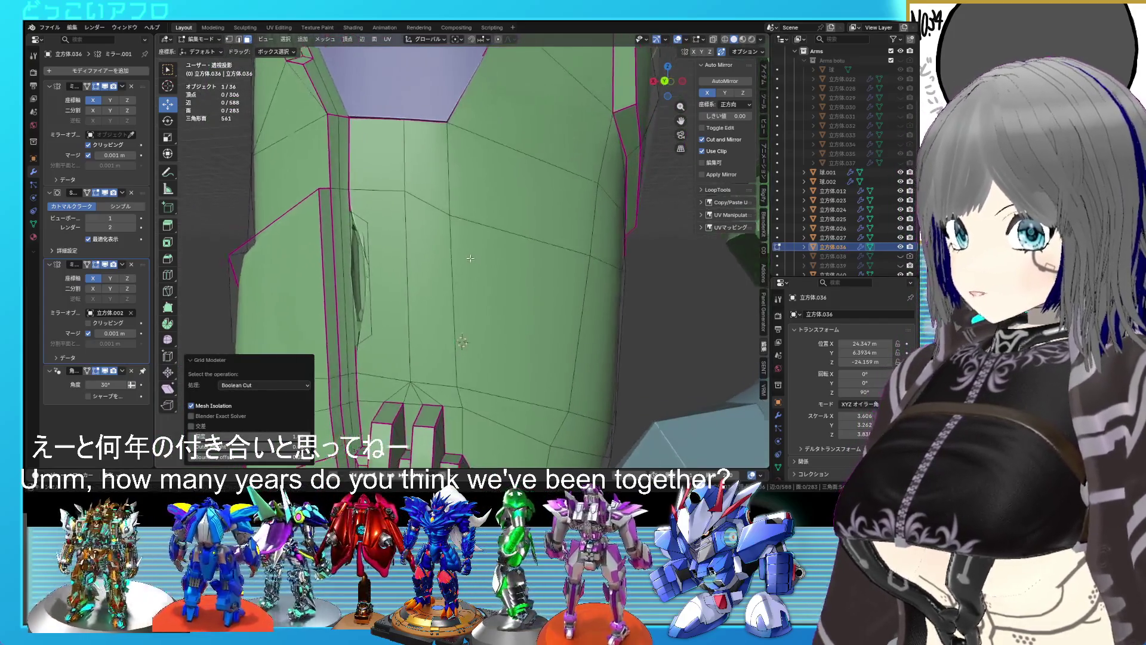
scroll(487, 245, "up", 4)
key("ctrl+z")
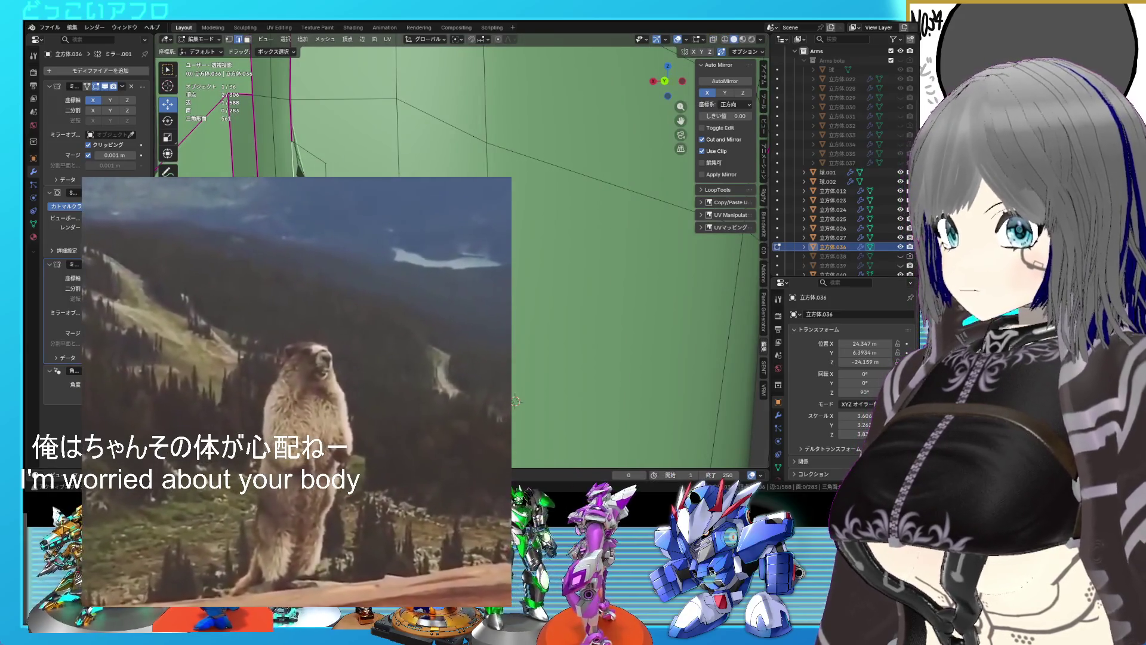
Merge the stray vertices left by the cut into their neighbouring vertices.
left_click(292, 139, "alt")
left_click(292, 139)
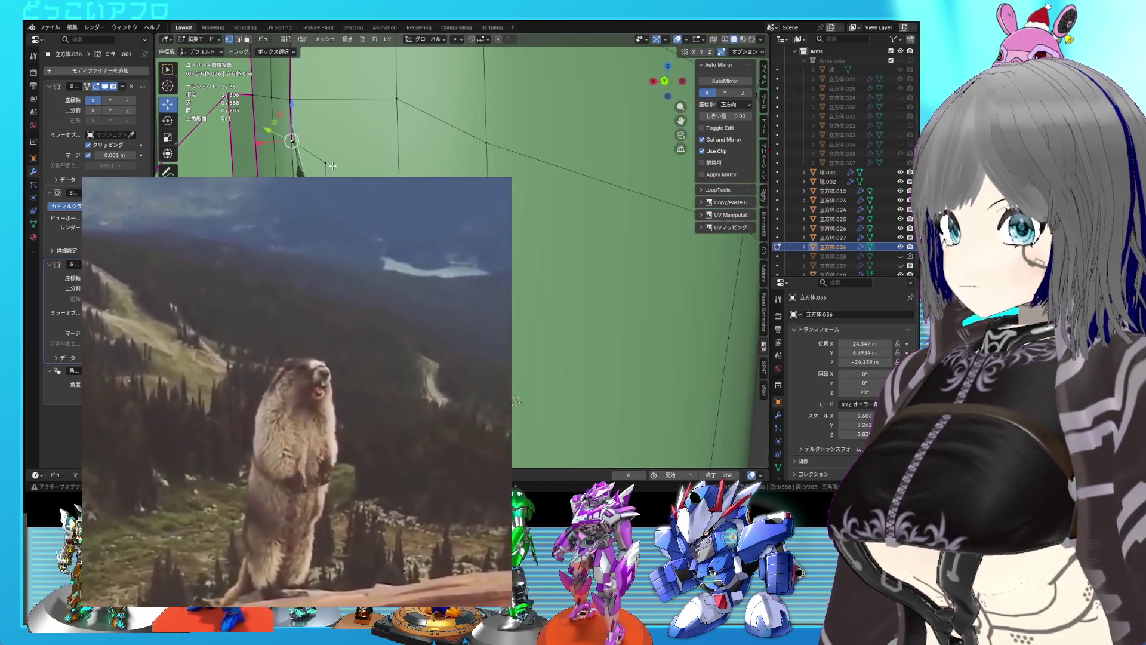
key("KP_Decimal")
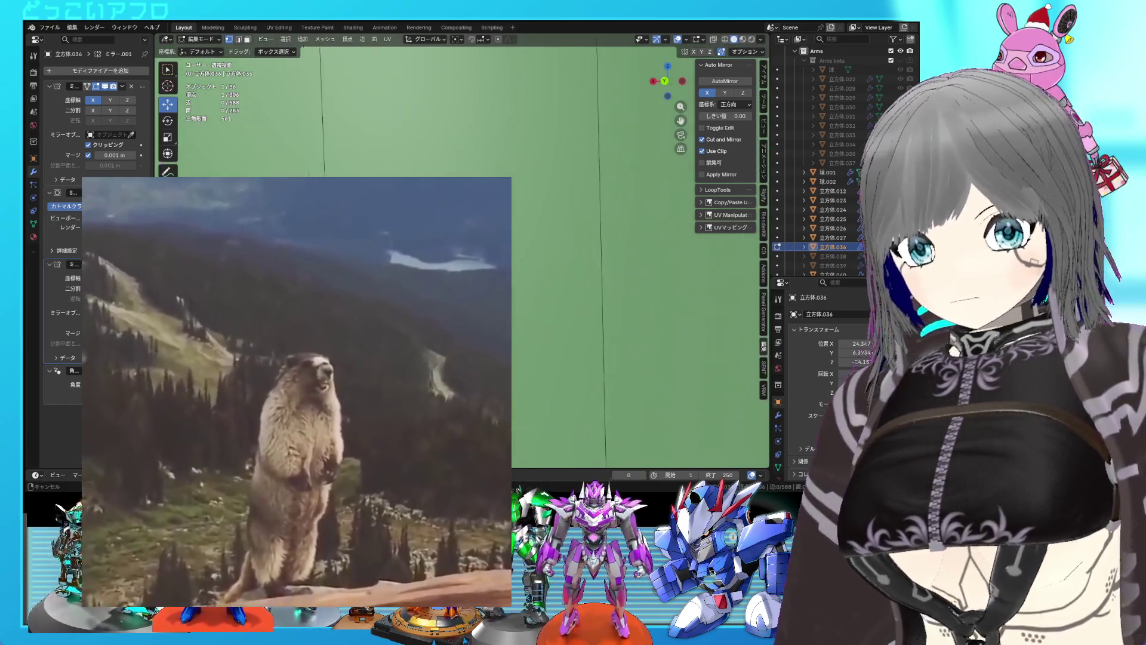
key("shift+v")
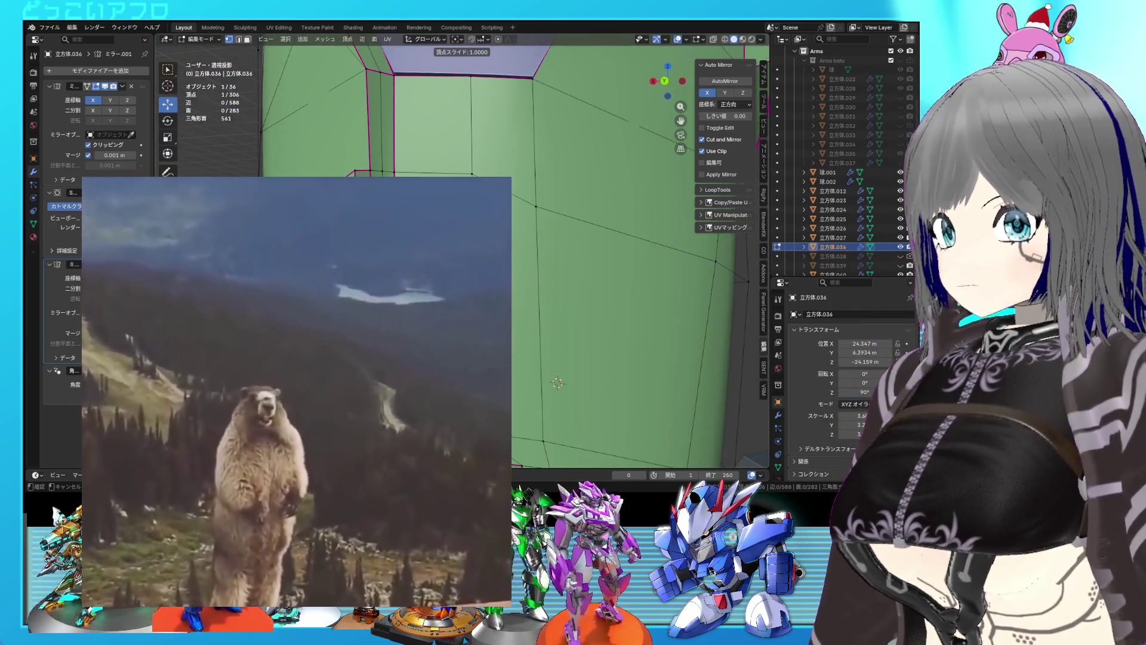
left_click(623, 93)
scroll(623, 93, "down", 2)
key("shift+v")
left_click(623, 93)
scroll(420, 173, "up", 2)
middle_click_drag(420, 174, 353, 378, "shift")
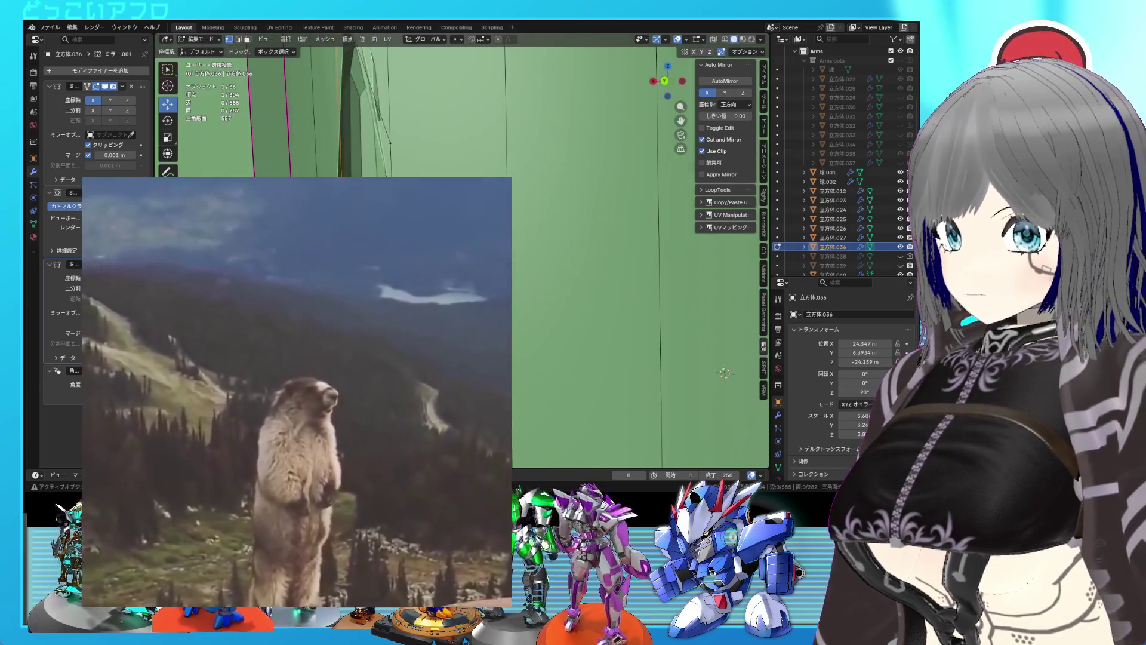
key("shift+z")
Slide the stray vertex fully onto its neighbouring vertex.
key("g")
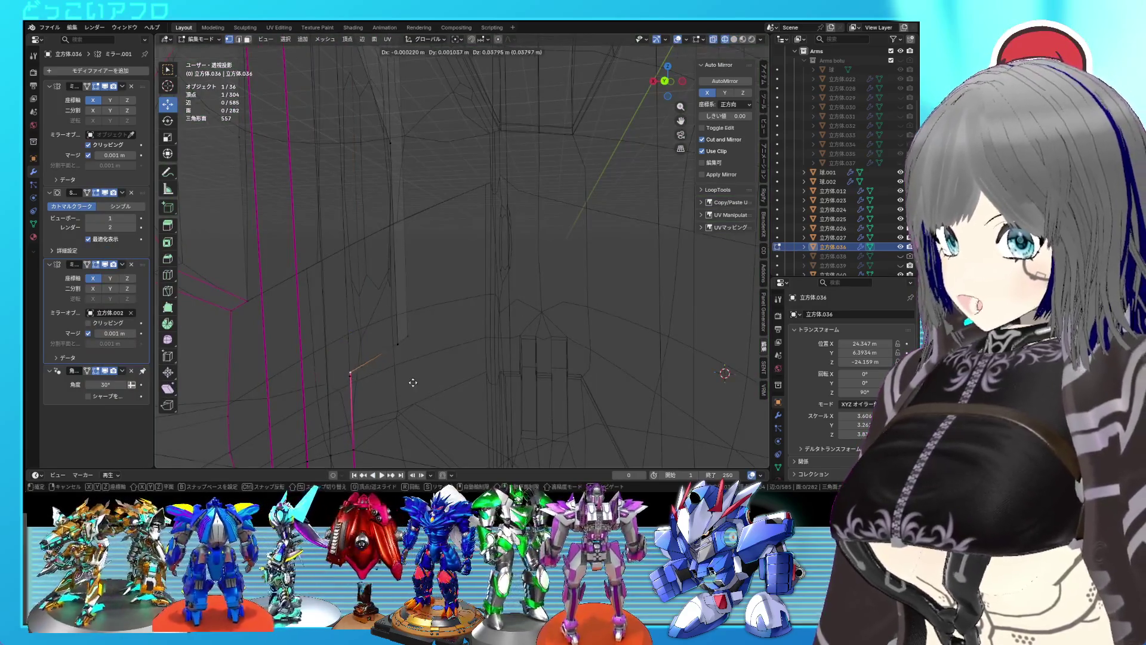
left_click(411, 374)
key("shift+v")
left_click(411, 403)
key("g")
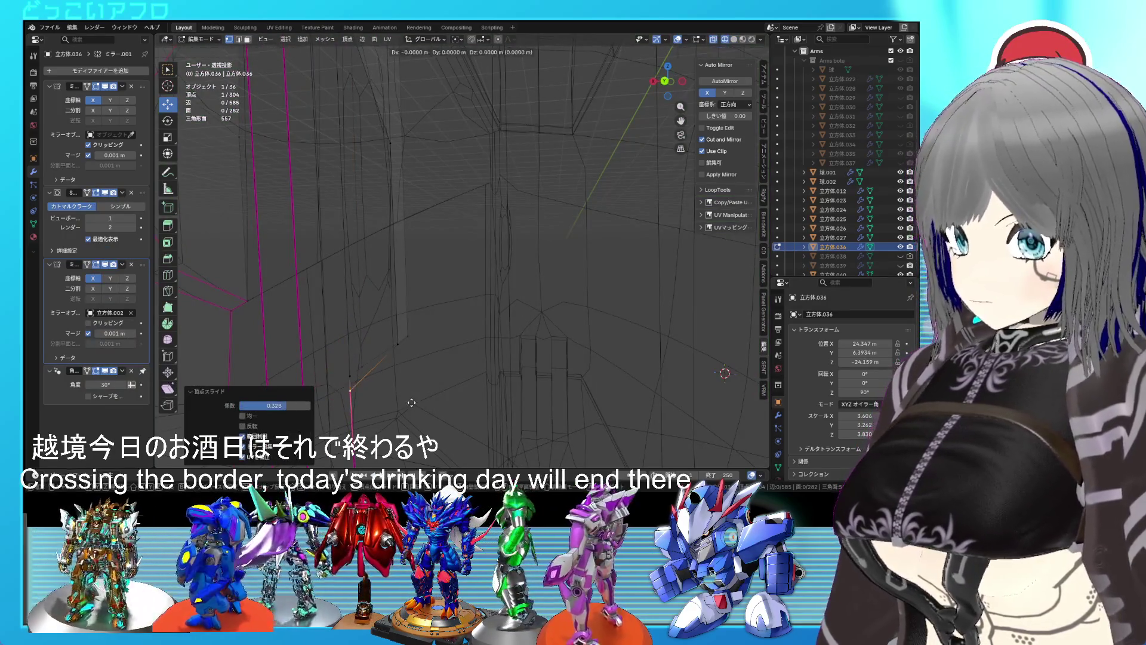
left_click(411, 380)
scroll(411, 380, "up", 3)
key("shift+z")
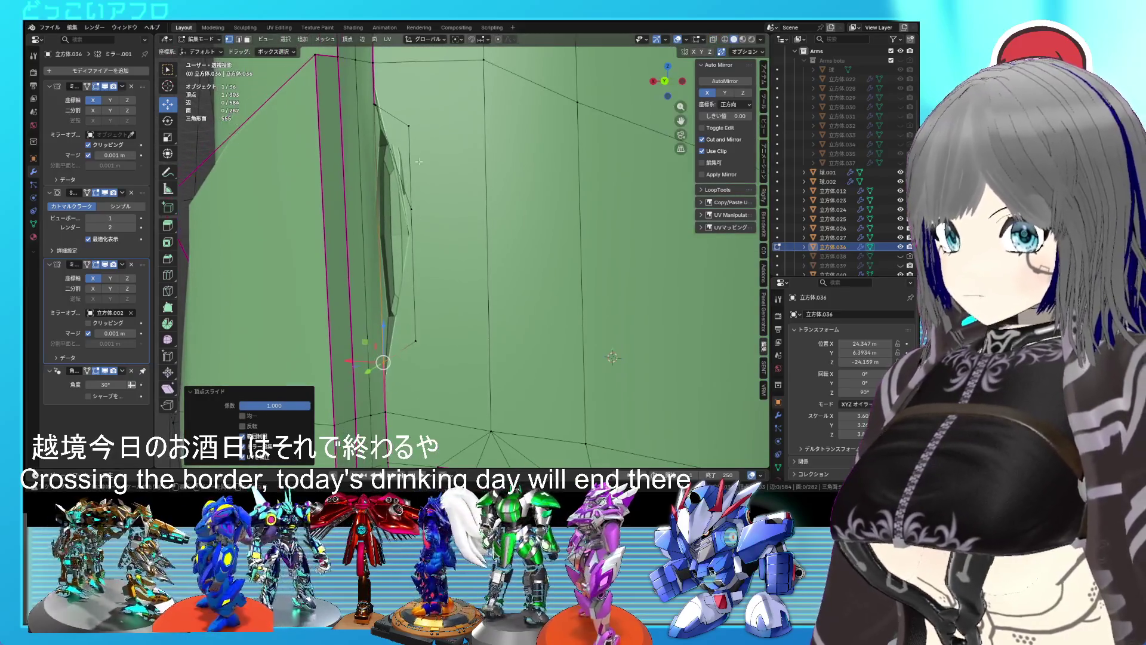
middle_click_drag(481, 90, 463, 168, "shift")
Try connecting two vertices across the face, undo it, and delete an unwanted face.
key("j")
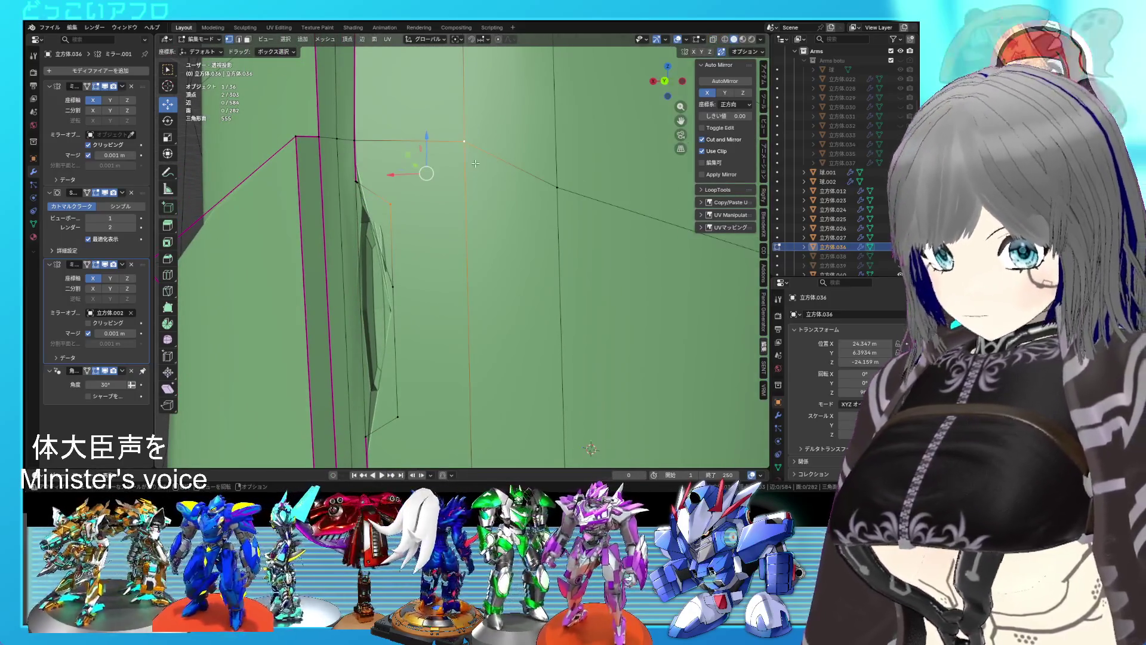
scroll(430, 197, "down", 3)
key("ctrl+z")
scroll(474, 256, "up", 3)
key("shift+z")
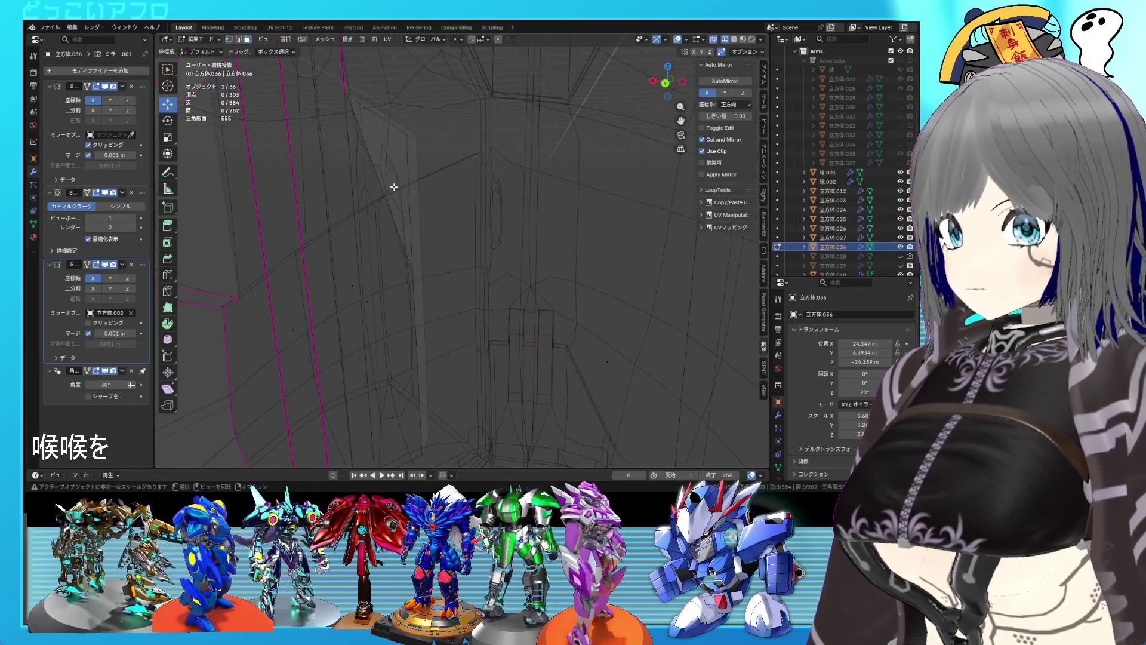
key("shift+z")
scroll(394, 187, "up", 3)
key("x")
left_click(383, 146)
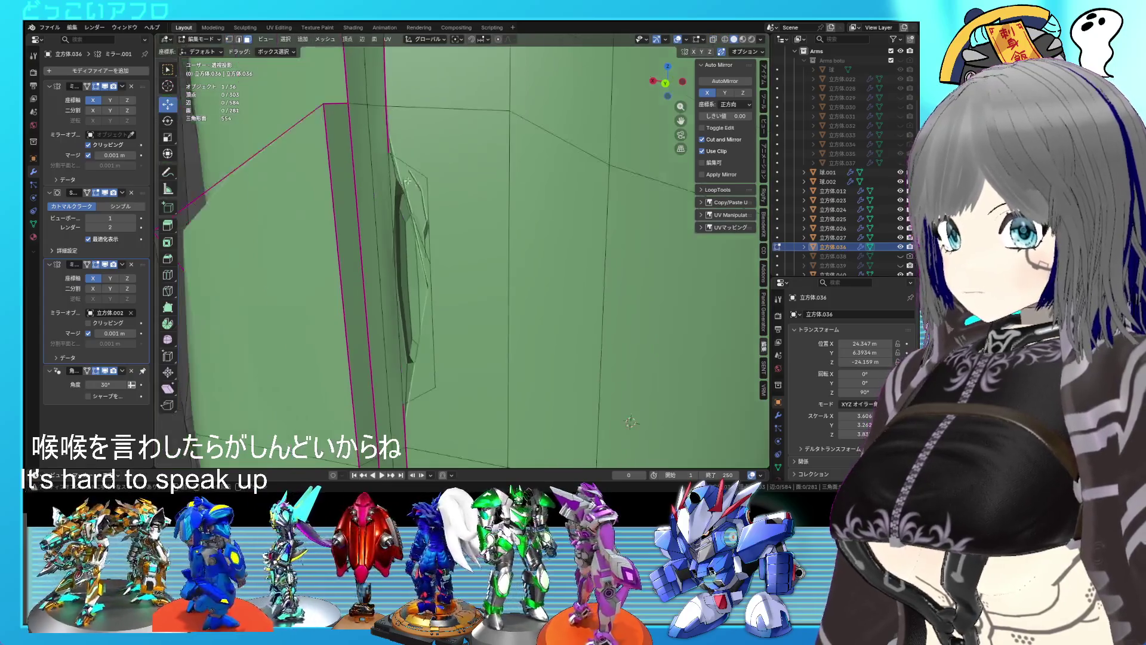
Delete the long inset panel face, leaving an open hole in the panel.
left_click(417, 186)
key("shift+z")
scroll(477, 257, "up", 2)
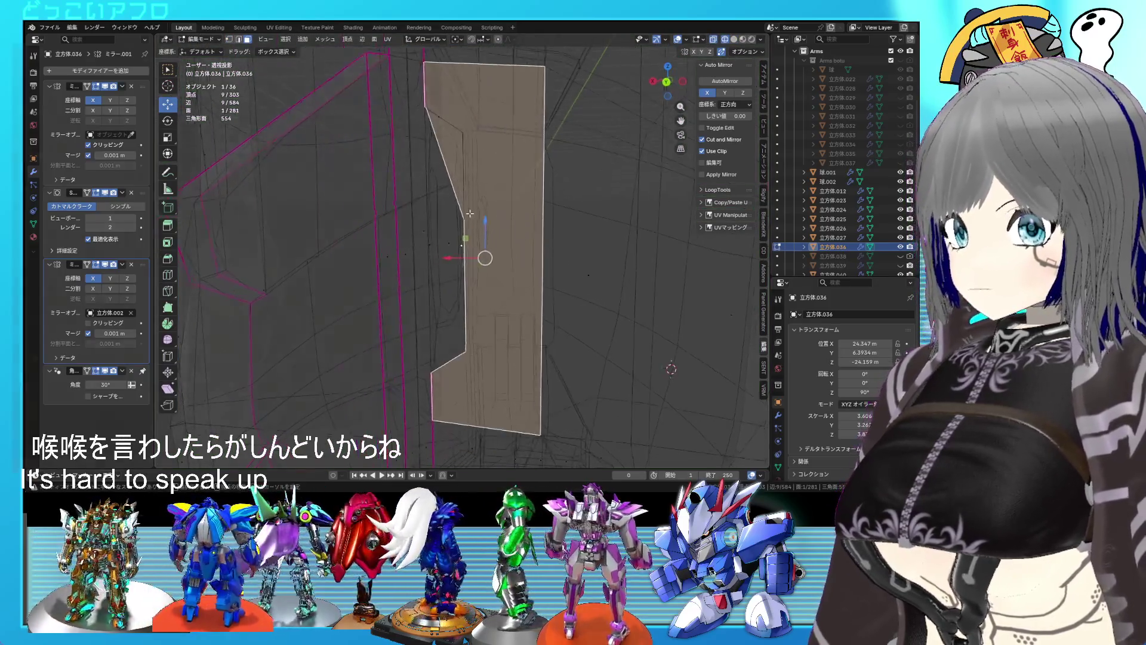
key("shift+z")
key("x")
left_click(493, 223)
Inspect the new hole in wireframe and select the face inside the recess.
middle_click_drag(597, 269, 573, 287)
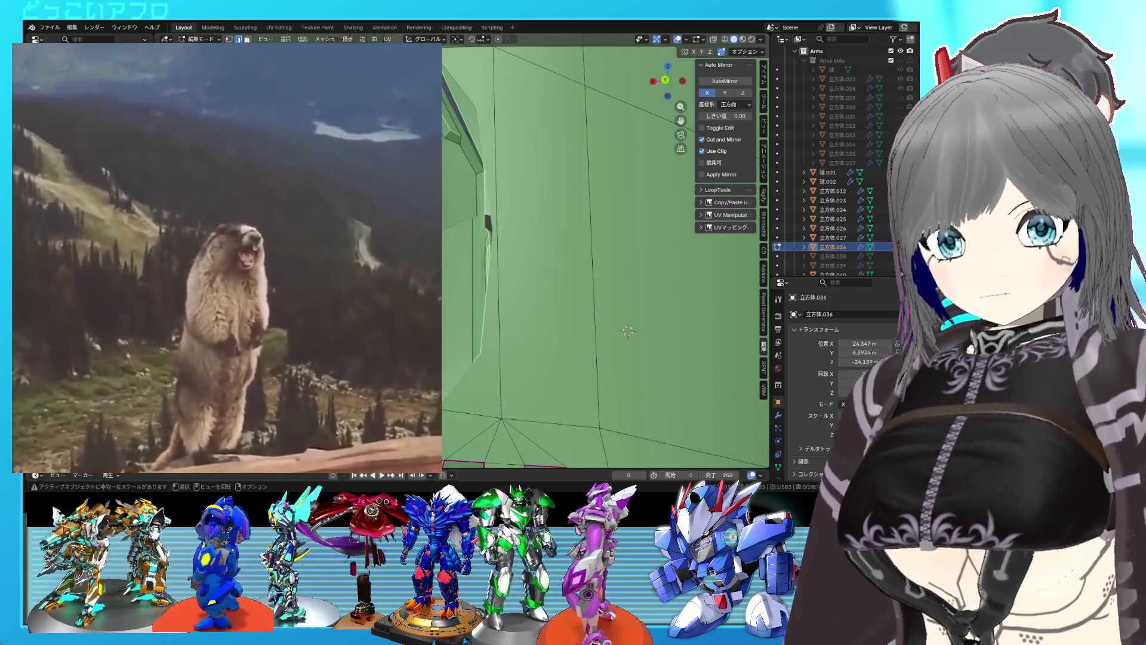
key("shift+z")
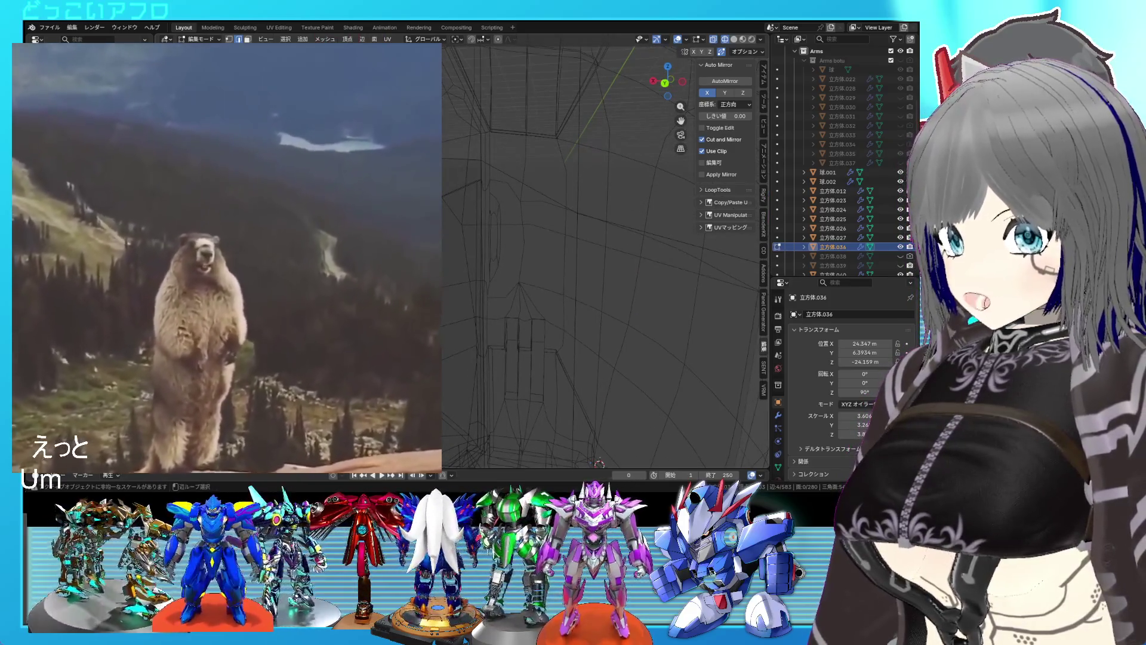
middle_click_drag(598, 268, 609, 263)
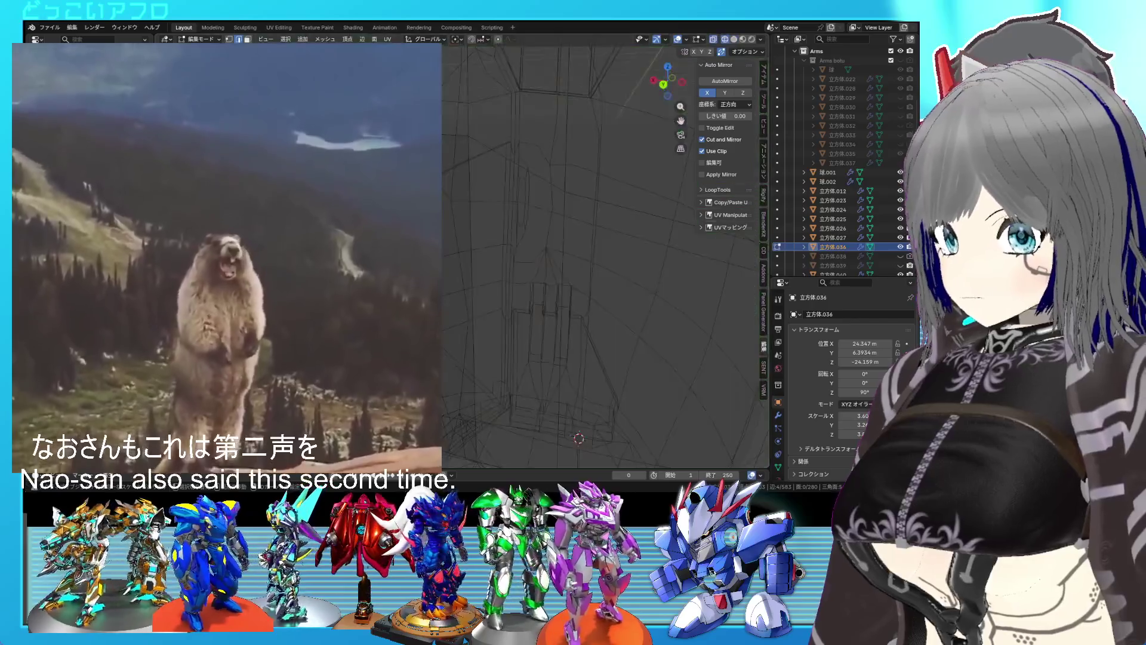
key("a")
left_click(408, 283)
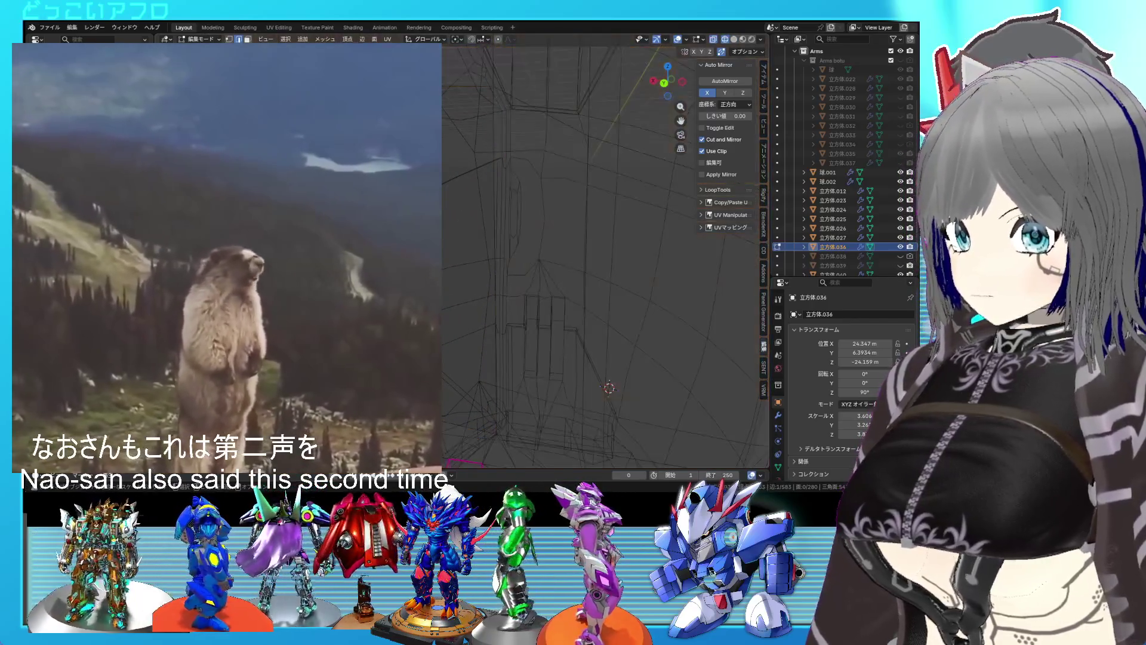
key("shift+z")
left_click(412, 264)
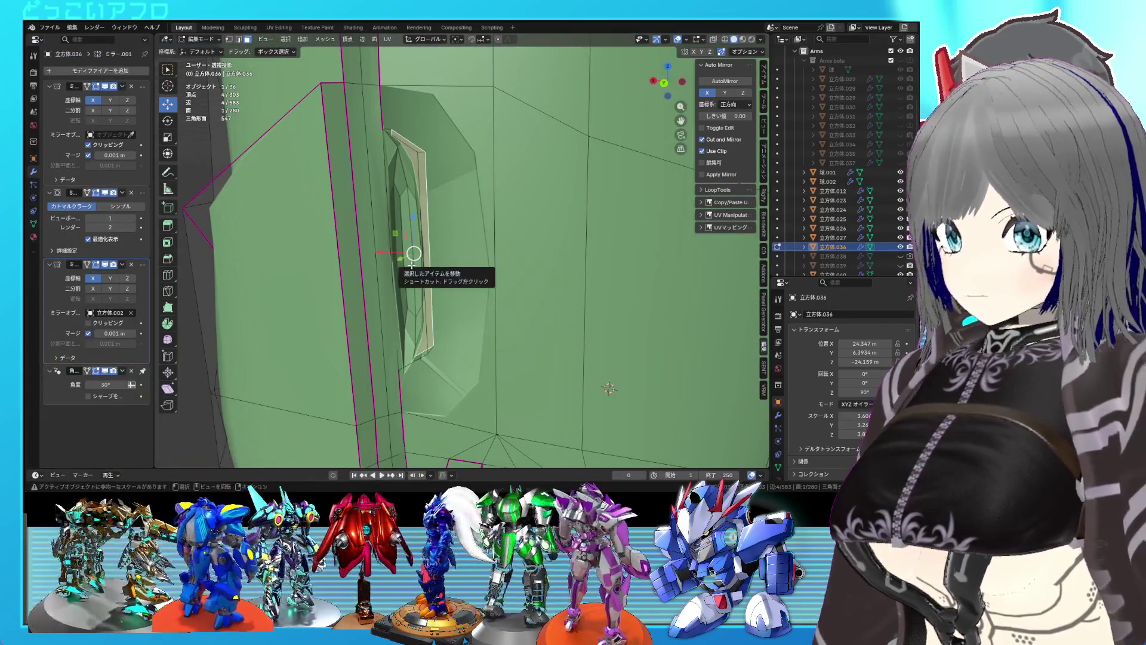
Give the selected recess face's edges a full crease of 1.
key("shift+e")
type("1")
key("Return")
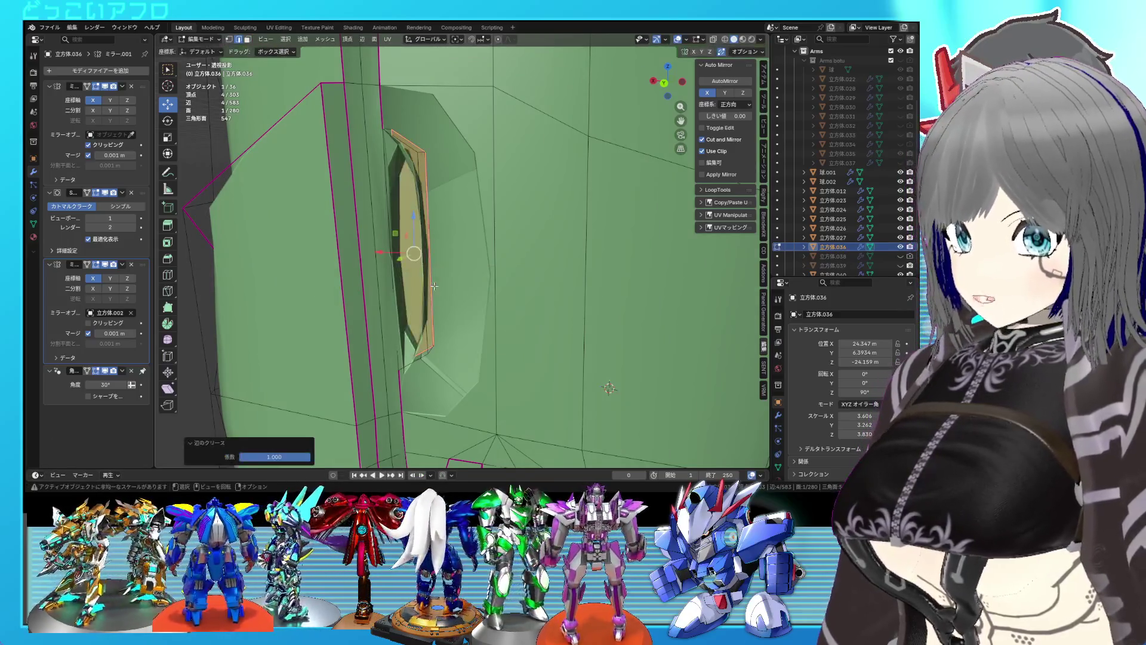
left_click(422, 153)
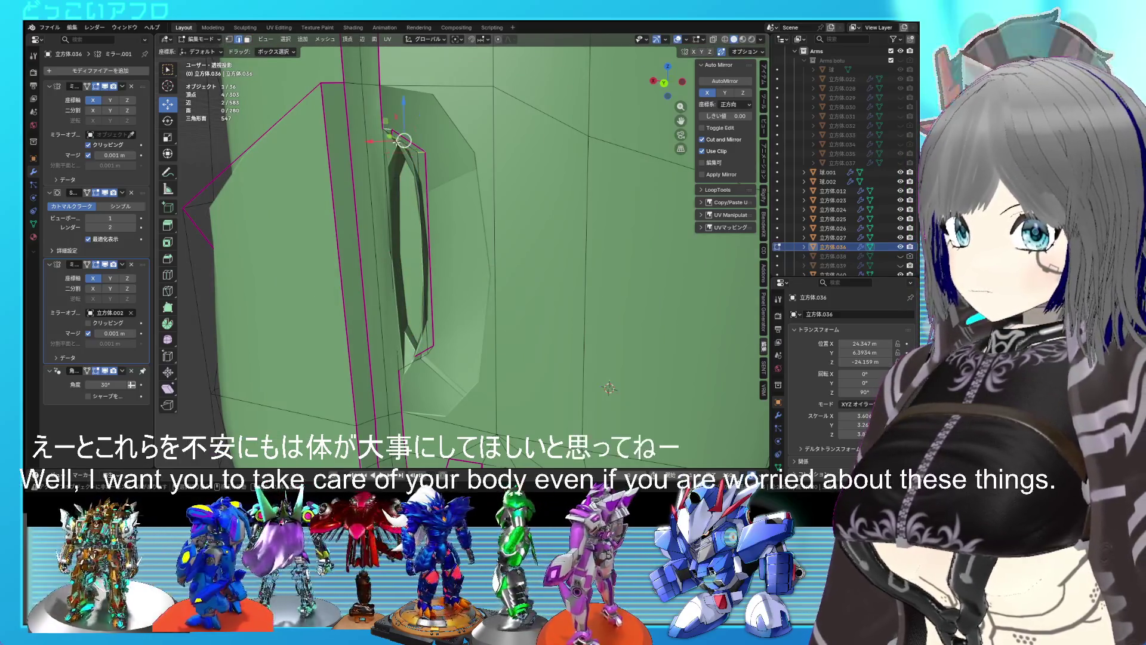
middle_click_drag(430, 345, 431, 217)
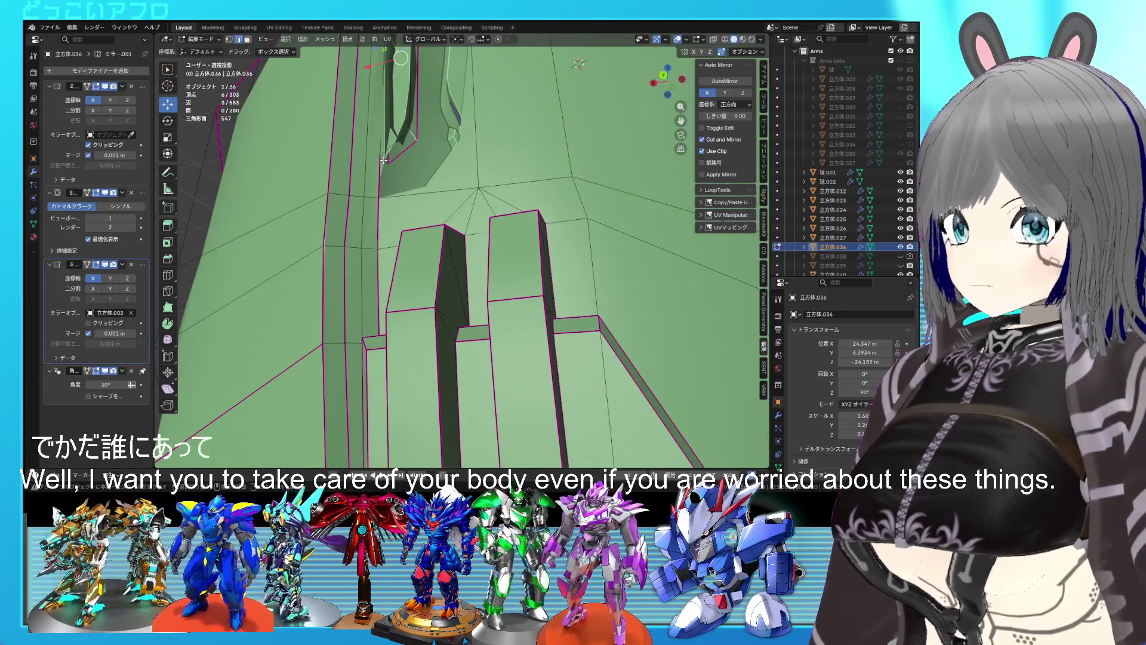
middle_click_drag(396, 144, 407, 175)
Move the edge loop around the recess to reshape its walls, then select a nearby vertex.
left_click(409, 178, "alt")
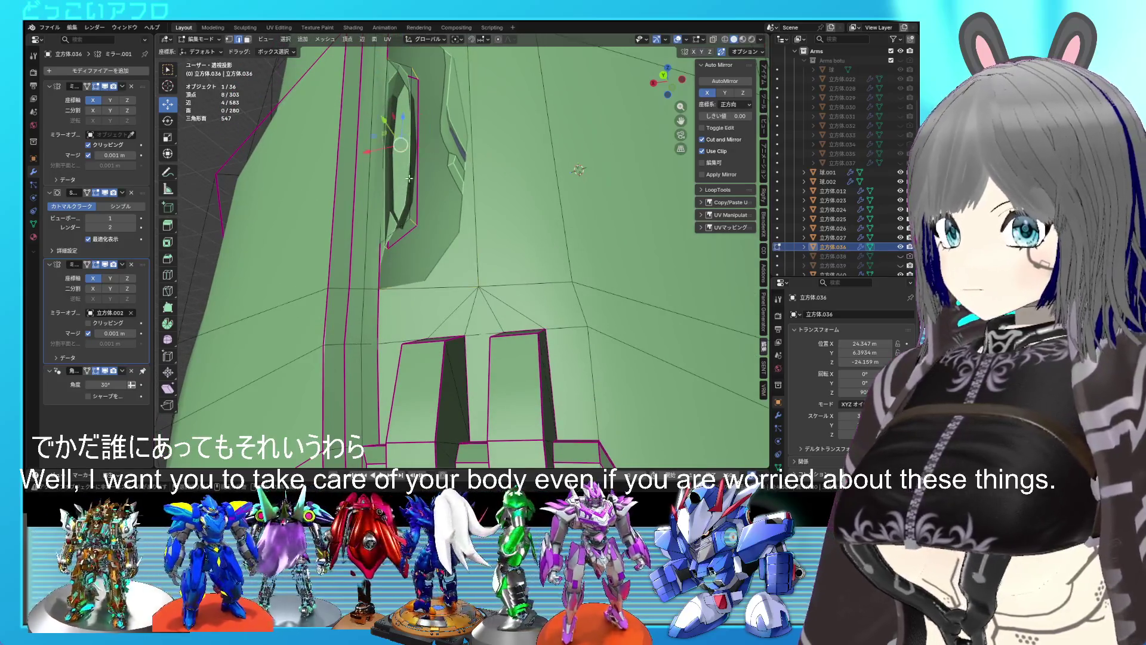
key("g")
left_click(409, 189)
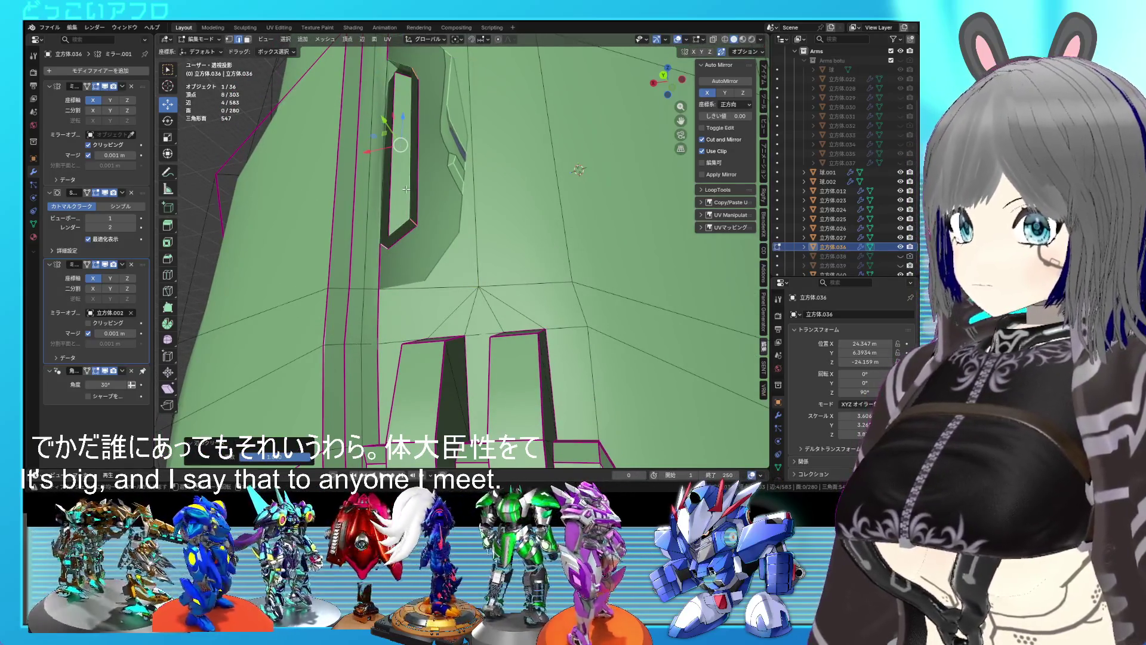
left_click(383, 198)
mouse_move(383, 197)
middle_mouse_down()
mouse_move(427, 215)
mouse_move(398, 156)
middle_mouse_up()
middle_click_drag(522, 252, 443, 183)
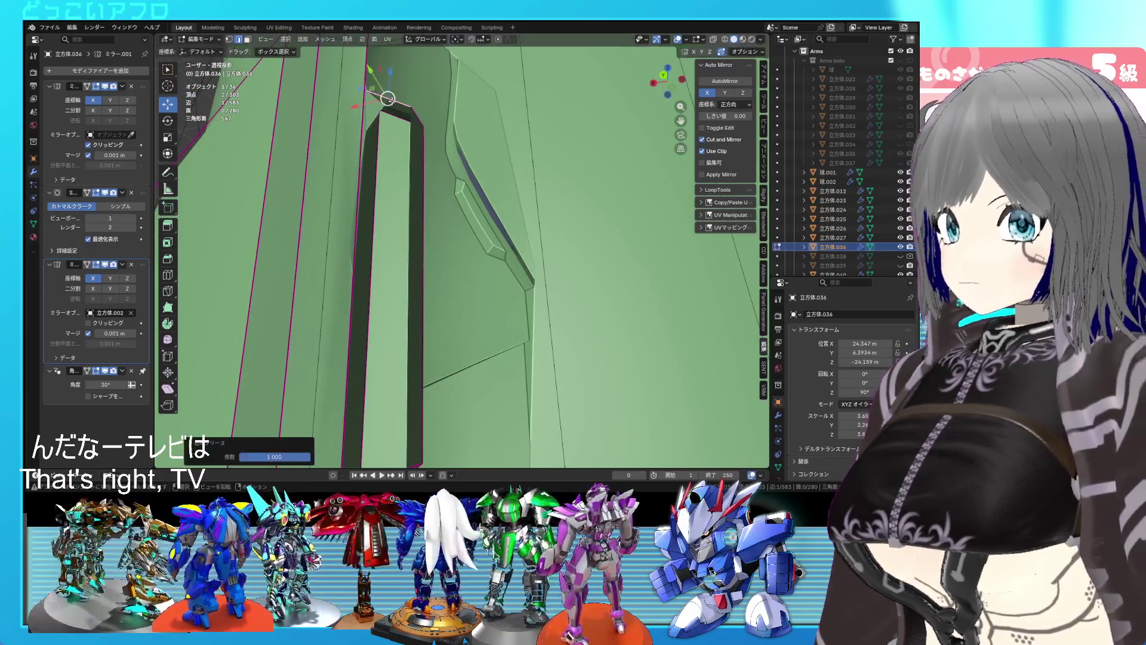
scroll(434, 150, "down", 3)
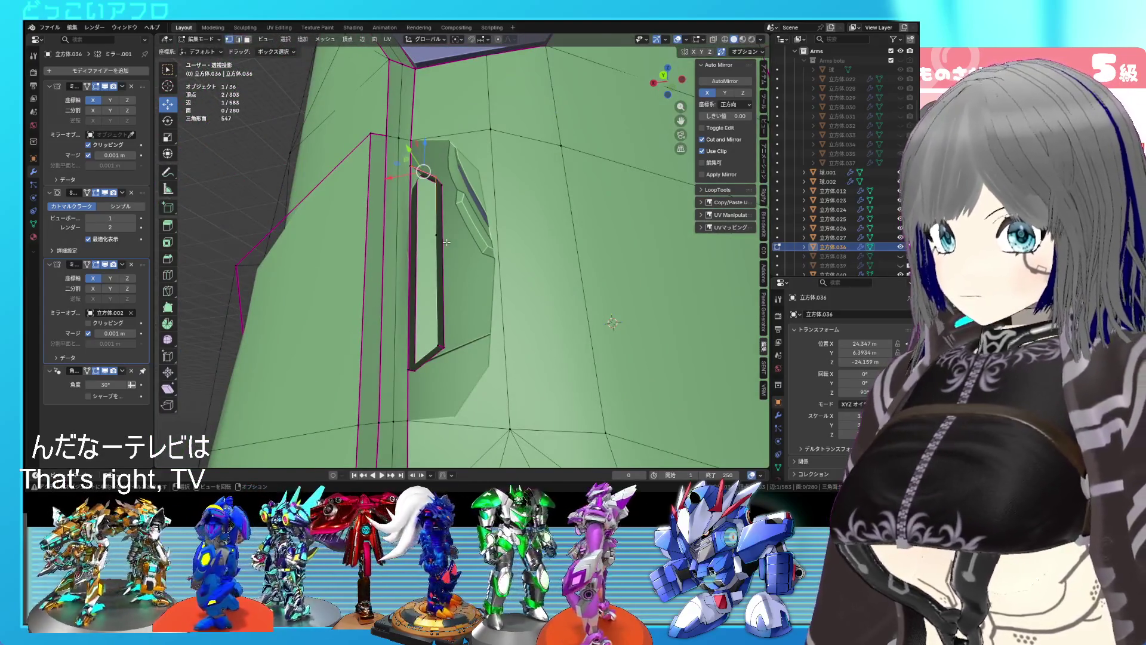
left_click(446, 241)
key("shift+z")
Dissolve the vertex and fill the hole with new faces and a connecting edge.
key("x")
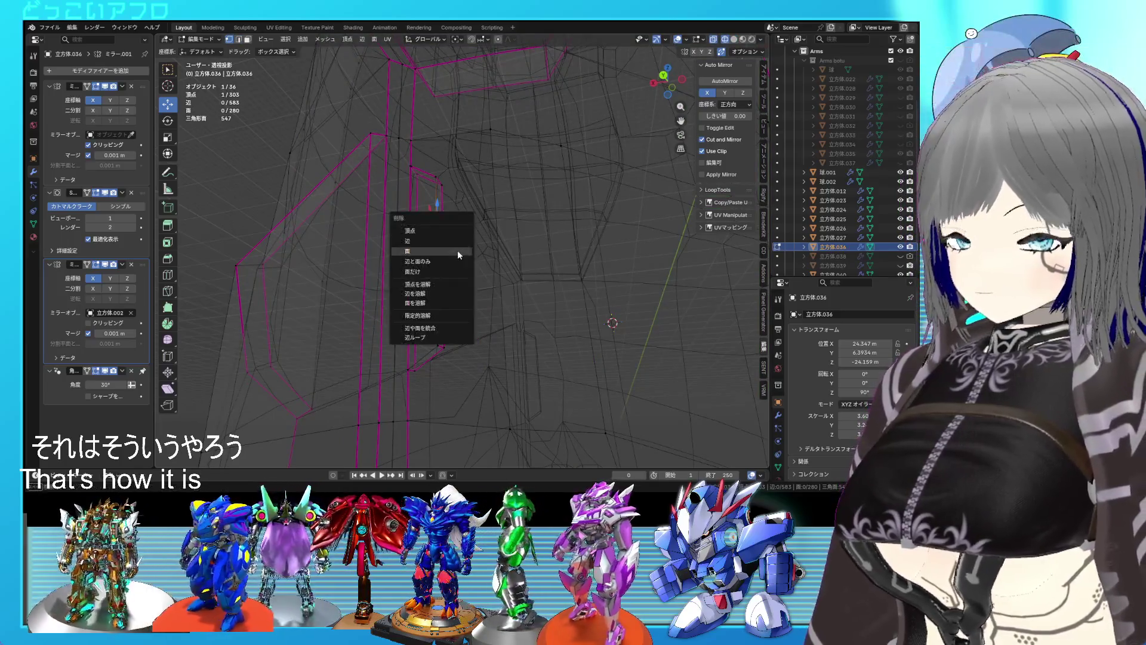
left_click(444, 286)
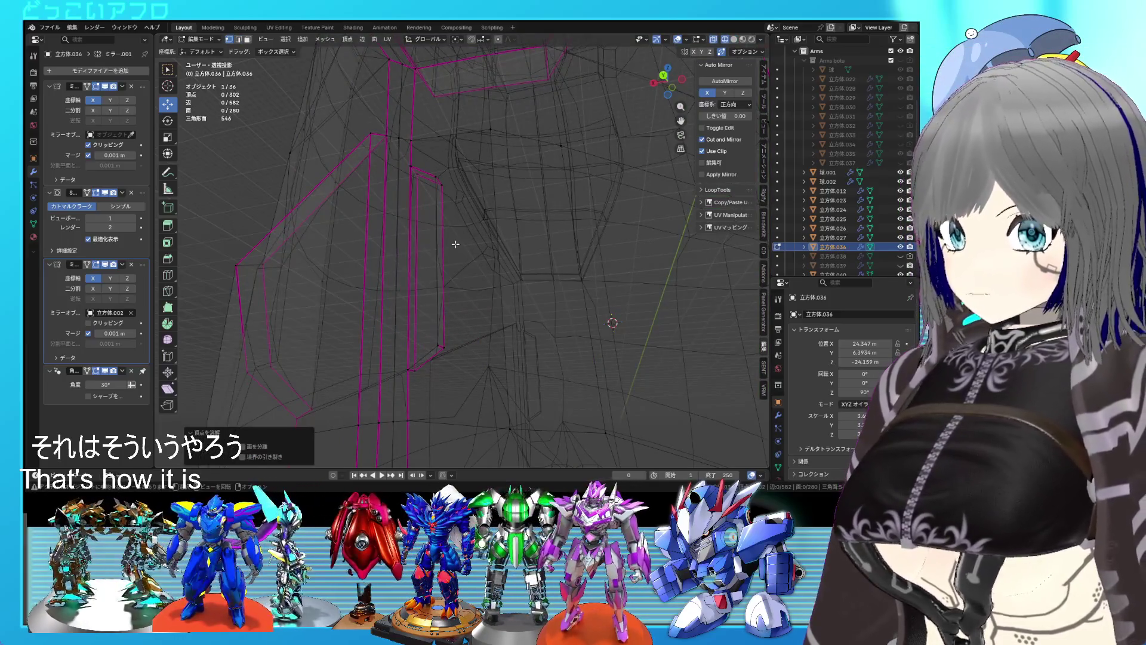
key("shift+z")
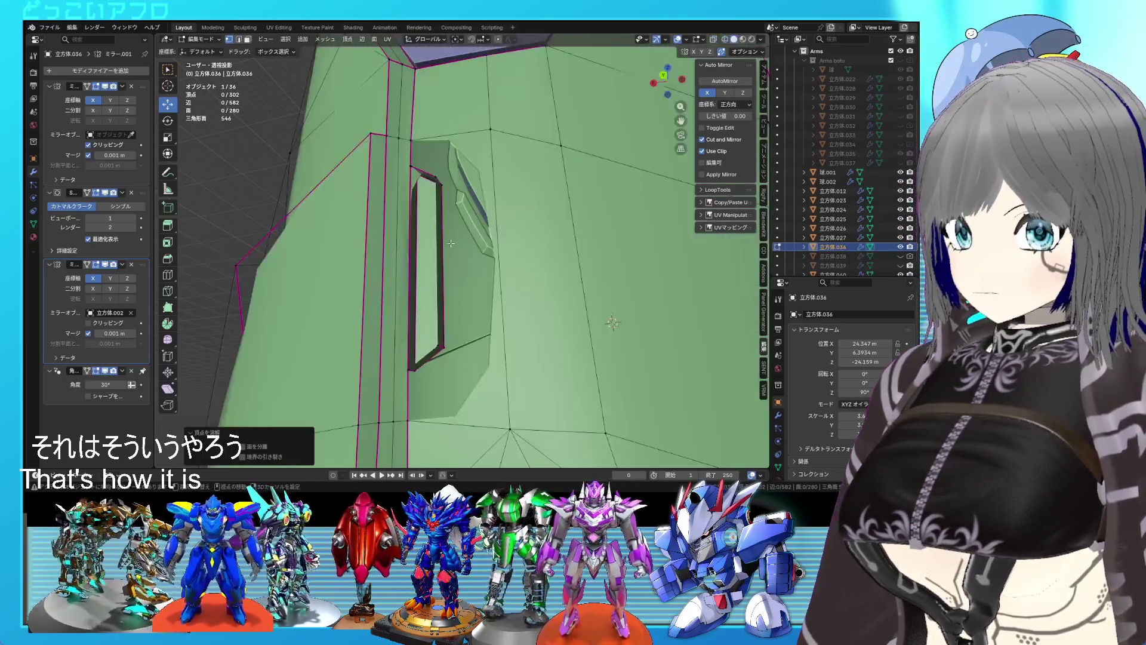
left_click(434, 243)
left_click(482, 216, "shift")
key("f")
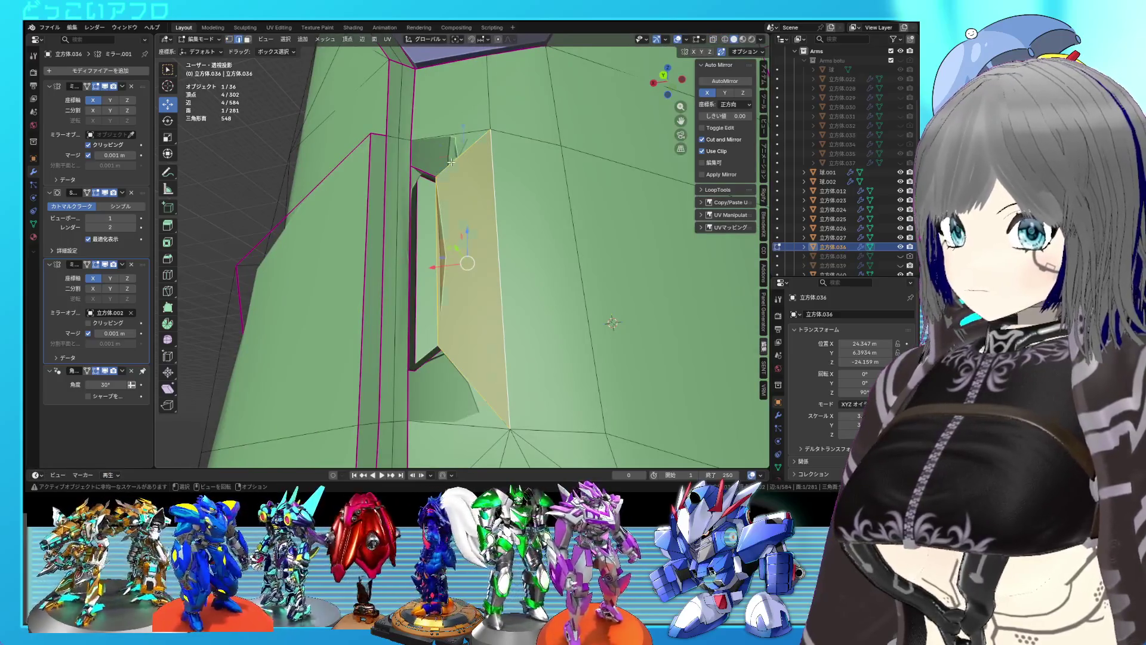
left_click(450, 162)
key("j")
key("f")
Select the whole mesh in see-through view, then pick the triangular face.
middle_click_drag(472, 351, 480, 304, "shift")
key("alt+z")
key("a")
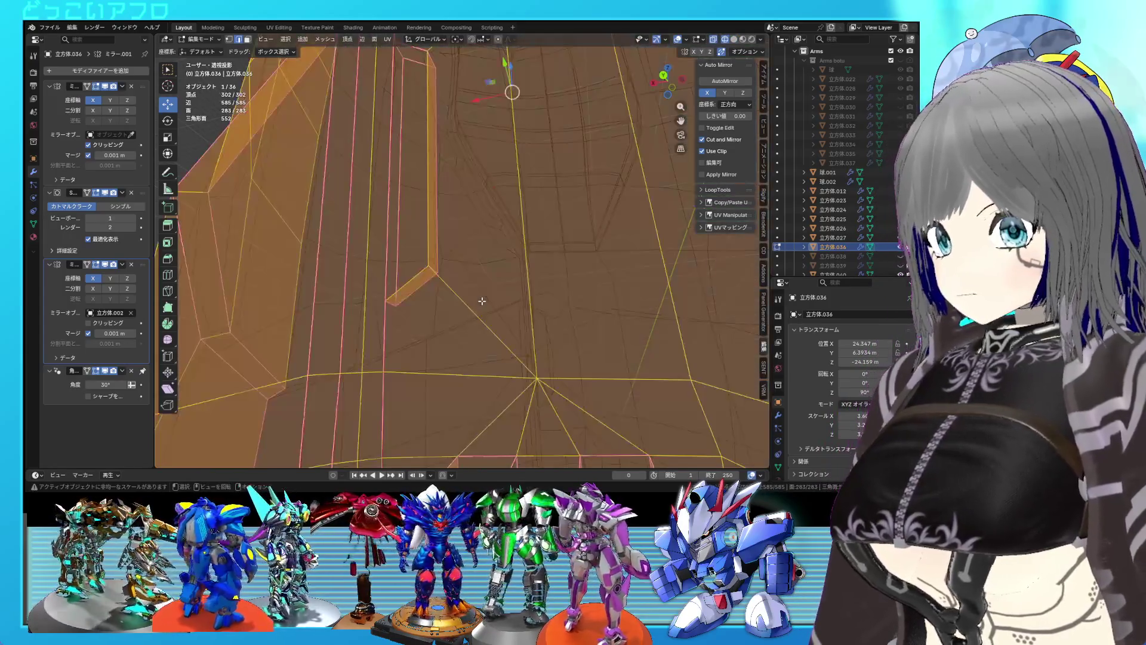
key("1")
key("alt+z")
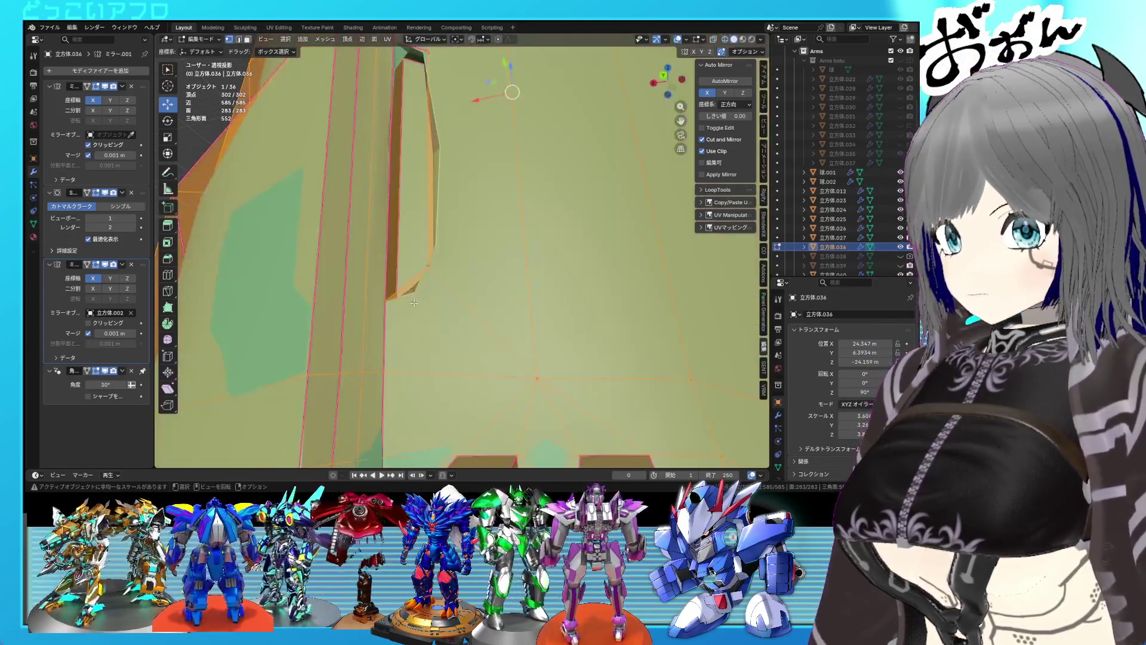
key("3")
left_click(416, 305)
Fully crease the short edge beside the slot with crease 1.
key("2")
left_click(413, 280)
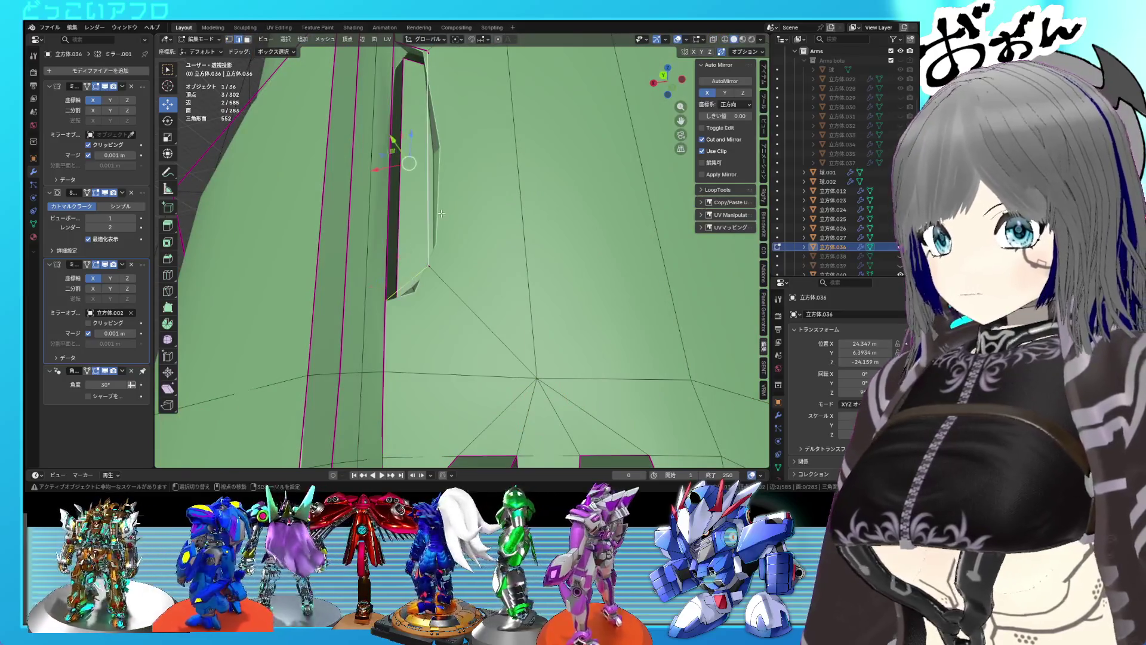
scroll(441, 213, "down", 3)
key("shift+e")
key("1")
key("Return")
scroll(462, 290, "down", 3)
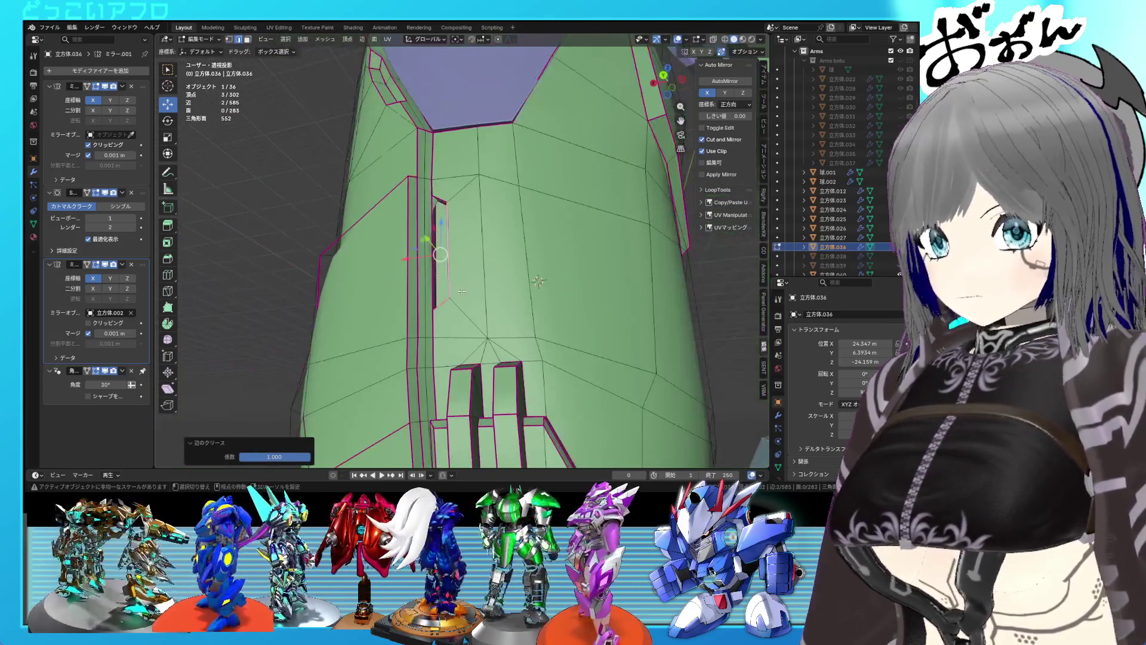
Move the vertex at the slot corner into place.
middle_click_drag(461, 291, 463, 264)
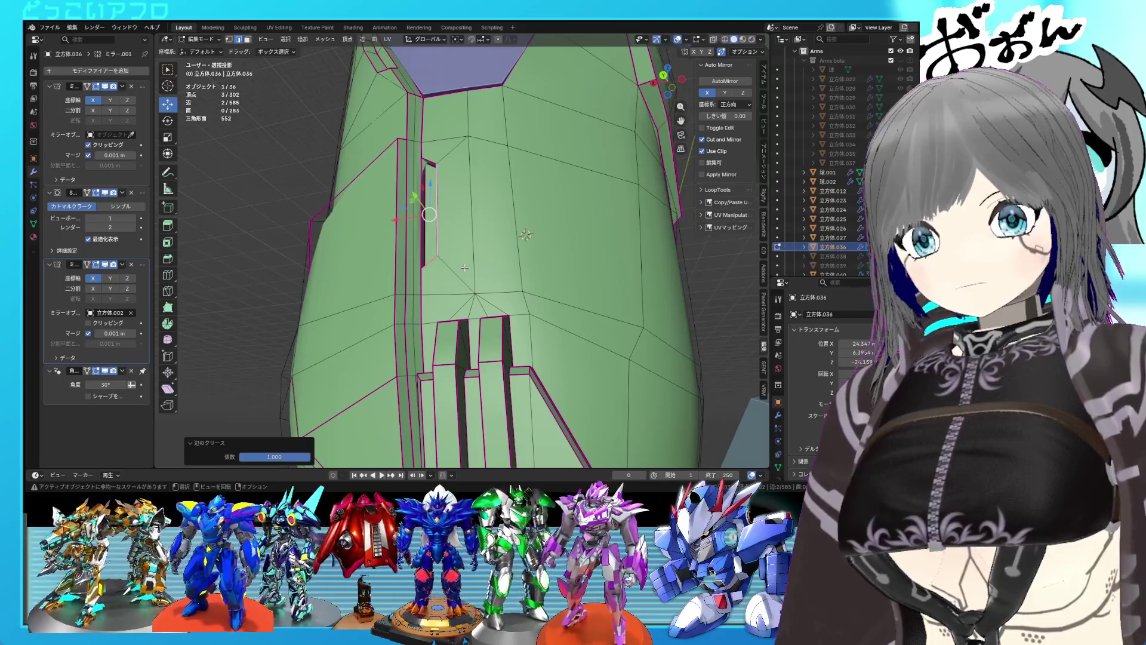
scroll(453, 293, "up", 3)
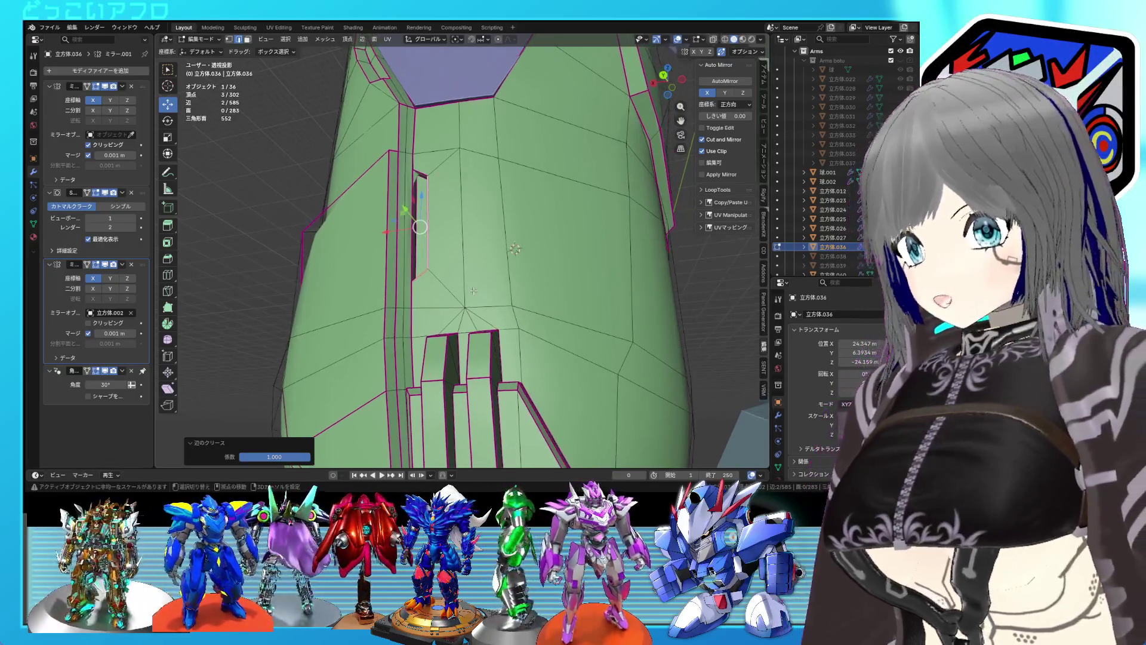
scroll(447, 308, "up", 2)
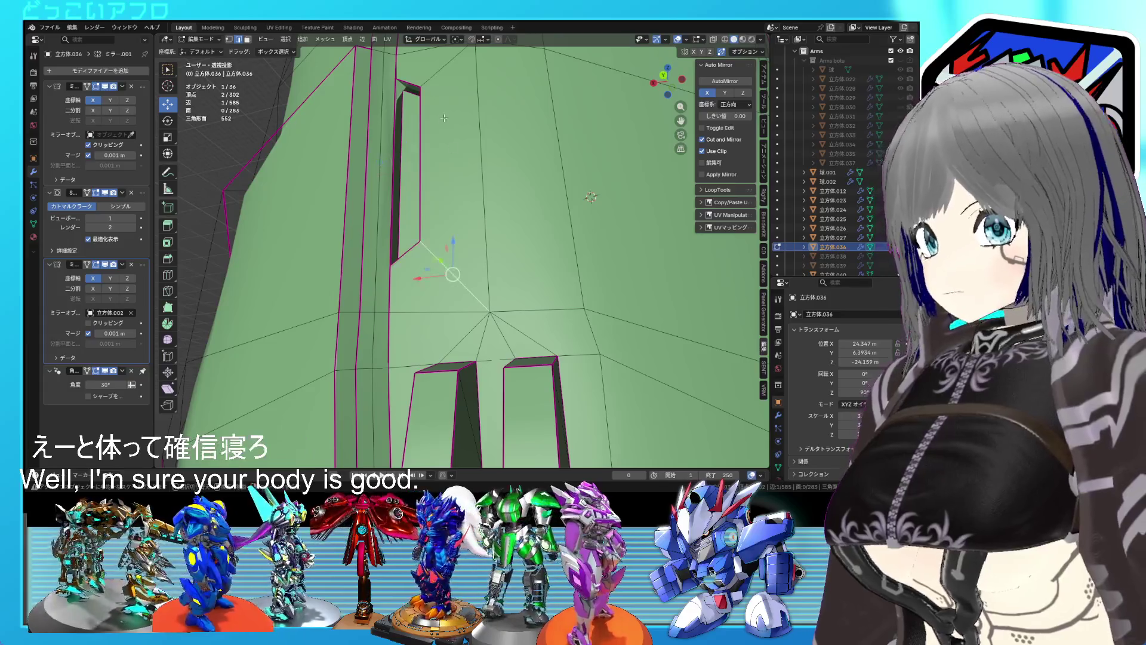
middle_click_drag(456, 88, 513, 238)
left_click(456, 191)
key("alt+z")
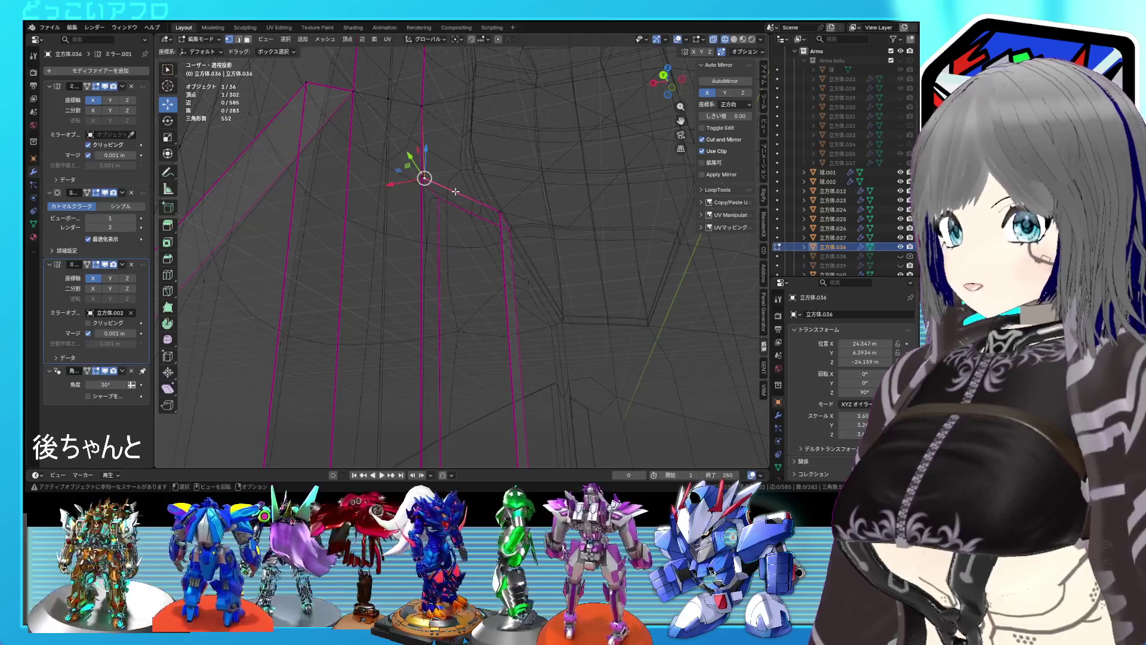
key("g")
left_click(455, 191)
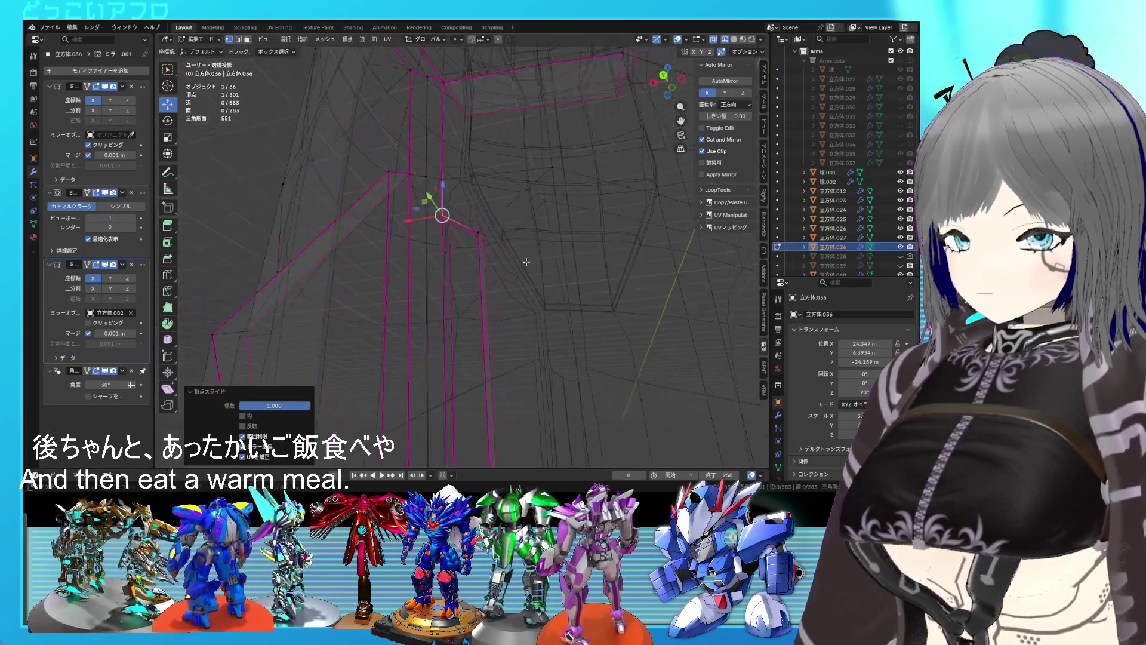
key("alt+z")
scroll(440, 210, "up", 3)
Save, then join the two selected vertices with an edge and fully crease it.
middle_click_drag(525, 262, 496, 224)
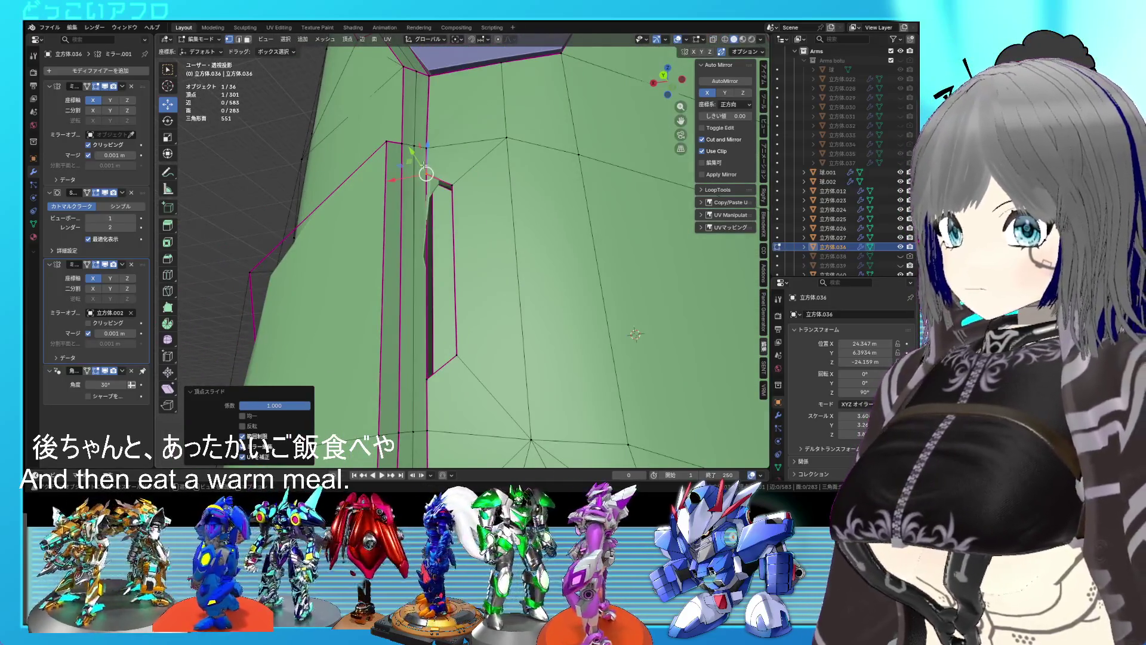
left_click(424, 166)
scroll(407, 149, "down", 2, "shift")
key("ctrl+s")
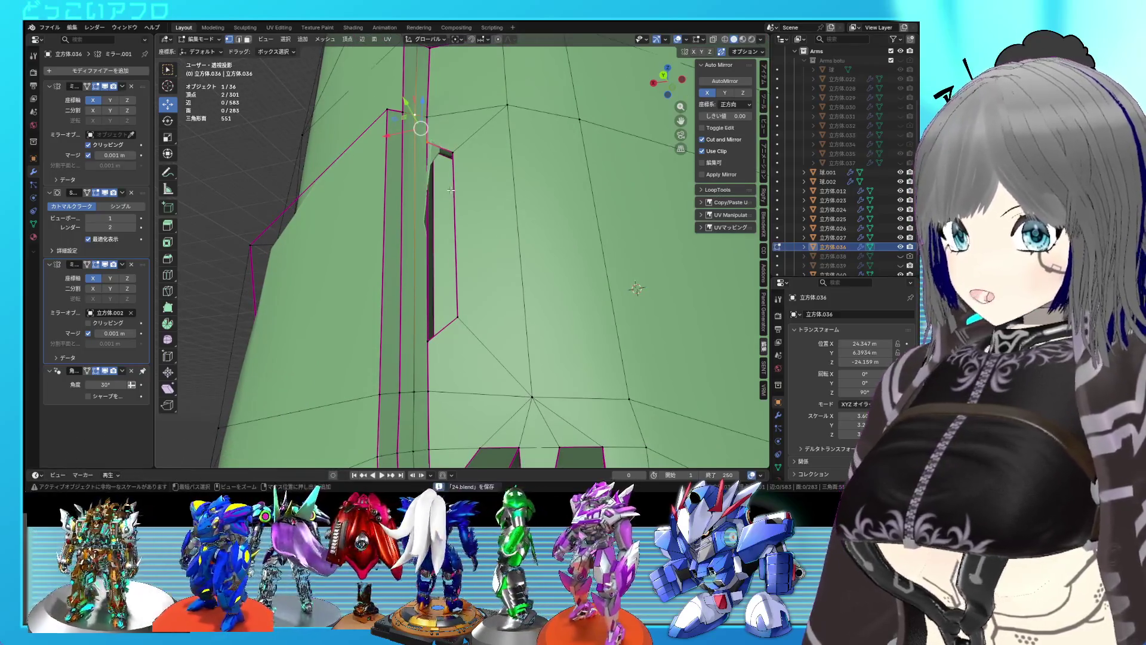
key("j")
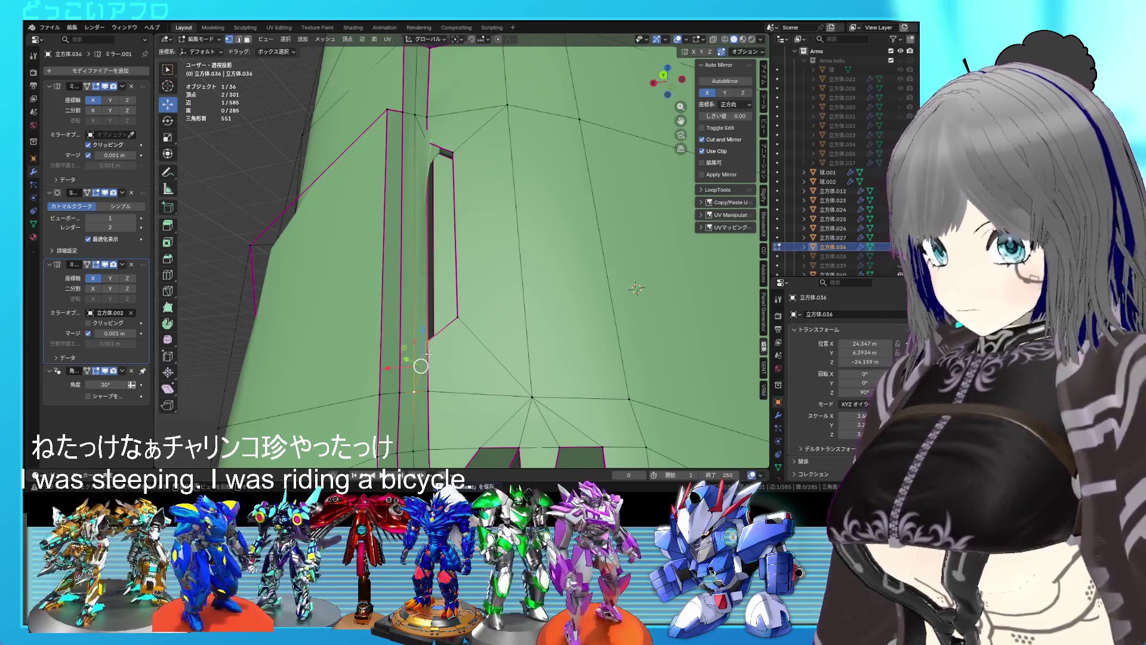
key("shift+e")
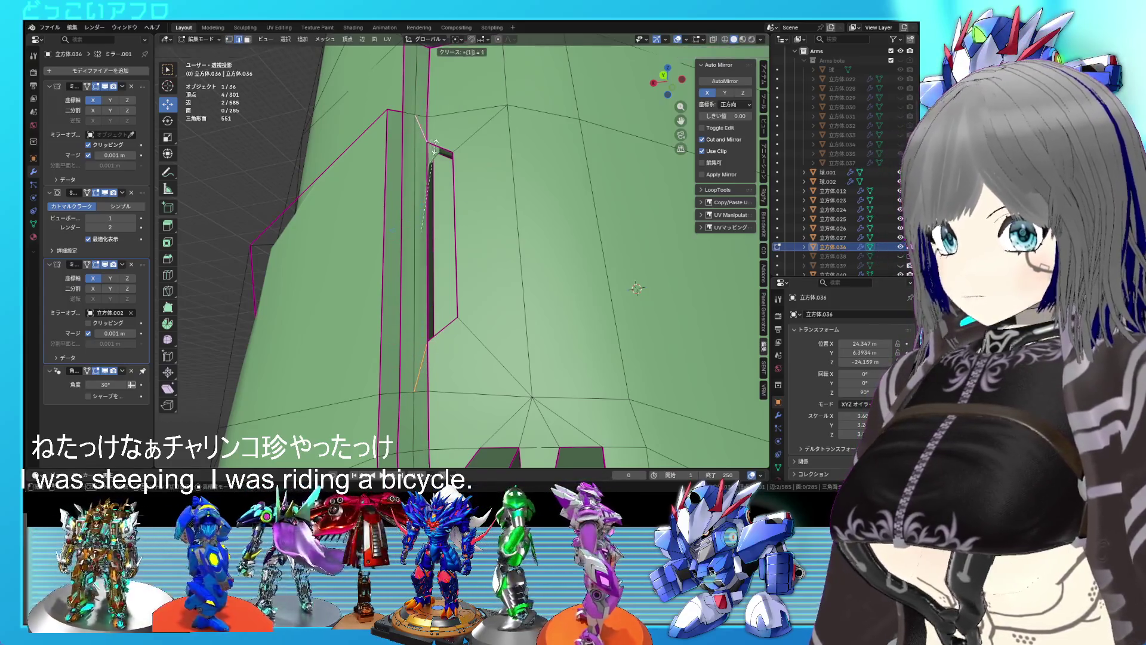
key("1")
key("Return")
Nudge the selected corner vertex slightly in wireframe view.
key("shift+z")
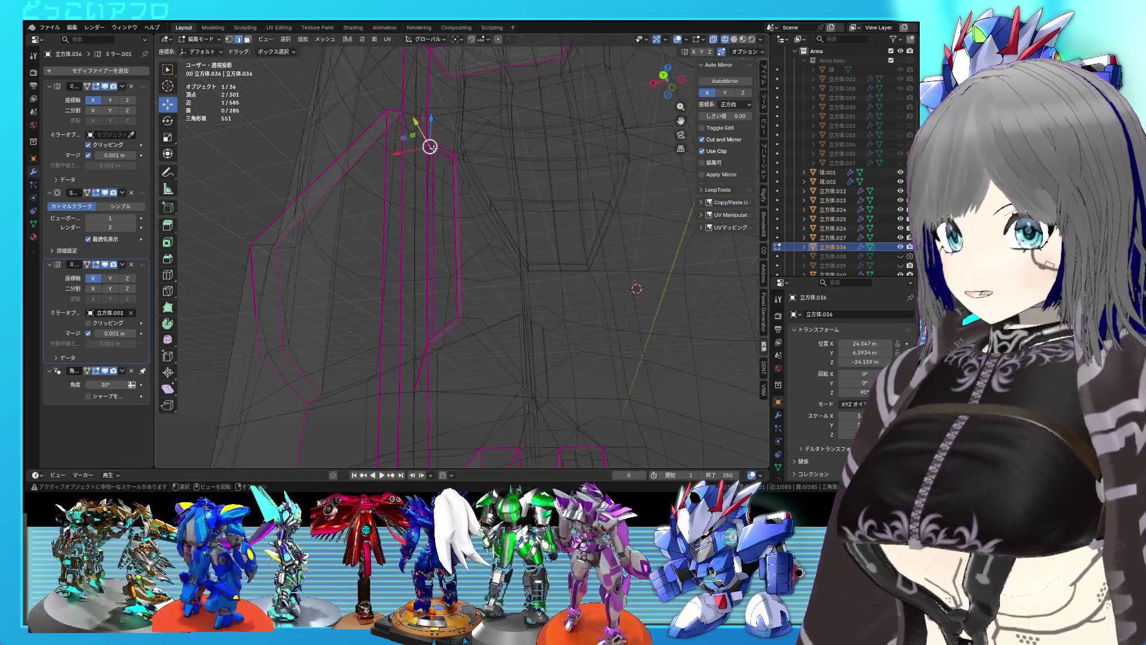
scroll(430, 147, "up", 2)
key("shift+z")
key("shift+z")
key("shift+z")
left_click(455, 156)
key("shift+z")
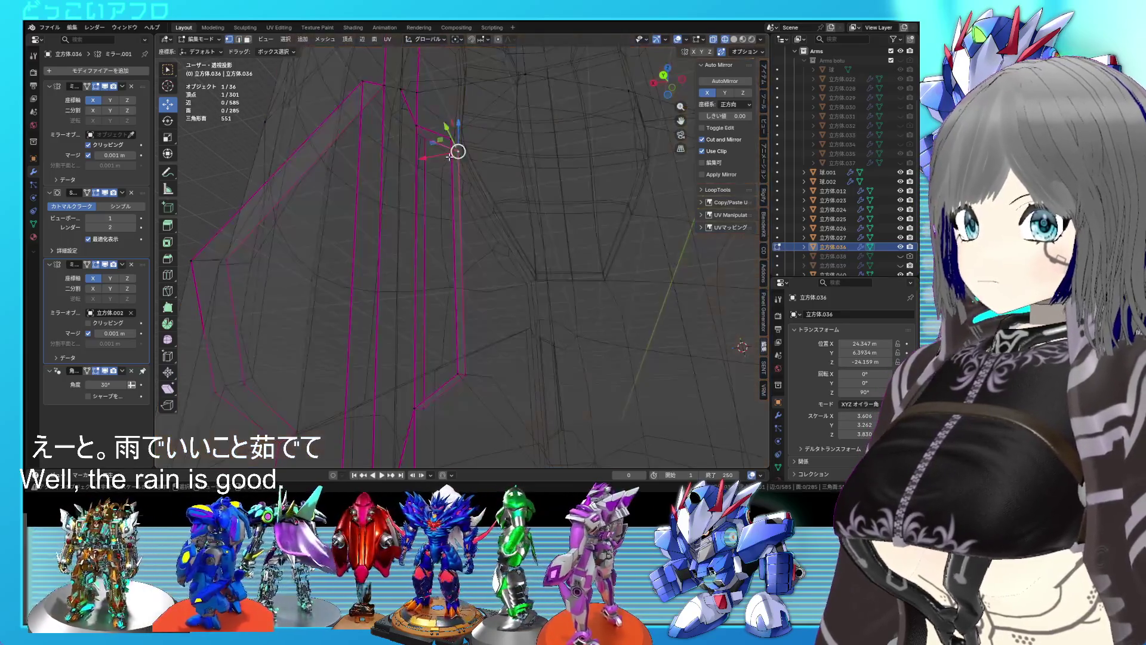
scroll(449, 157, "up", 2)
key("g")
left_click(397, 139)
Reposition the vertex and slide it fully along its edge (factor 1.000).
key("g")
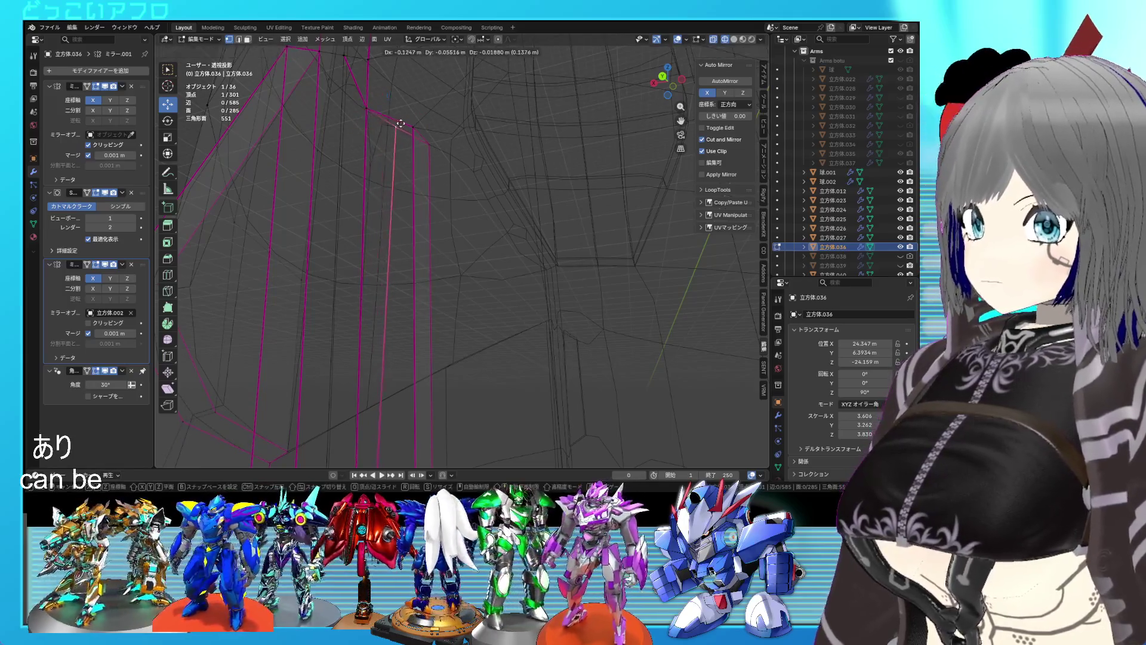
right_click(366, 105)
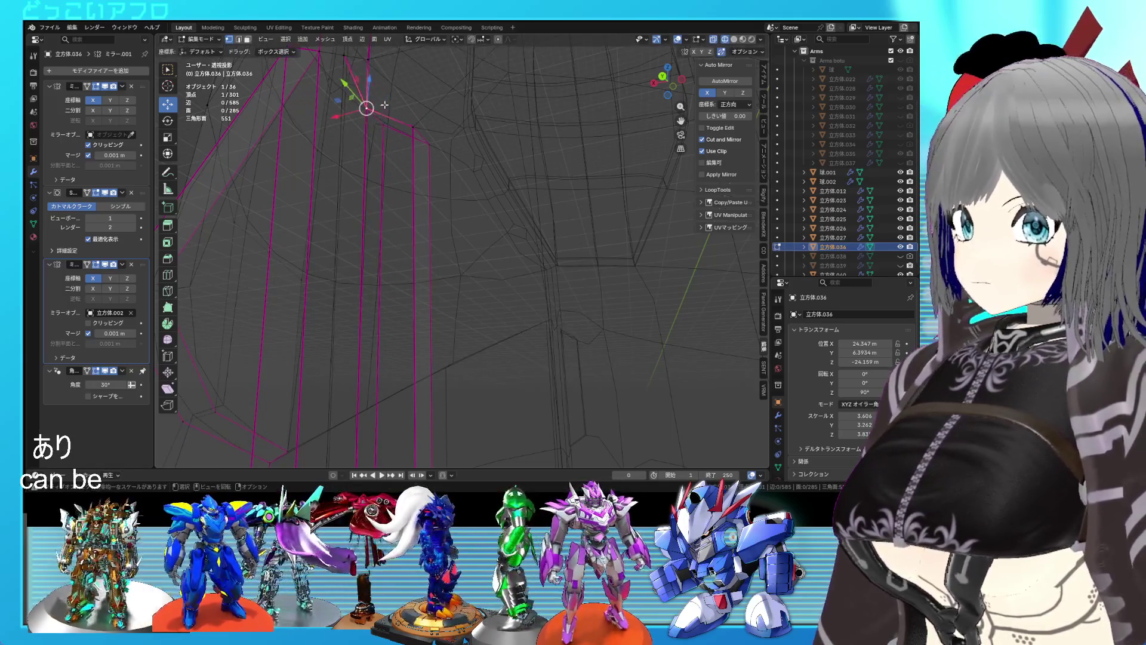
key("g")
left_click(361, 128)
key("g")
key("g")
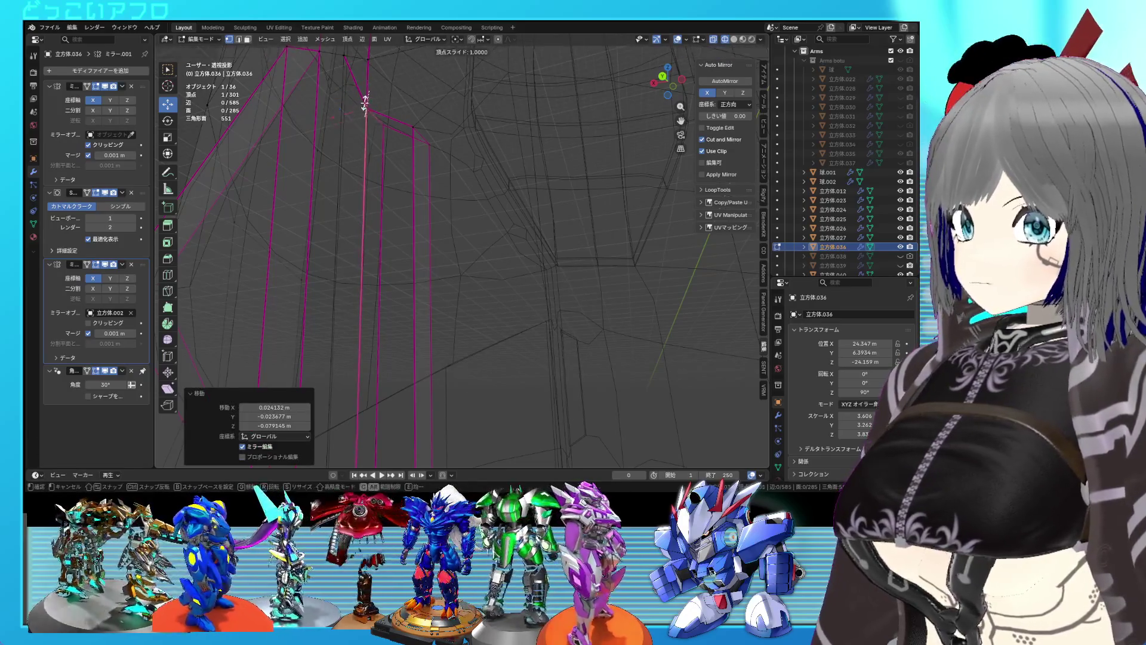
left_click(361, 128)
scroll(565, 317, "up", 3)
key("shift+z")
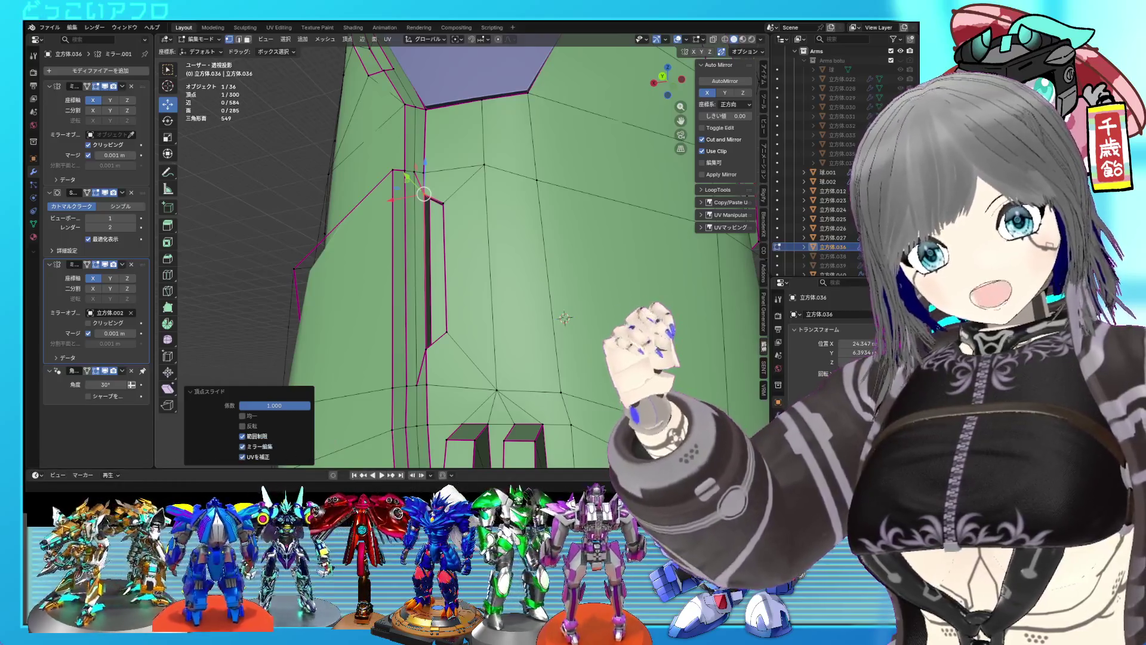
Scale the narrow inset panel face down to 0.925.
mouse_move(562, 323)
middle_mouse_down()
mouse_move(499, 340)
mouse_move(511, 312)
mouse_move(506, 245)
mouse_move(508, 279)
middle_mouse_up()
left_click(513, 279)
key("3")
left_click(477, 289)
key("s")
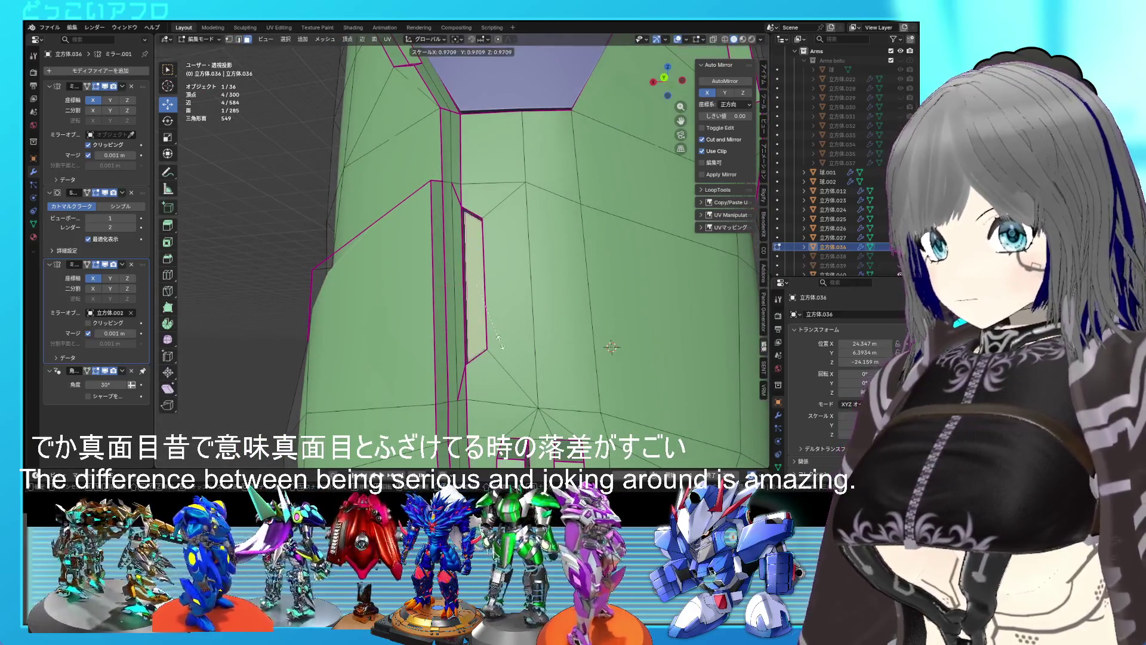
left_click(501, 341)
Return to Object Mode to review the whole arm and save the file.
mouse_move(501, 342)
middle_mouse_down()
mouse_move(555, 334)
mouse_move(517, 320)
middle_mouse_up()
key("Tab")
key("ctrl+s")
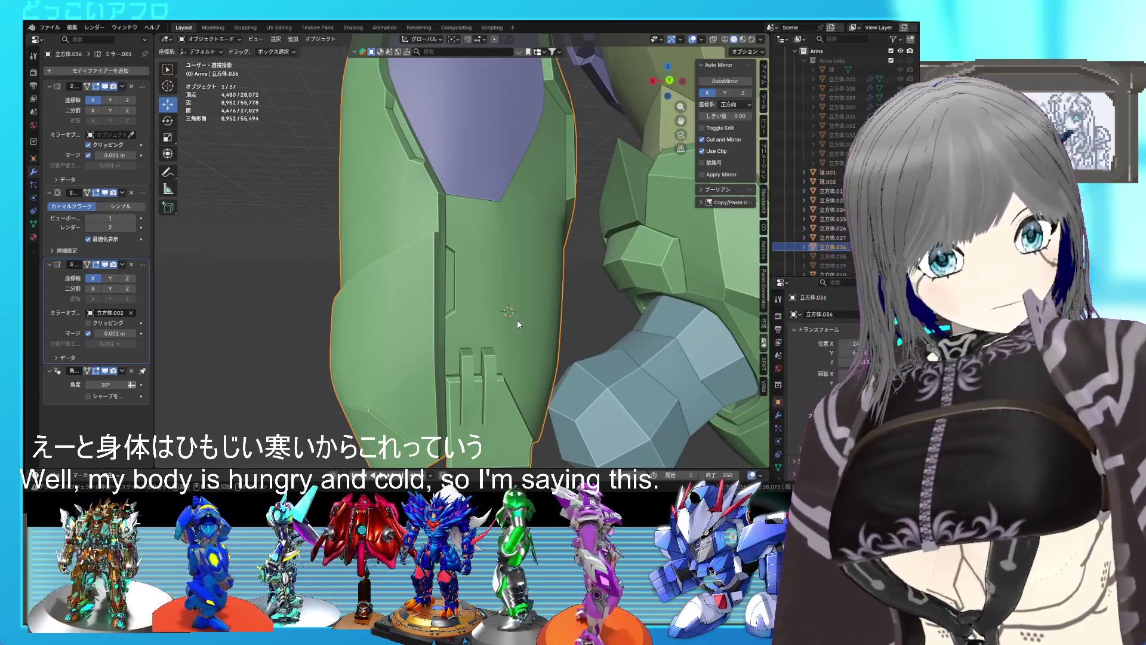
Select the thin inset panel edge on the arm armor in Edit Mode and save the file.
scroll(513, 302, "up", 2)
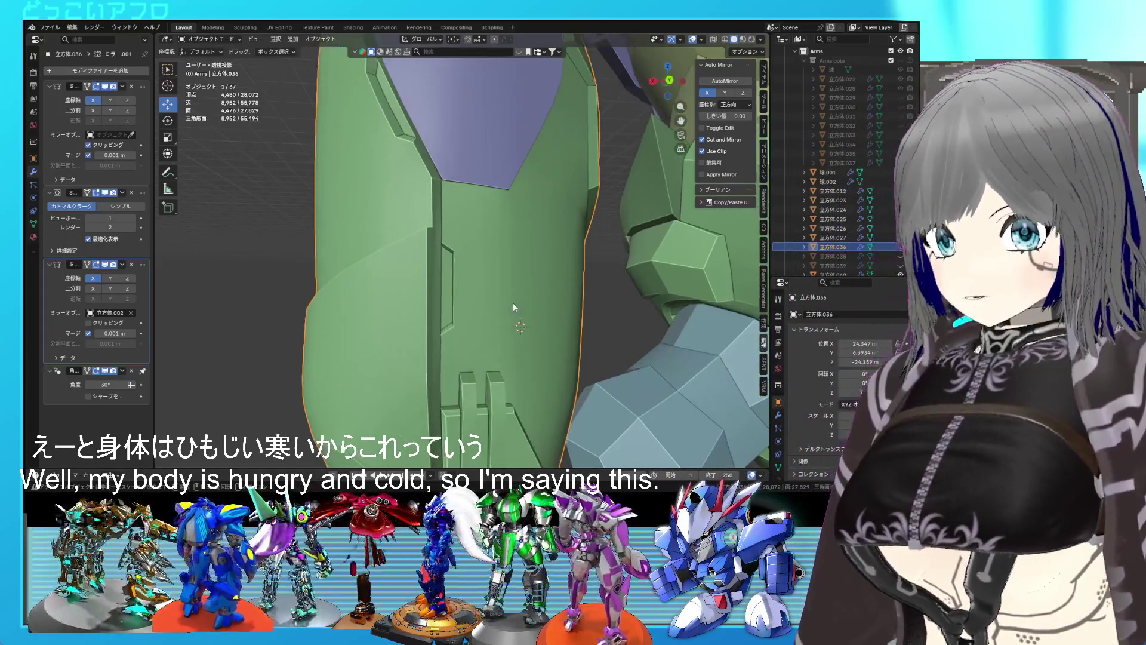
key("Tab")
left_click(449, 276)
mouse_move(434, 273)
middle_mouse_down()
mouse_move(436, 286)
mouse_move(409, 274)
mouse_move(413, 286)
middle_mouse_up()
key("Tab")
key("ctrl+s")
Scale the selected panel edge down to about 0.98 and save.
key("Tab")
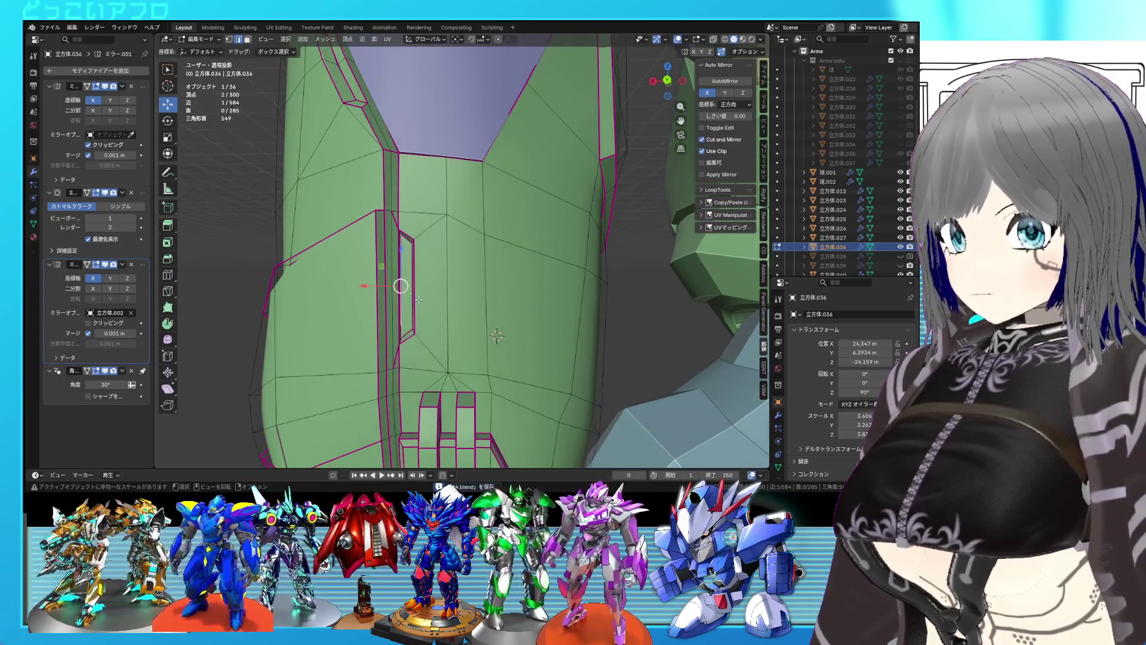
key("s")
left_click(441, 305)
key("Tab")
middle_click_drag(440, 305, 485, 325)
key("ctrl+s")
Orbit around the arm armor to review the scaled panel beside the purple tube.
scroll(485, 325, "down", 3)
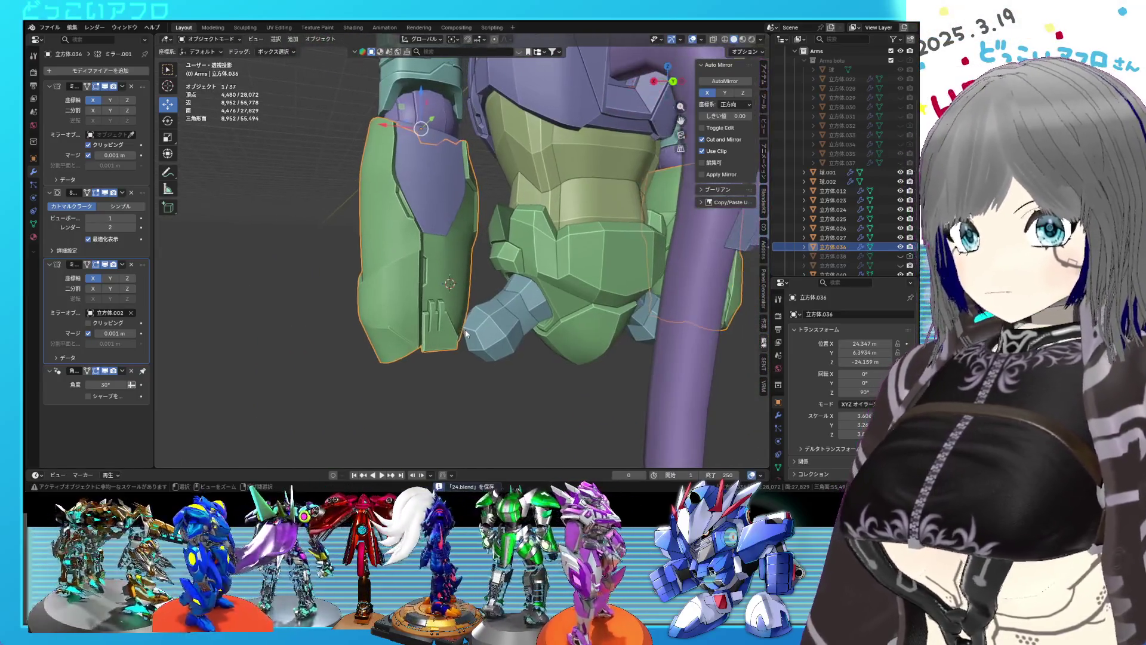
scroll(528, 332, "up", 5)
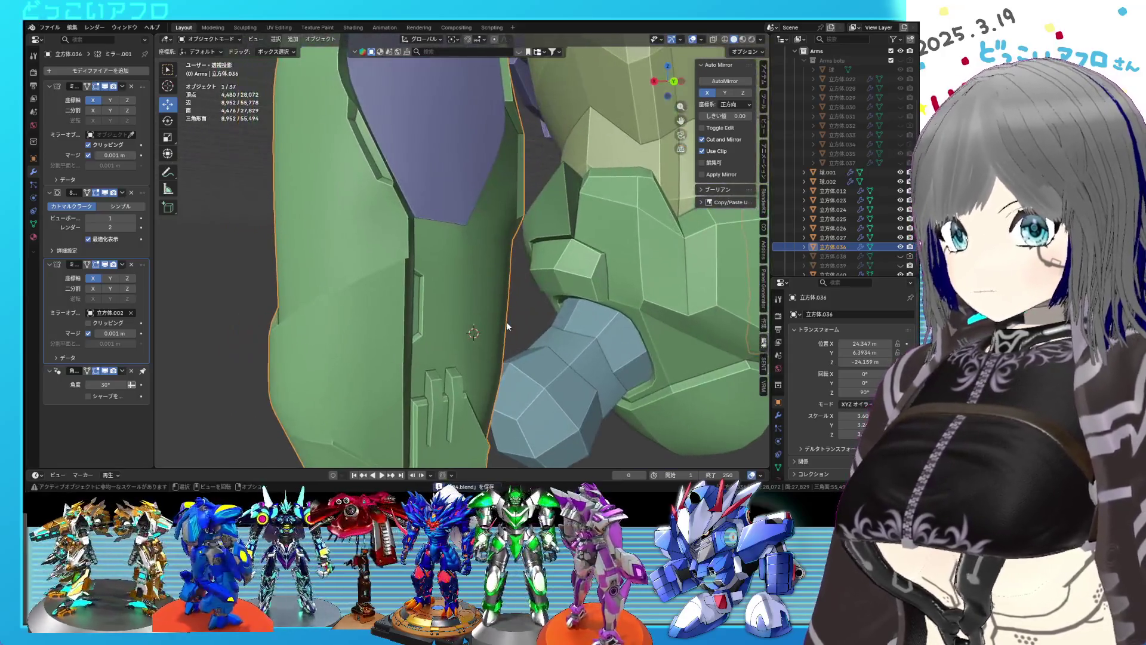
scroll(506, 322, "down", 5)
mouse_move(505, 320)
middle_mouse_down()
mouse_move(483, 295)
mouse_move(527, 298)
mouse_move(516, 305)
middle_mouse_up()
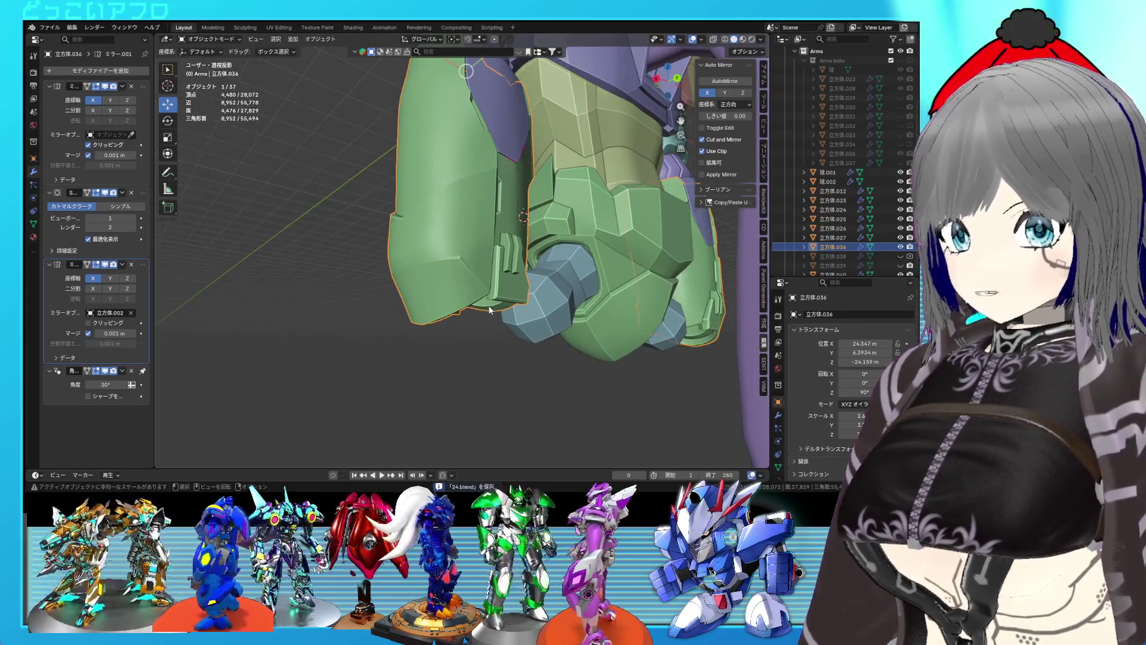
key("Tab")
scroll(450, 277, "up", 2)
scroll(457, 263, "down", 3)
key("Tab")
mouse_move(457, 263)
middle_mouse_down()
mouse_move(532, 298)
mouse_move(471, 337)
mouse_move(738, 279)
middle_mouse_up()
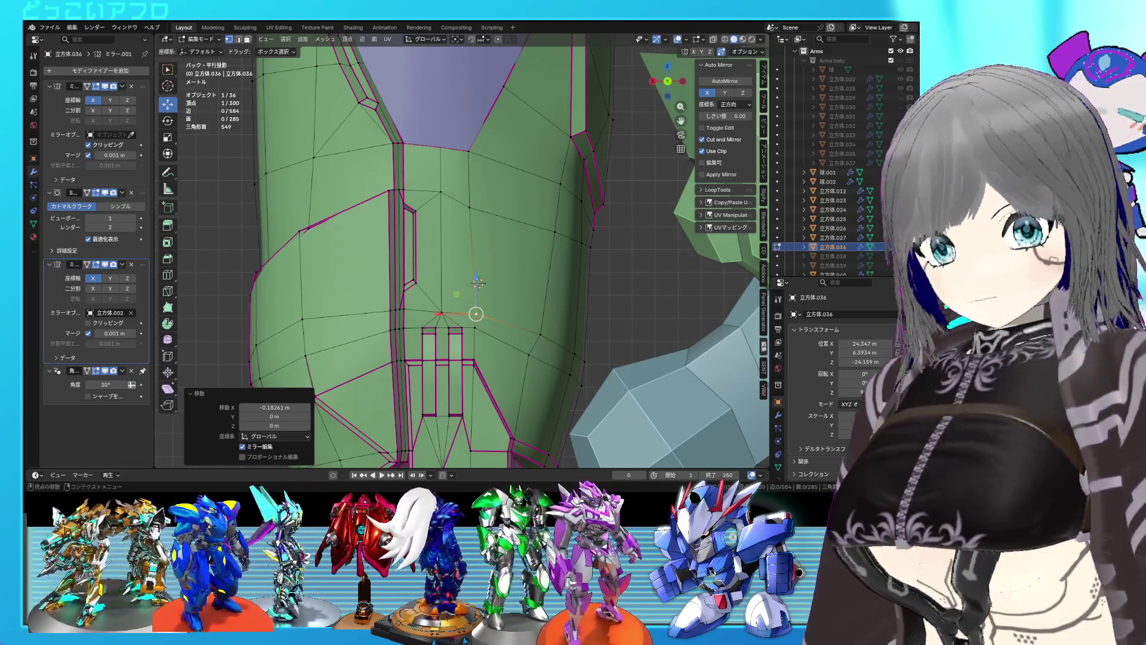
Save and orbit to face the front armor groove beside the purple panel.
middle_click_drag(478, 283, 593, 234)
key("ctrl+s")
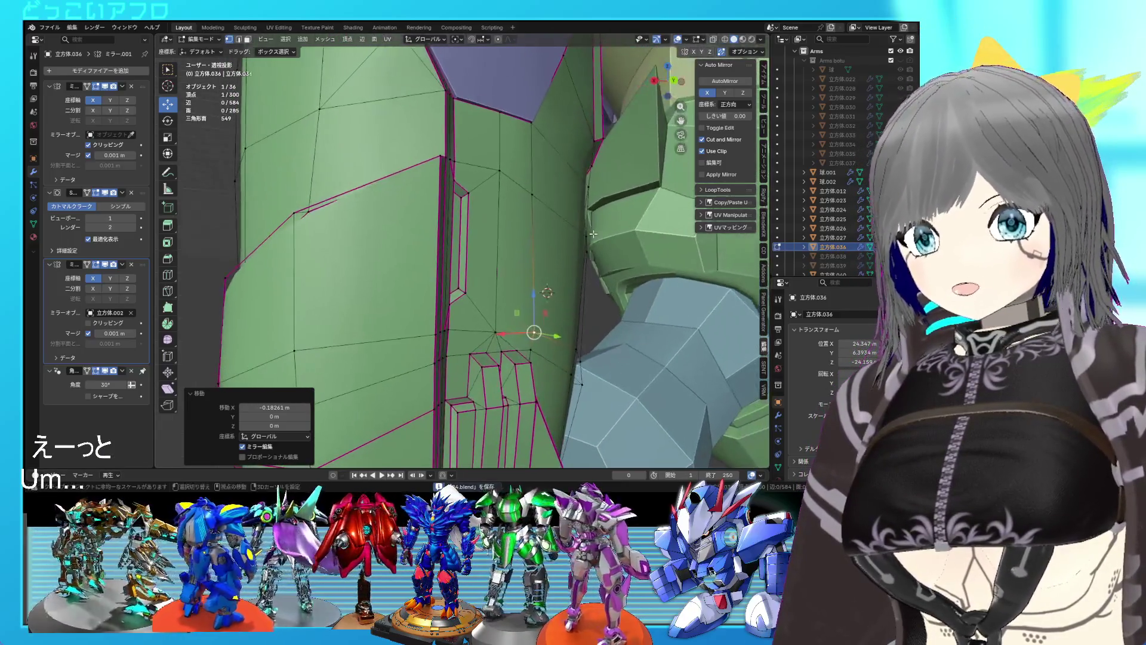
mouse_move(607, 272)
middle_mouse_down()
mouse_move(577, 244)
mouse_move(511, 299)
middle_mouse_up()
scroll(506, 294, "down", 5)
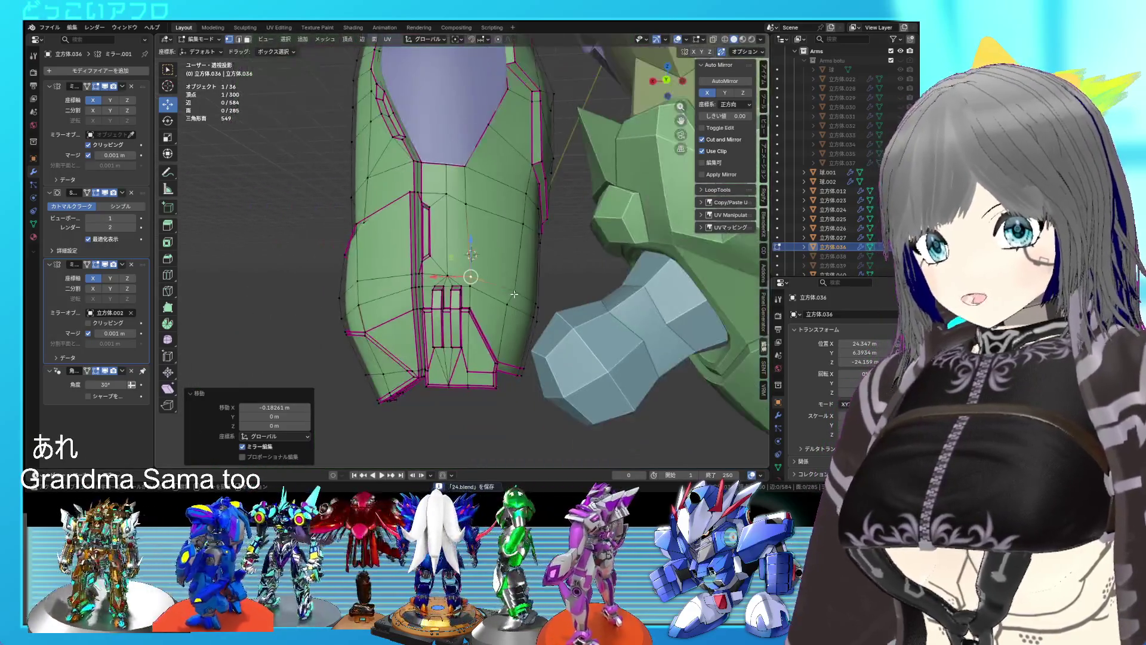
mouse_move(521, 303)
middle_mouse_down()
mouse_move(565, 301)
mouse_move(551, 319)
middle_mouse_up()
scroll(541, 294, "up", 5)
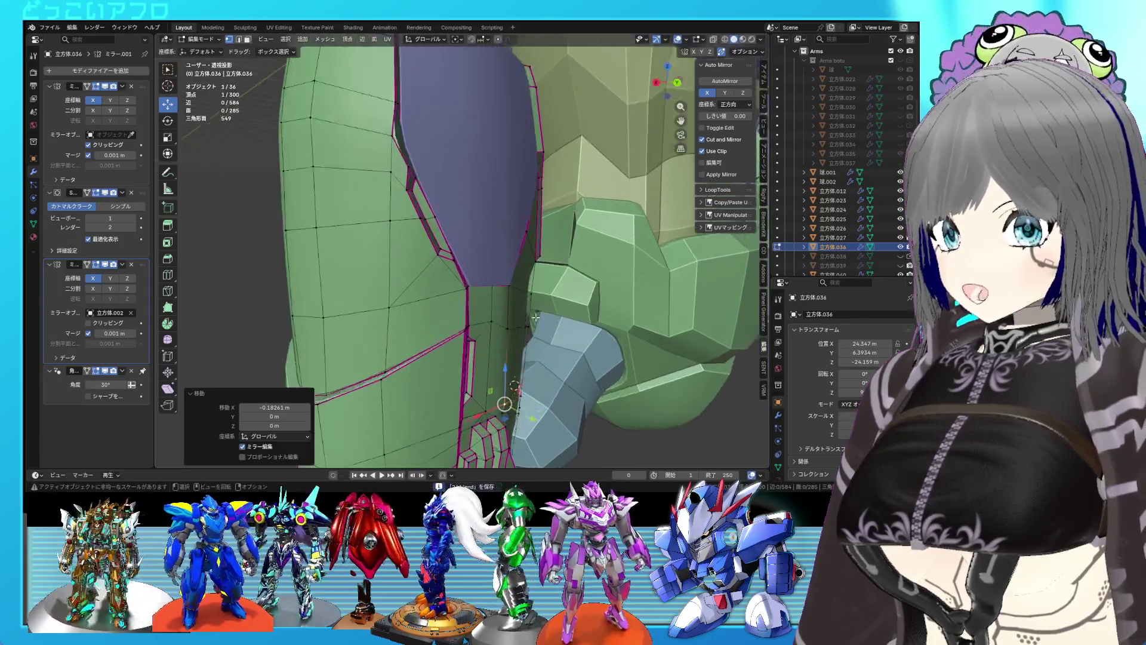
Move two groove edges by 0.05423 m X, −0.060029 m Y and −0.019405 m Z.
left_click(404, 225)
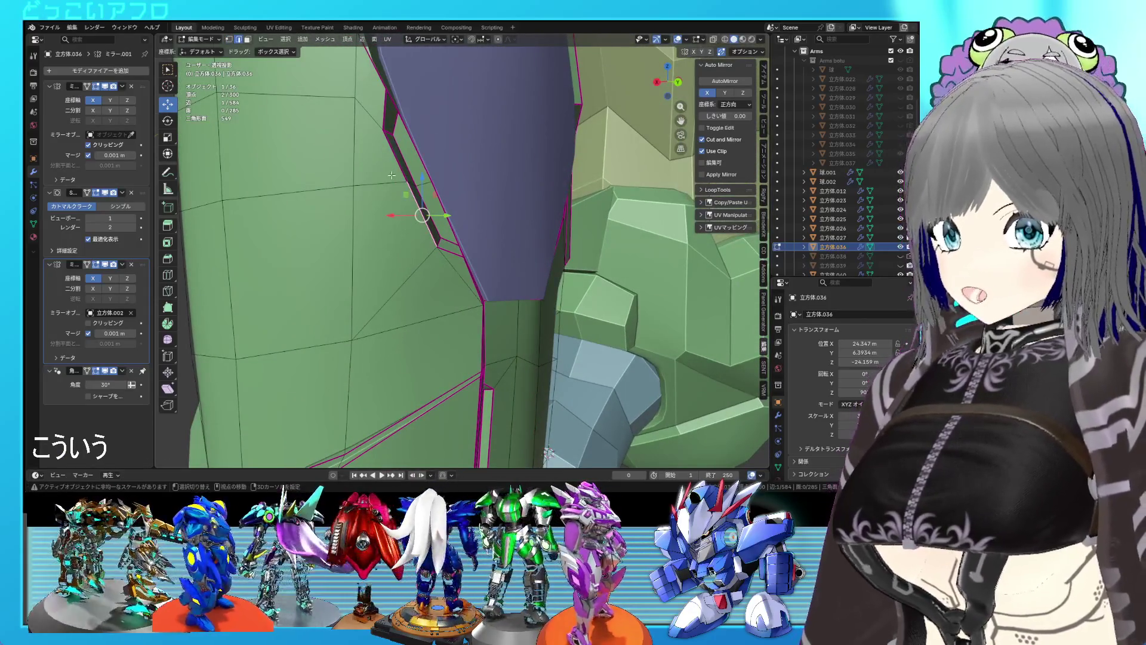
left_click(395, 182, "shift")
scroll(418, 263, "down", 1)
left_click(412, 186)
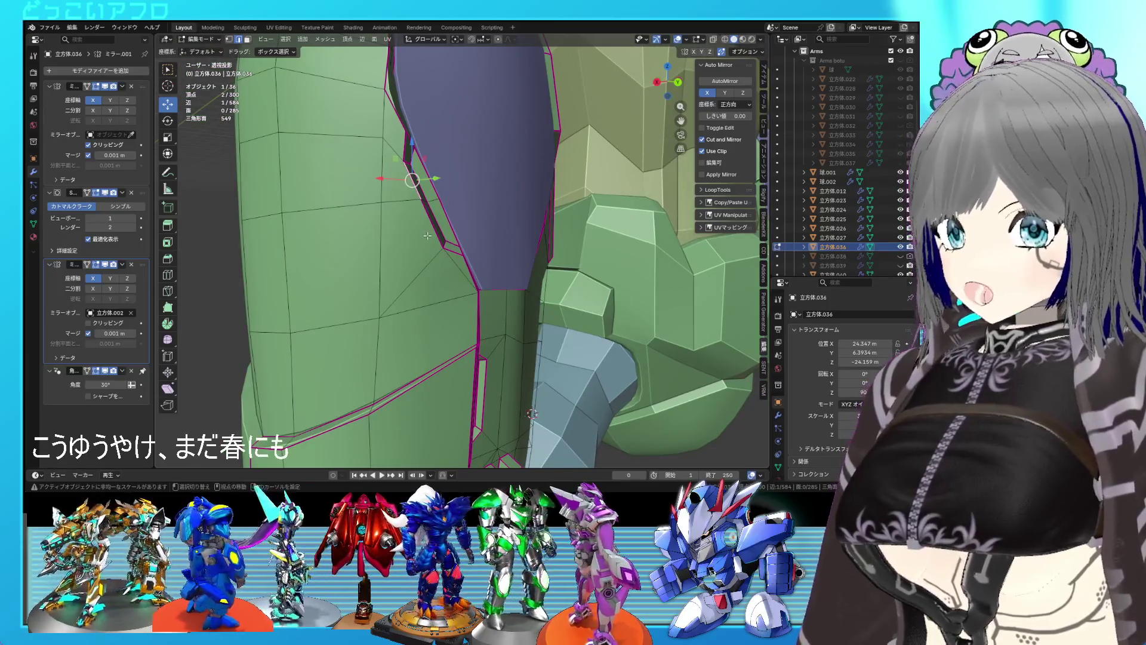
left_click(511, 326, "shift")
scroll(510, 325, "down", 1)
key("g")
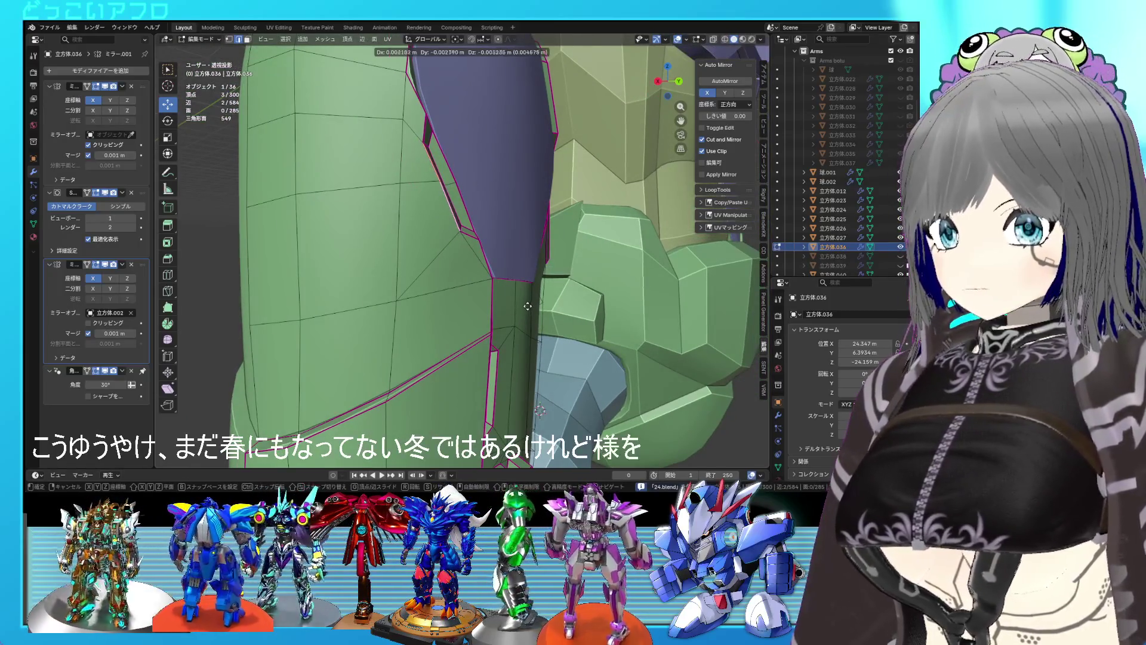
left_click(506, 311)
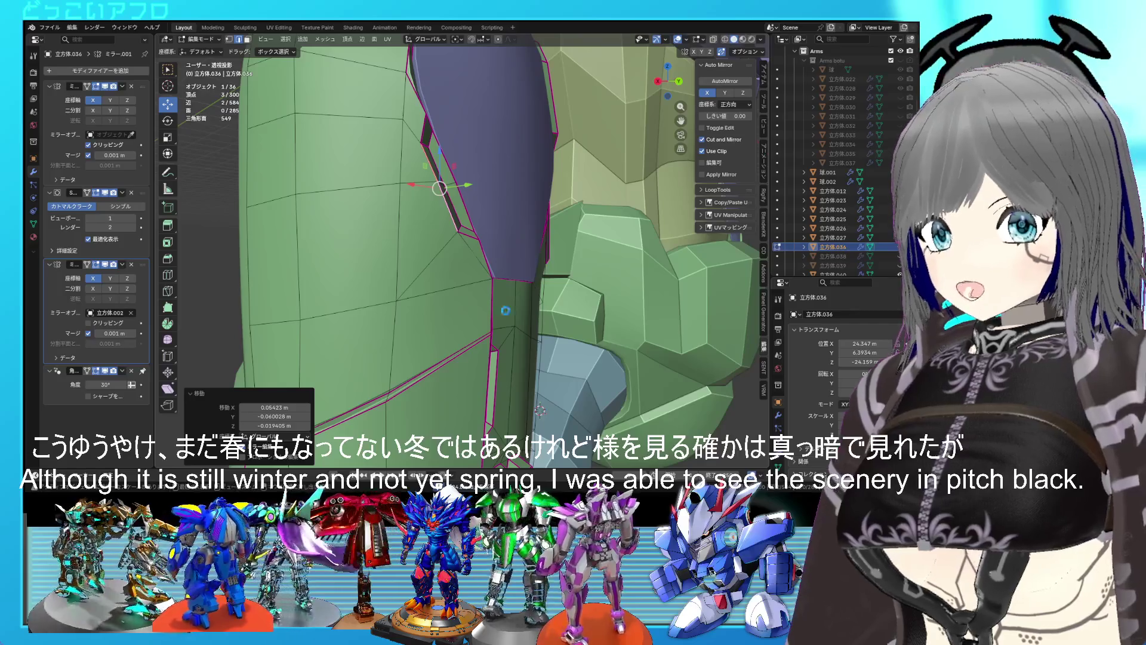
middle_click_drag(506, 311, 509, 311)
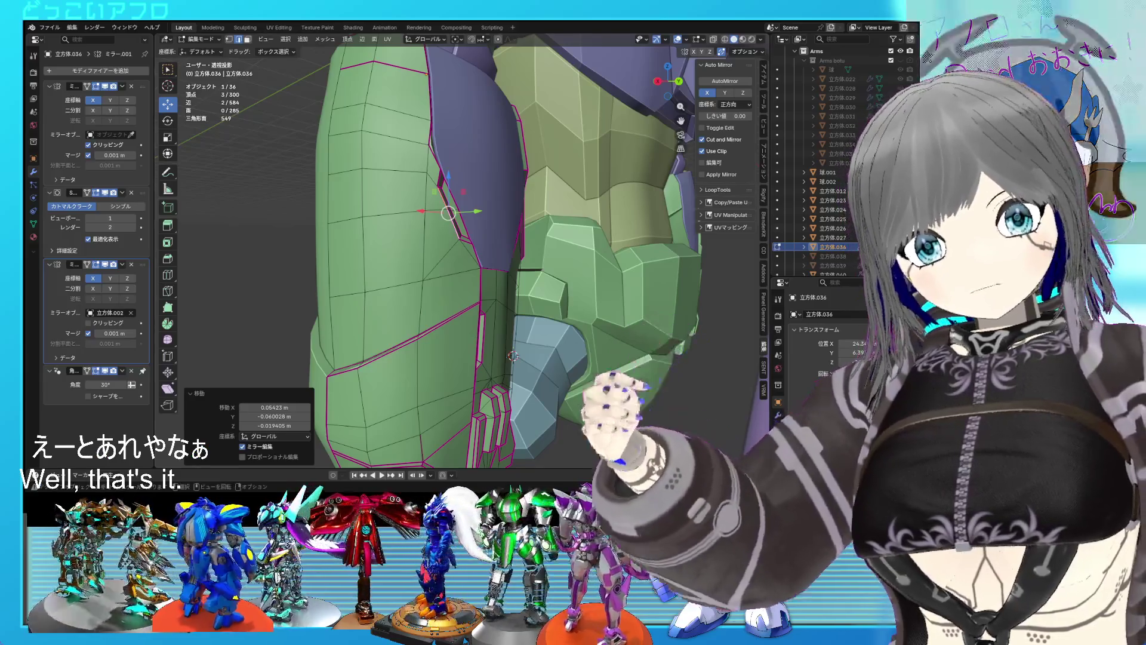
Save, then move the armor's outer-side edge inward along X.
mouse_move(472, 292)
middle_mouse_down()
mouse_move(486, 279)
mouse_move(377, 270)
mouse_move(533, 311)
mouse_move(488, 295)
mouse_move(504, 274)
mouse_move(493, 267)
middle_mouse_up()
key("ctrl+s")
left_click(497, 268)
key("g")
key("x")
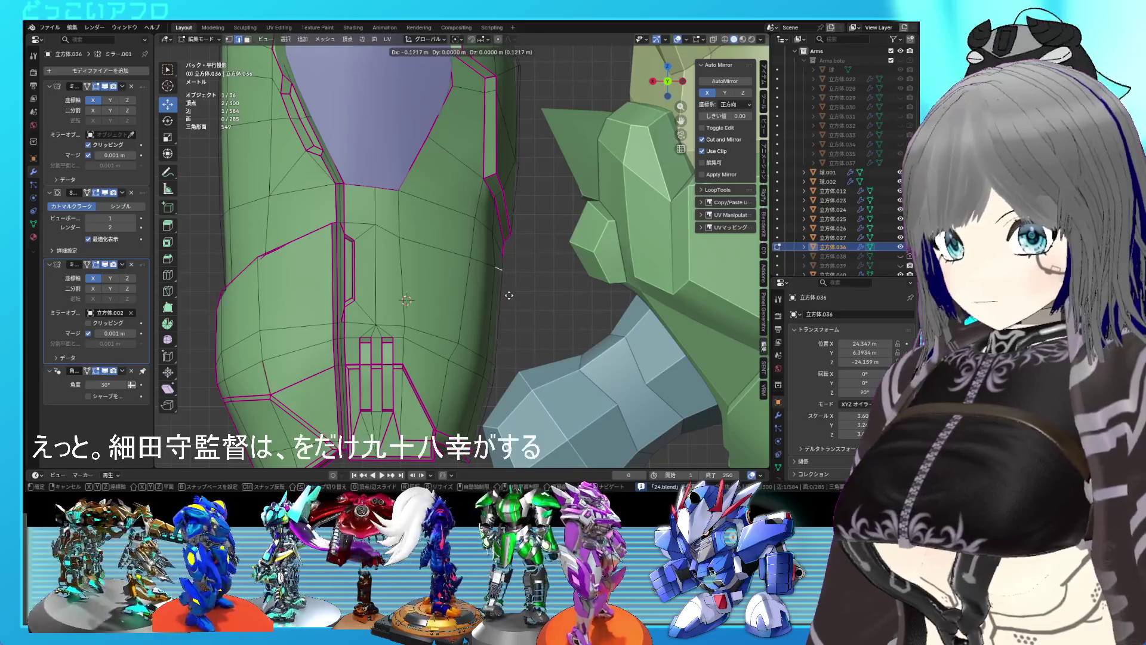
left_click(507, 295)
Move one outer-edge vertex by −0.14609 m X and −0.024348 m Z, then check the shape.
left_click(499, 268)
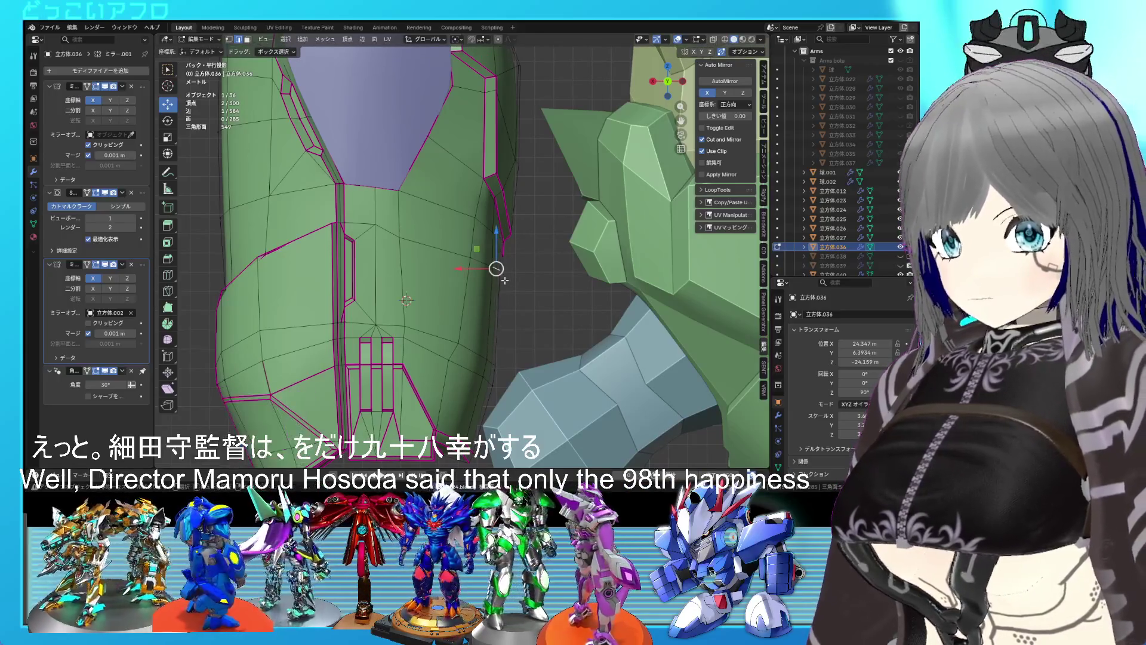
key("g")
left_click(506, 279)
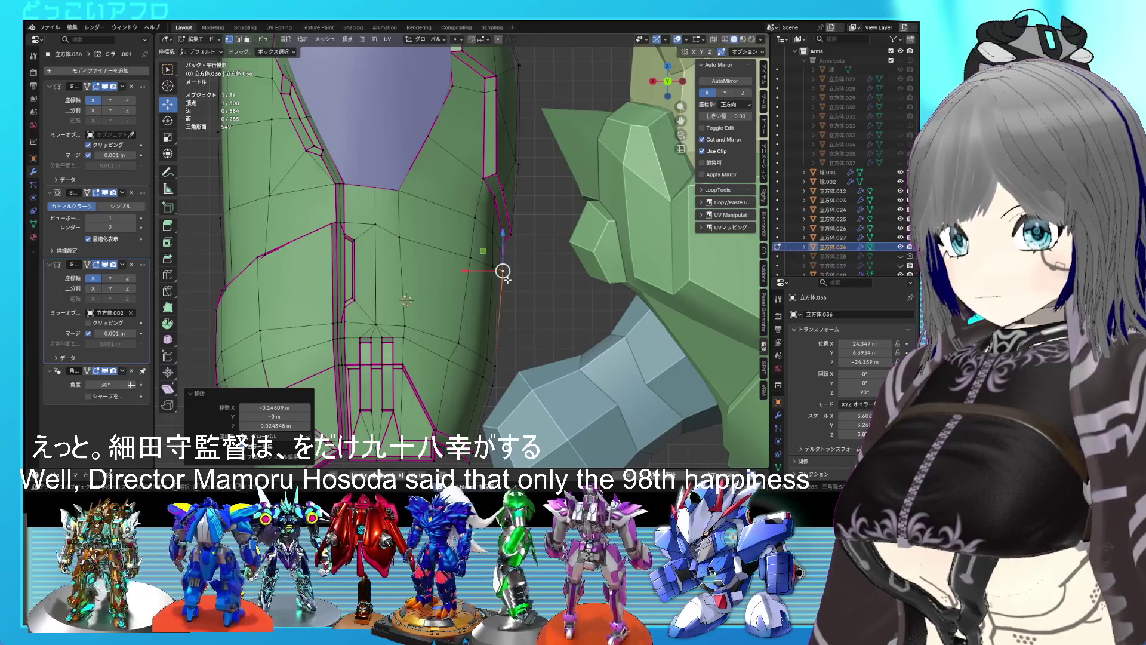
scroll(507, 280, "down", 1)
mouse_move(508, 280)
middle_mouse_down()
mouse_move(494, 274)
mouse_move(490, 294)
mouse_move(530, 308)
mouse_move(375, 221)
mouse_move(468, 225)
middle_mouse_up()
scroll(531, 309, "up", 2)
Dissolve the selected edge instead of the vertices, then save the file.
key("x")
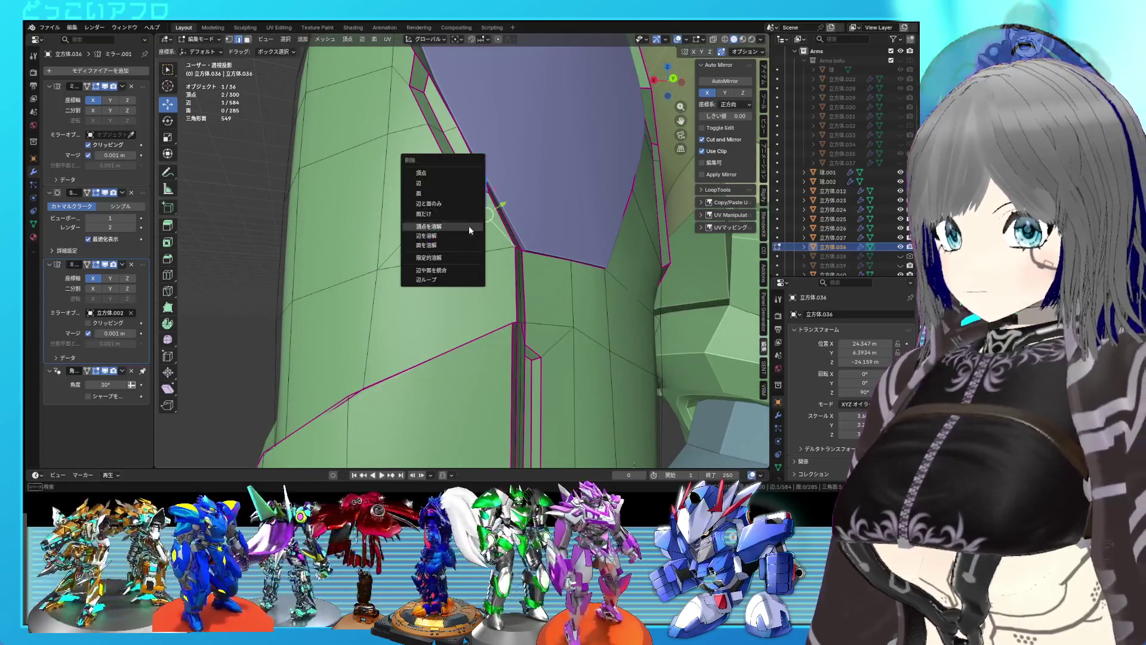
left_click(468, 226)
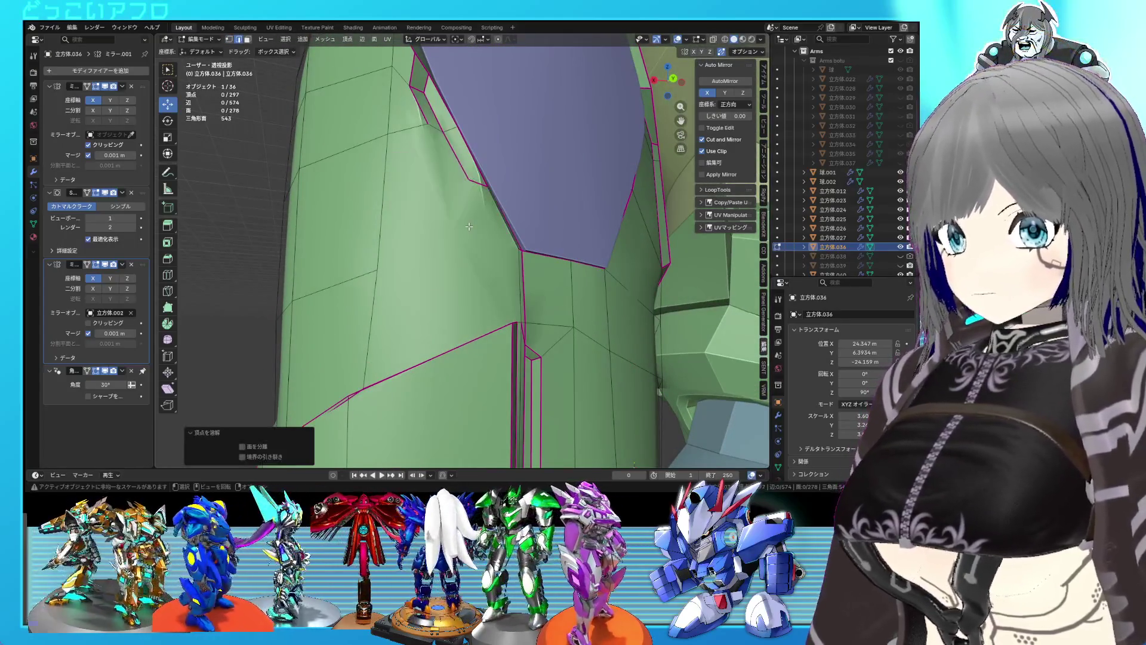
key("ctrl+z")
key("x")
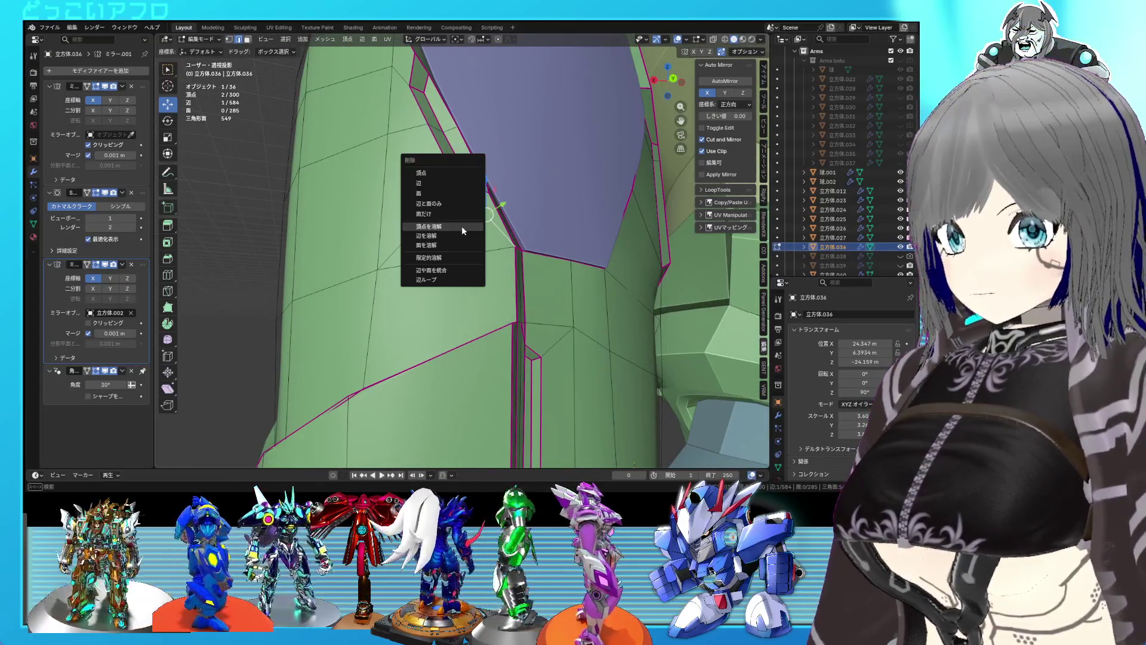
left_click(456, 237)
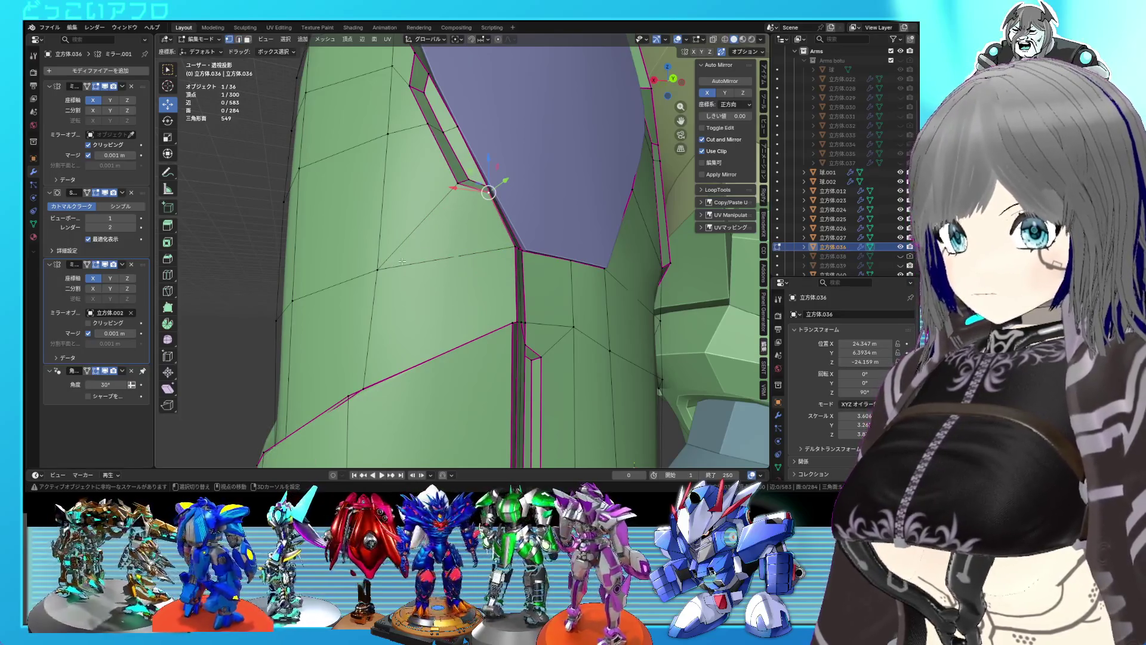
mouse_move(440, 217)
middle_mouse_down("shift")
mouse_move(499, 297)
mouse_move(445, 335)
mouse_move(461, 286)
mouse_move(491, 284)
mouse_move(469, 314)
mouse_move(435, 313)
mouse_move(518, 302)
mouse_move(507, 266)
mouse_move(489, 272)
mouse_move(446, 246)
middle_mouse_up("shift")
key("Tab")
scroll(491, 284, "down", 5)
key("ctrl+s")
Move a single edge near the purple panel to a new position and save.
key("Tab")
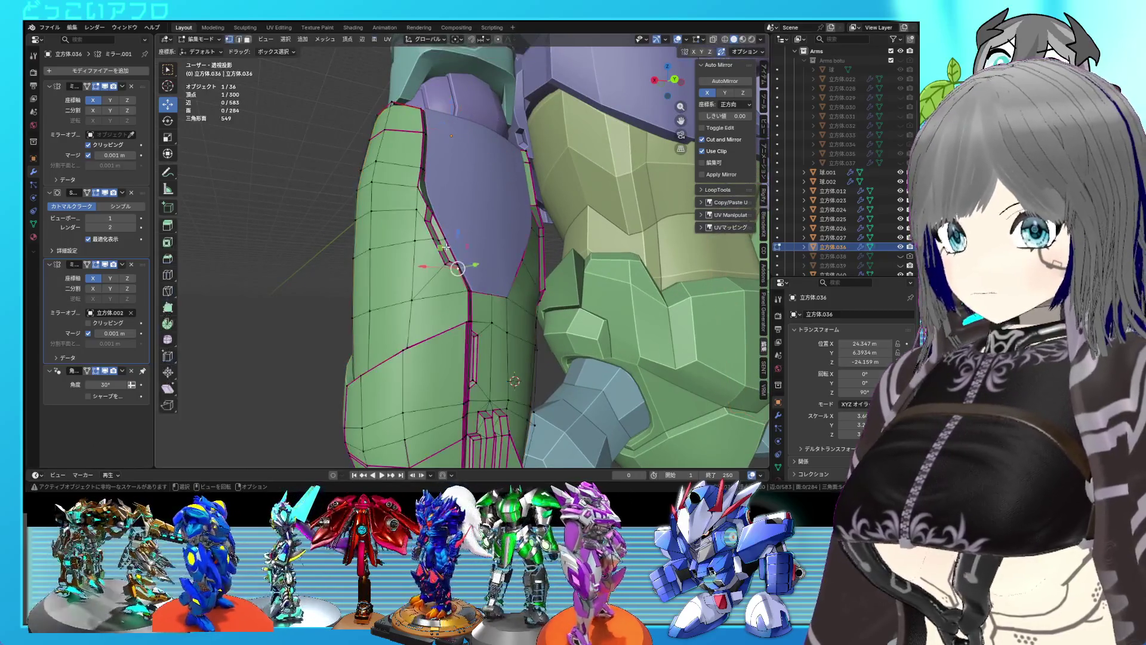
left_click(391, 244)
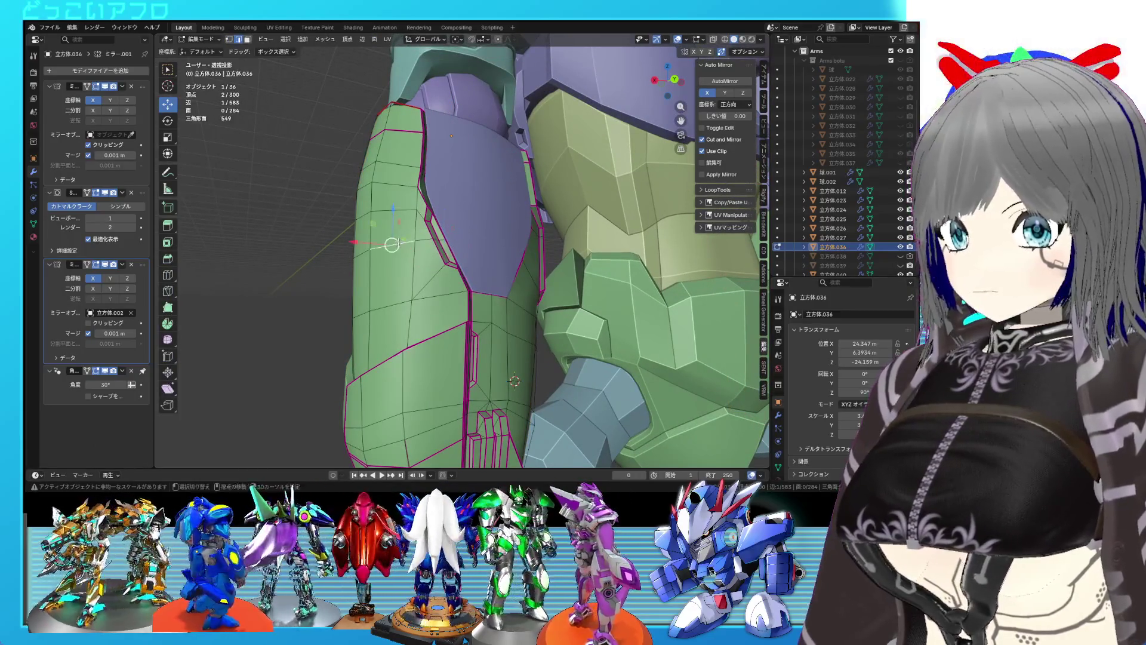
scroll(411, 245, "up", 3)
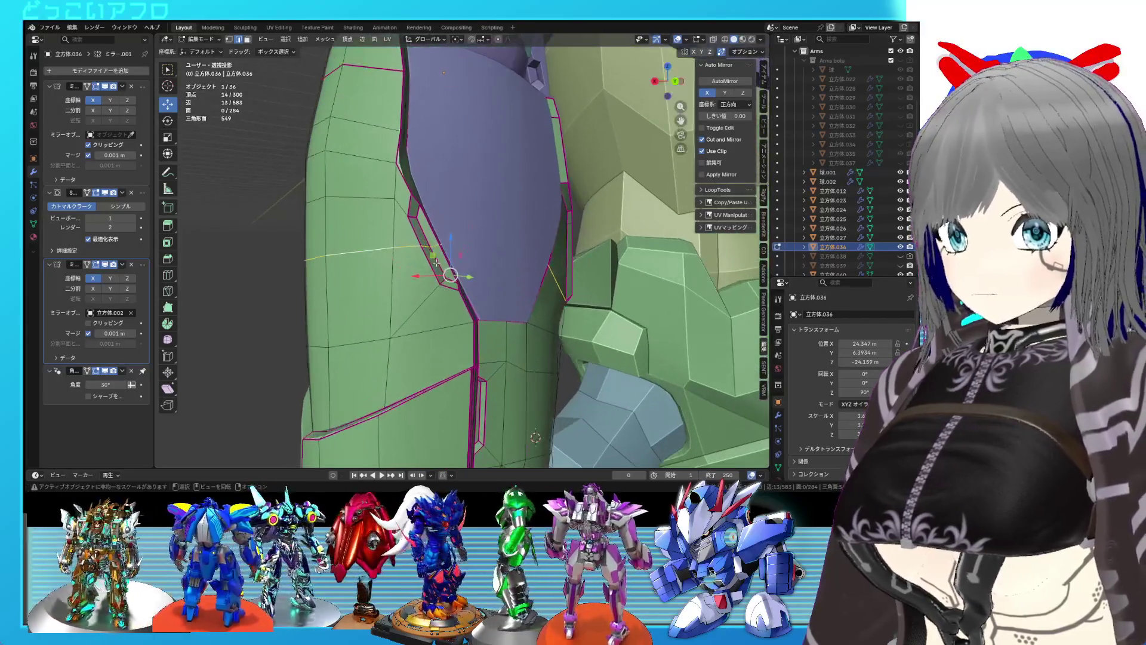
left_click(431, 252)
middle_click_drag(431, 248, 448, 279)
key("g")
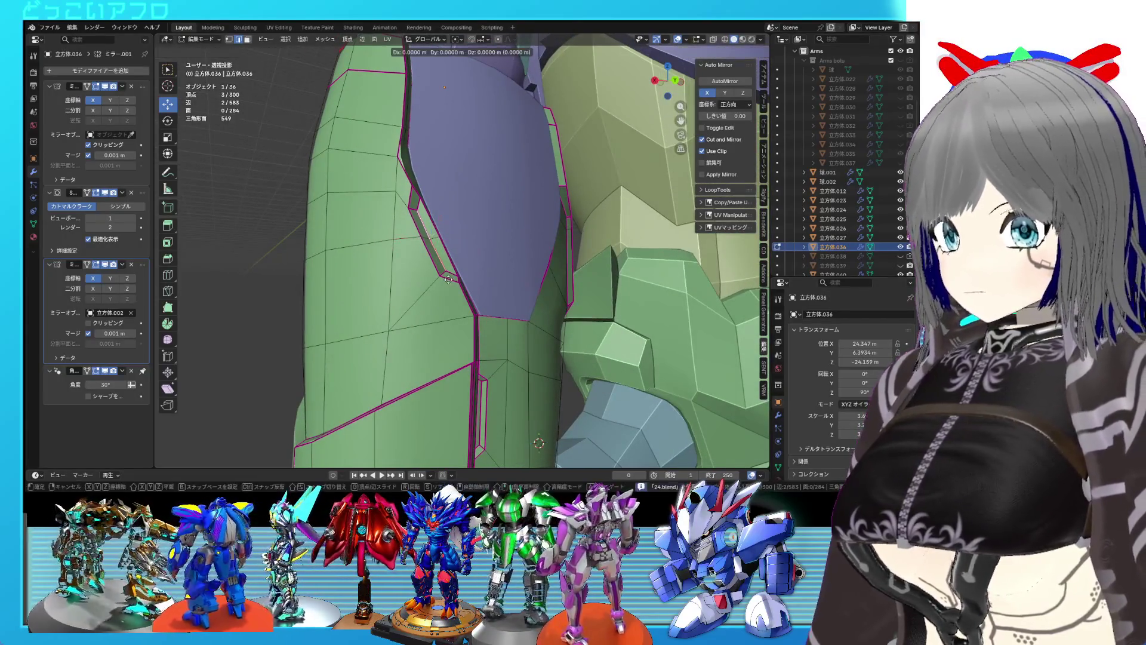
left_click(445, 279)
scroll(454, 284, "down", 5)
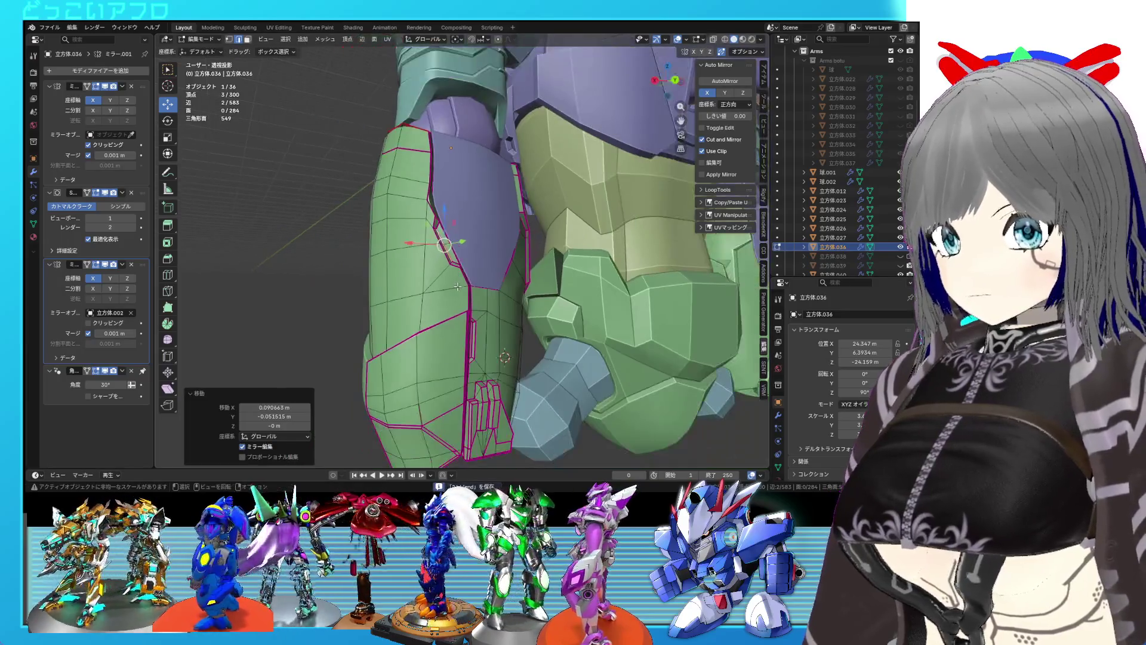
key("Tab")
key("ctrl+s")
Move the outline vertices 0.038799 m along Y and −0.17932 m along Z, then return to Object Mode.
key("Tab")
scroll(465, 294, "up", 2)
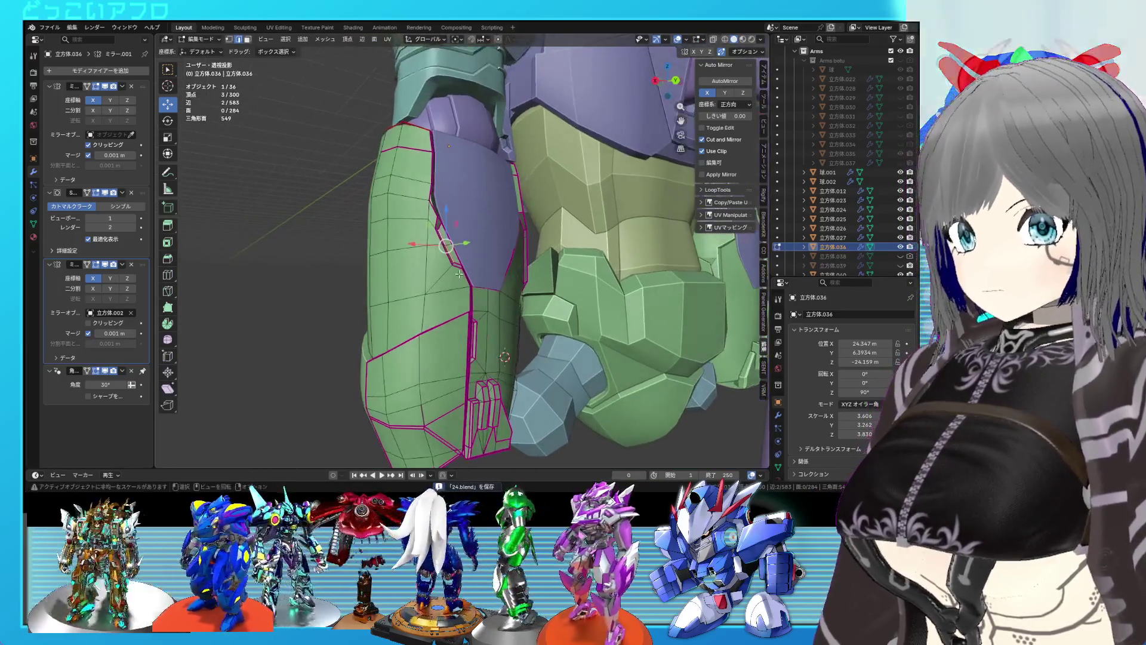
scroll(460, 264, "up", 1)
key("g")
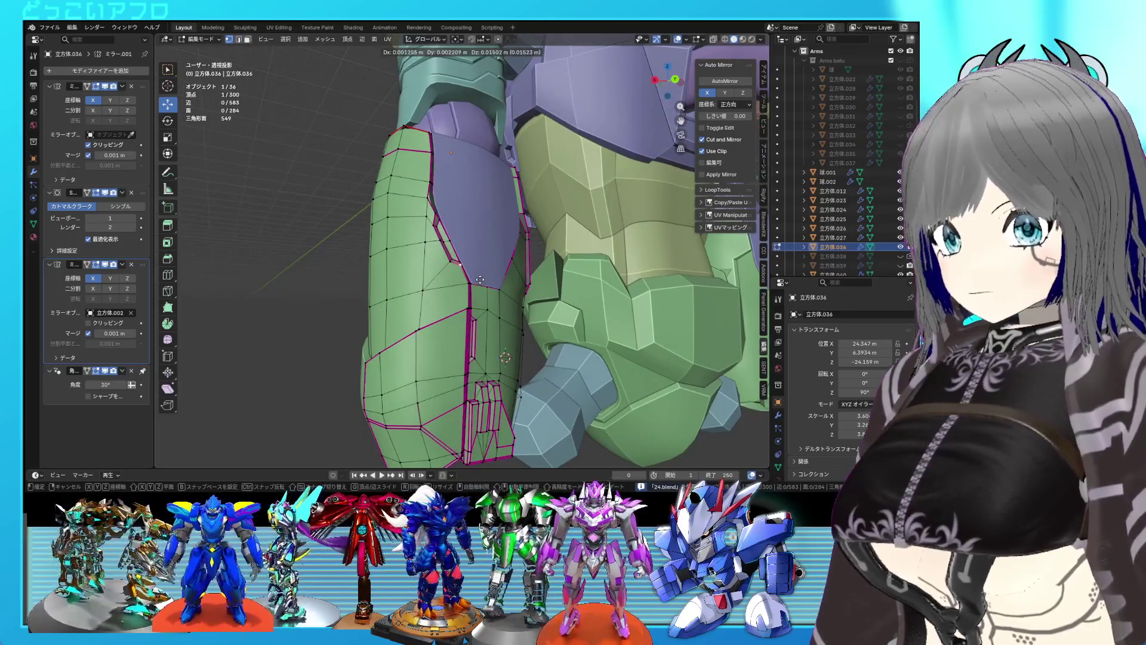
left_click(480, 278)
middle_click_drag(429, 211, 464, 257)
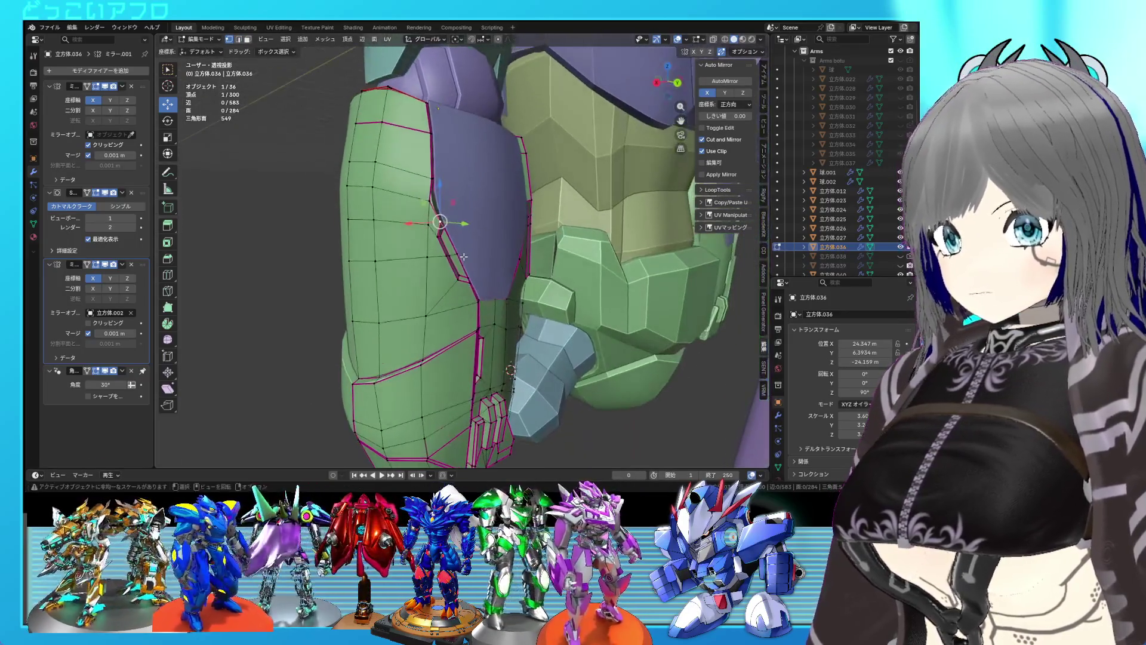
key("g")
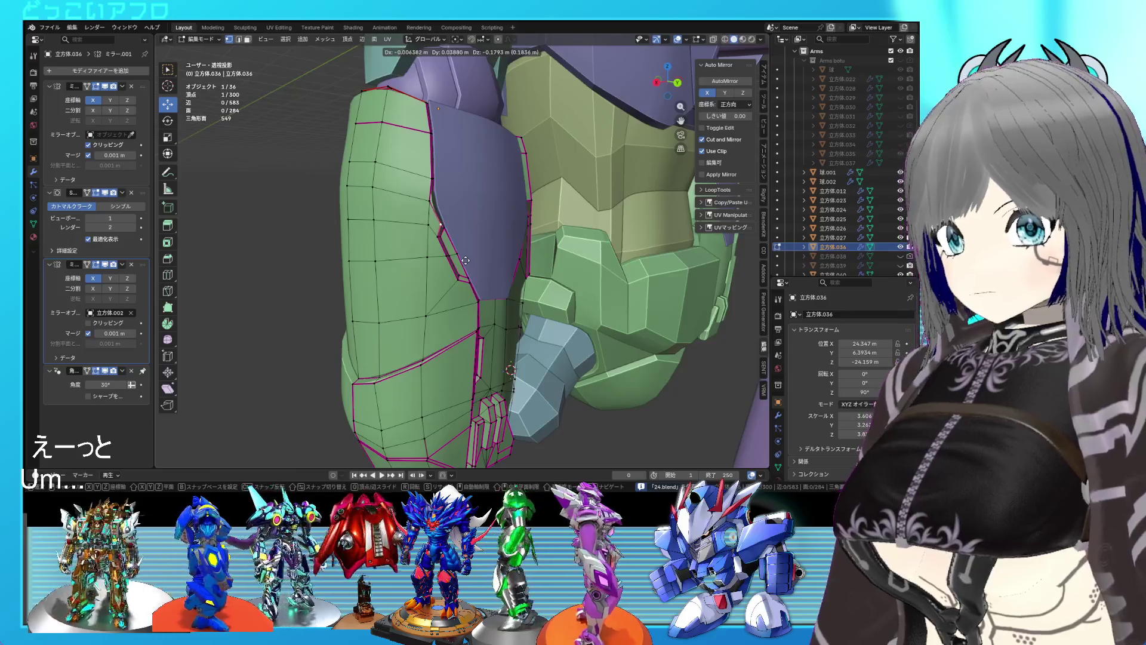
left_click(466, 261)
mouse_move(466, 260)
middle_mouse_down()
mouse_move(422, 270)
mouse_move(442, 250)
mouse_move(474, 259)
mouse_move(454, 285)
mouse_move(517, 298)
mouse_move(525, 320)
middle_mouse_up()
key("Tab")
scroll(516, 296, "down", 3)
scroll(516, 296, "up", 3)
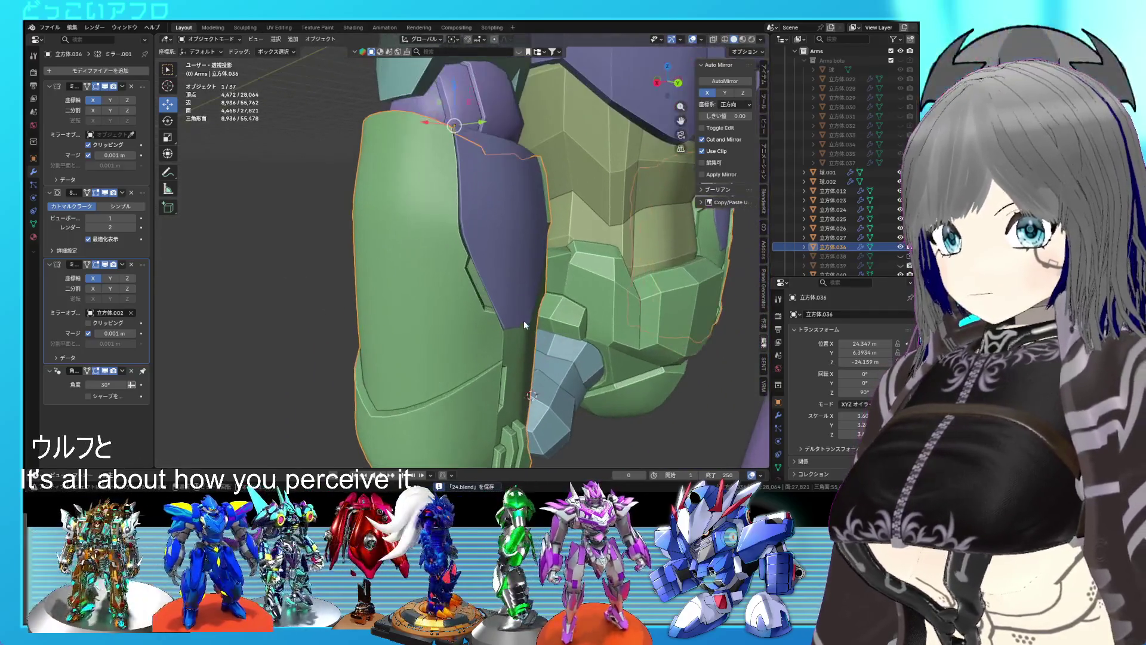
Enter Edit Mode on the armor, zoom out to the whole arm, and save.
key("Tab")
scroll(481, 281, "up", 3)
mouse_move(481, 280)
middle_mouse_down()
mouse_move(475, 326)
mouse_move(470, 266)
mouse_move(500, 351)
mouse_move(420, 376)
middle_mouse_up()
key("ctrl+s")
scroll(420, 377, "up", 1)
scroll(430, 377, "up", 2)
scroll(445, 346, "down", 1)
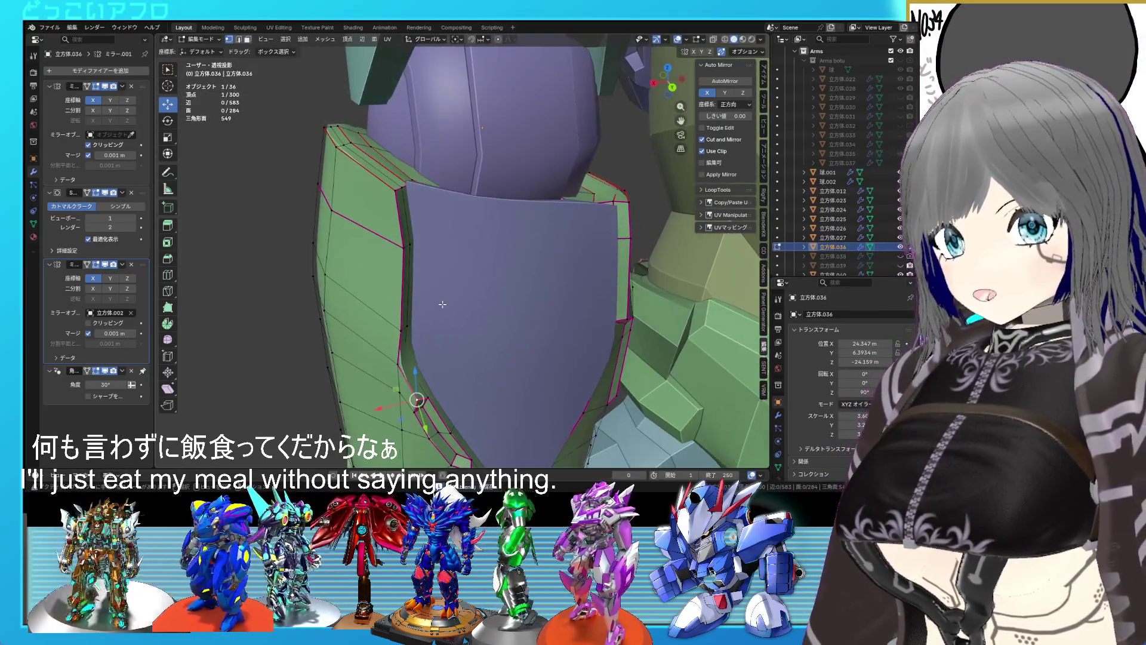
Raise the upper-arm plate's top corner by 0.8482 m X and 1.8174 m Z.
left_click(366, 157)
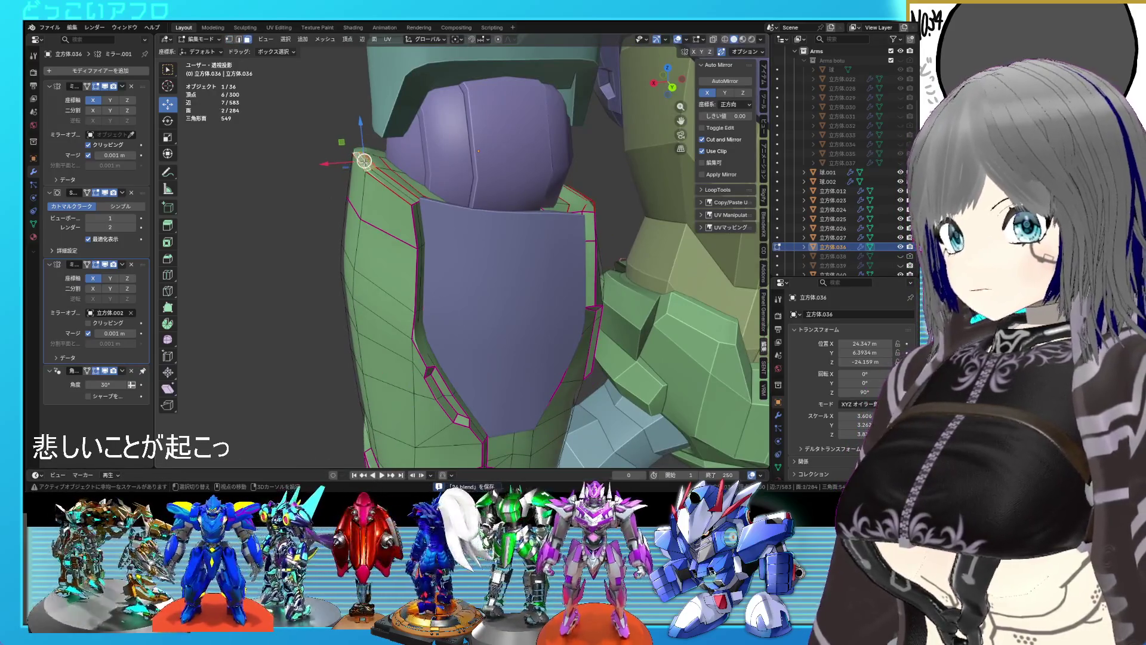
middle_click_drag(366, 161, 449, 146)
left_click_drag(440, 121, 439, 91)
middle_click_drag(439, 91, 419, 200)
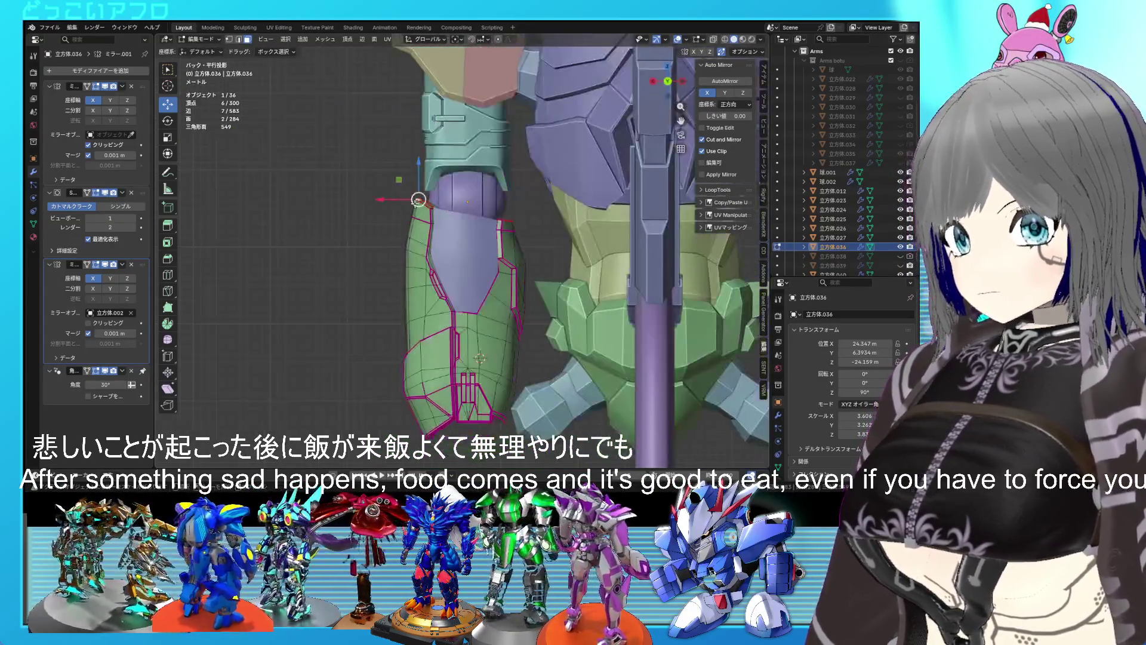
left_click_drag(418, 200, 416, 199)
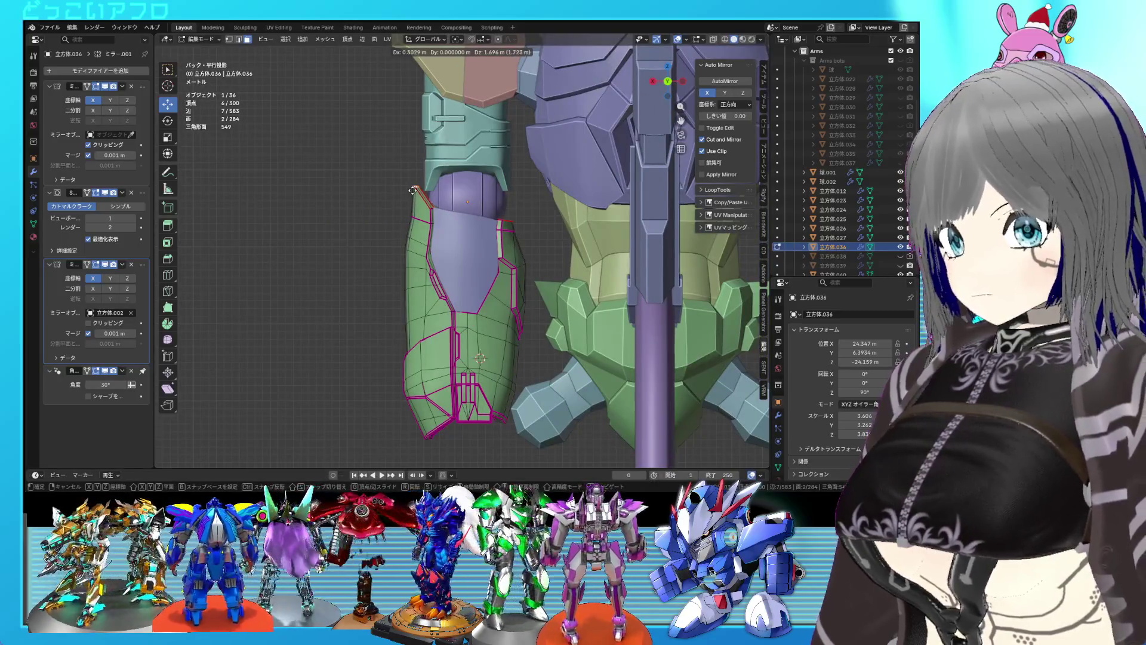
left_click_drag(409, 190, 397, 179)
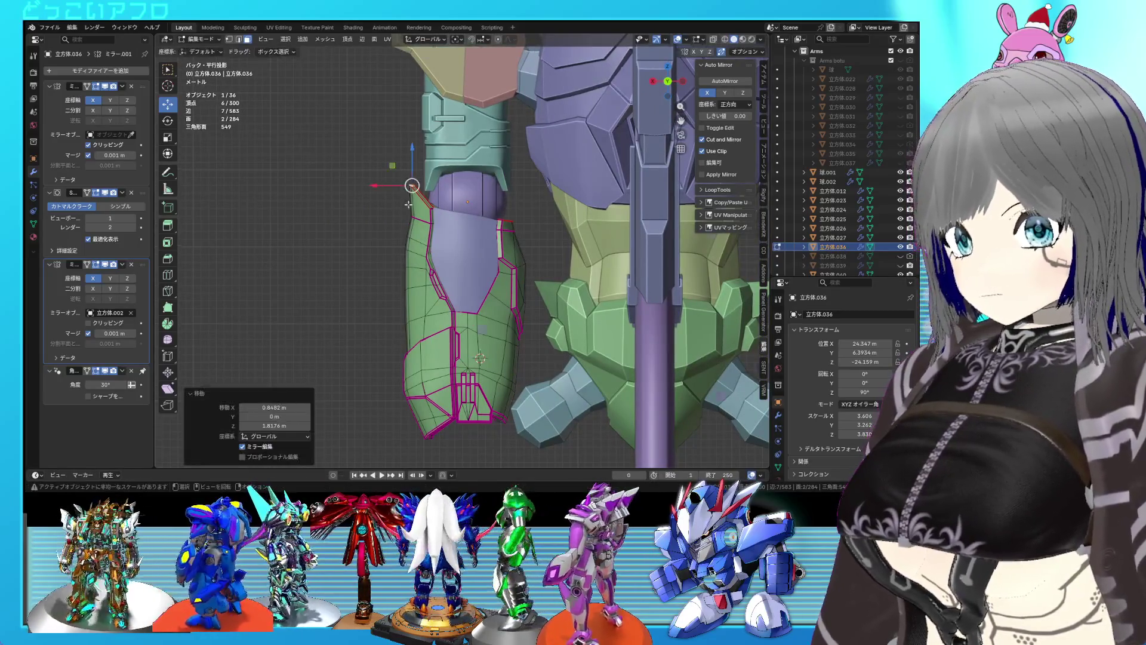
Switch to wireframe view and box-select the two corner vertices.
scroll(396, 180, "up", 2)
key("b")
key("shift+z")
left_click_drag(431, 219, 432, 223)
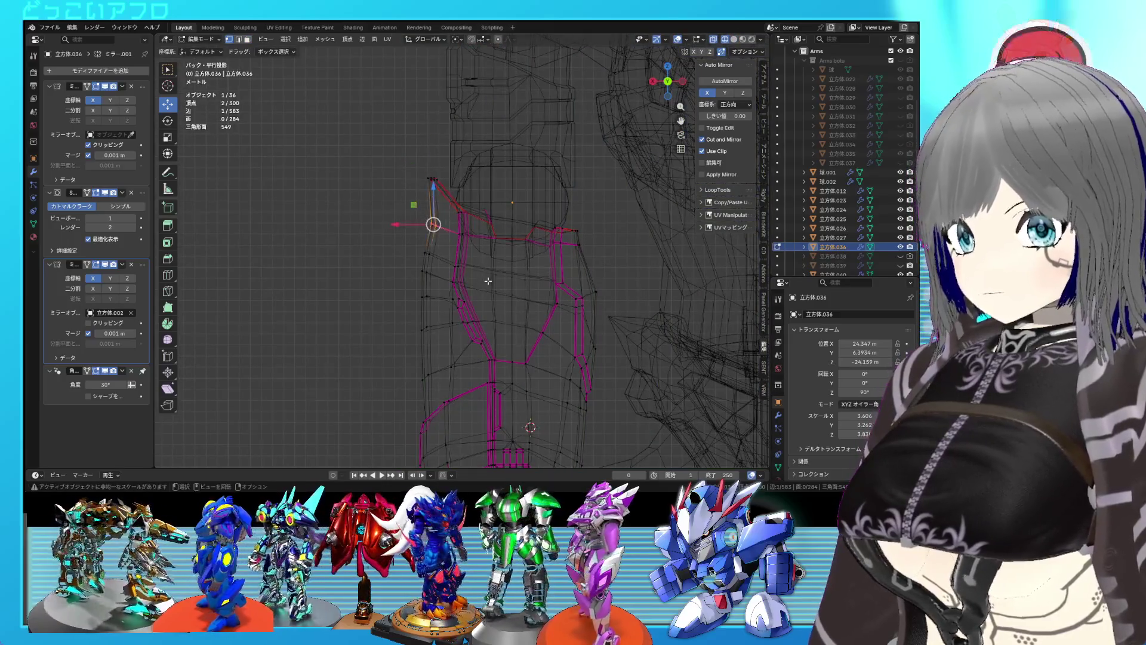
Move the two selected corner vertices to a new position.
scroll(432, 223, "up", 1)
key("g")
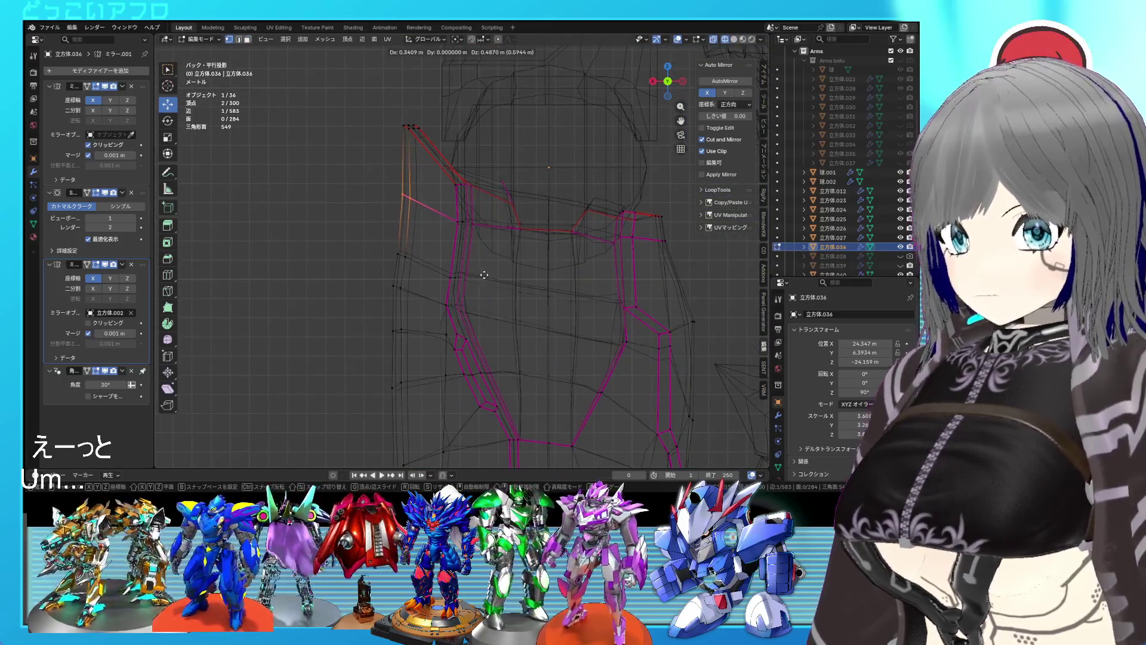
left_click(484, 275)
scroll(400, 251, "down", 2)
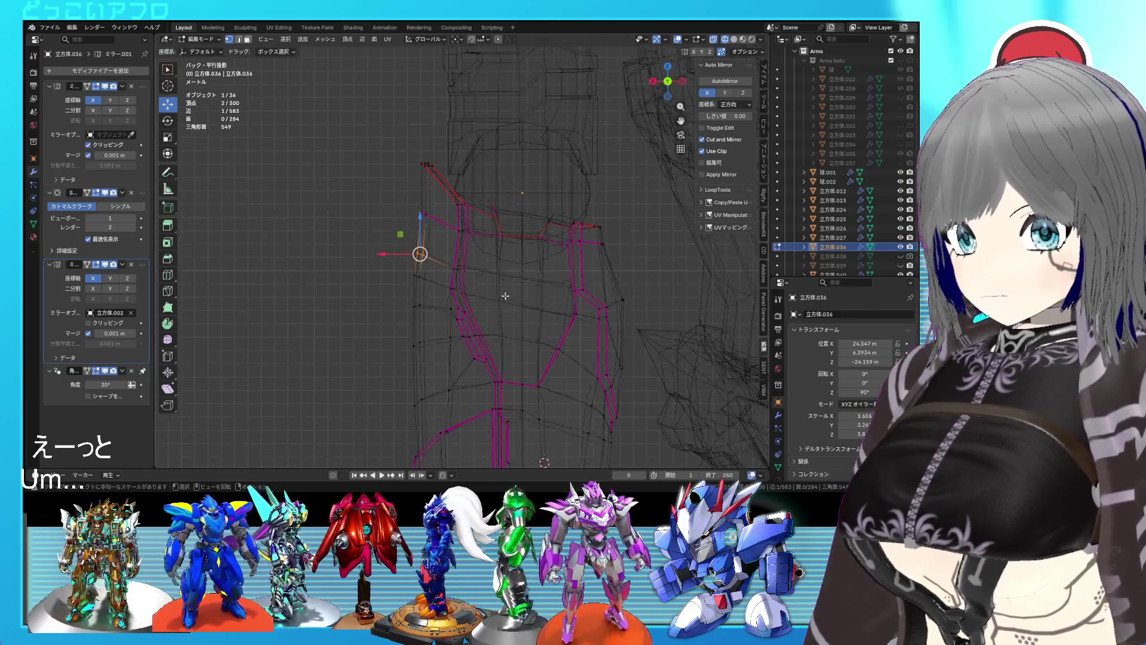
Box-select the left column of outline vertices, rotate it -8.35° and shift it left.
key("shift+z")
key("shift+z")
left_click_drag(434, 290, 369, 143)
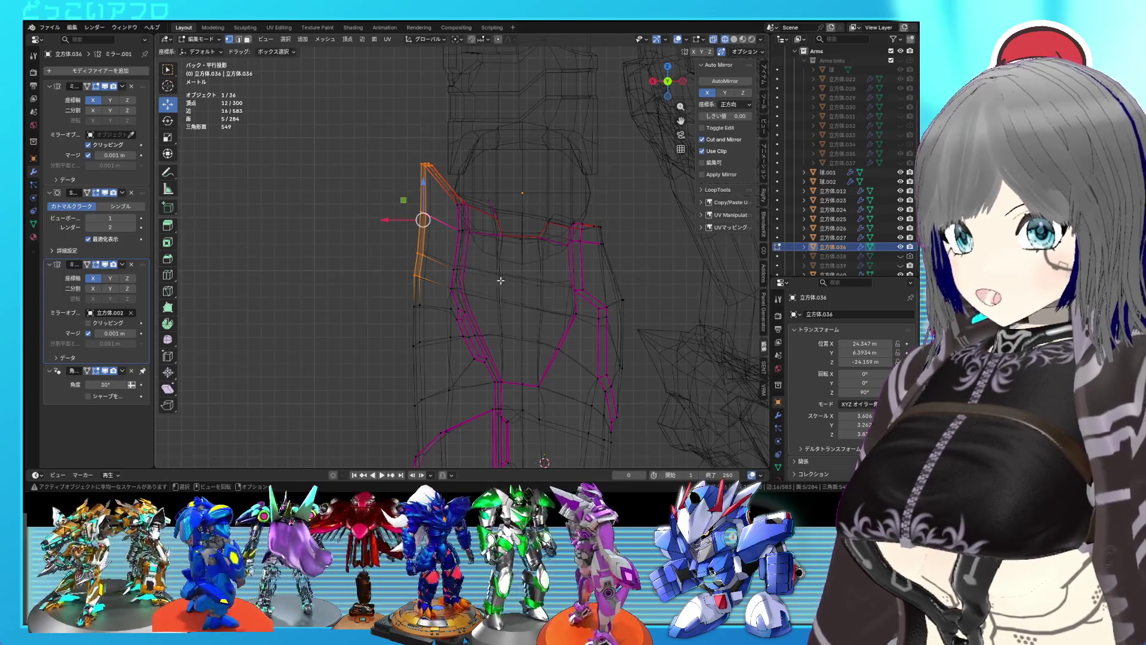
key("g")
left_click(493, 273)
key("r")
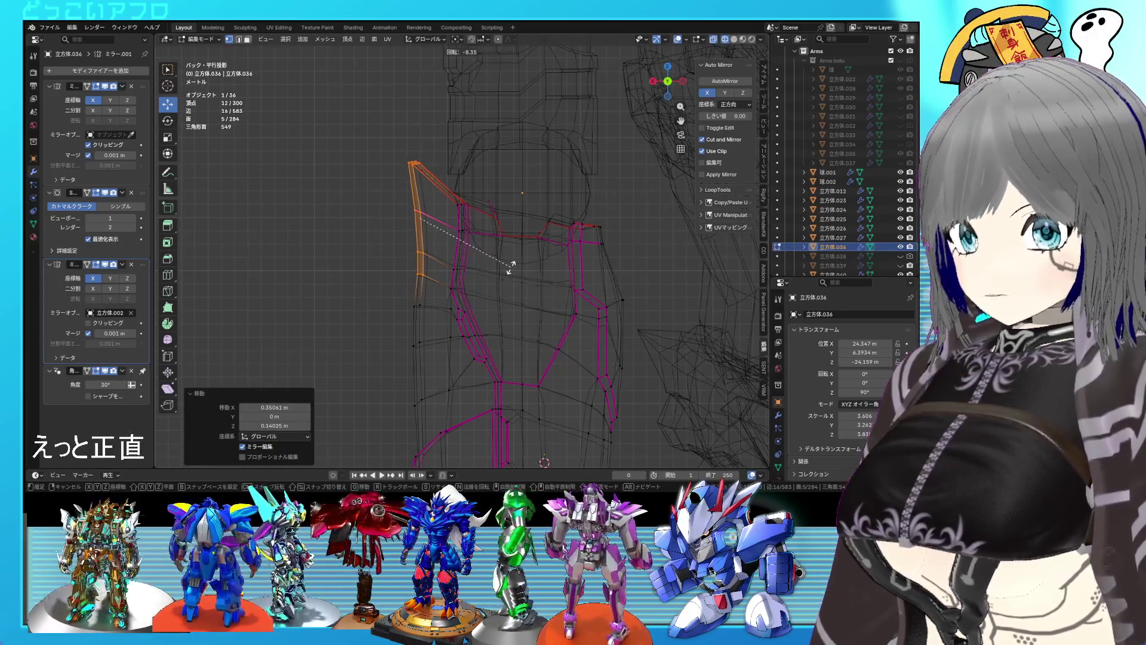
left_click(511, 267)
key("g")
left_click(505, 269)
Confirm the final vertex move, return to solid shading and save 24.blend.
mouse_move(505, 269)
middle_mouse_down()
mouse_move(535, 303)
mouse_move(506, 308)
mouse_move(609, 318)
mouse_move(427, 316)
middle_mouse_up()
key("shift+z")
key("shift+z")
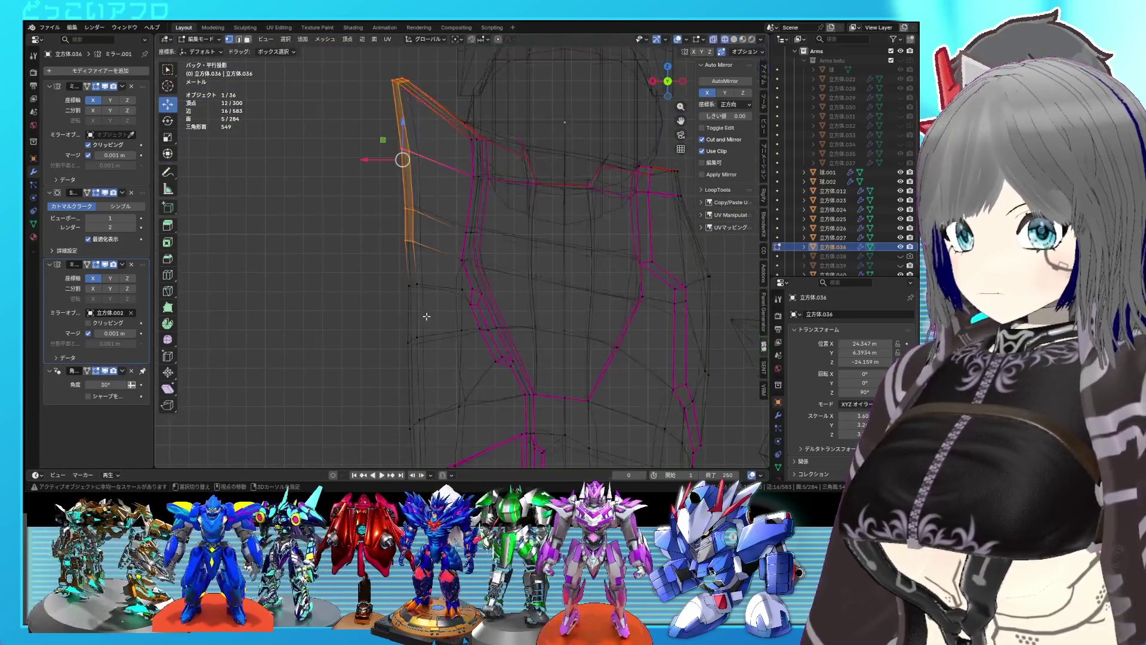
left_click(459, 313)
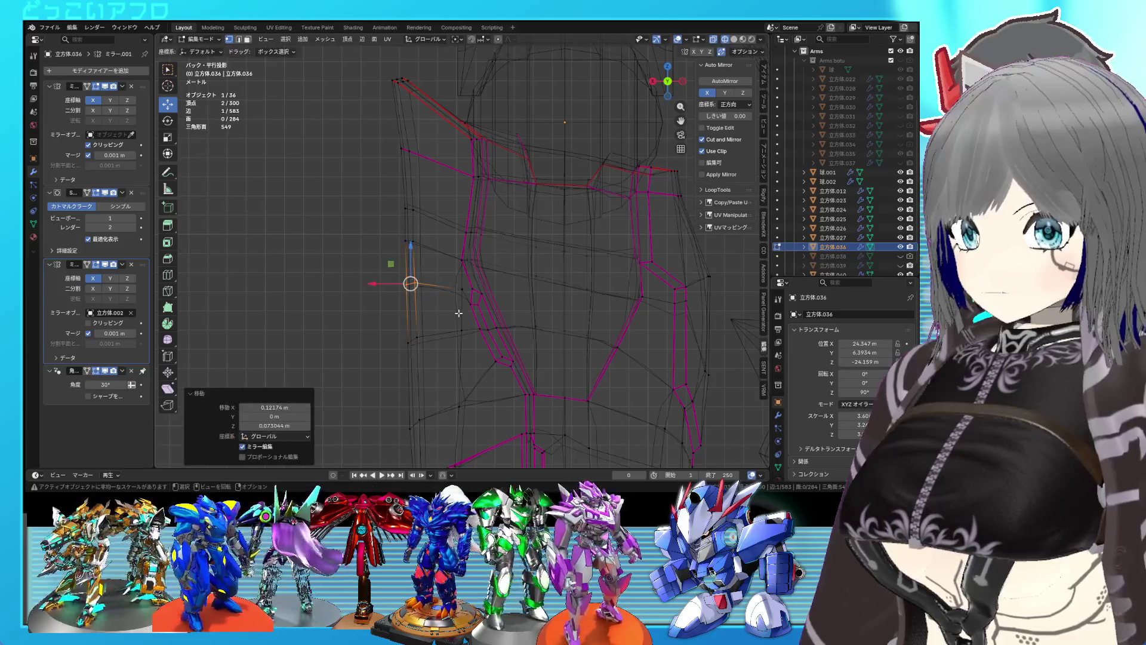
key("shift+z")
key("Tab")
mouse_move(459, 313)
middle_mouse_down()
mouse_move(568, 336)
mouse_move(640, 299)
mouse_move(642, 325)
mouse_move(715, 327)
mouse_move(690, 338)
mouse_move(446, 317)
mouse_move(550, 334)
mouse_move(549, 294)
middle_mouse_up()
key("ctrl+s")
scroll(549, 338, "up", 3)
key("Tab")
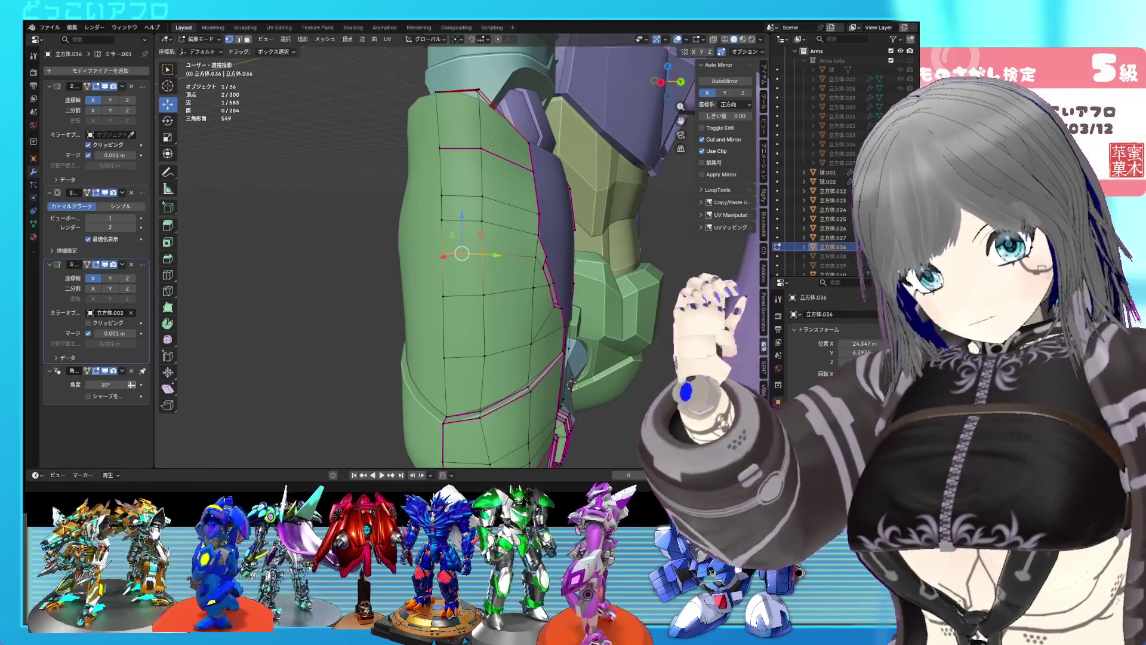
Save, then cut a centred vertical edge loop across the armor front.
middle_click_drag(454, 311, 428, 305)
key("ctrl+s")
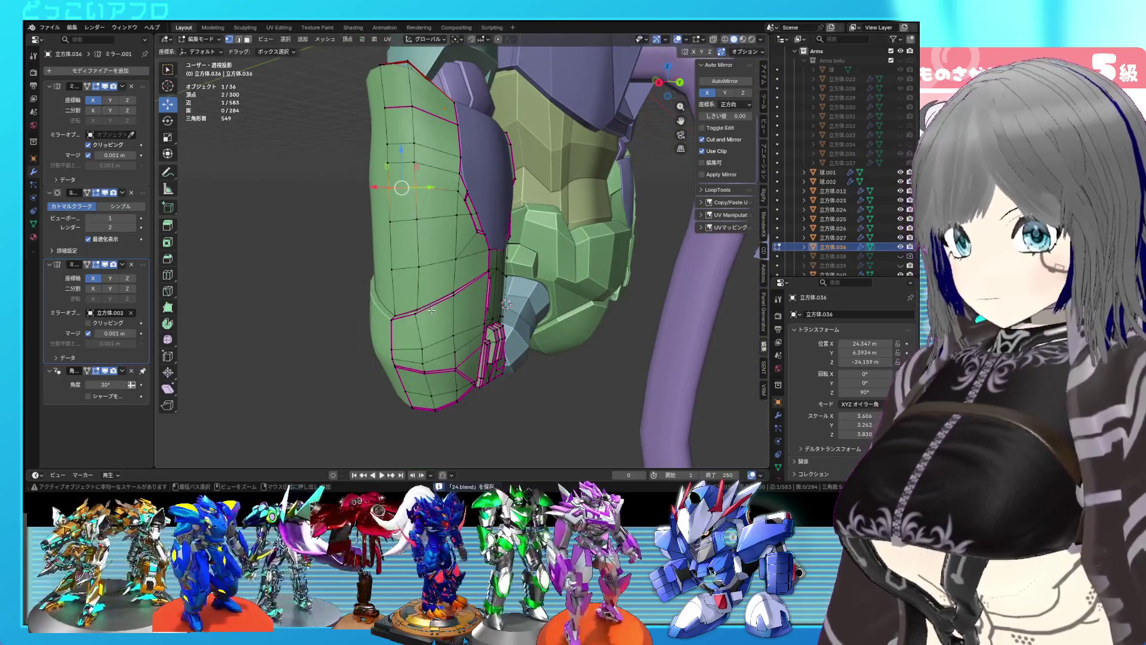
key("ctrl+r")
left_click(431, 310)
right_click(432, 310)
Replace a misplaced cut with a centred edge loop near the lower panel.
left_click(432, 311)
key("ctrl+r")
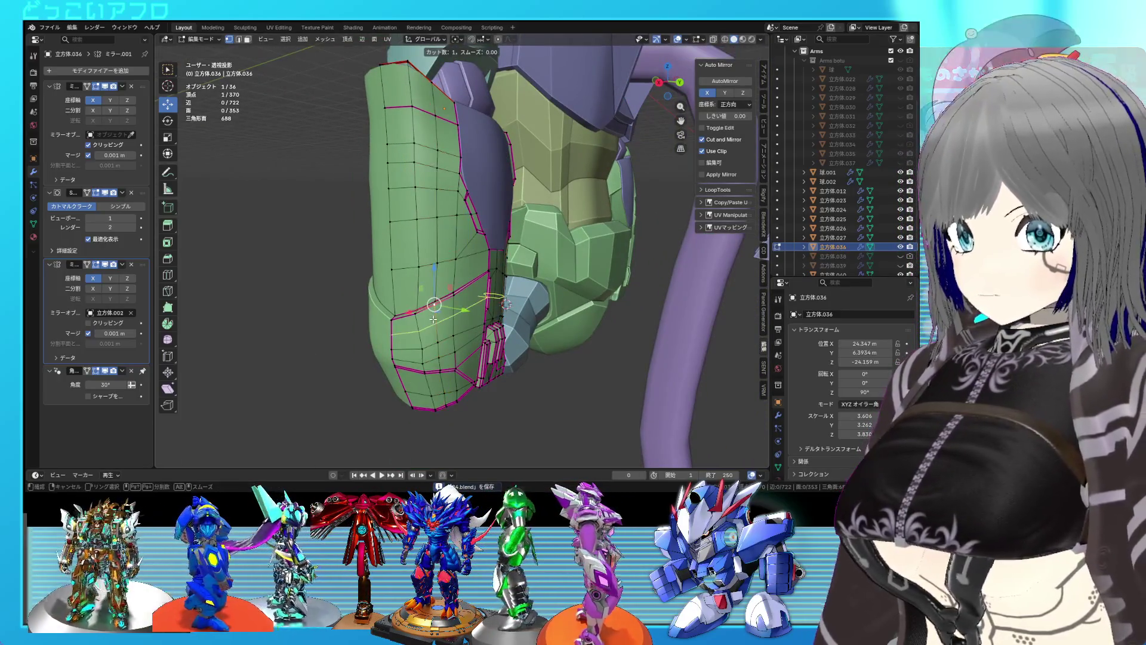
left_click(432, 317)
key("ctrl+z")
key("ctrl+r")
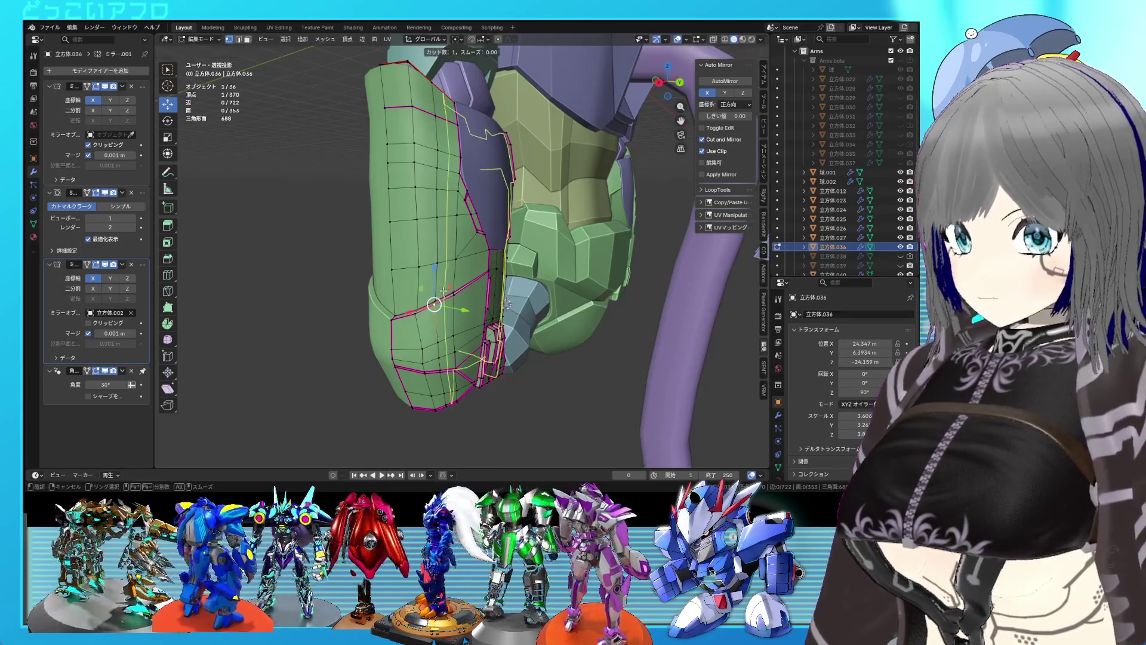
left_click(461, 321)
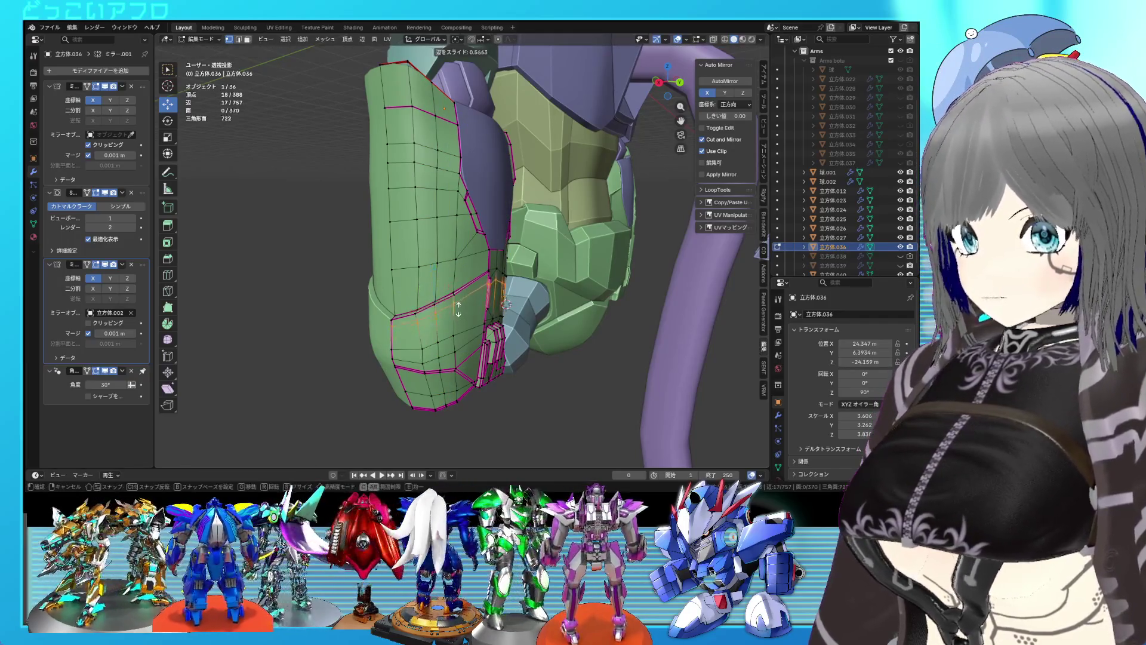
right_click(460, 321)
Clear the selection and orbit to view the arm from lower angles.
scroll(450, 303, "up", 3)
key("alt+a")
scroll(450, 303, "down", 2)
mouse_move(450, 303)
middle_mouse_down()
mouse_move(488, 291)
mouse_move(471, 298)
middle_mouse_up()
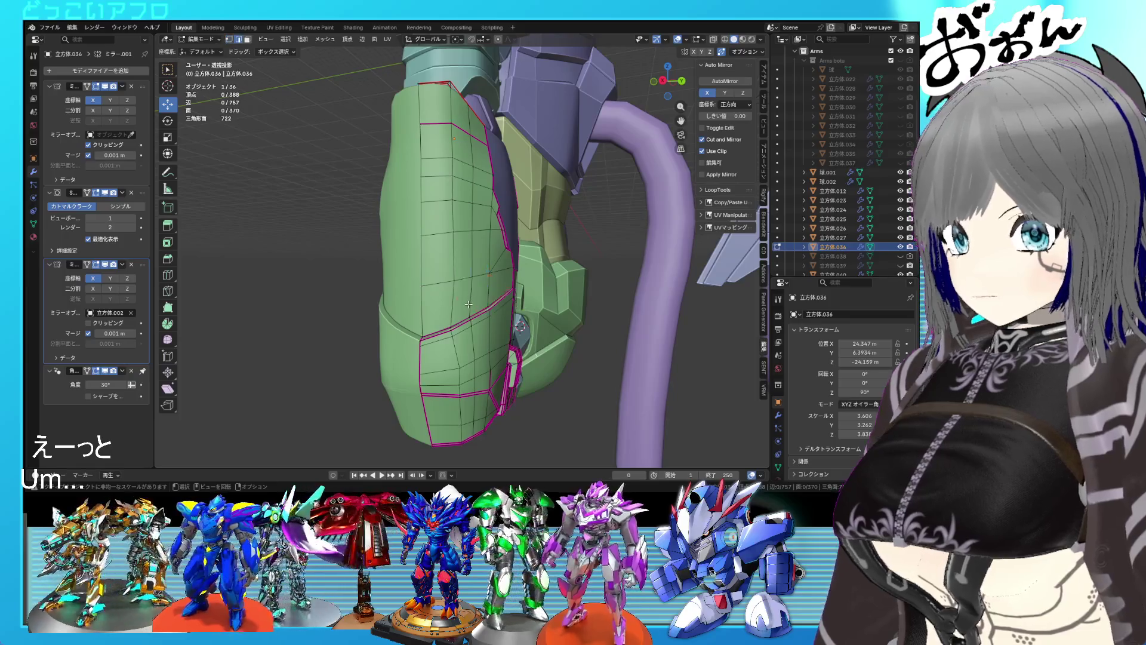
middle_click_drag(488, 208, 422, 280)
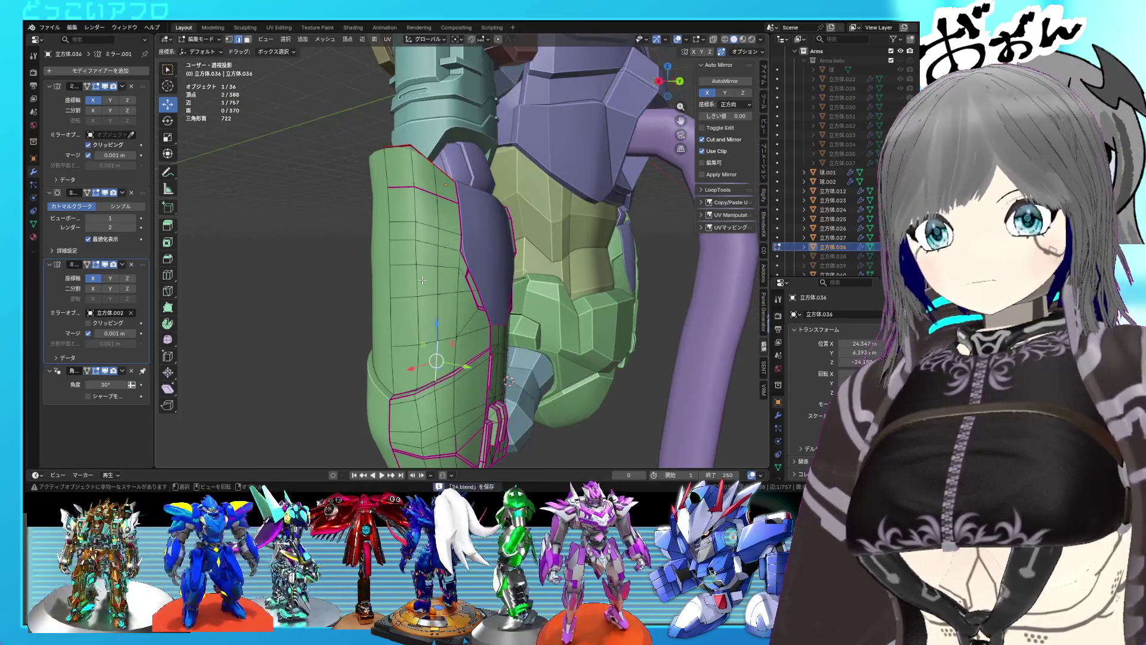
scroll(727, 294, "up", 2)
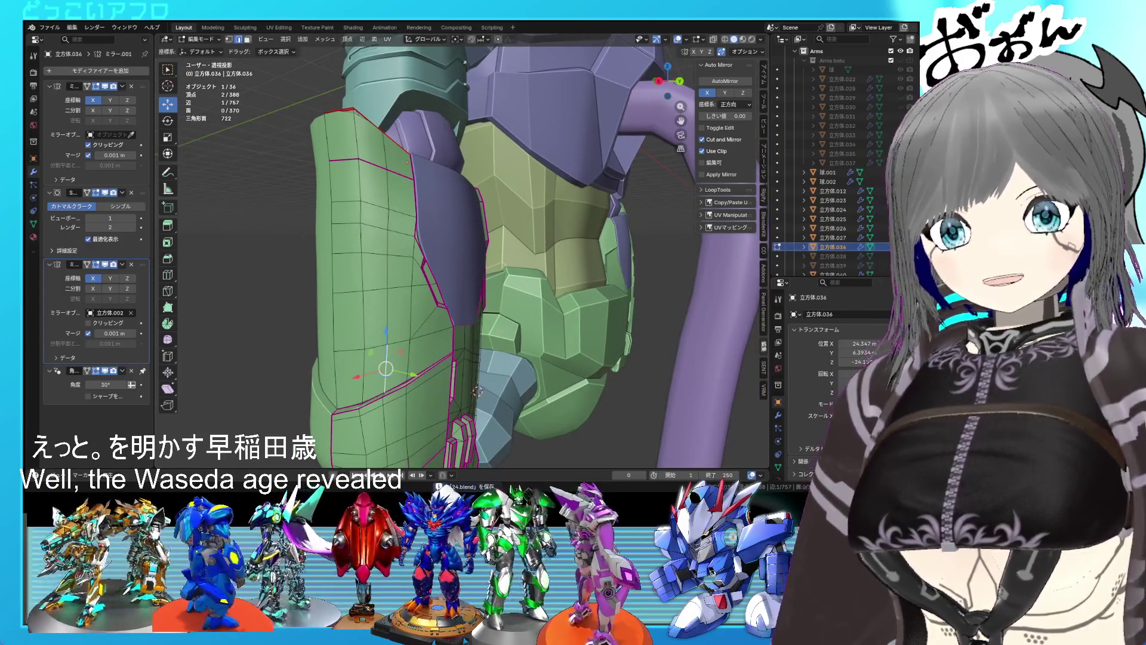
mouse_move(478, 391)
middle_mouse_down()
mouse_move(539, 237)
mouse_move(402, 259)
mouse_move(357, 239)
mouse_move(423, 260)
middle_mouse_up()
In back wireframe view, move the top corner vertex to sit against the shoulder, then return to solid shading.
key("shift+z")
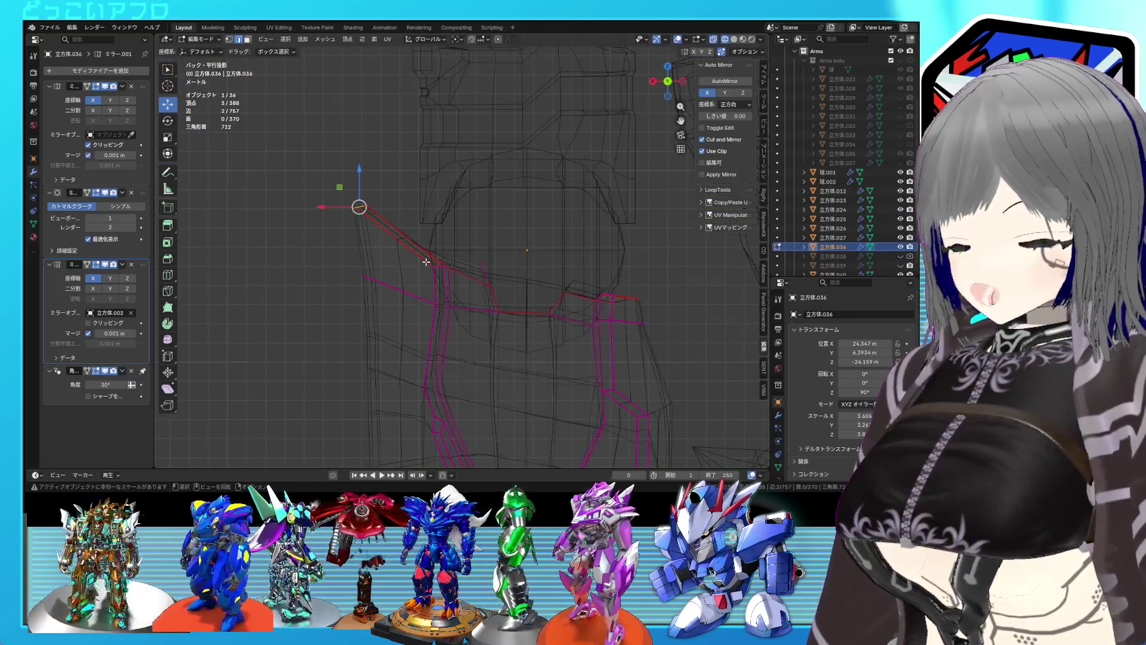
left_click(418, 240)
key("shift+z")
mouse_move(353, 184)
middle_mouse_down()
mouse_move(566, 262)
mouse_move(539, 277)
middle_mouse_up()
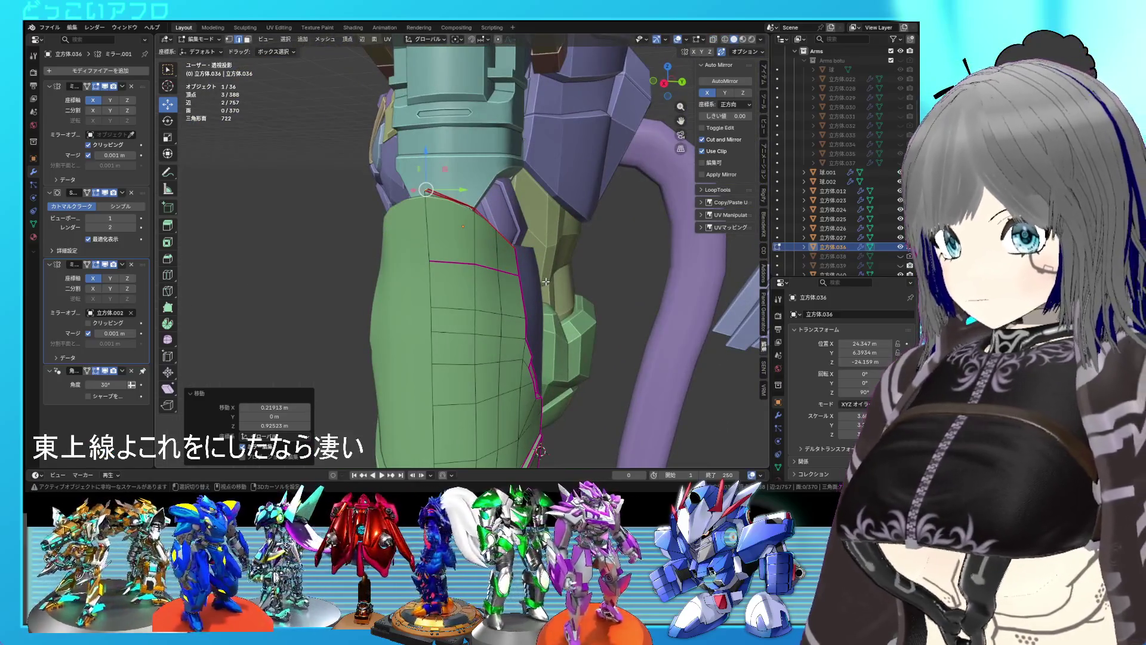
Leave edit mode to inspect the arm from a new angle, then resume editing the armor mesh.
left_click(636, 346)
key("Tab")
mouse_move(636, 346)
middle_mouse_down()
mouse_move(557, 332)
mouse_move(546, 355)
mouse_move(657, 270)
mouse_move(586, 284)
mouse_move(575, 275)
mouse_move(604, 266)
mouse_move(619, 284)
mouse_move(521, 306)
mouse_move(549, 292)
middle_mouse_up()
key("Tab")
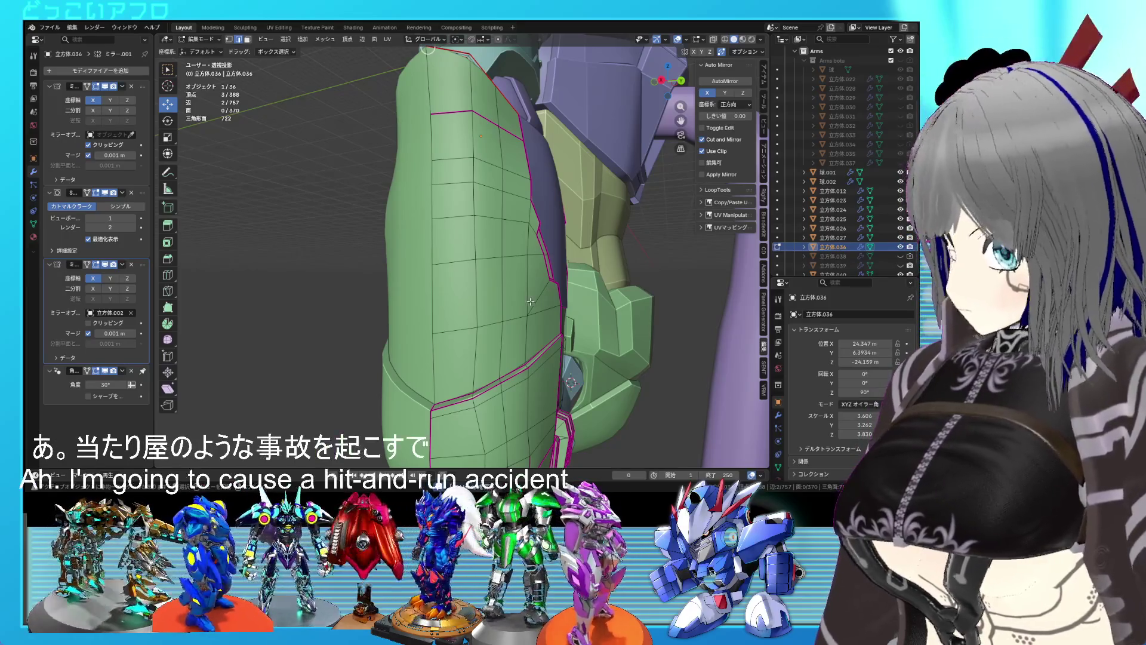
Select a vertical column of panel faces on the green arm armor.
middle_click_drag(475, 356, 475, 254)
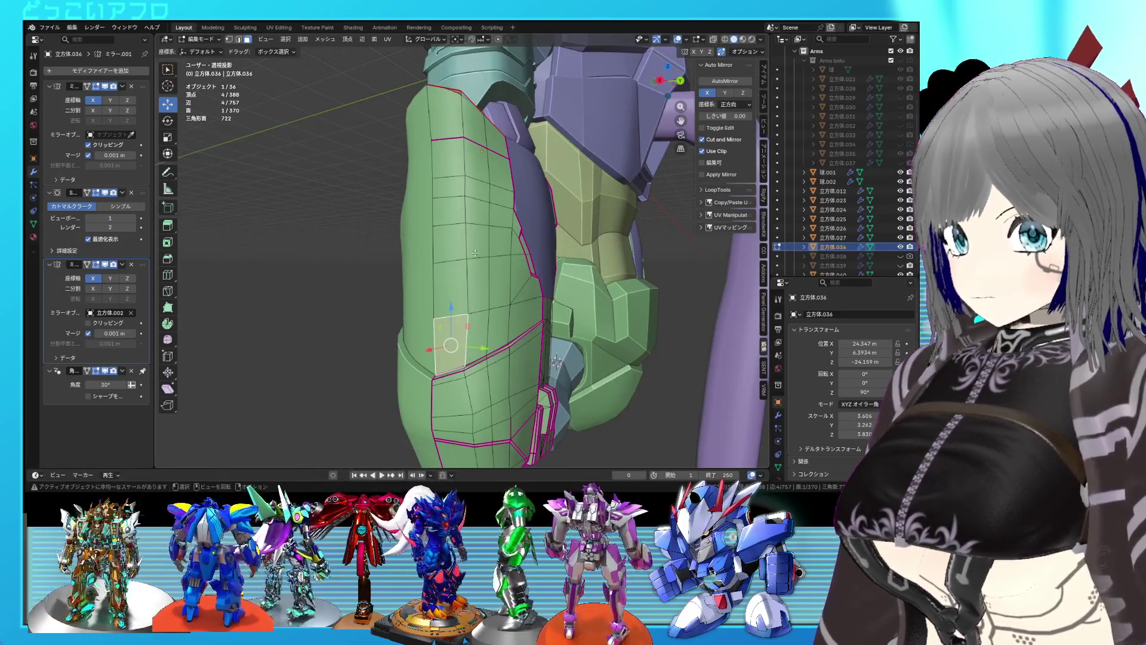
left_click(442, 140, "ctrl")
left_click(476, 339)
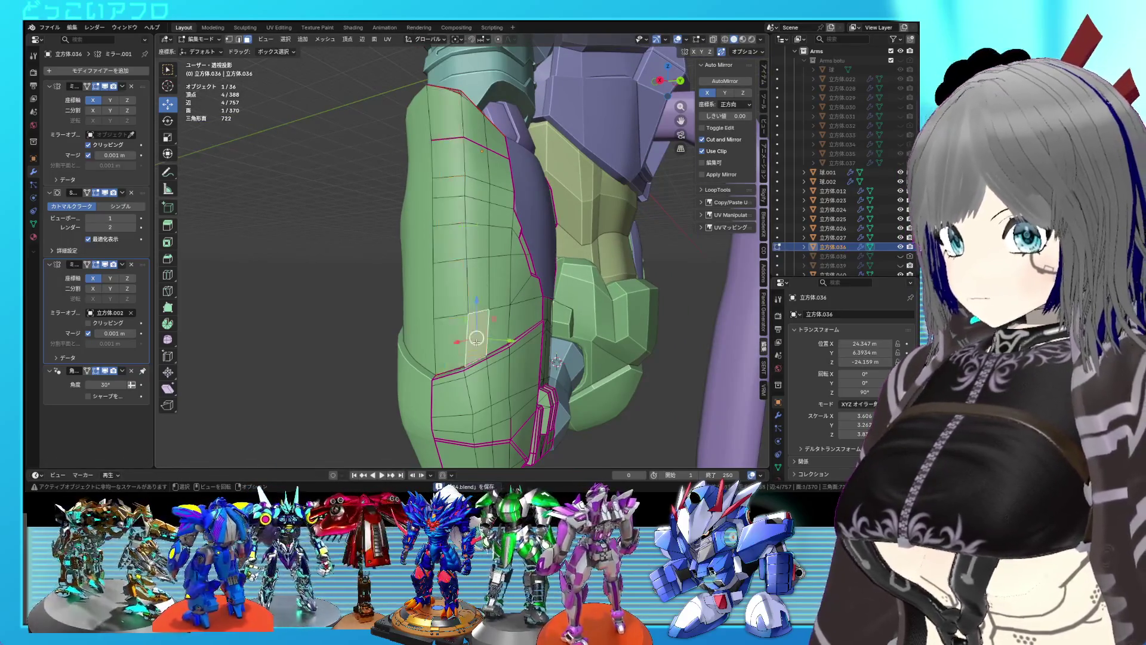
left_click_drag(475, 261, 475, 261)
mouse_move(475, 261)
middle_mouse_down()
mouse_move(475, 316)
mouse_move(478, 307)
middle_mouse_up()
left_click(480, 306)
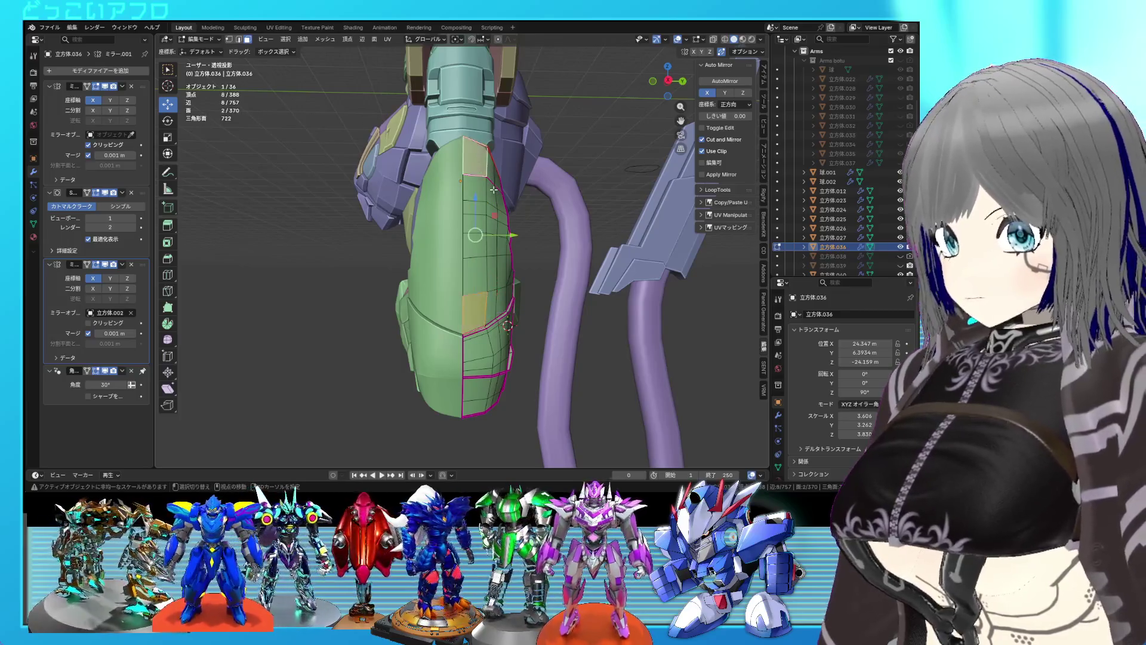
middle_click_drag(494, 190, 463, 230)
left_click(449, 104, "ctrl")
mouse_move(449, 103)
middle_mouse_down()
mouse_move(470, 258)
mouse_move(561, 316)
middle_mouse_up()
Extrude the face column outward and shrink the panel faces to 0.95.
key("e")
left_click(469, 258)
scroll(470, 257, "up", 3)
key("s")
left_click(478, 262)
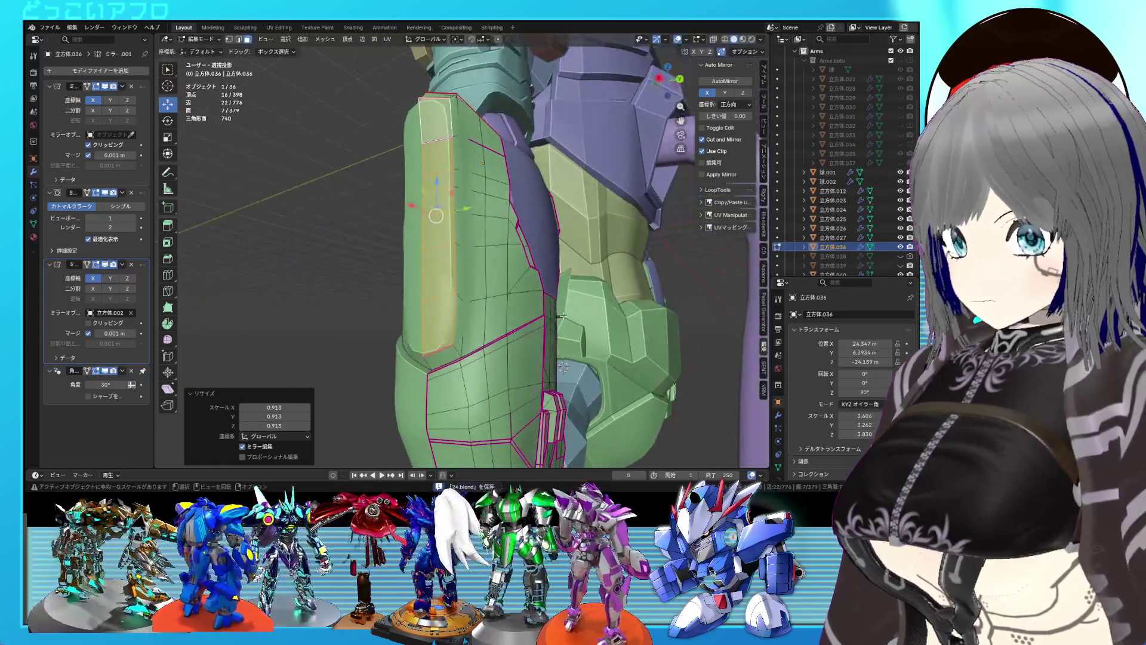
key("ctrl+z")
type("s.95")
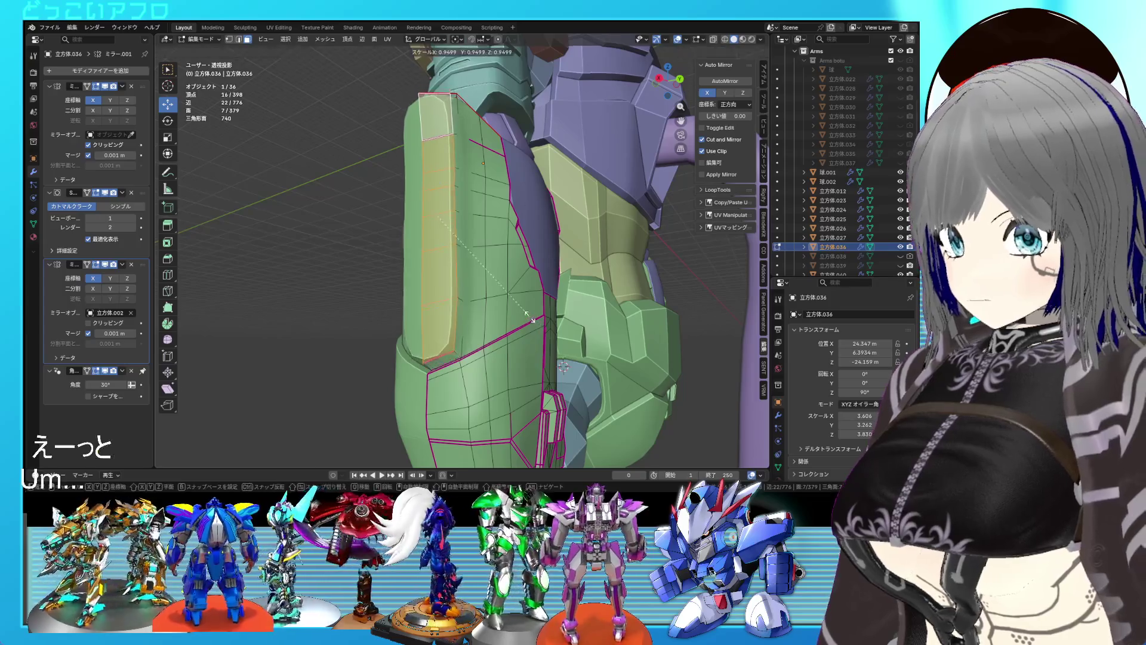
key("Return")
Push the scaled panel faces back along the Y axis.
key("g")
key("y")
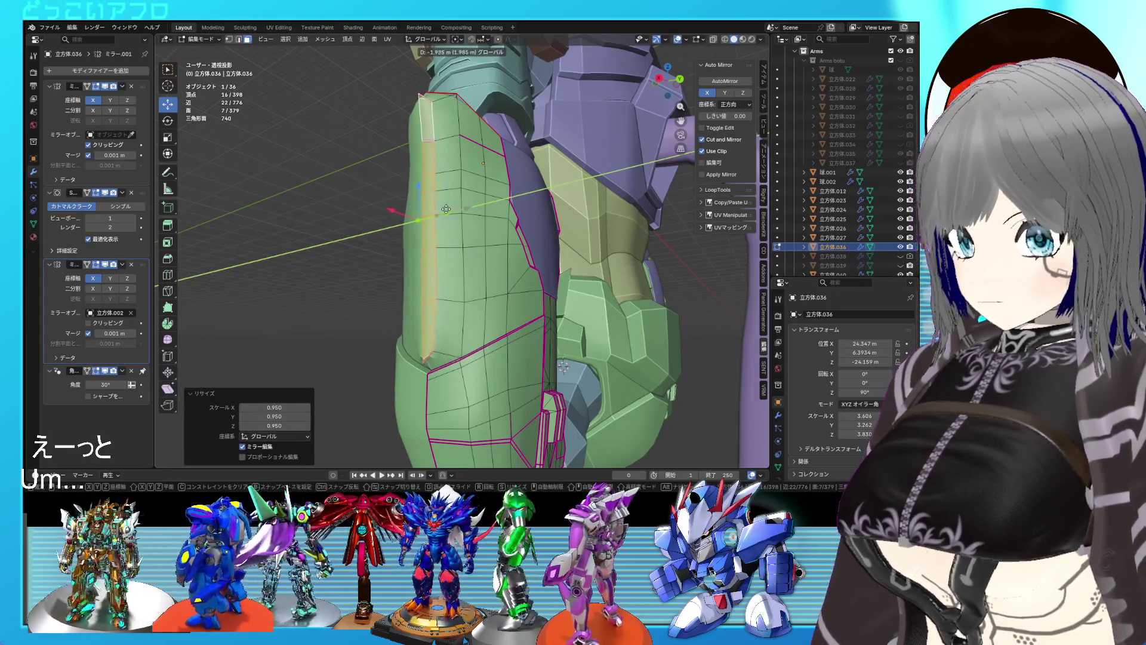
left_click(450, 209)
Lower one panel corner vertex 0.56001 m along Z, then deselect it.
left_click(425, 357)
mouse_move(425, 358)
middle_mouse_down()
mouse_move(486, 295)
mouse_move(399, 178)
mouse_move(460, 216)
middle_mouse_up()
key("g")
key("z")
left_click(486, 304)
scroll(400, 178, "down", 4)
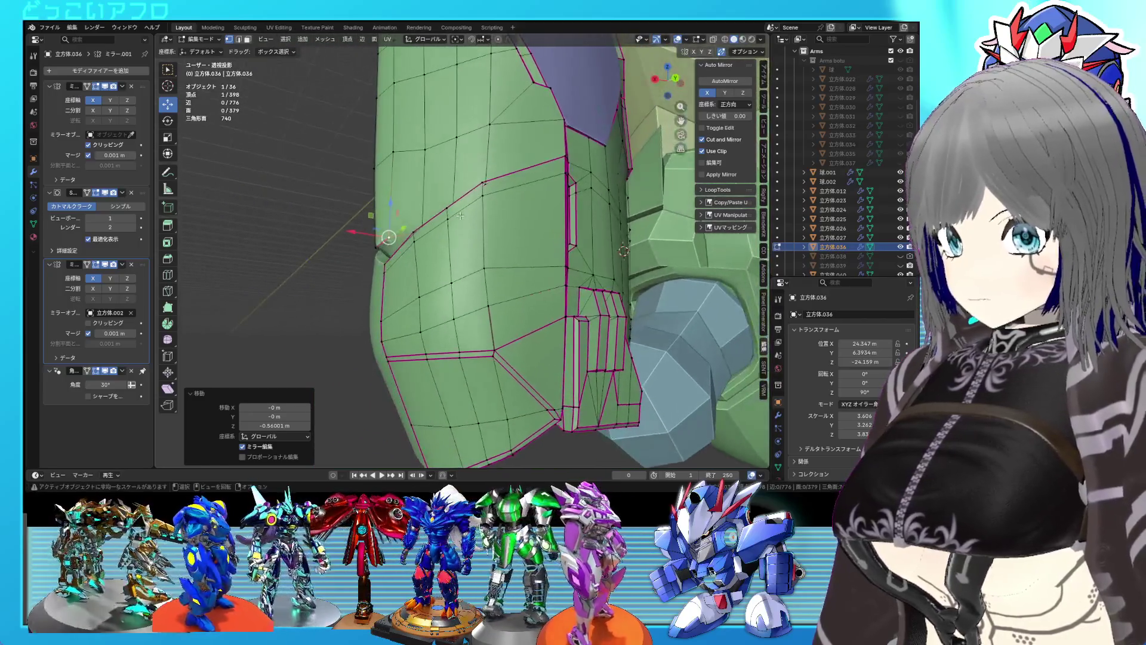
left_click(473, 354)
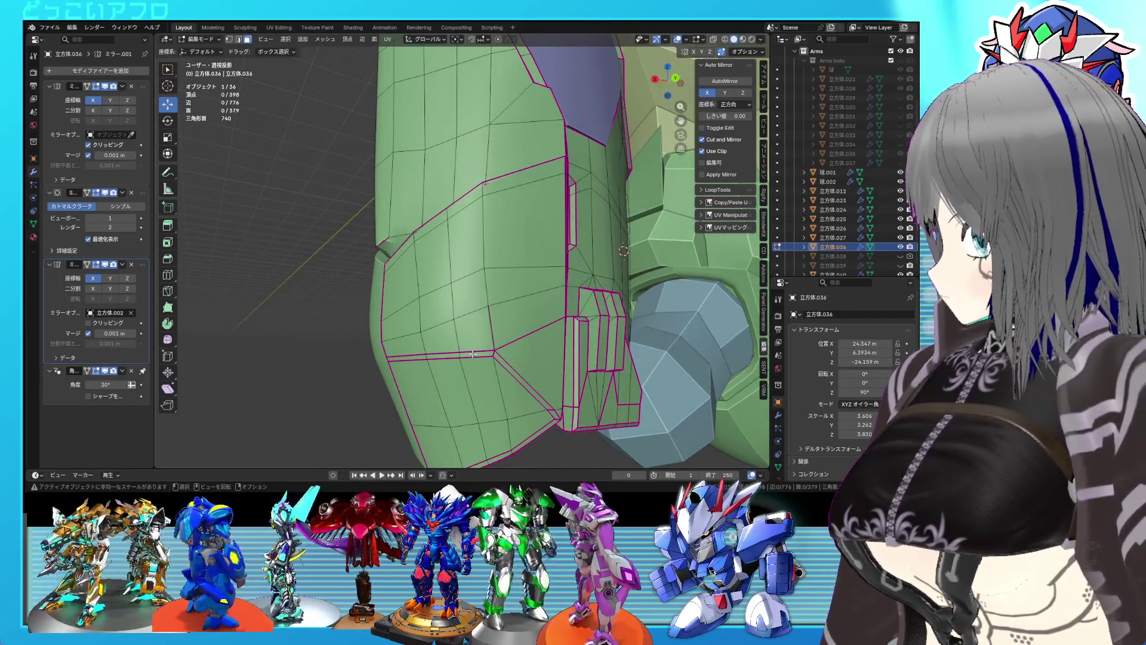
key("KP_1")
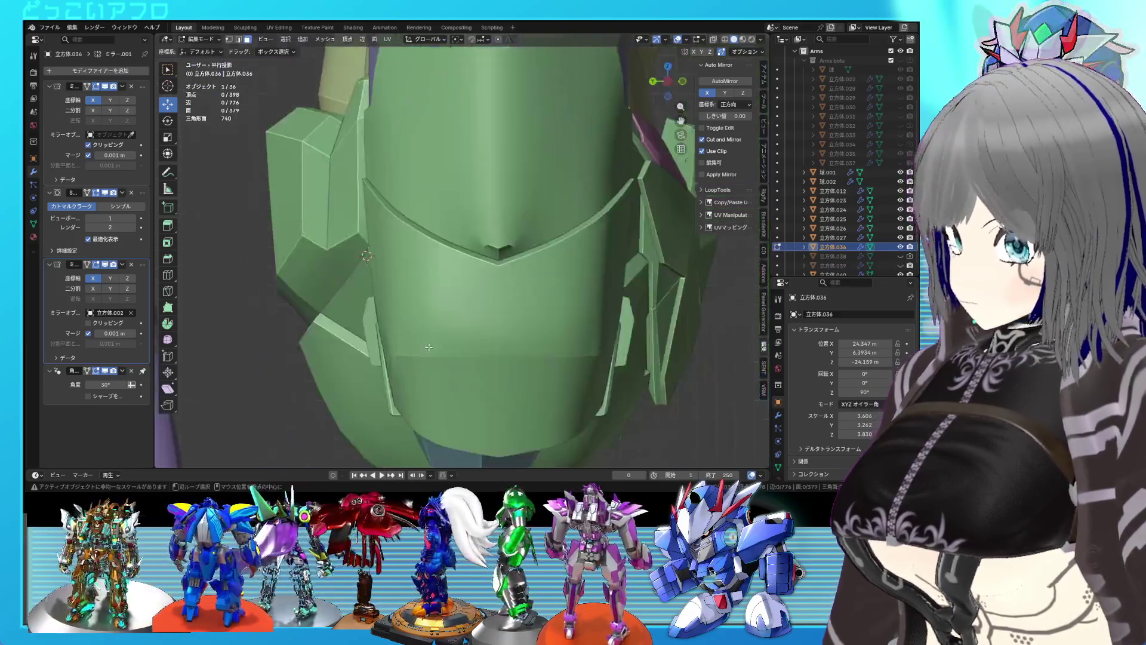
key("ctrl+KP_7")
key("ctrl+KP_1")
key("ctrl+KP_7")
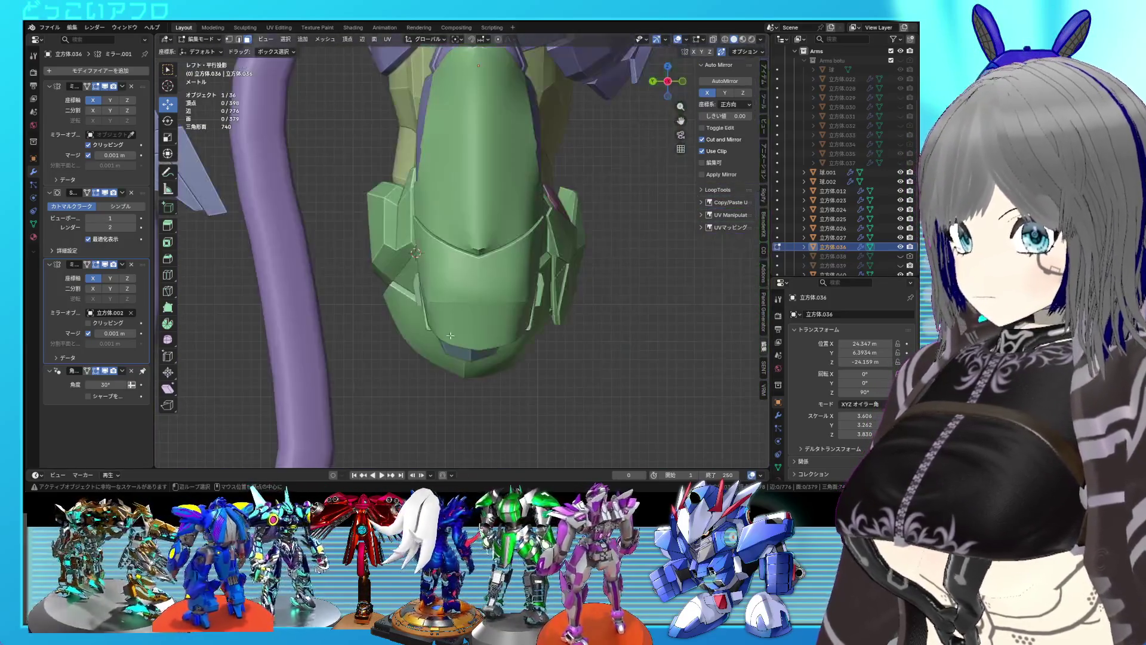
key("KP_8")
key("KP_1")
key("ctrl+KP_1")
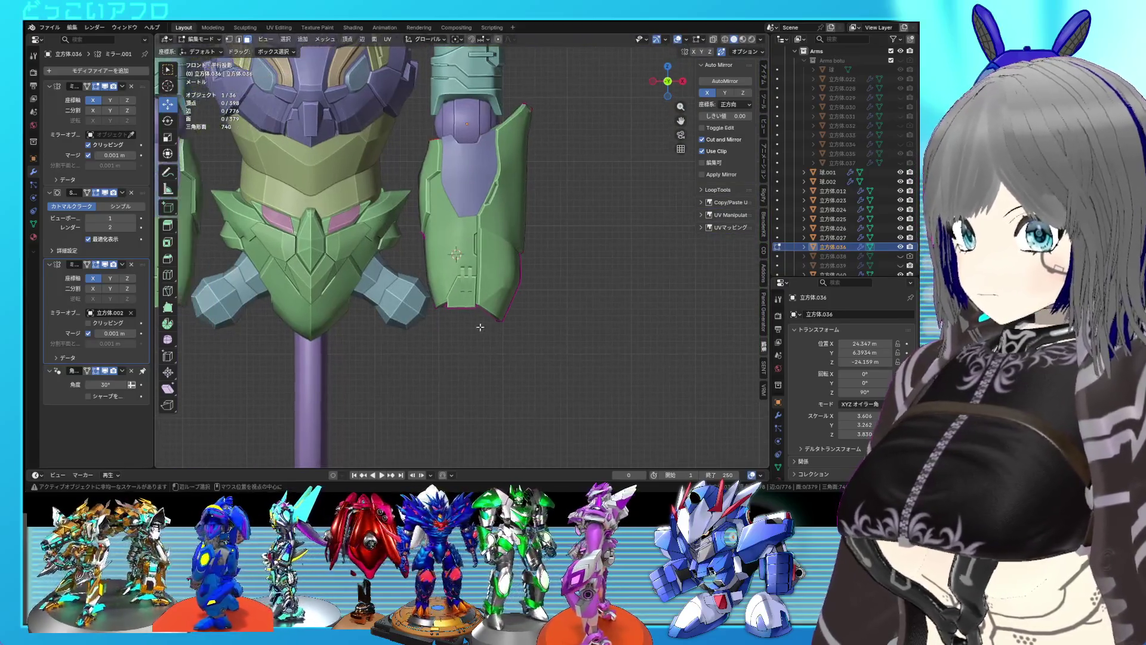
scroll(374, 296, "up", 5)
scroll(375, 296, "up", 2)
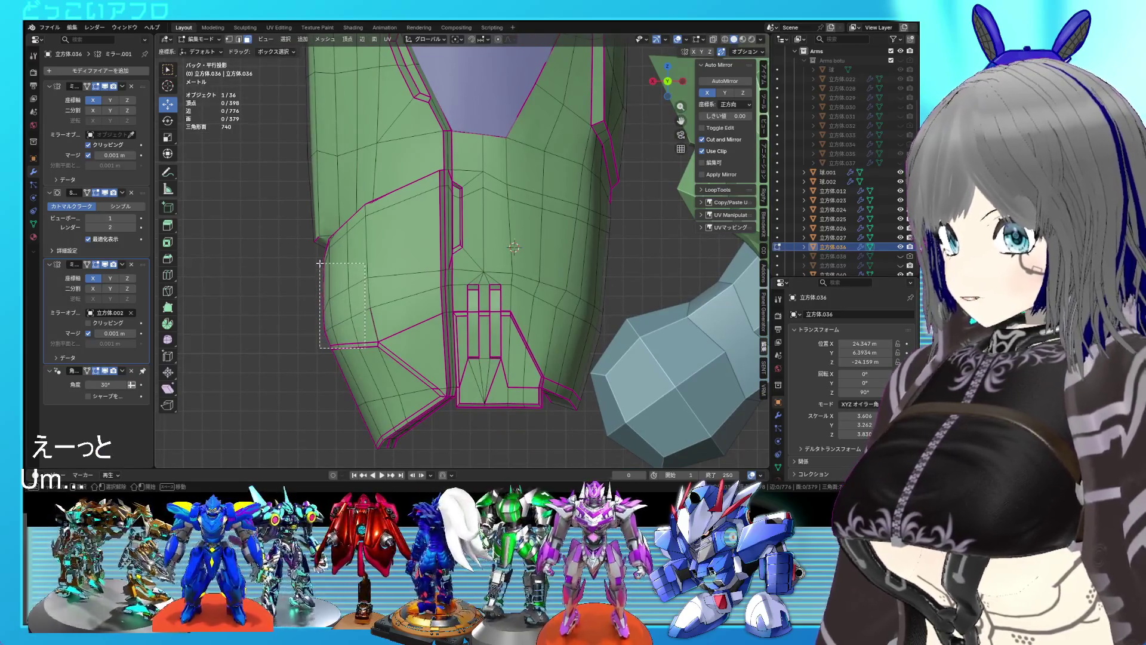
Select the lower back panel faces and shift them sideways along X in back view.
left_click_drag(319, 263, 320, 262)
mouse_move(319, 263)
middle_mouse_down()
mouse_move(402, 236)
mouse_move(443, 274)
middle_mouse_up()
middle_click_drag(407, 239, 382, 299)
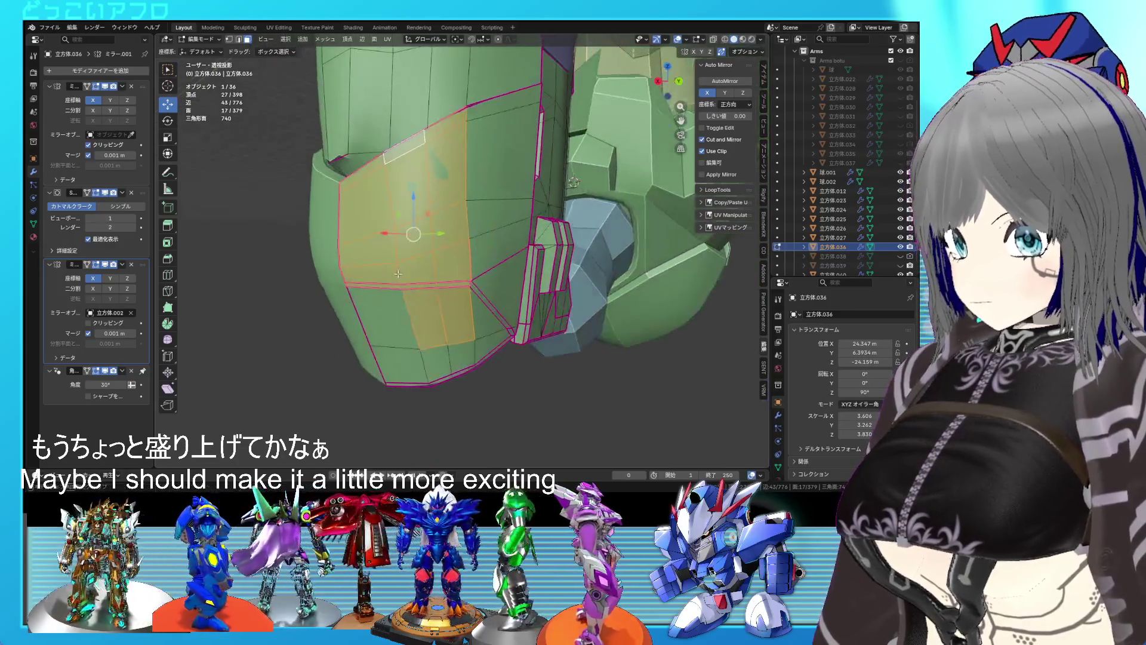
left_click_drag(477, 353, 371, 317, "ctrl")
key("ctrl+KP_1")
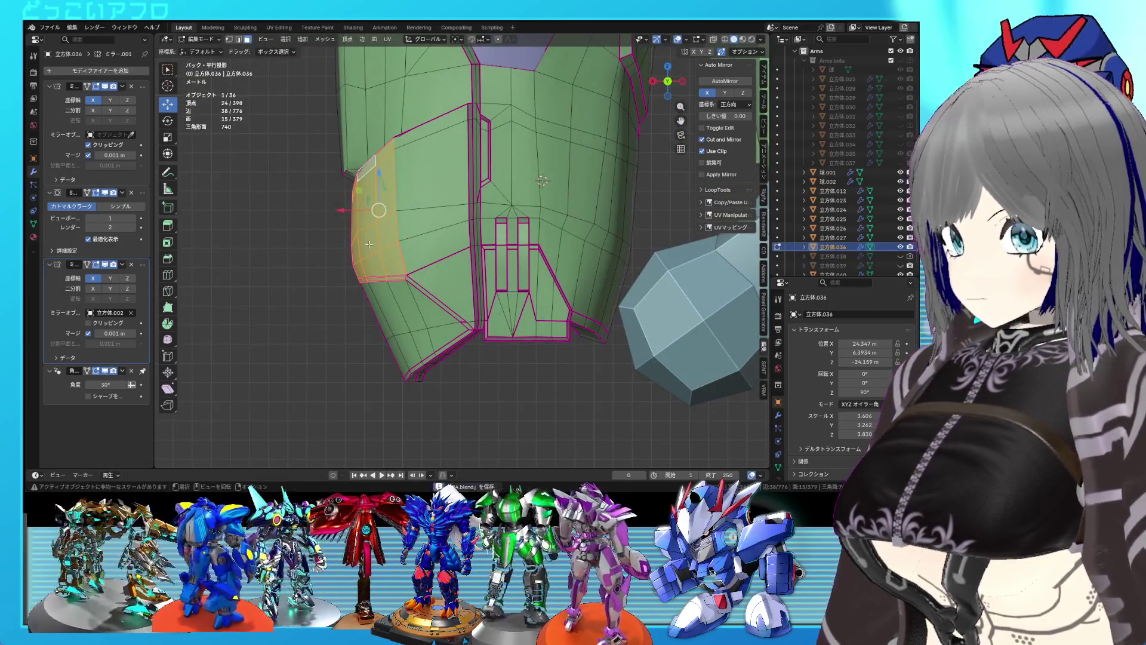
key("g")
key("x")
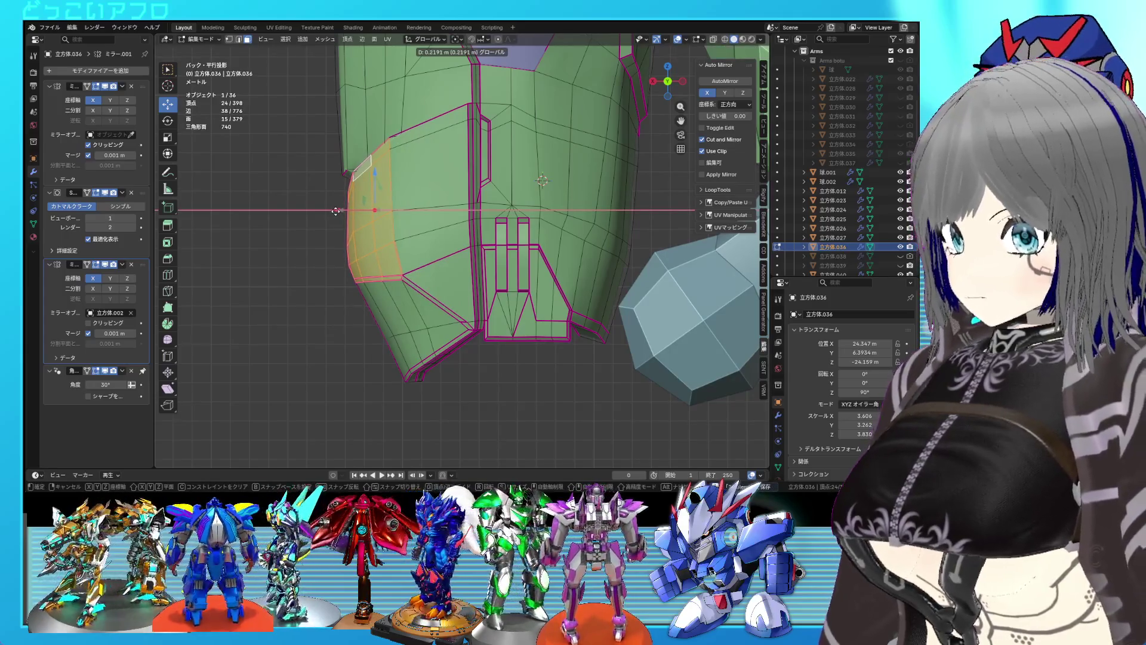
left_click(336, 212)
Move a short panel-border edge path 0.19478 m along X and save 24.blend.
key("2")
left_click(418, 330)
key("ctrl+s")
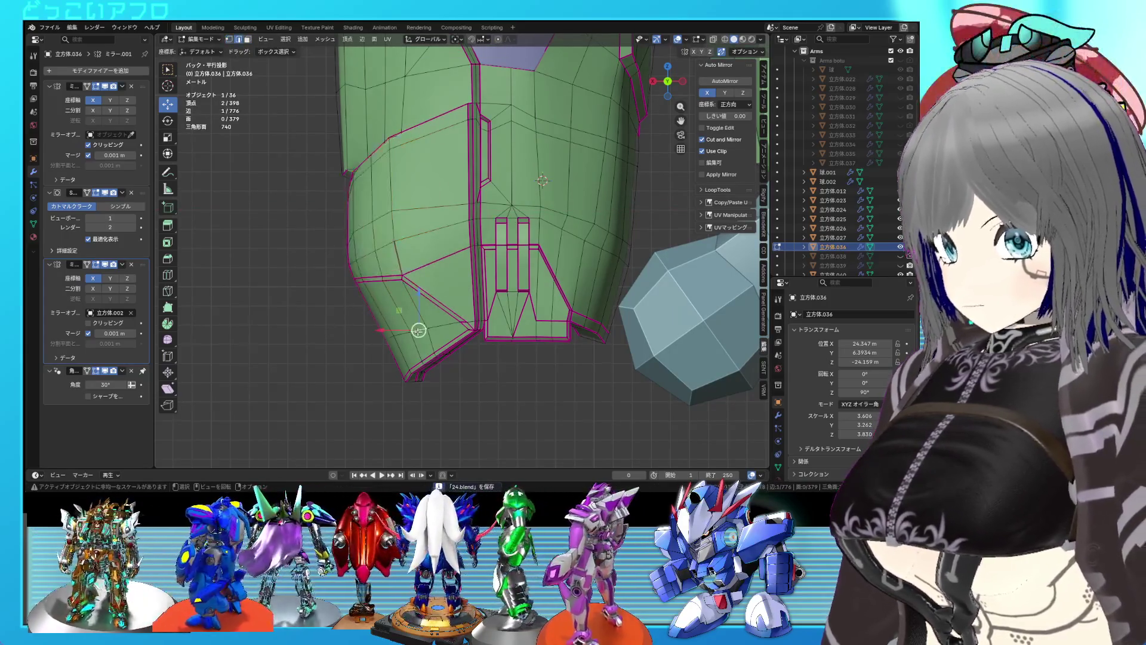
left_click(386, 339, "ctrl")
key("g")
key("x")
left_click(373, 336)
Select two vertical edge loops on the panel.
mouse_move(374, 335)
middle_mouse_down()
mouse_move(461, 264)
mouse_move(440, 285)
mouse_move(445, 328)
middle_mouse_up()
left_click(462, 264)
left_click(437, 264, "alt+shift")
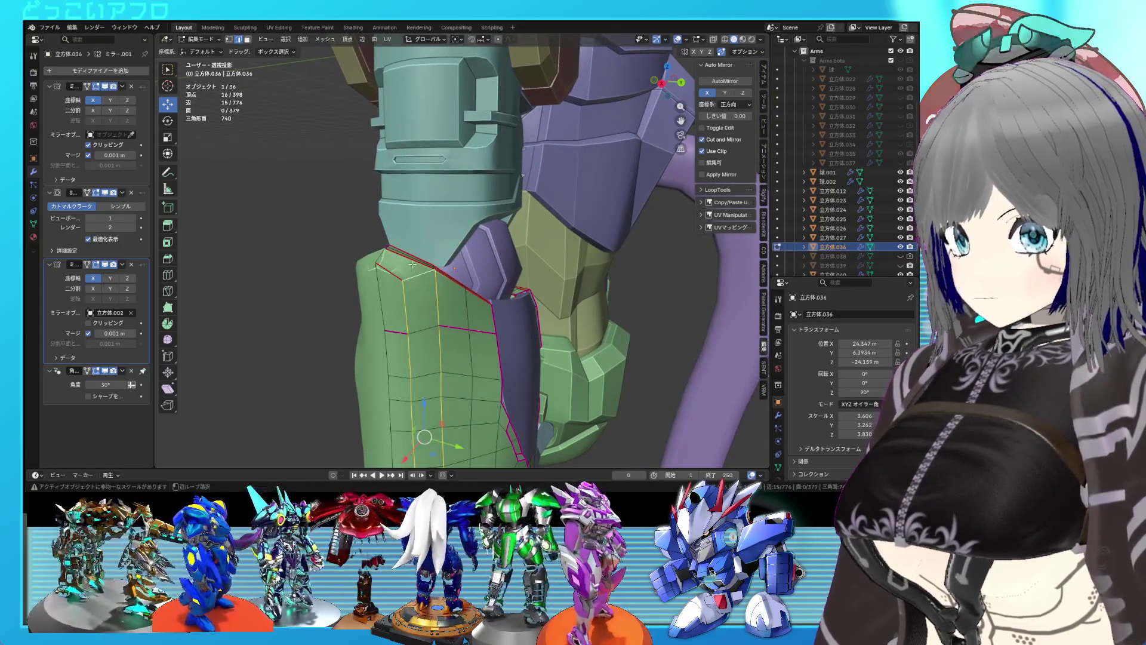
Give the selected panel edge loops and an upper-arm loop edge a full 1.0 crease.
key("Return")
middle_click_drag(403, 274, 423, 241)
middle_click_drag(449, 293, 429, 326)
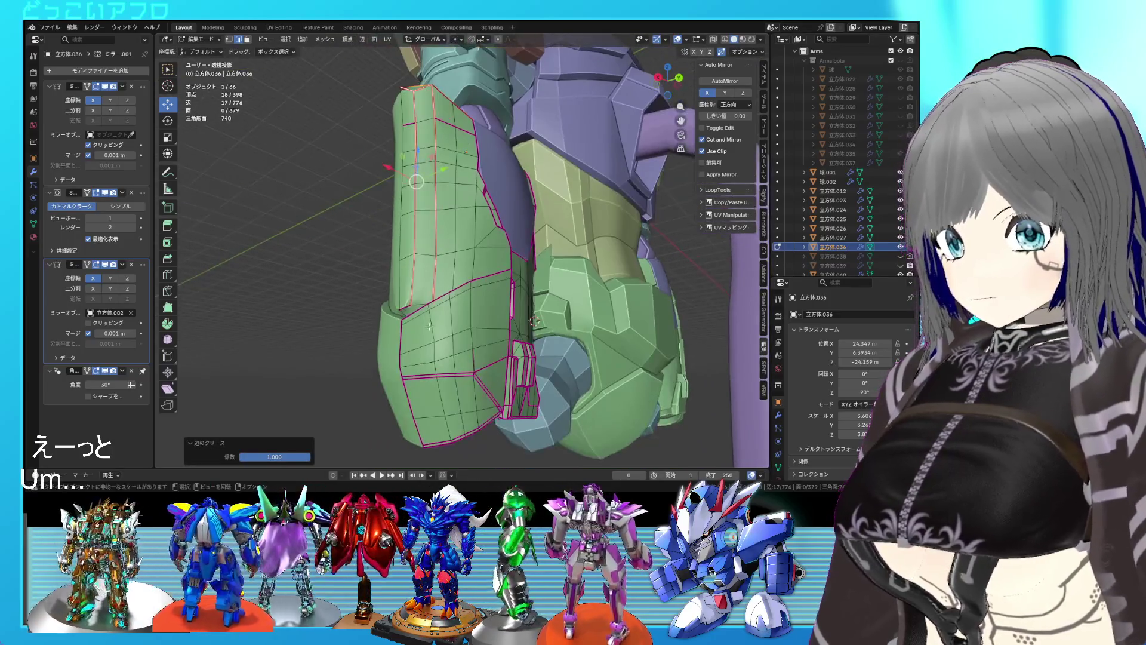
scroll(417, 303, "up", 6)
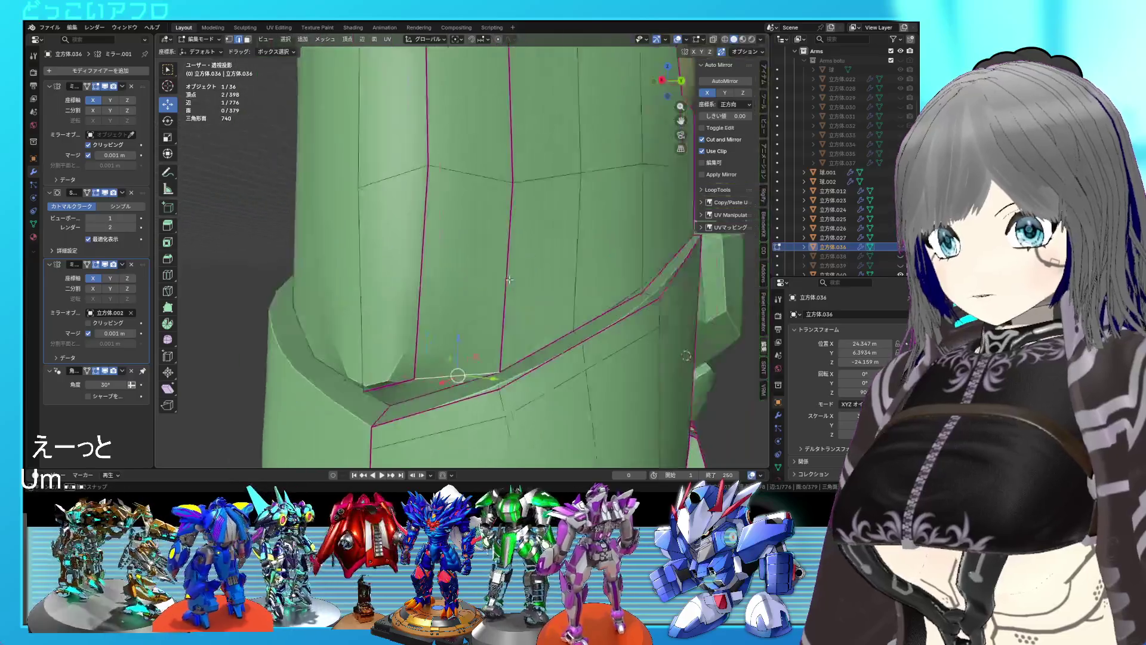
left_click(540, 356)
key("shift+e")
key("1")
key("Return")
Raise an outline edge 0.26872 m along Z, checking it in wireframe.
mouse_move(523, 277)
middle_mouse_down()
mouse_move(478, 297)
mouse_move(510, 270)
mouse_move(529, 289)
middle_mouse_up()
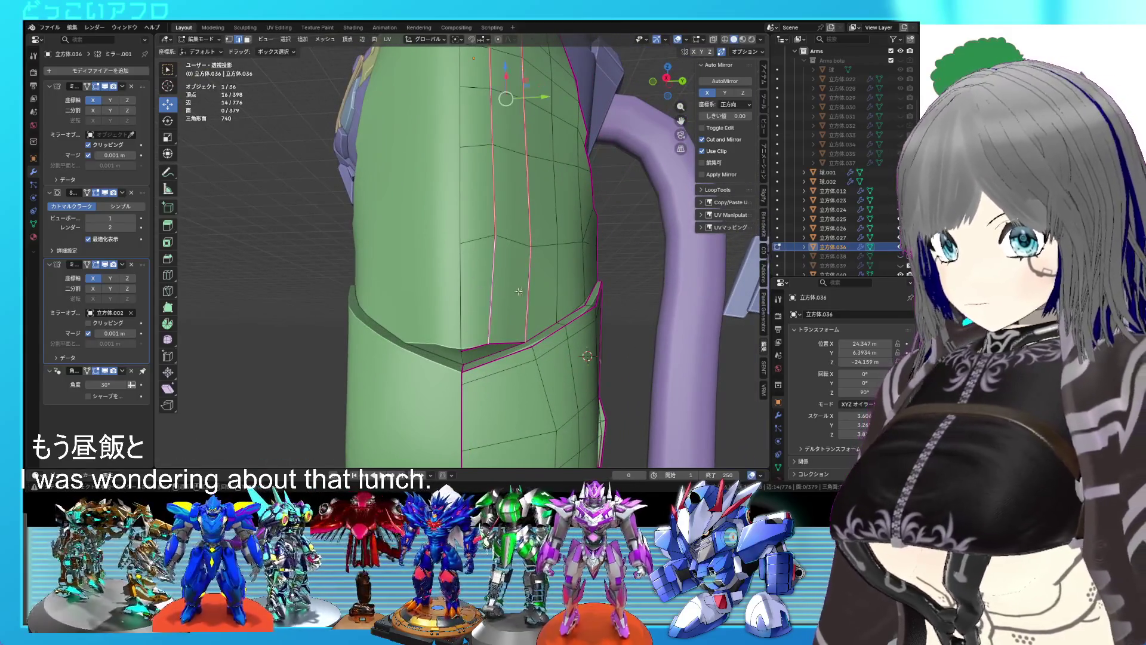
right_click(519, 291)
left_click(500, 375)
mouse_move(501, 375)
middle_mouse_down()
mouse_move(537, 312)
mouse_move(400, 316)
middle_mouse_up()
scroll(491, 288, "up", 3)
key("shift+z")
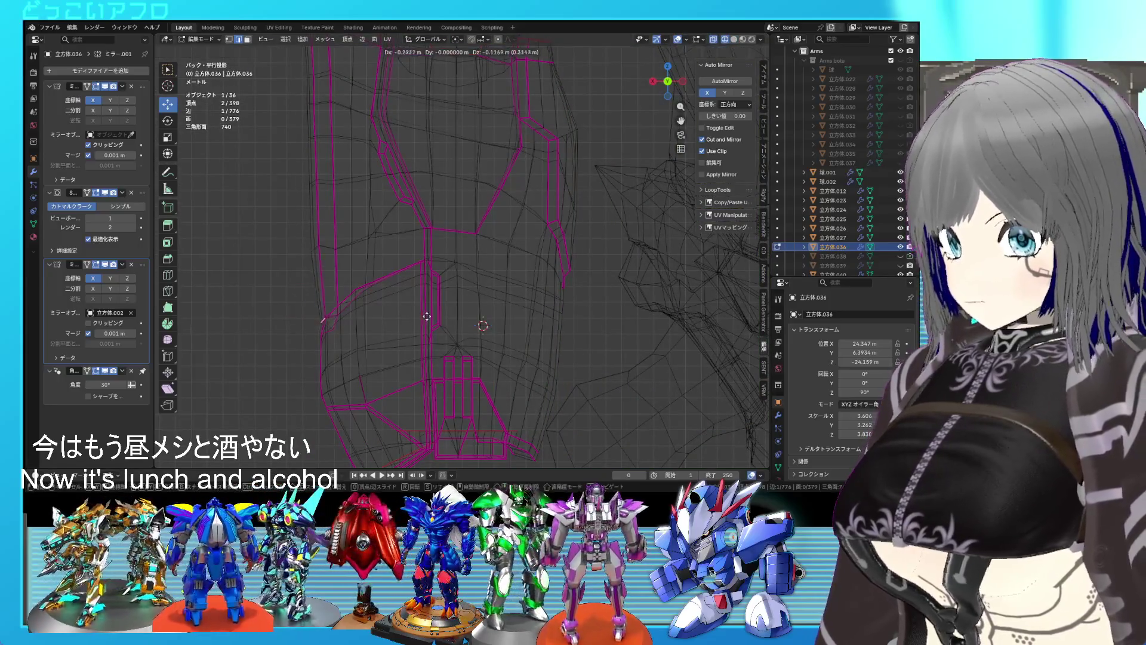
left_click(428, 326)
mouse_move(428, 325)
middle_mouse_down()
mouse_move(453, 289)
mouse_move(438, 285)
middle_mouse_up()
key("shift+z")
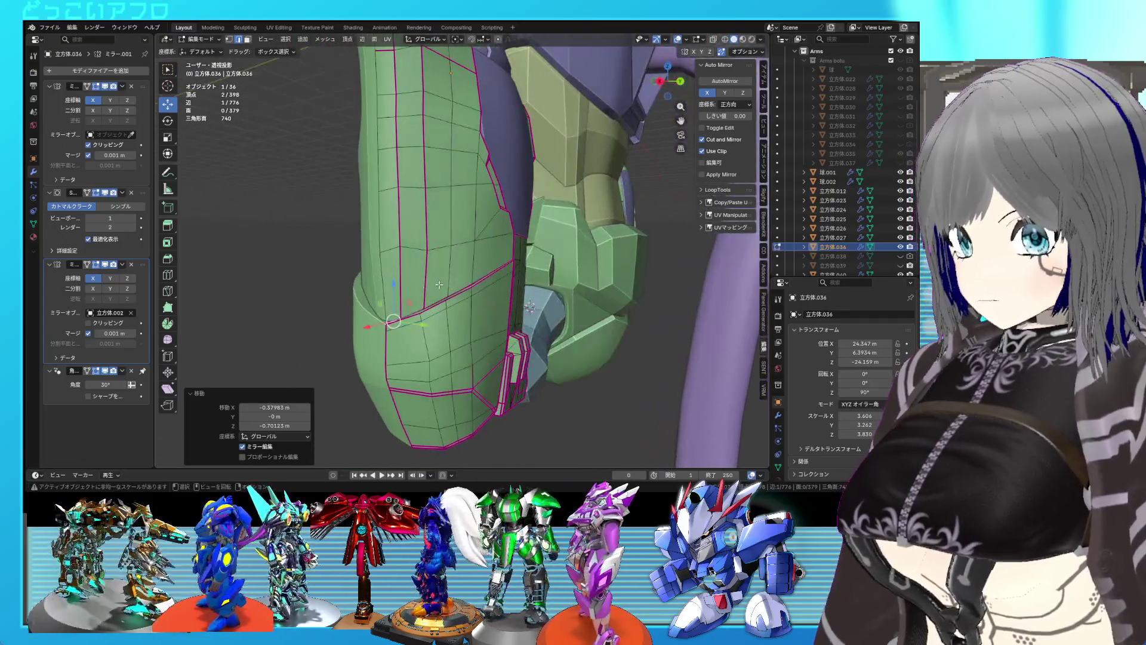
left_click_drag(399, 287, 398, 278)
middle_click_drag(398, 277, 447, 265)
Fully crease the selected outline edge in wireframe, then return to solid shading.
key("shift+z")
scroll(447, 265, "up", 4)
mouse_move(418, 322)
middle_mouse_down()
mouse_move(393, 372)
mouse_move(418, 315)
mouse_move(384, 256)
mouse_move(418, 252)
mouse_move(452, 271)
middle_mouse_up()
key("Return")
key("shift+z")
Crease the edge run up the armor's side and slide a vertex along its edge.
left_click(433, 191, "ctrl")
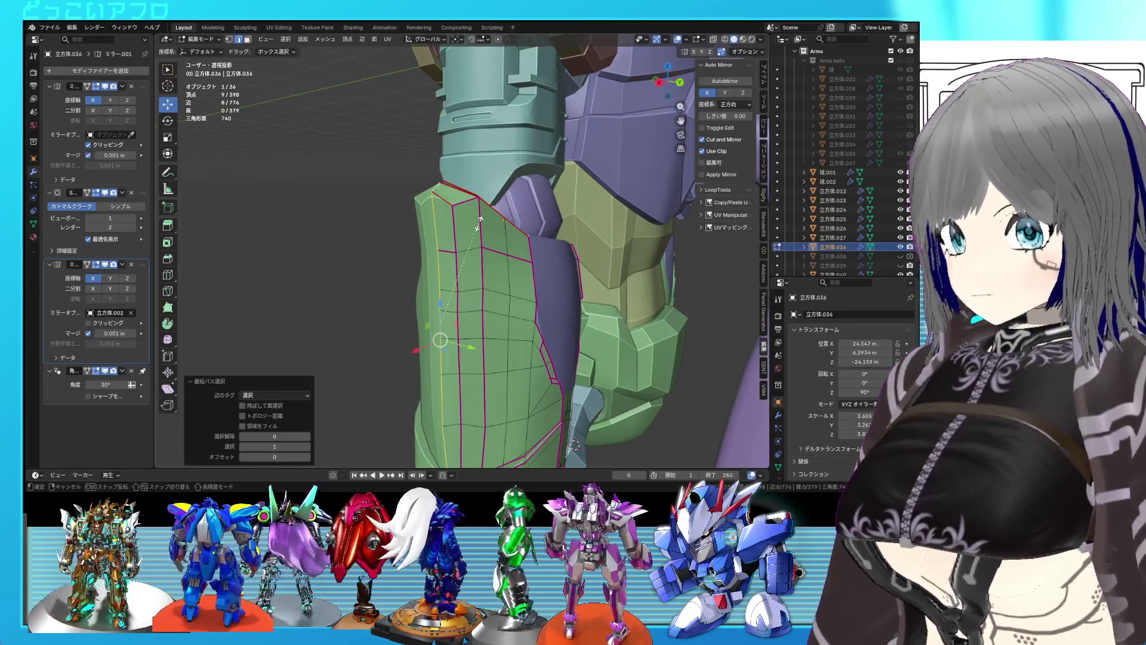
left_click(478, 221)
mouse_move(478, 221)
middle_mouse_down()
mouse_move(486, 197)
mouse_move(489, 247)
mouse_move(569, 258)
mouse_move(518, 278)
middle_mouse_up()
left_click(493, 228)
Shift panel outline vertices −0.16353 m along Y, replacing an undone X move.
scroll(548, 246, "up", 4)
scroll(554, 261, "down", 3)
mouse_move(511, 232)
middle_mouse_down()
mouse_move(497, 360)
mouse_move(478, 277)
middle_mouse_up()
left_click(480, 346)
left_click(477, 264)
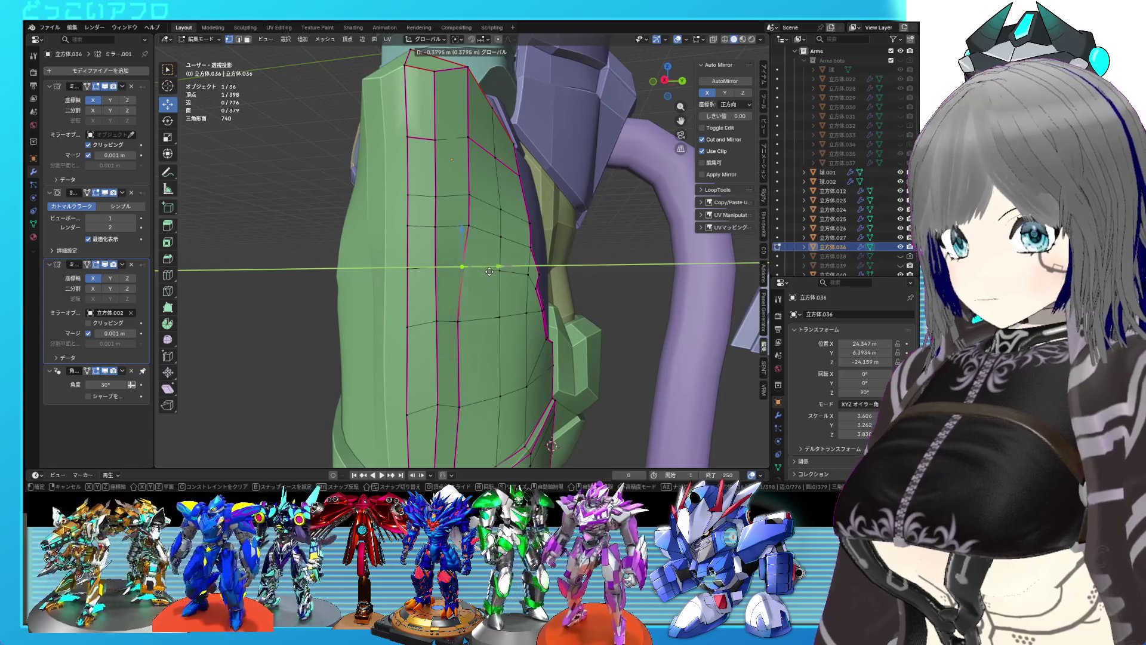
left_click(489, 272)
key("ctrl+z")
left_click_drag(505, 225, 502, 230)
middle_click_drag(514, 239, 515, 246)
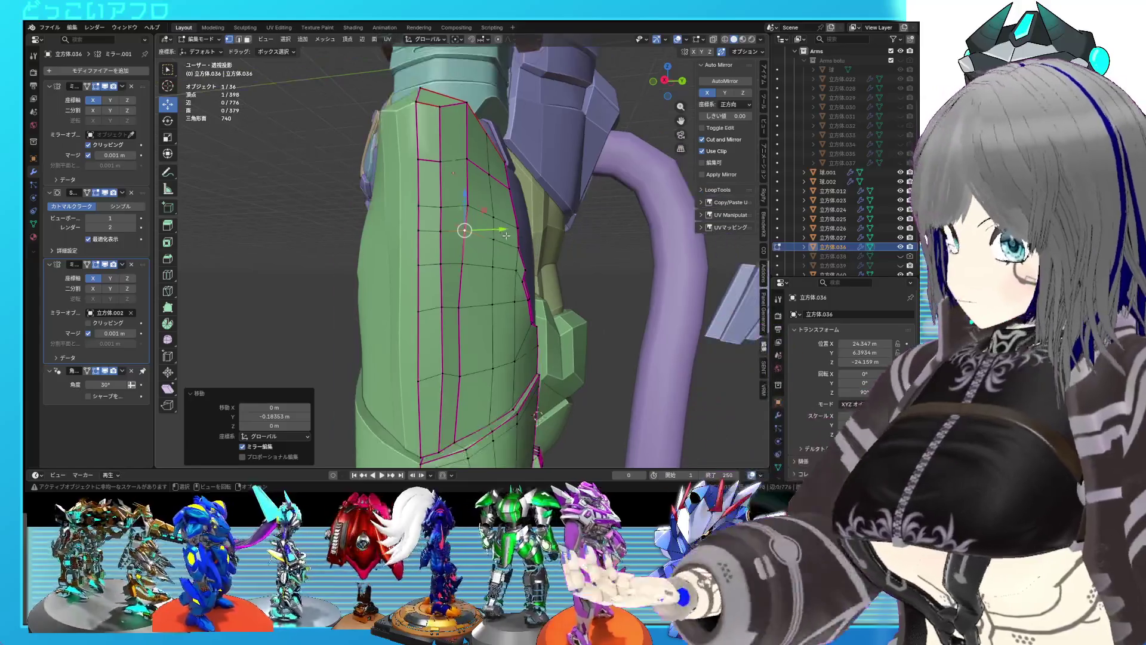
key("KP_3")
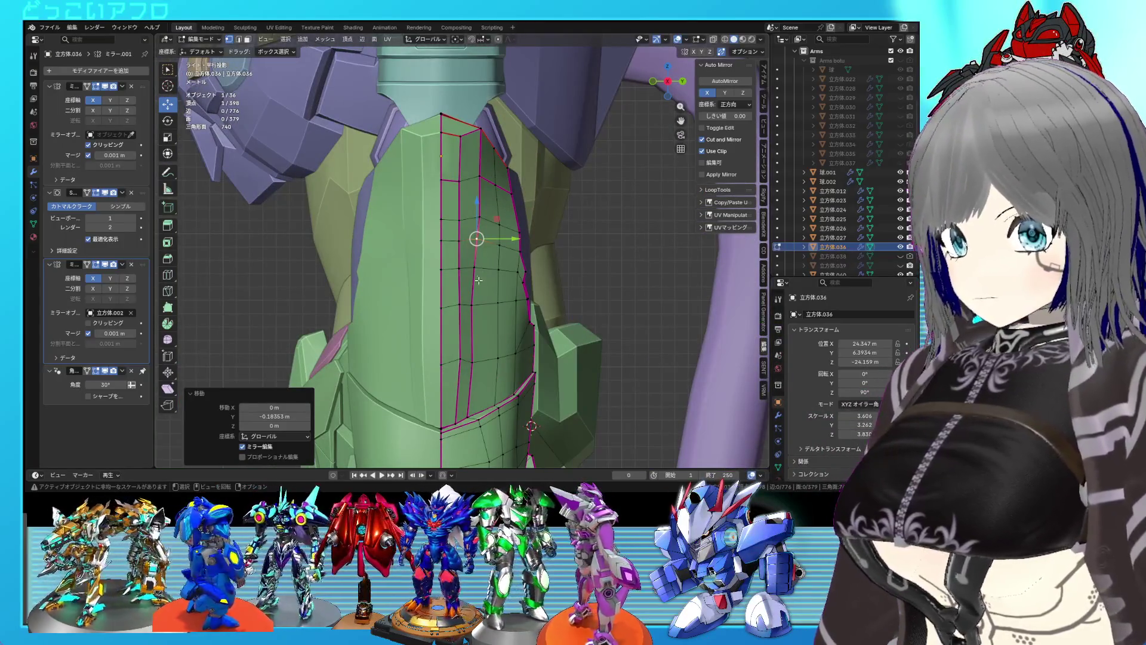
Move the lower outline vertex along Y and slide it by factor 0.115, then view from front.
left_click(474, 269)
left_click_drag(511, 367, 491, 362)
key("shift+v")
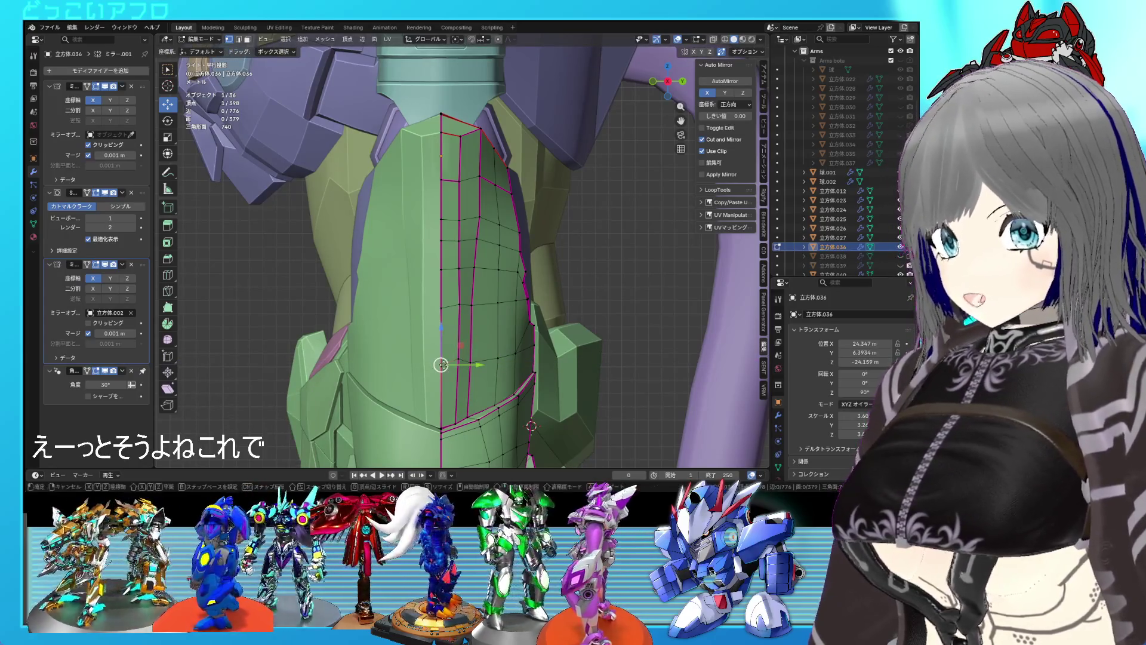
left_click(442, 357)
mouse_move(477, 319)
middle_mouse_down()
mouse_move(397, 257)
mouse_move(499, 239)
mouse_move(382, 255)
middle_mouse_up()
key("KP_1")
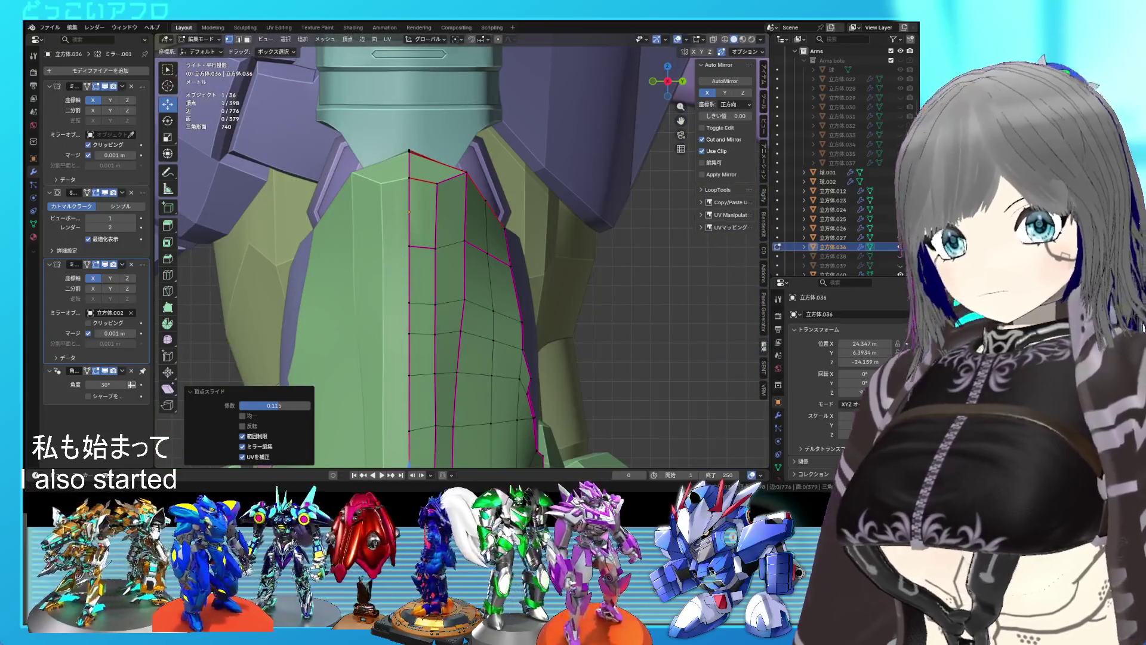
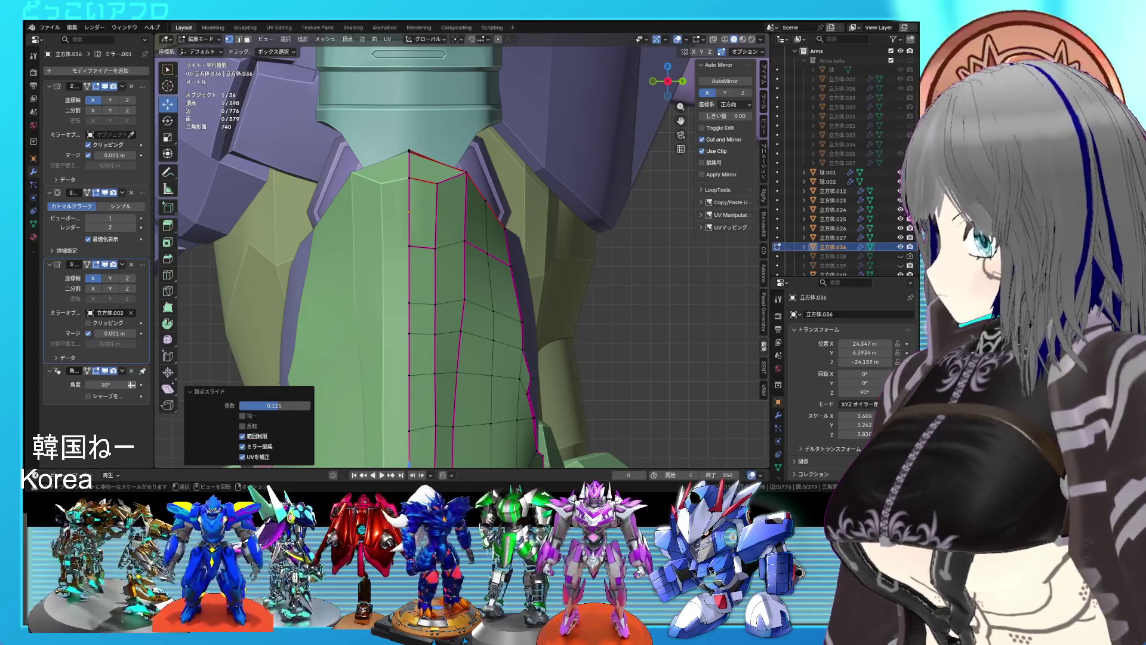
Select the plate's top vertices as a shortest path, move them along Y, and save.
mouse_move(466, 257)
middle_mouse_down()
mouse_move(434, 225)
mouse_move(419, 261)
mouse_move(396, 267)
middle_mouse_up()
key("shift+z")
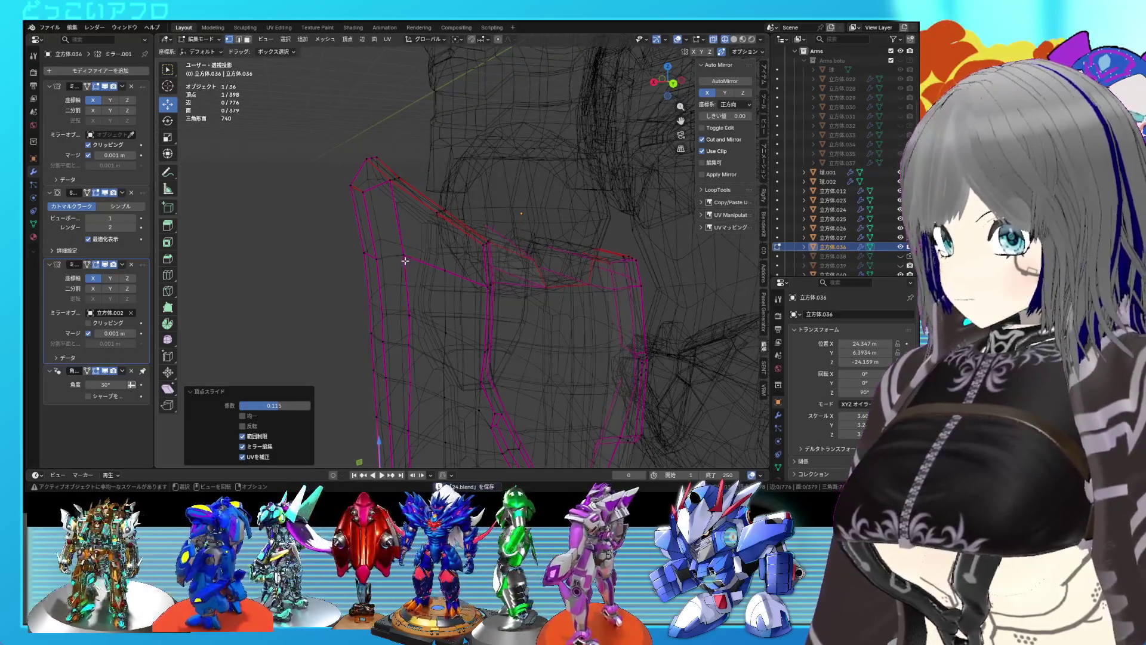
left_click(404, 261)
left_click(396, 215, "ctrl")
scroll(445, 215, "up", 3)
key("shift+z")
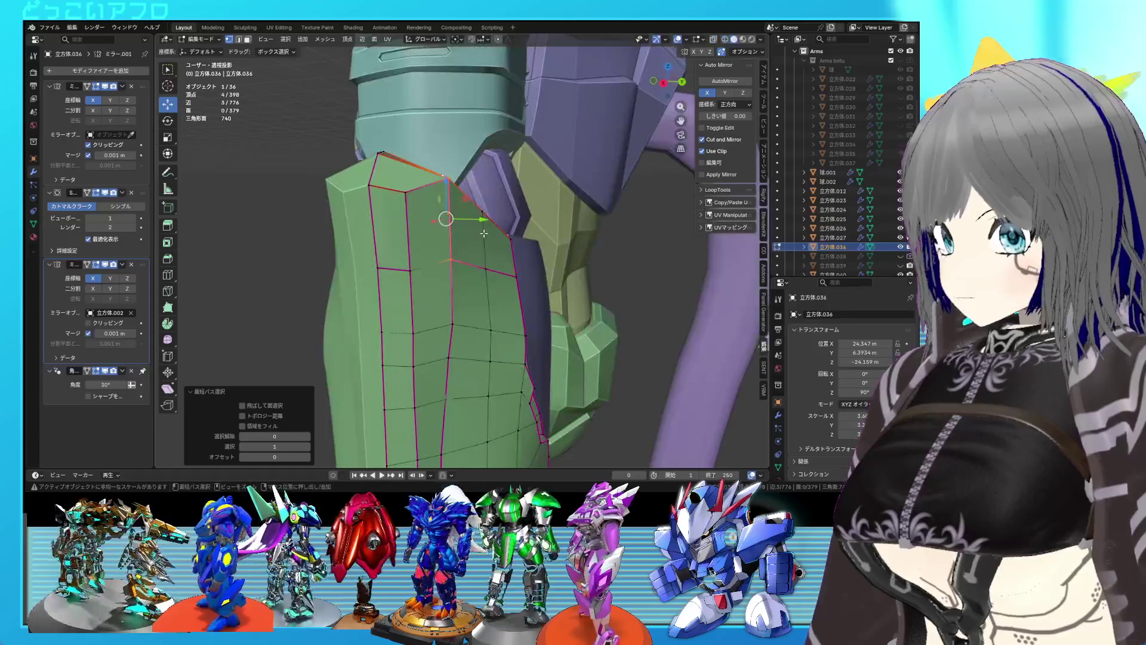
left_click_drag(483, 220, 465, 220)
left_click(463, 221)
mouse_move(463, 221)
middle_mouse_down()
mouse_move(480, 312)
mouse_move(371, 287)
mouse_move(362, 297)
mouse_move(402, 286)
mouse_move(431, 256)
middle_mouse_up()
key("ctrl+s")
Shift a single edge vertex of the plate along X, then check the fit in Object Mode.
left_click(437, 207, "ctrl")
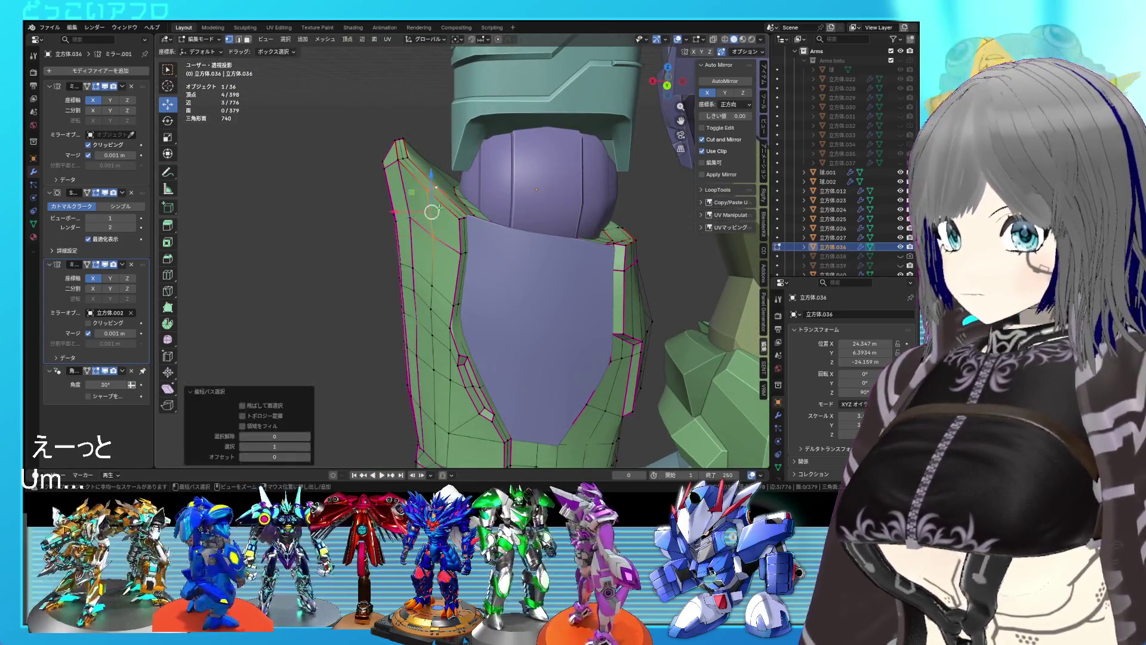
left_click(422, 205, "ctrl")
left_click(427, 229, "ctrl")
left_click_drag(399, 212, 393, 211)
key("Tab")
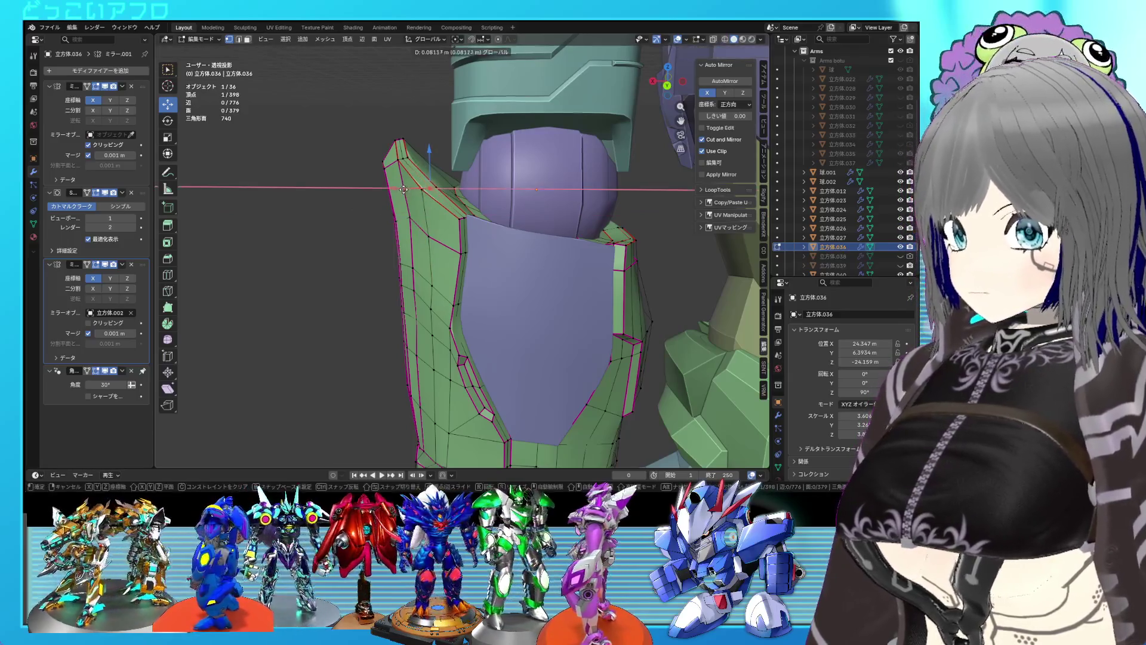
mouse_move(418, 245)
middle_mouse_down()
mouse_move(357, 235)
mouse_move(439, 217)
mouse_move(462, 277)
mouse_move(504, 241)
mouse_move(499, 271)
middle_mouse_up()
scroll(468, 276, "up", 4)
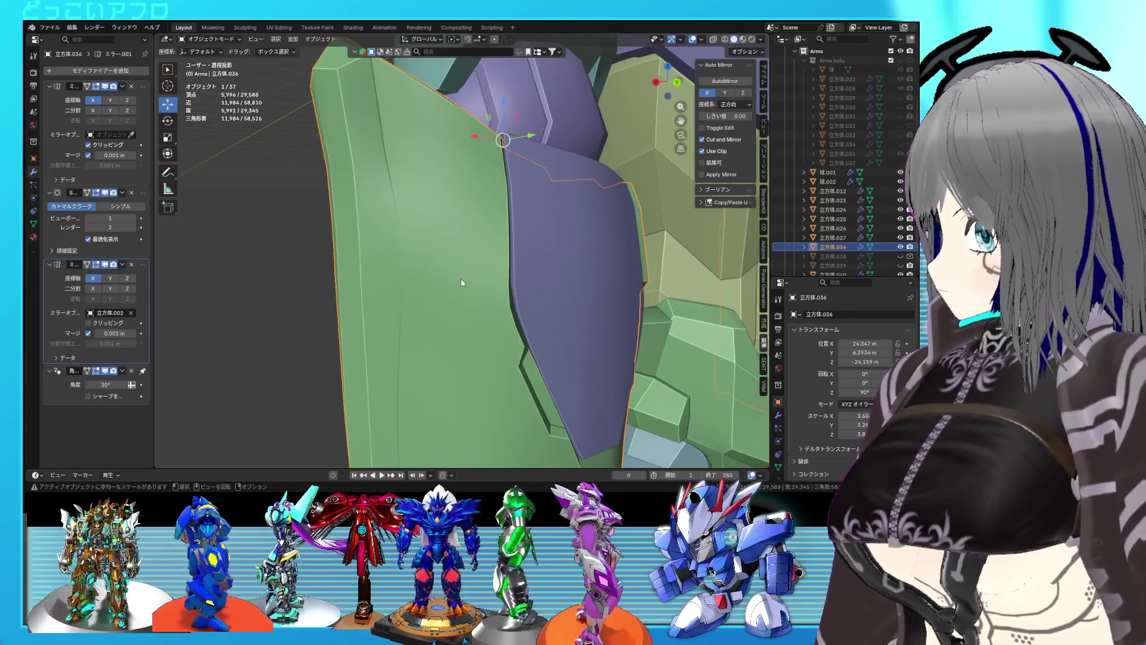
In the right view, nudge the selected vertices and a lower vertex along Y, then save.
key("Tab")
mouse_move(447, 280)
middle_mouse_down()
mouse_move(441, 258)
mouse_move(466, 265)
middle_mouse_up()
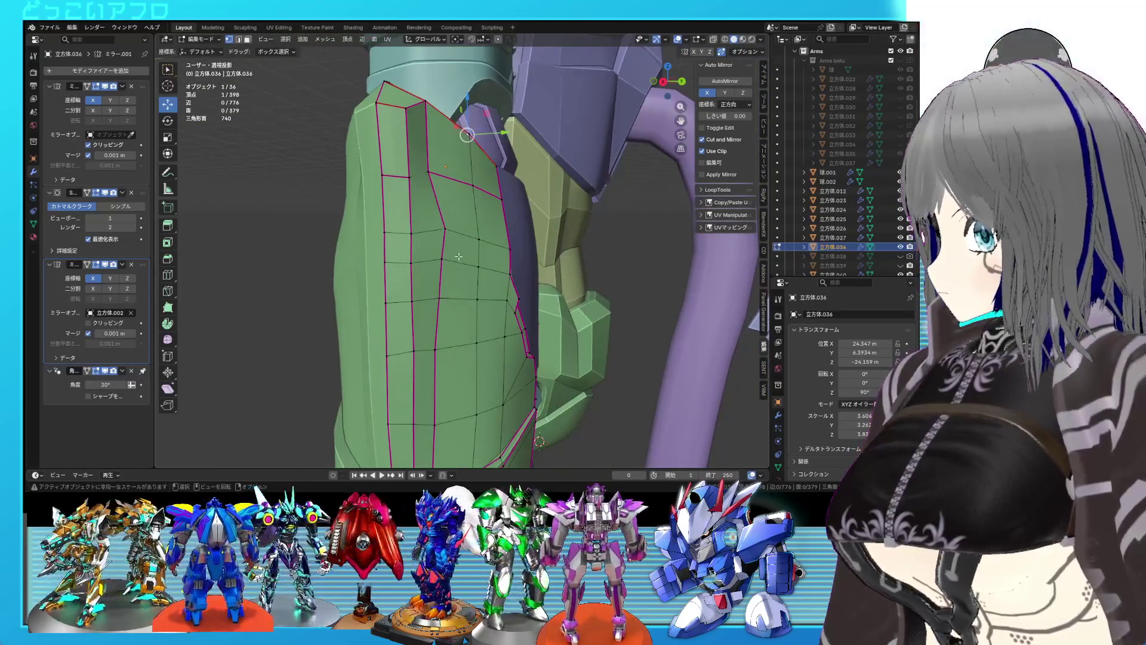
key("KP_3")
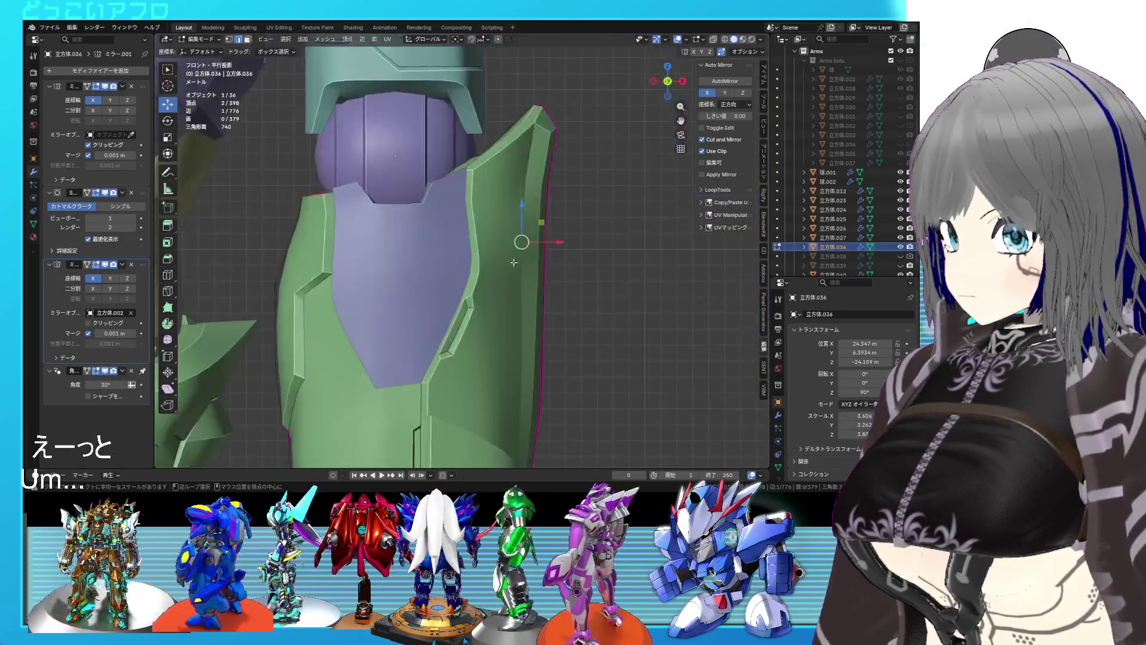
mouse_move(503, 243)
left_mouse_down()
mouse_move(468, 238)
mouse_move(491, 229)
left_mouse_up()
left_click(459, 289)
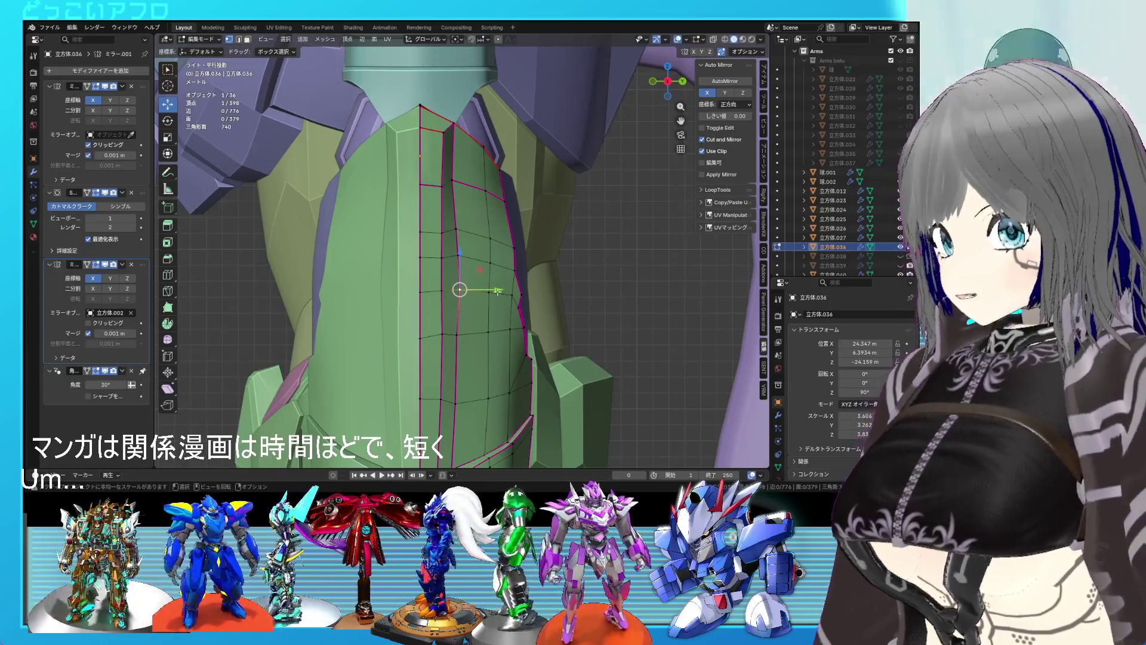
left_click_drag(498, 291, 493, 291)
key("ctrl+s")
Select an edge near the plate's top and slide it along the mesh.
mouse_move(494, 291)
middle_mouse_down()
mouse_move(422, 316)
mouse_move(417, 250)
middle_mouse_up()
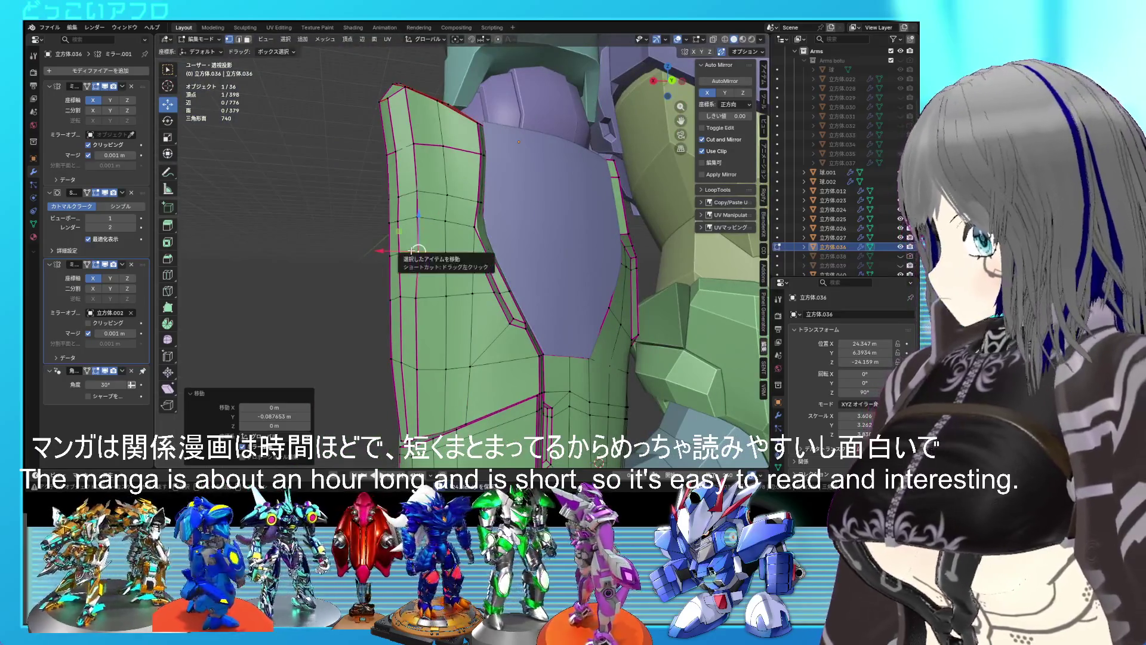
key("KP_1")
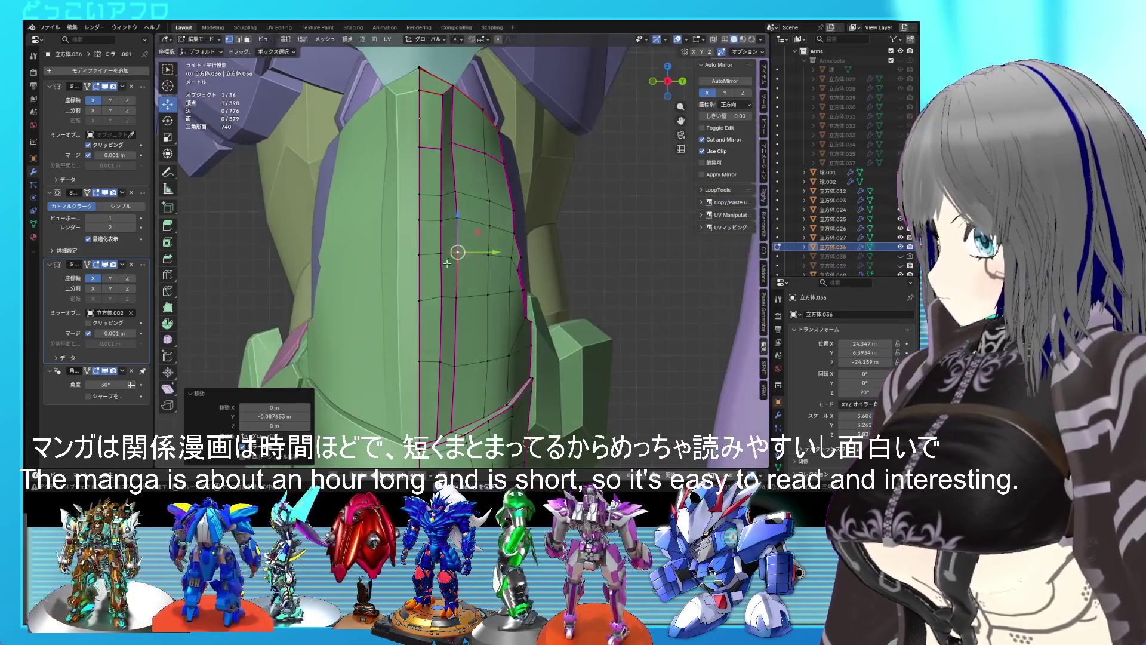
key("ctrl+KP_1")
middle_click_drag(431, 316, 453, 273, "shift")
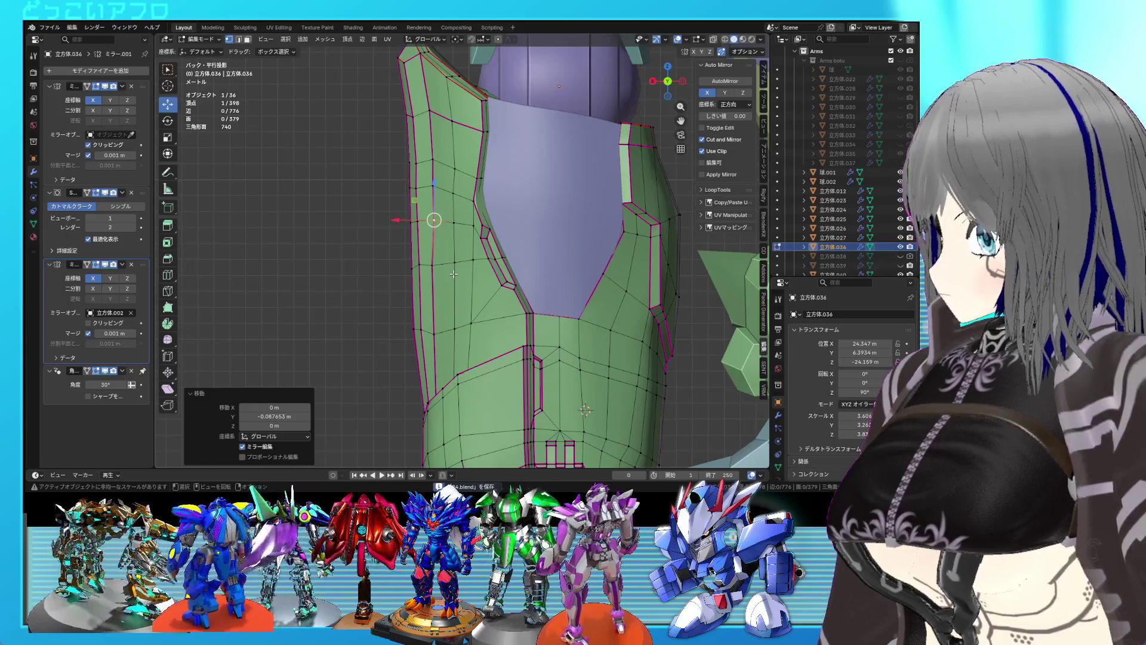
left_click(407, 346)
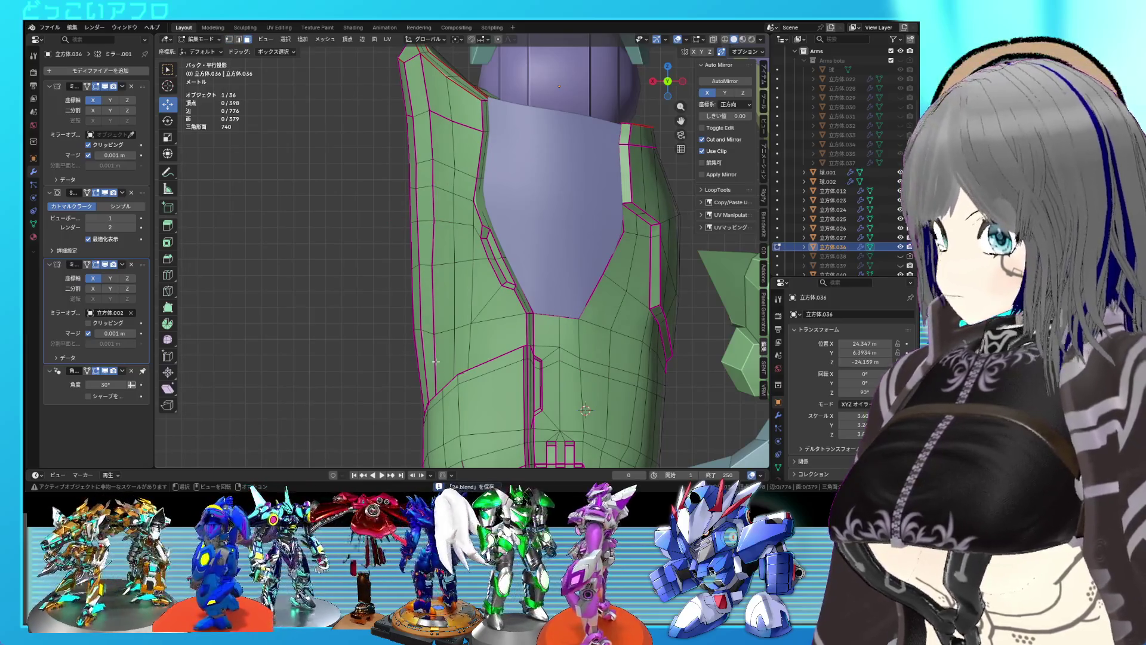
middle_click_drag(435, 345, 518, 360)
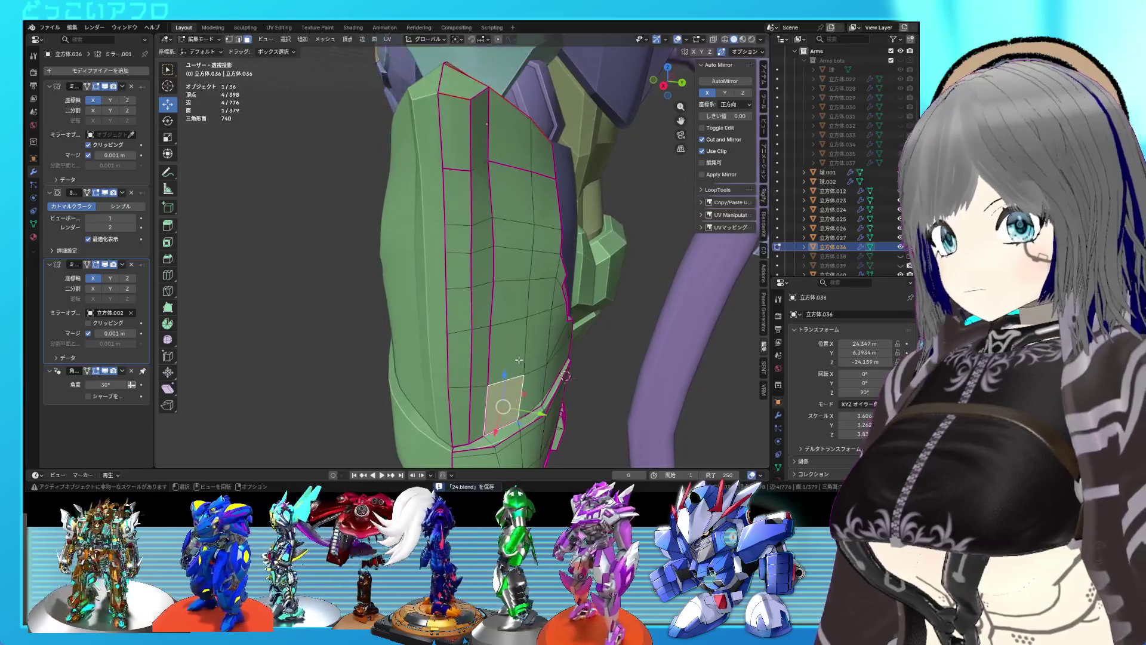
key("2")
left_click(464, 399)
middle_click_drag(469, 242, 476, 321, "shift")
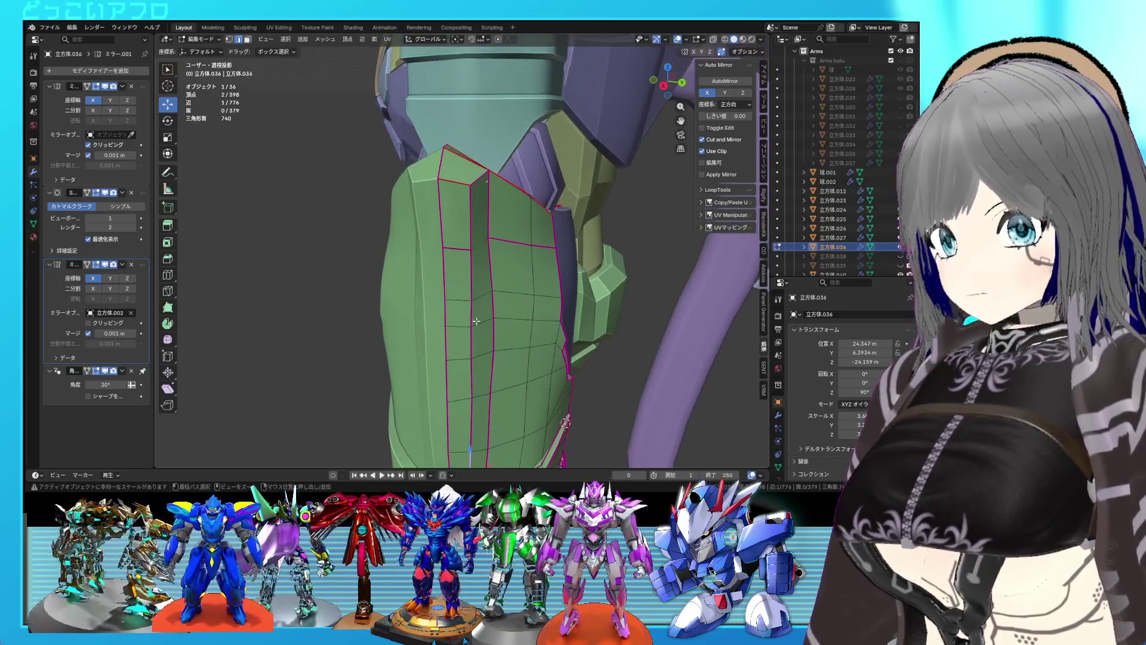
key("g")
key("g")
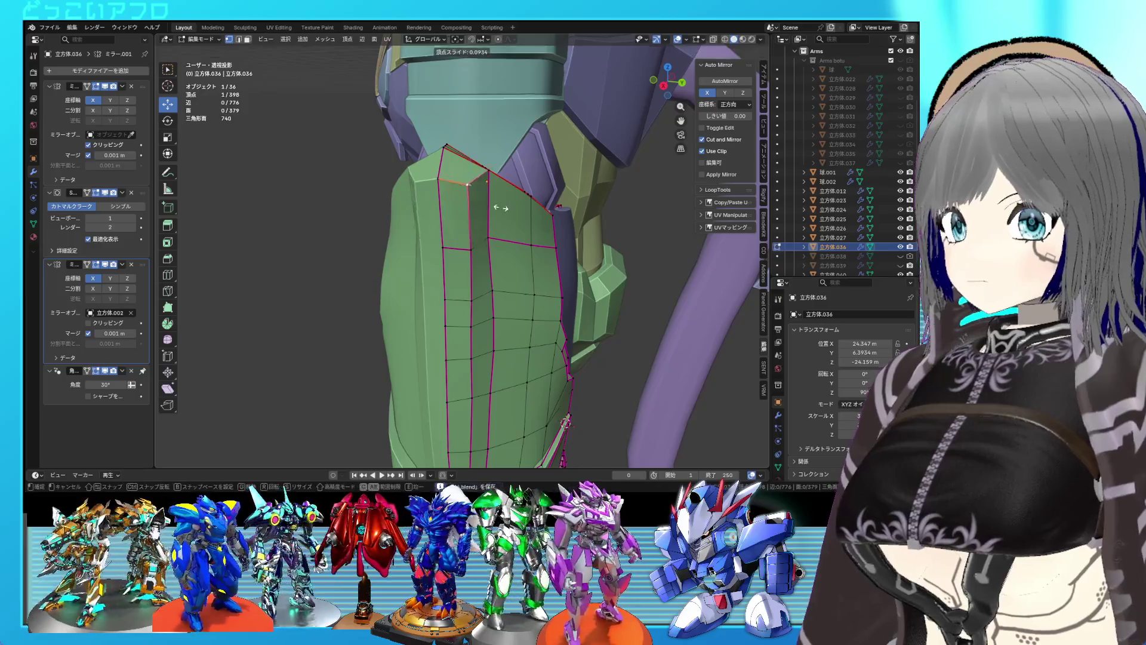
left_click(493, 205)
Edge-slide the selected top-edge vertices in wireframe, then return to Object Mode.
mouse_move(493, 205)
middle_mouse_down()
mouse_move(446, 208)
mouse_move(504, 216)
middle_mouse_up()
left_click(430, 201, "ctrl")
left_click(439, 199, "shift")
key("shift+z")
key("g")
key("g")
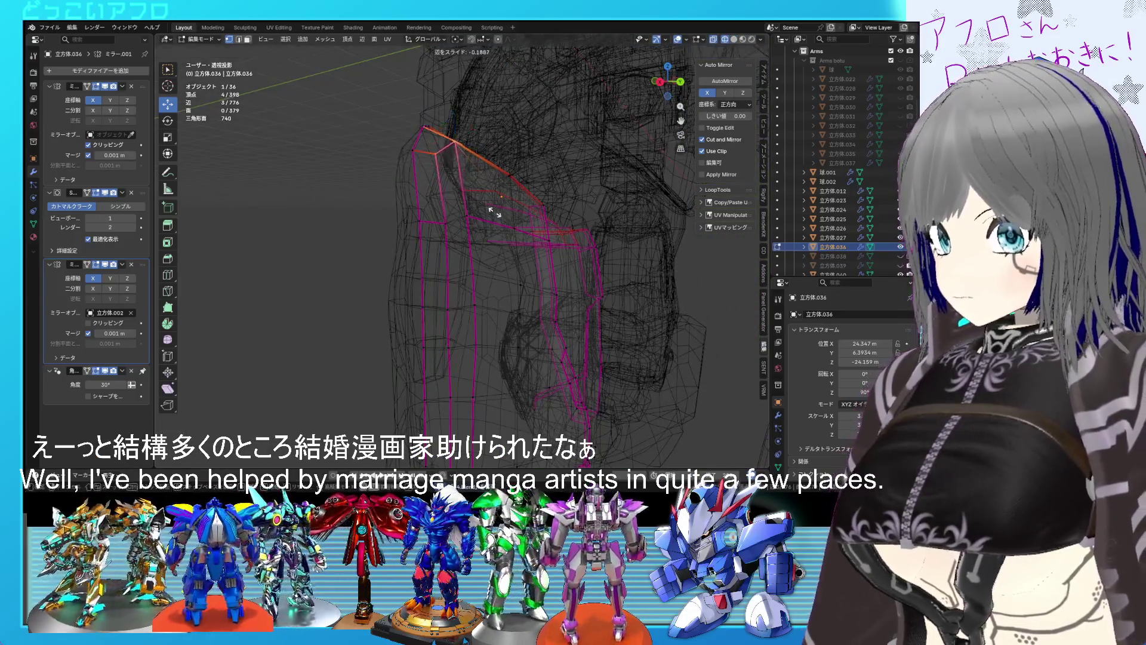
left_click(485, 206)
key("Tab")
key("shift+z")
mouse_move(527, 217)
middle_mouse_down()
mouse_move(482, 233)
mouse_move(504, 213)
mouse_move(474, 249)
mouse_move(403, 239)
mouse_move(391, 213)
mouse_move(431, 193)
mouse_move(459, 232)
middle_mouse_up()
Scale the selection near the plate's tip.
key("Tab")
scroll(432, 194, "up", 3)
middle_click_drag(449, 183, 450, 211)
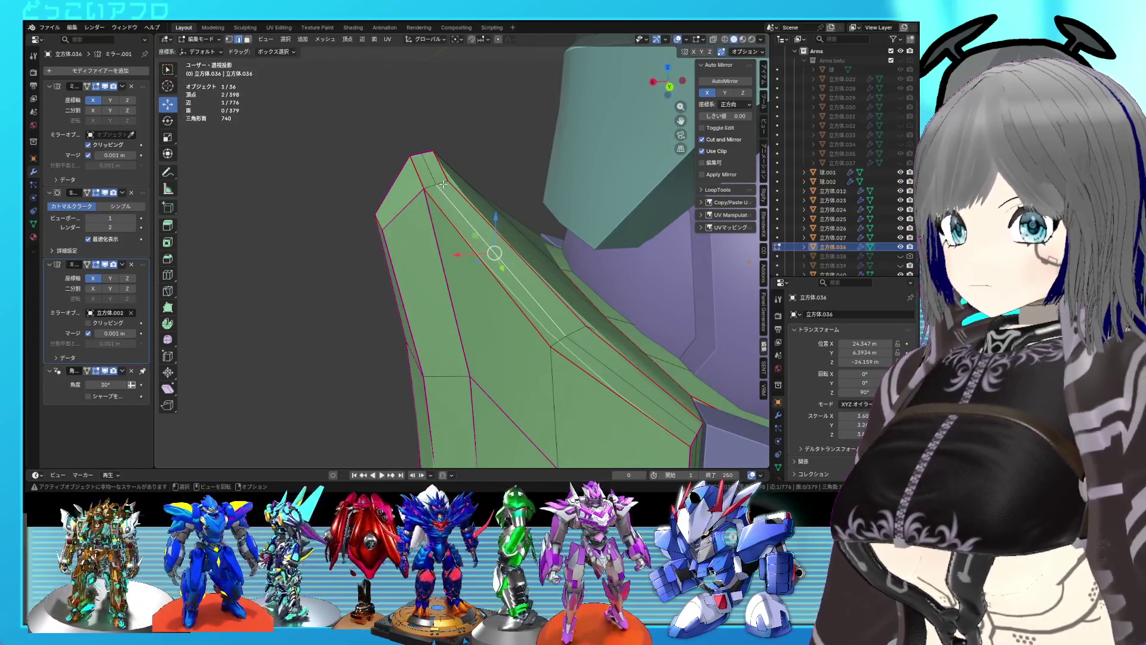
left_click(519, 267)
mouse_move(518, 266)
middle_mouse_down()
mouse_move(496, 332)
mouse_move(561, 310)
mouse_move(465, 263)
middle_mouse_up()
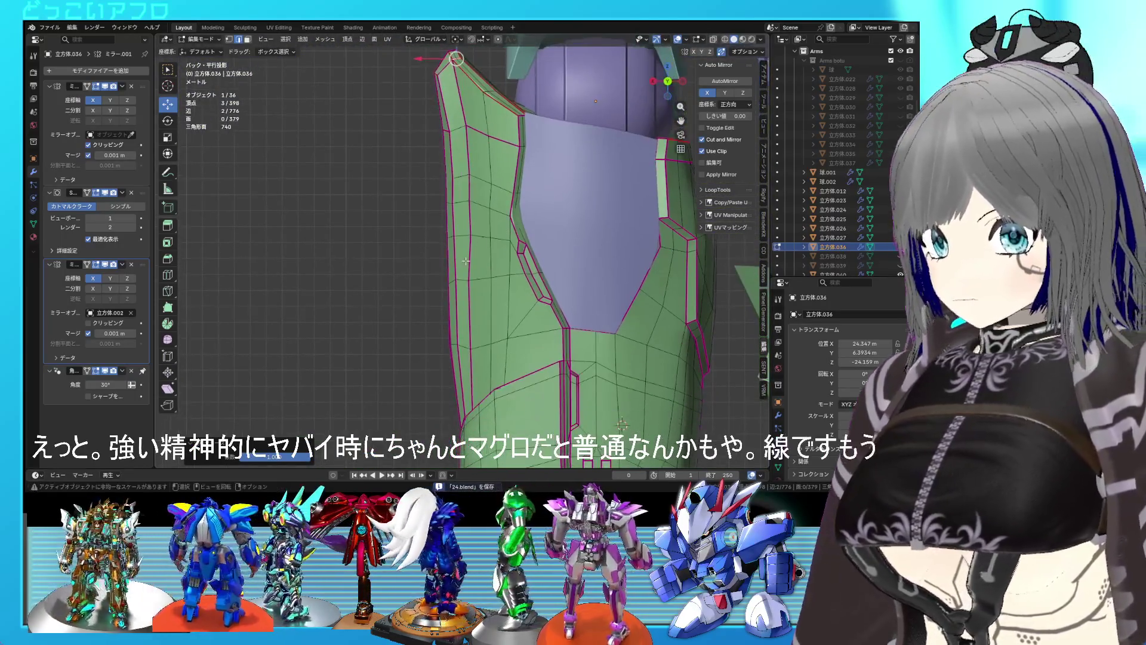
Move the plate's left column of vertices 0.78888 m along X and save.
key("1")
mouse_move(459, 358)
left_mouse_down()
mouse_move(440, 191)
mouse_move(417, 131)
left_mouse_up()
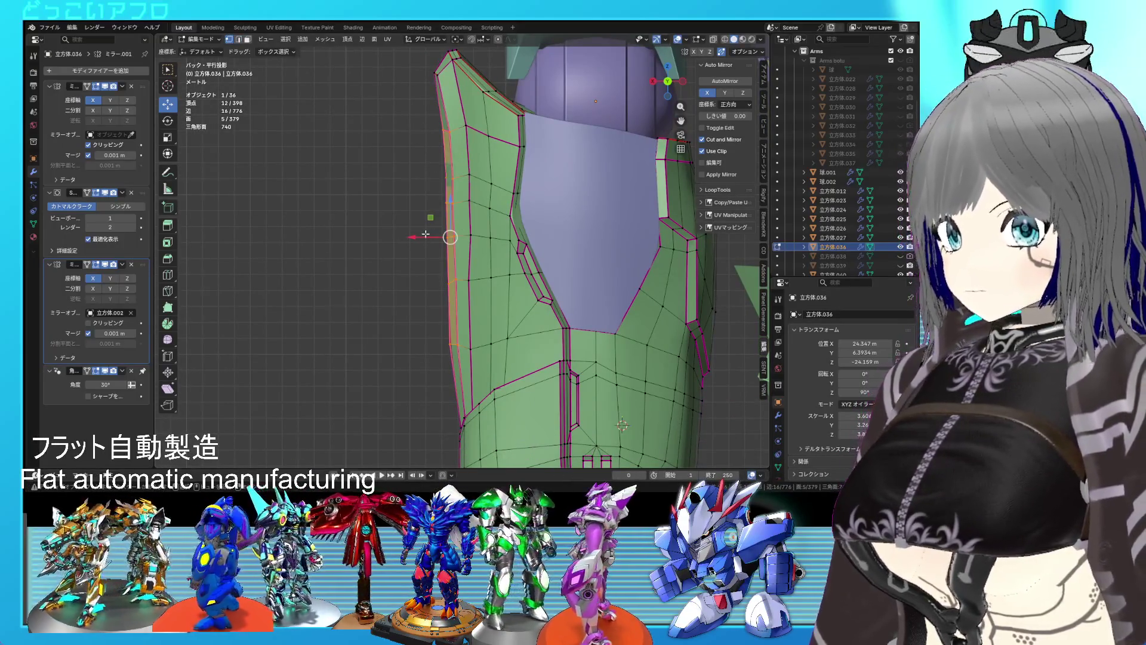
left_click_drag(418, 238, 403, 238)
mouse_move(403, 237)
middle_mouse_down()
mouse_move(534, 239)
mouse_move(601, 263)
mouse_move(504, 260)
mouse_move(457, 184)
mouse_move(473, 266)
middle_mouse_up()
key("Tab")
scroll(506, 255, "up", 5)
key("ctrl+s")
key("Tab")
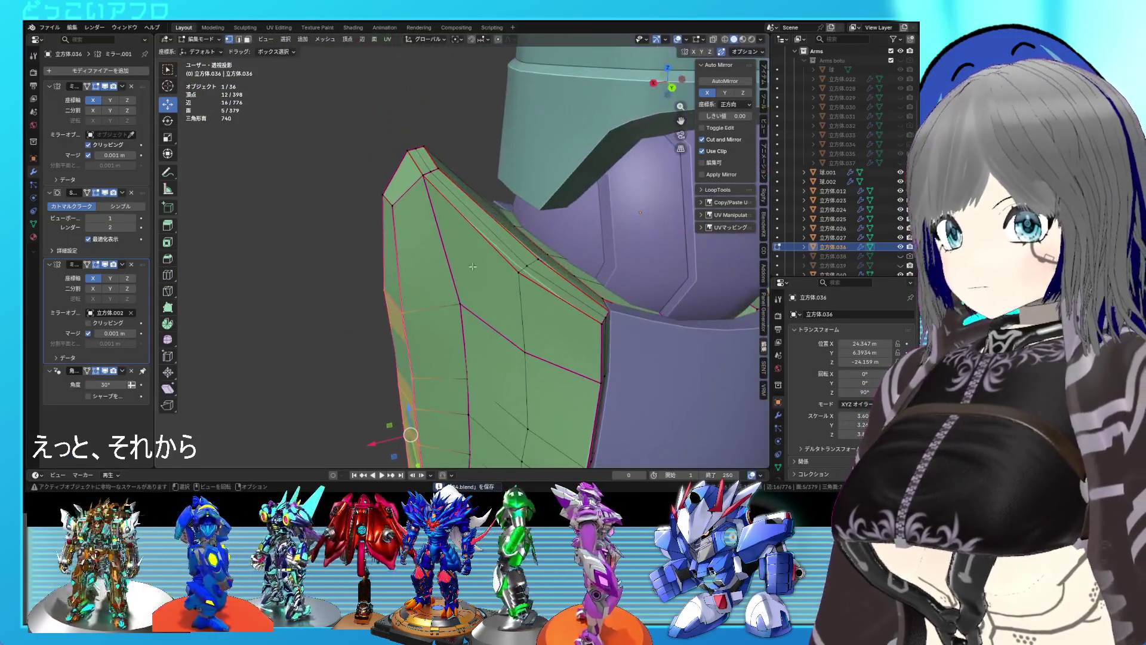
left_click(429, 175)
Mark the selected top-corner edges as sharp, save, and inspect the seam between parts.
right_click(427, 173)
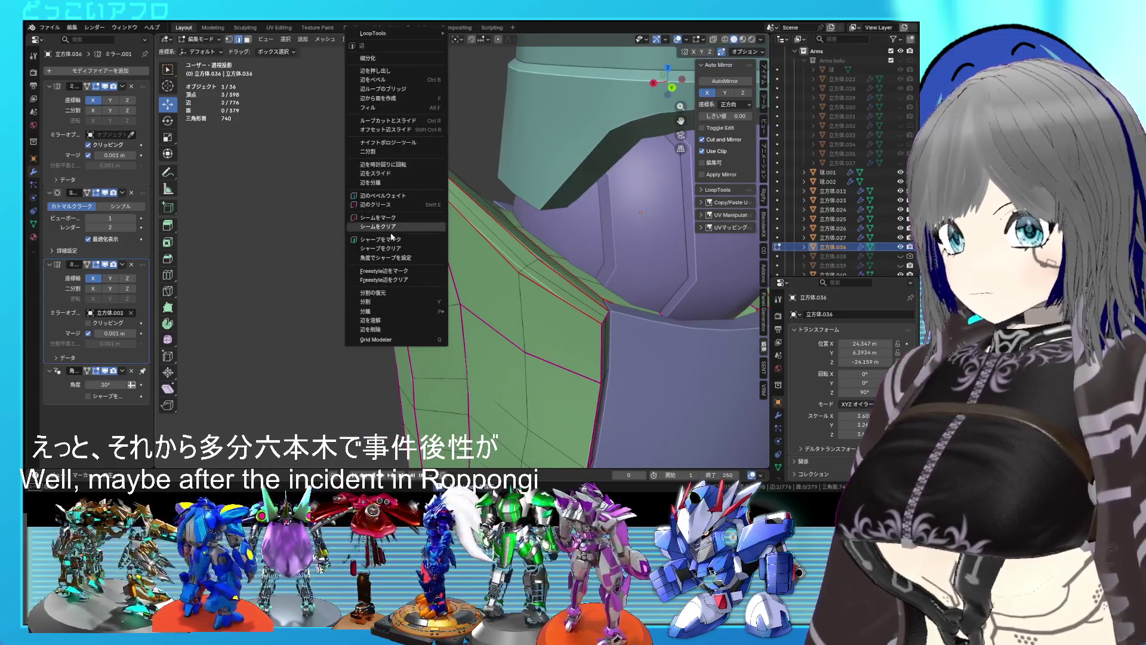
left_click(387, 238)
middle_click_drag(387, 243, 517, 249)
key("ctrl+s")
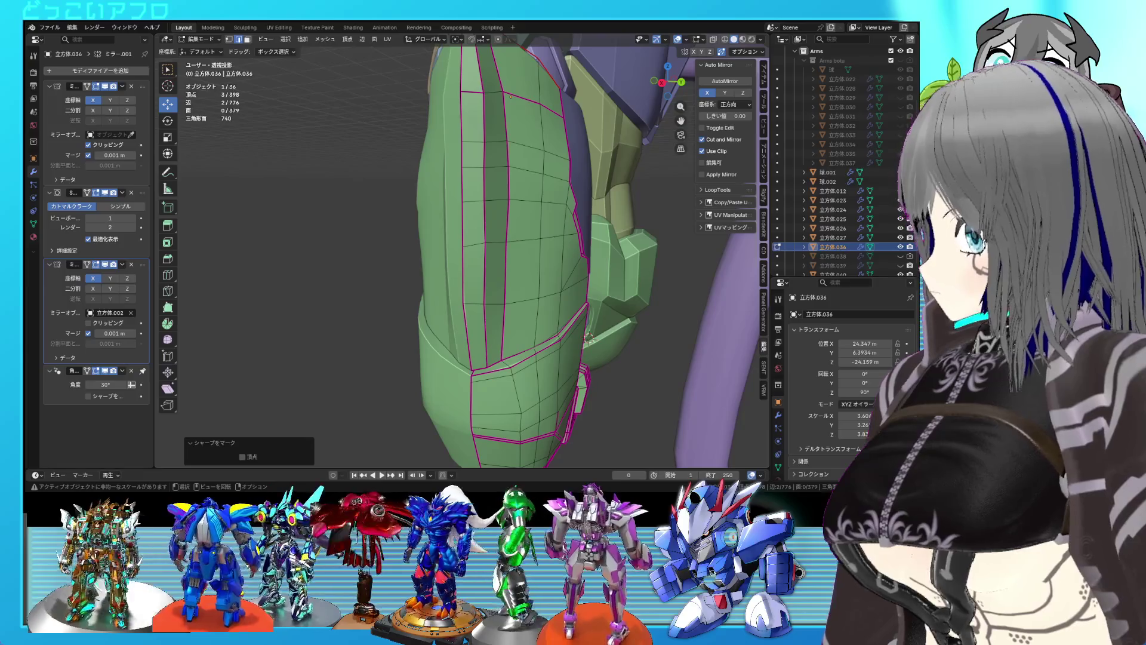
middle_click_drag(490, 234, 516, 232)
mouse_move(538, 280)
middle_mouse_down()
mouse_move(494, 261)
mouse_move(465, 294)
mouse_move(475, 303)
middle_mouse_up()
scroll(495, 260, "up", 5)
Rotate the seam edge by -15.9°, then a further 3.17°.
key("KP_3")
key("shift+z")
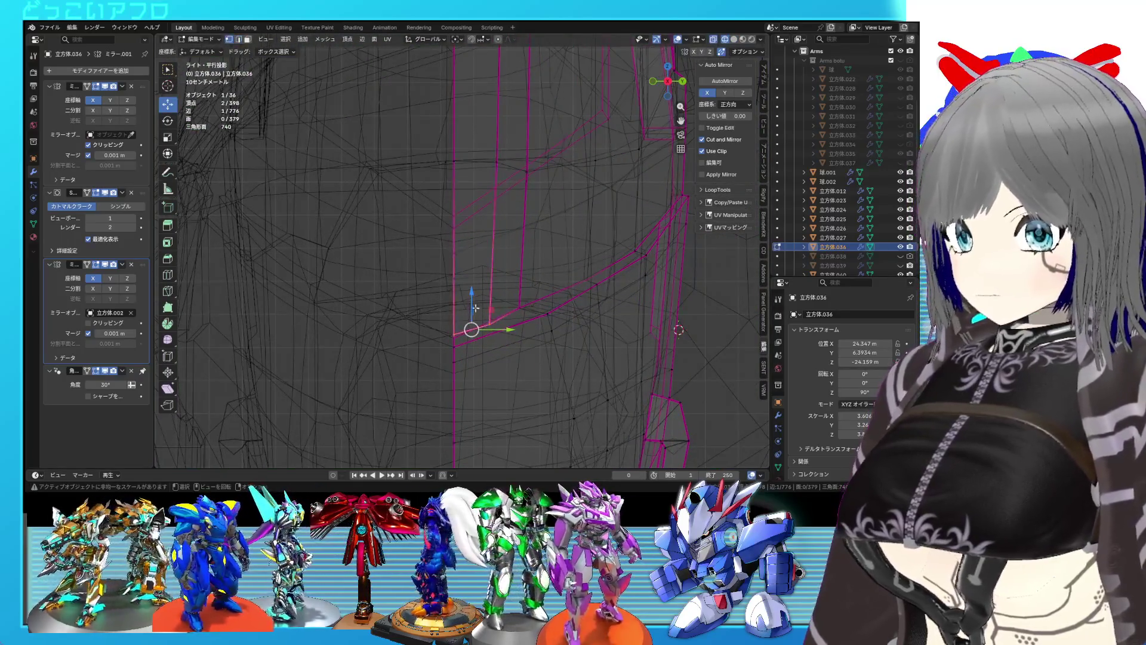
key("r")
left_click(574, 339)
key("g")
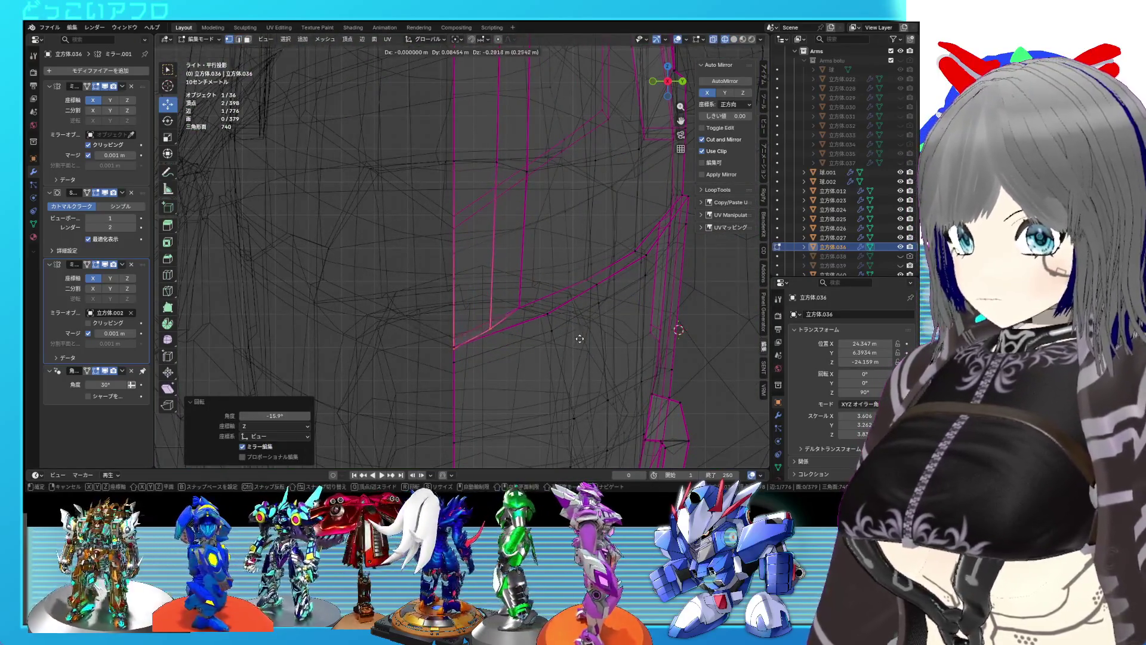
right_click(581, 338)
key("r")
left_click(581, 339)
key("shift+z")
mouse_move(581, 339)
middle_mouse_down()
mouse_move(547, 294)
mouse_move(498, 320)
middle_mouse_up()
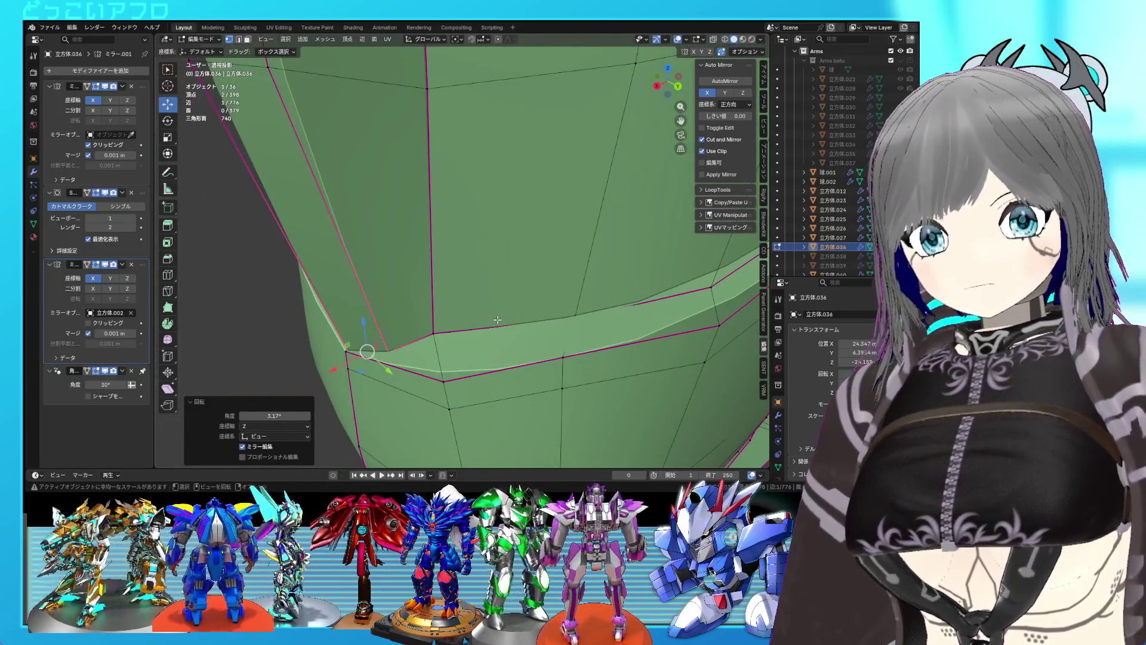
scroll(498, 320, "up", 3)
key("shift+z")
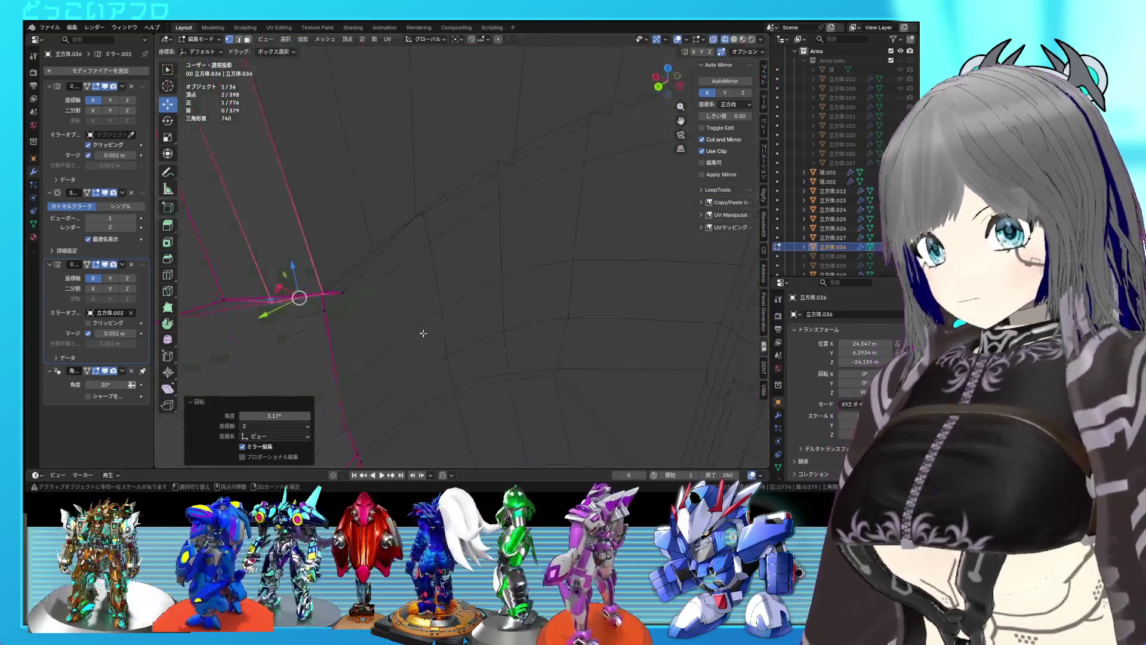
key("shift+z")
Delete the small stray face at the seam corner and save the file.
left_click(406, 305, "shift")
mouse_move(406, 305)
middle_mouse_down()
mouse_move(483, 286)
mouse_move(440, 329)
mouse_move(411, 334)
middle_mouse_up()
key("shift+z")
key("shift+z")
key("shift+z")
key("shift+z")
key("x")
left_click(437, 296)
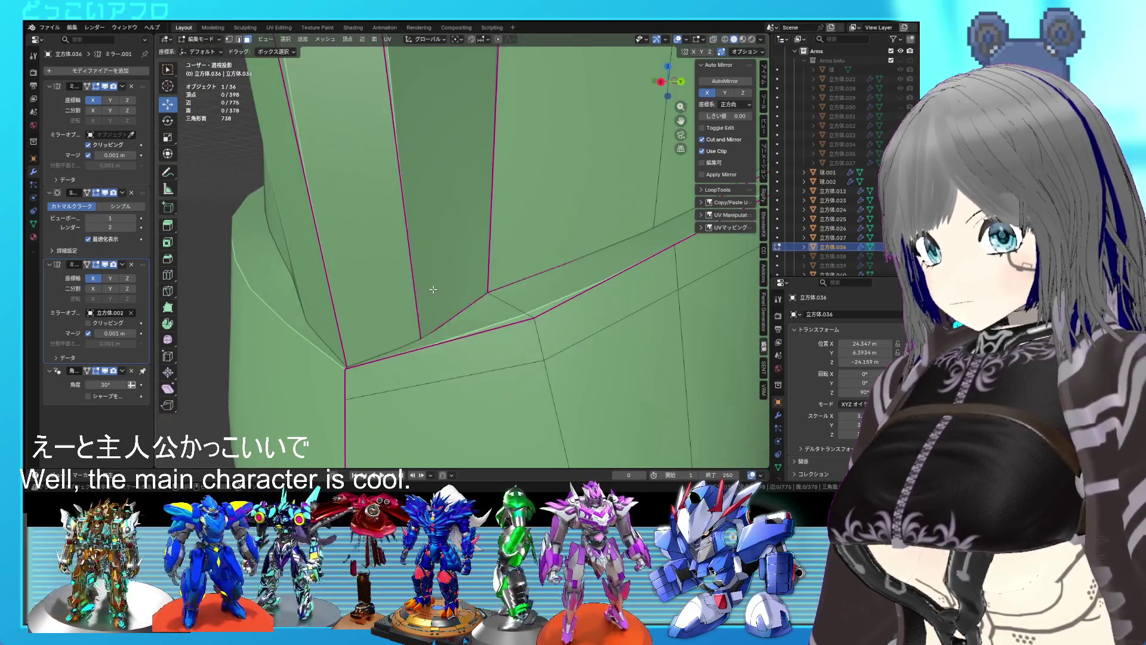
mouse_move(438, 290)
middle_mouse_down()
mouse_move(560, 263)
mouse_move(501, 288)
mouse_move(450, 267)
middle_mouse_up()
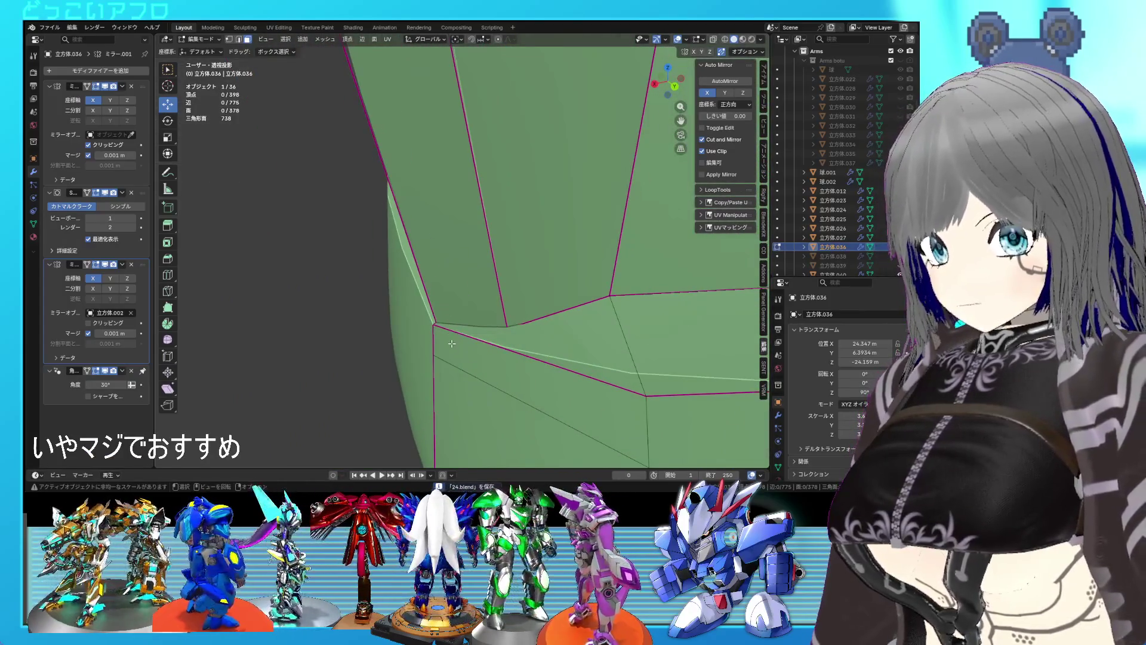
left_click(448, 343)
mouse_move(448, 343)
middle_mouse_down()
mouse_move(438, 314)
mouse_move(565, 293)
mouse_move(549, 326)
mouse_move(575, 312)
mouse_move(553, 285)
mouse_move(532, 292)
mouse_move(553, 284)
mouse_move(533, 354)
mouse_move(511, 328)
middle_mouse_up()
key("p")
left_click(425, 299)
key("Tab")
key("ctrl+s")
key("Tab")
scroll(496, 275, "up", 3)
mouse_move(495, 275)
middle_mouse_down()
mouse_move(478, 247)
mouse_move(461, 255)
mouse_move(487, 274)
middle_mouse_up()
Slide the edge loop to -0.651 and slide a tip vertex along its edge.
key("shift+z")
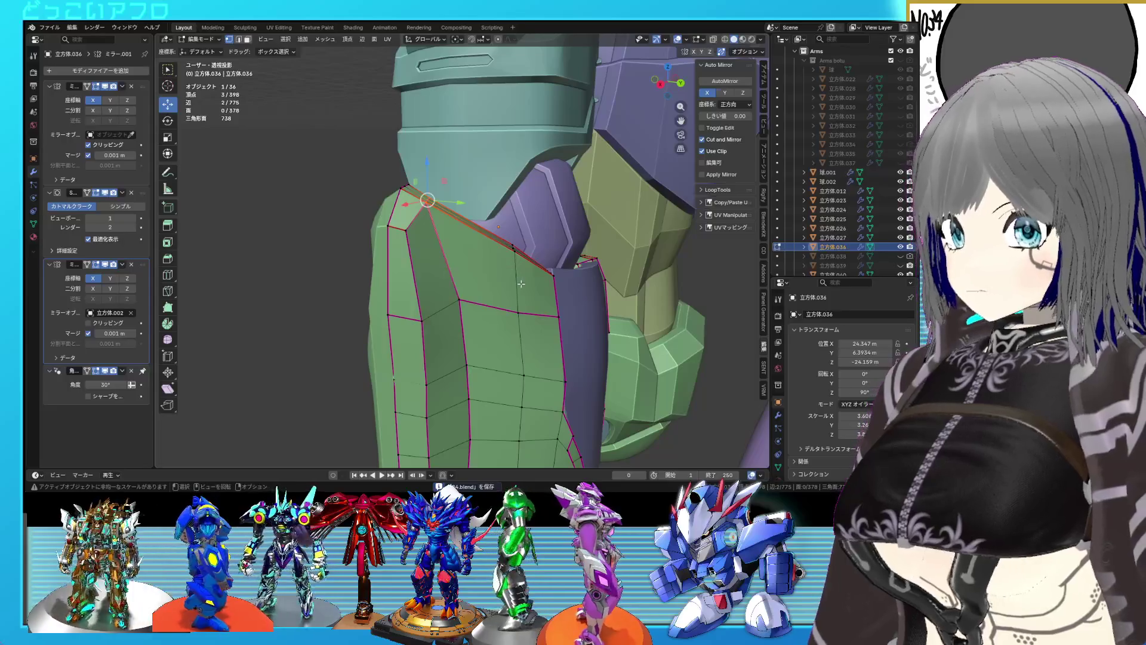
key("g")
key("g")
left_click(490, 249)
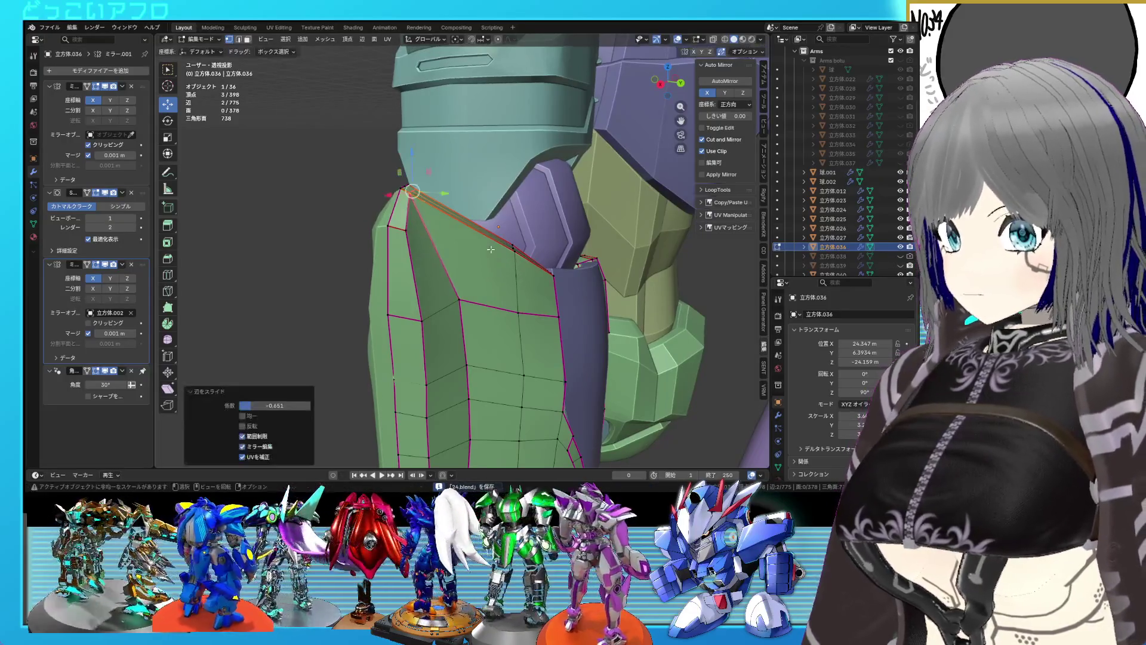
middle_click_drag(504, 280, 536, 271)
left_click(446, 210)
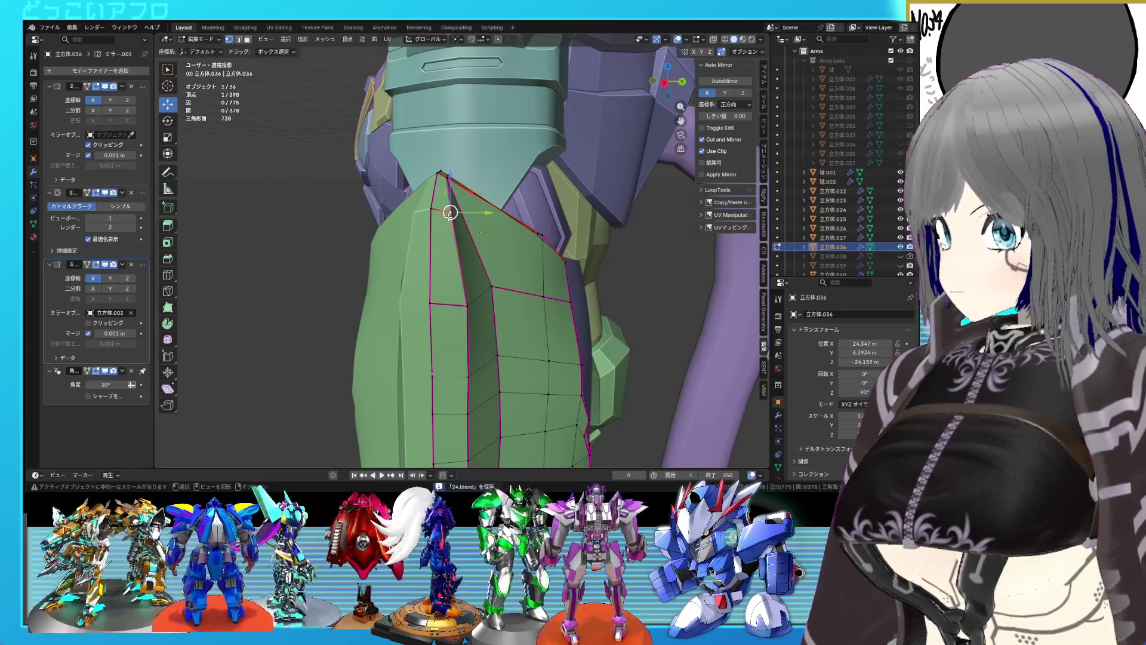
key("g")
key("g")
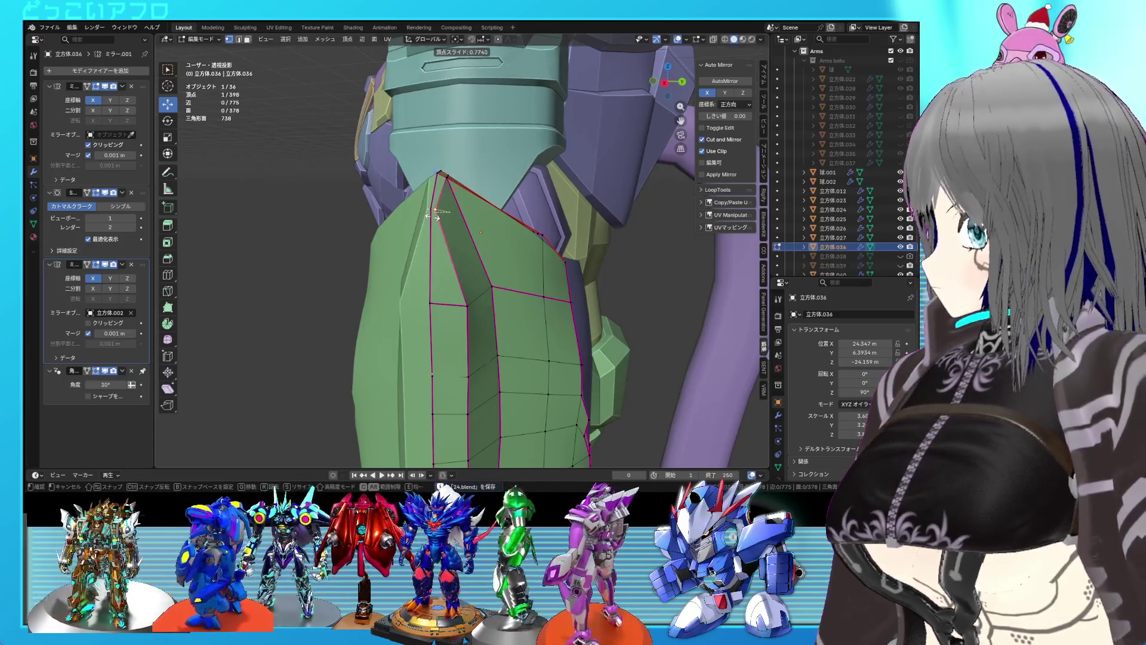
left_click(435, 210)
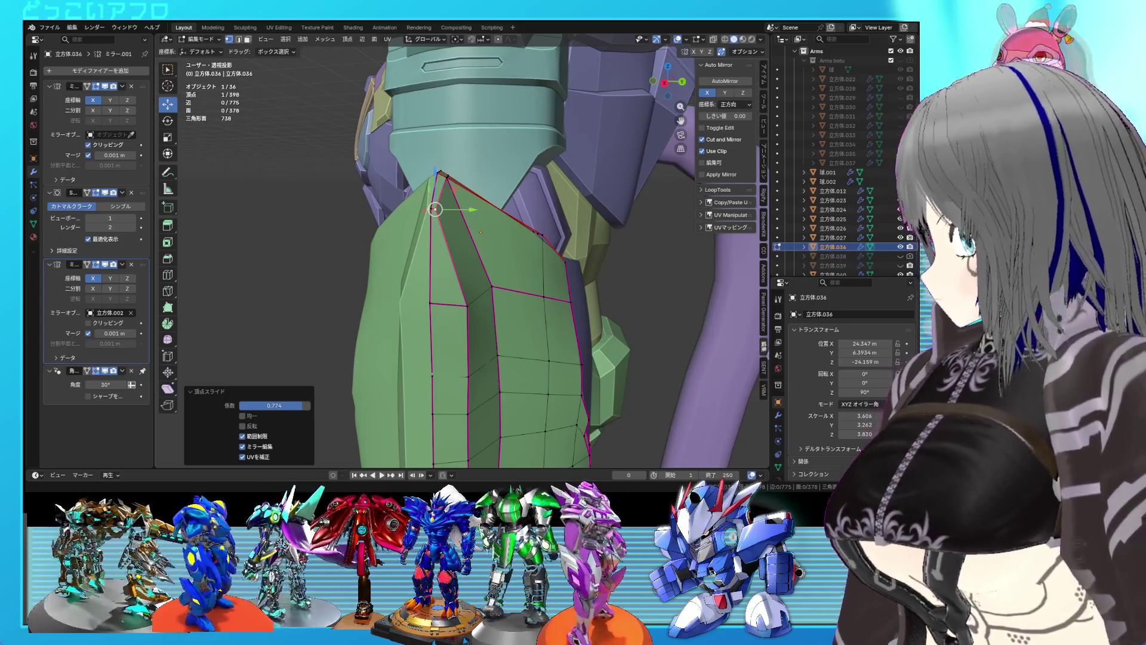
Vertex-slide another plate vertex (0.774), return to Object Mode, and save.
mouse_move(435, 209)
middle_mouse_down()
mouse_move(476, 200)
mouse_move(448, 185)
middle_mouse_up()
left_click(480, 289)
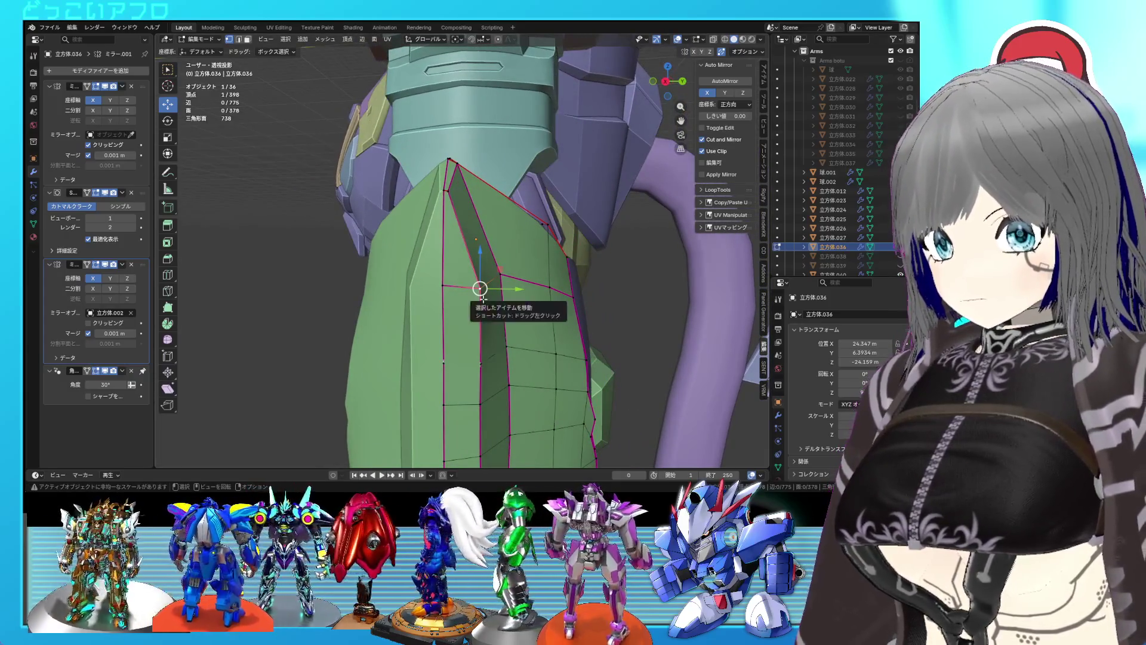
key("shift+v")
left_click(475, 299)
key("Tab")
mouse_move(476, 298)
middle_mouse_down()
mouse_move(497, 324)
mouse_move(413, 328)
mouse_move(457, 268)
mouse_move(439, 294)
mouse_move(442, 280)
middle_mouse_up()
key("ctrl+s")
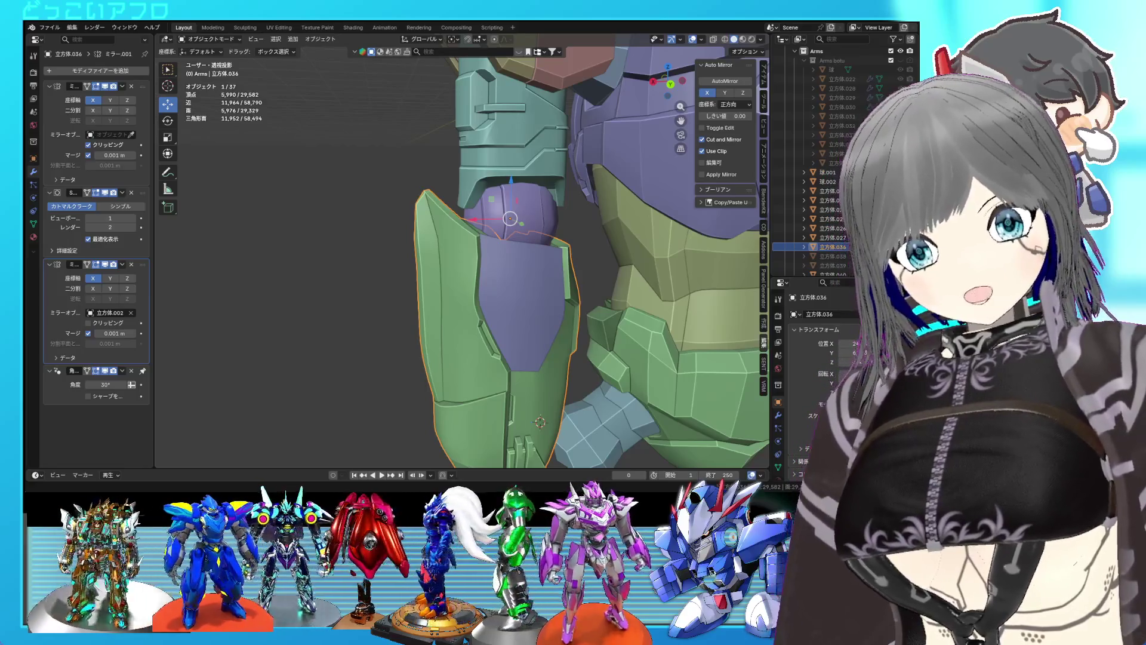
Inspect the green armor plate 立方体.036 in Back Ortho view and save the file.
mouse_move(465, 311)
middle_mouse_down()
mouse_move(552, 276)
mouse_move(540, 276)
middle_mouse_up()
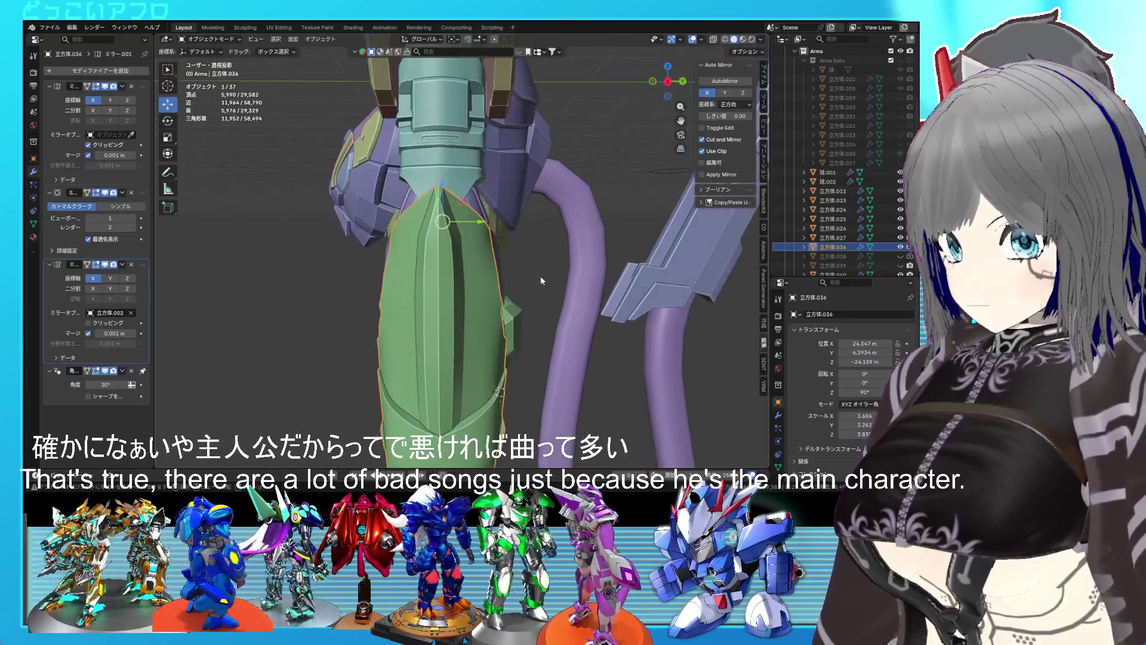
key("Tab")
scroll(540, 276, "up", 2)
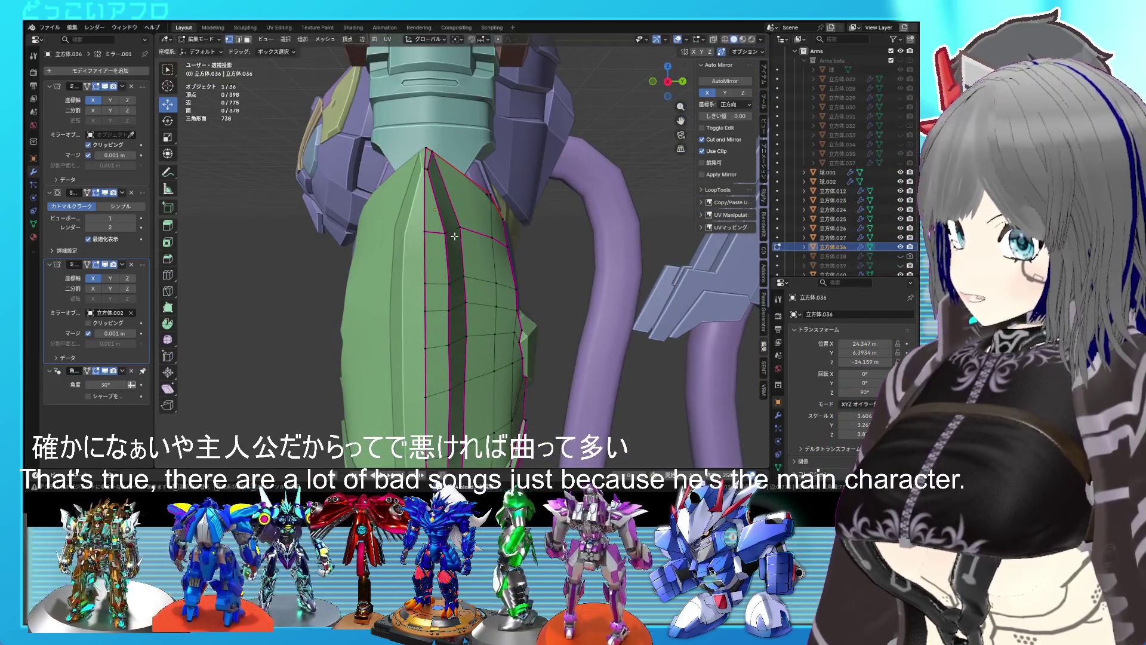
key("Tab")
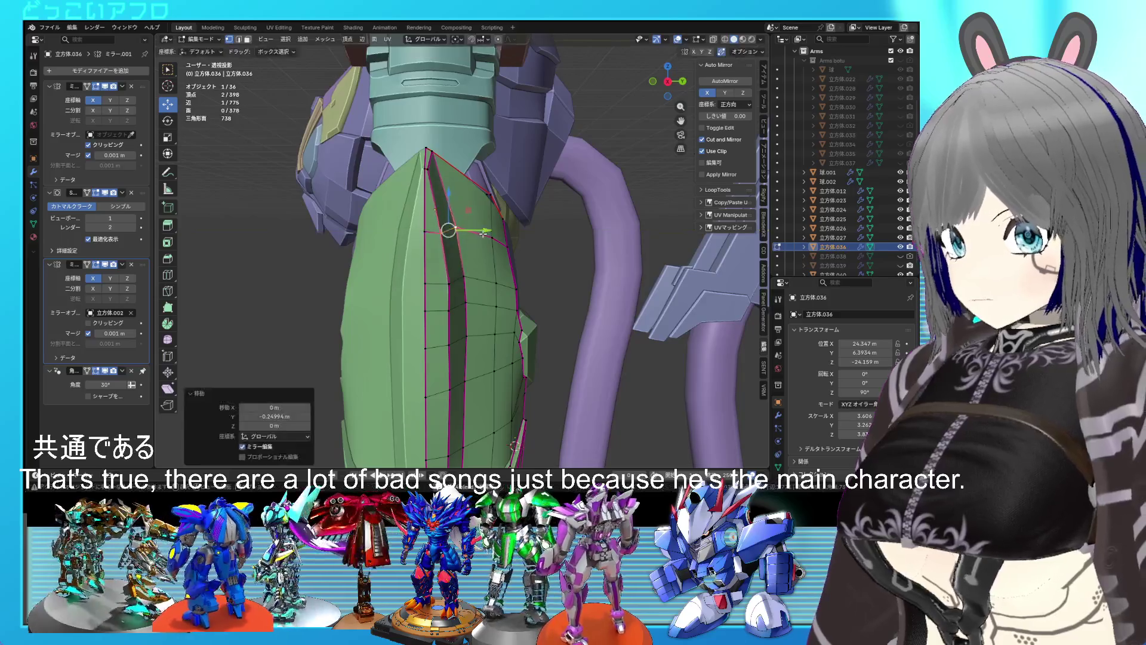
scroll(501, 238, "down", 2)
mouse_move(500, 238)
middle_mouse_down()
mouse_move(351, 231)
mouse_move(430, 236)
mouse_move(482, 271)
middle_mouse_up()
key("Tab")
key("ctrl+KP_1")
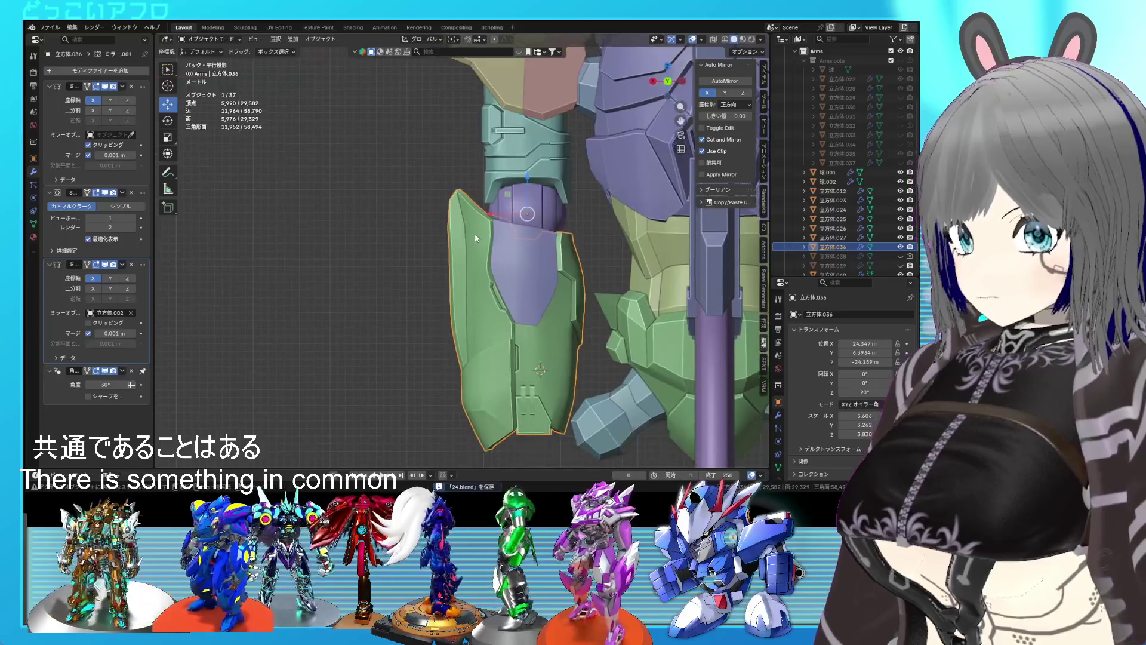
scroll(474, 234, "up", 2)
mouse_move(454, 209)
middle_mouse_down("shift")
mouse_move(428, 241)
mouse_move(459, 197)
mouse_move(470, 214)
mouse_move(513, 220)
mouse_move(477, 252)
middle_mouse_up("shift")
key("ctrl+s")
Move the selected tip vertex closer to the arm, then pick another tip vertex.
key("g")
left_click(478, 224)
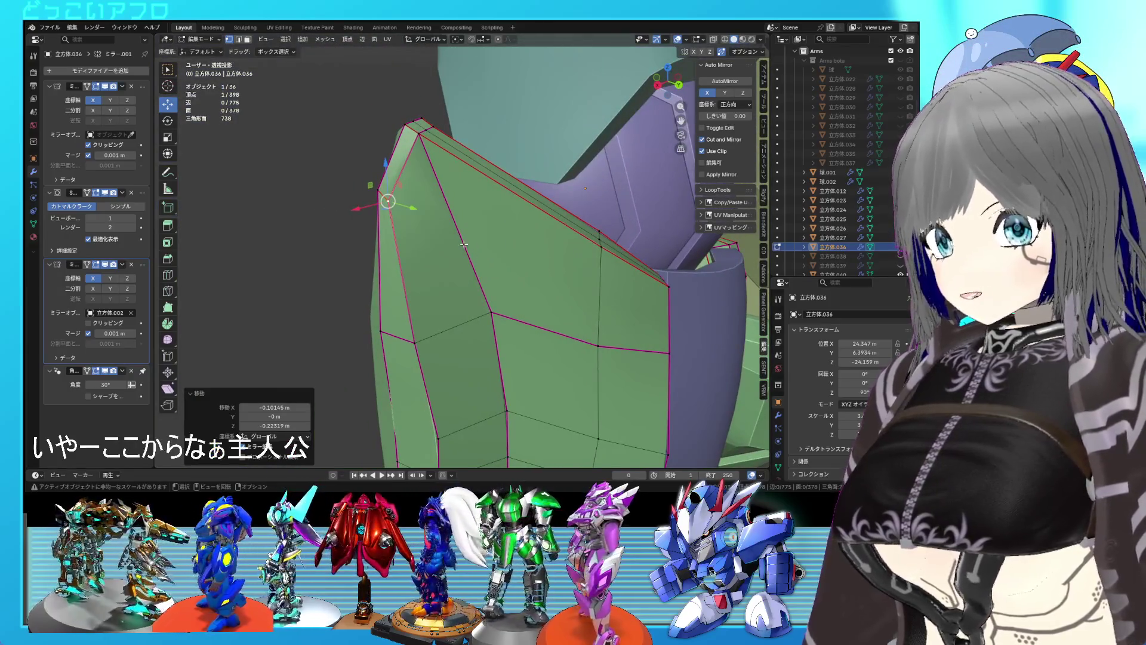
key("alt+a")
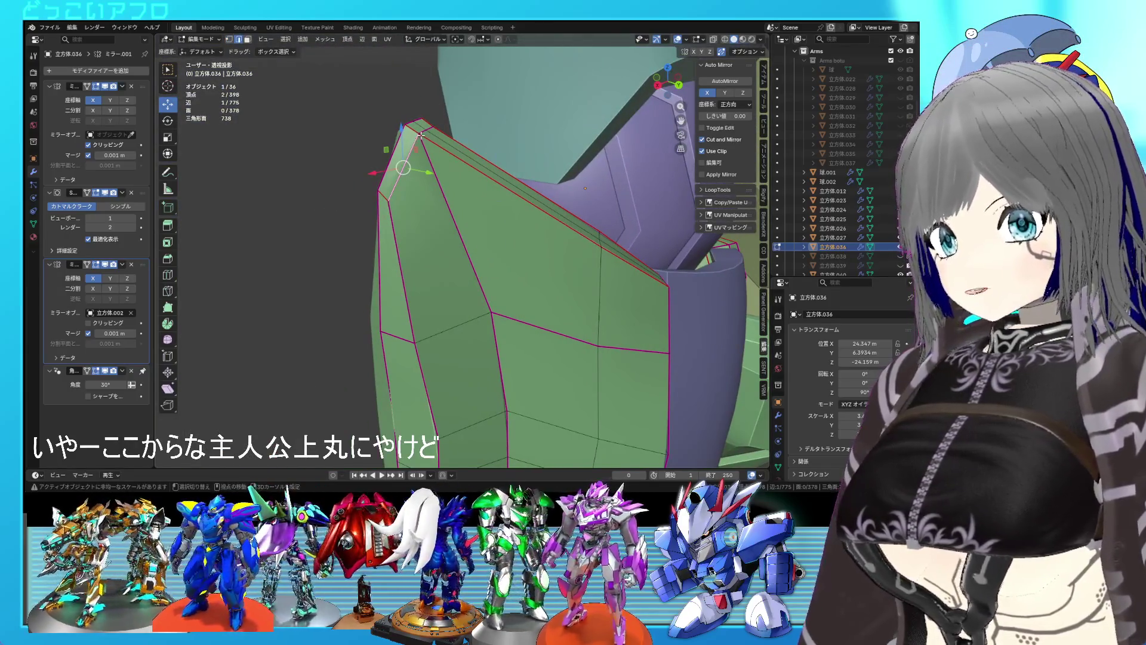
left_click(418, 137, "shift")
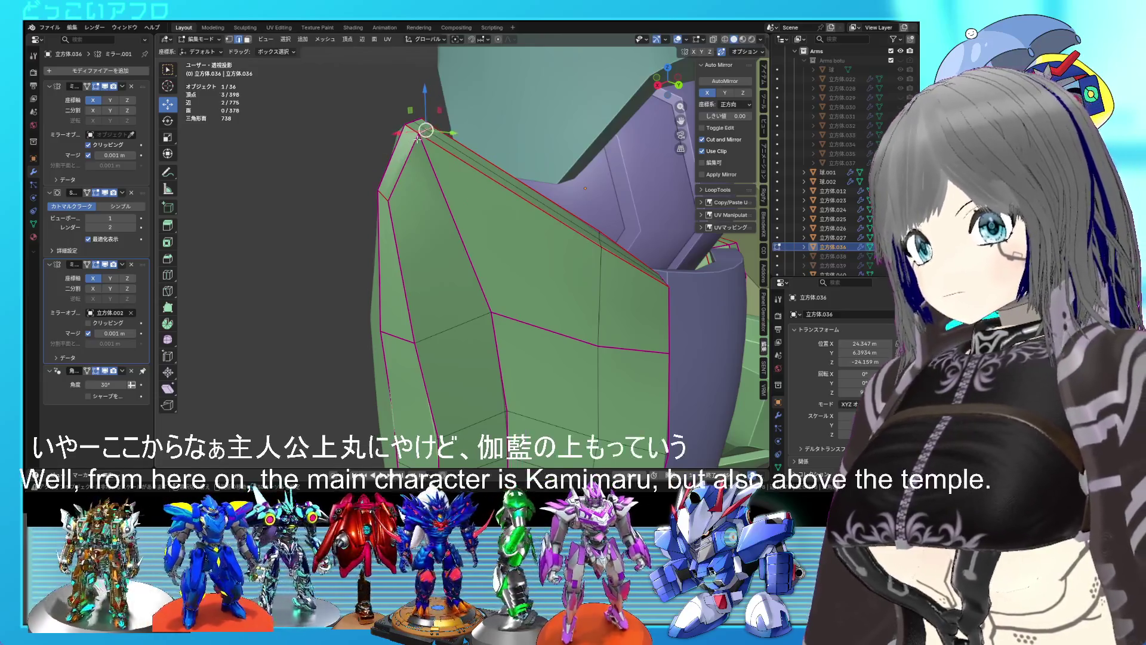
right_click(414, 179)
left_click(394, 240)
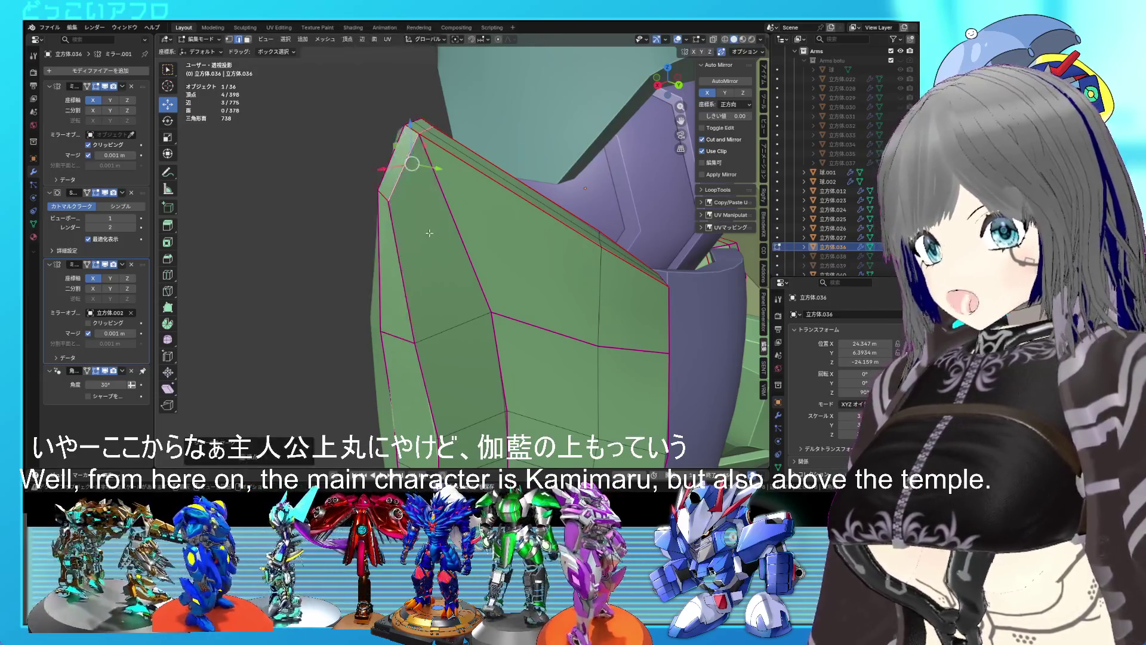
key("Tab")
Reposition a single corner vertex of the tip in Back Ortho view.
mouse_move(472, 233)
middle_mouse_down()
mouse_move(550, 217)
mouse_move(470, 213)
middle_mouse_up()
key("Tab")
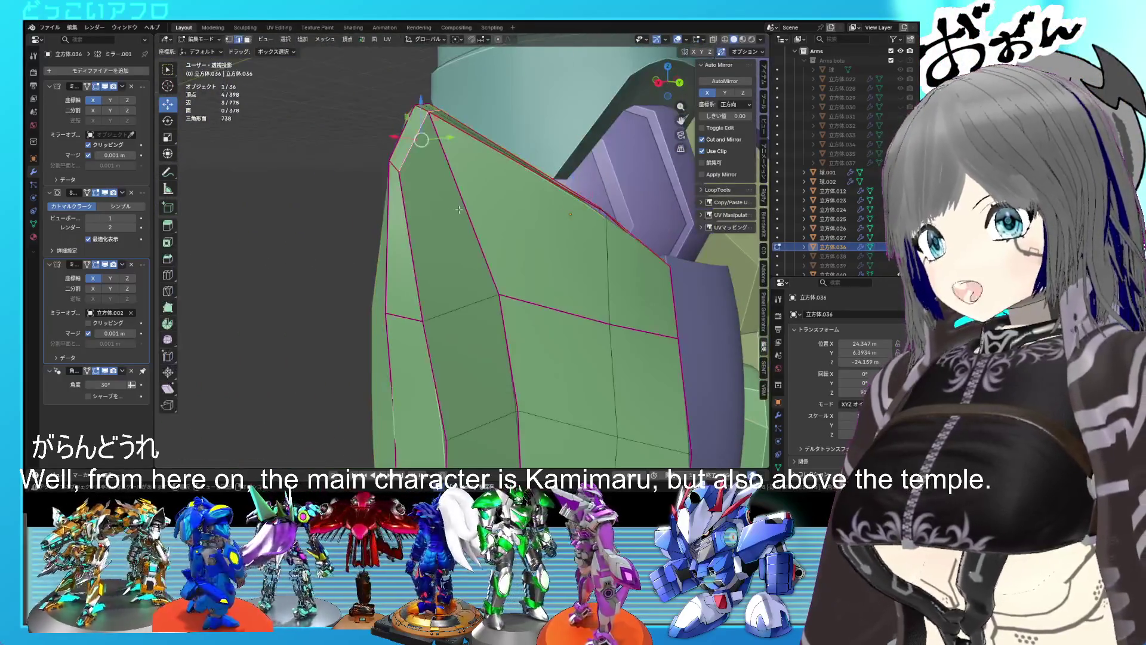
left_click(365, 171)
key("ctrl+KP_1")
key("g")
left_click(454, 210)
key("Tab")
mouse_move(455, 211)
middle_mouse_down()
mouse_move(555, 170)
mouse_move(543, 267)
mouse_move(519, 198)
mouse_move(518, 209)
mouse_move(621, 235)
mouse_move(592, 256)
mouse_move(457, 209)
mouse_move(503, 215)
mouse_move(525, 234)
mouse_move(535, 218)
mouse_move(521, 284)
mouse_move(529, 245)
middle_mouse_up()
Return to edit mode on the armor in Back Ortho wireframe view.
key("Tab")
right_click(470, 320, "shift")
mouse_move(469, 320)
middle_mouse_down()
mouse_move(477, 296)
mouse_move(699, 302)
mouse_move(432, 297)
mouse_move(477, 263)
mouse_move(579, 280)
middle_mouse_up()
key("Tab")
scroll(454, 293, "up", 5)
key("Tab")
key("KP_5")
key("ctrl+KP_1")
key("shift+z")
Widen the armor by moving its left-edge vertex column outward along X.
left_click_drag(437, 335, 387, 226)
left_click_drag(439, 384, 390, 242)
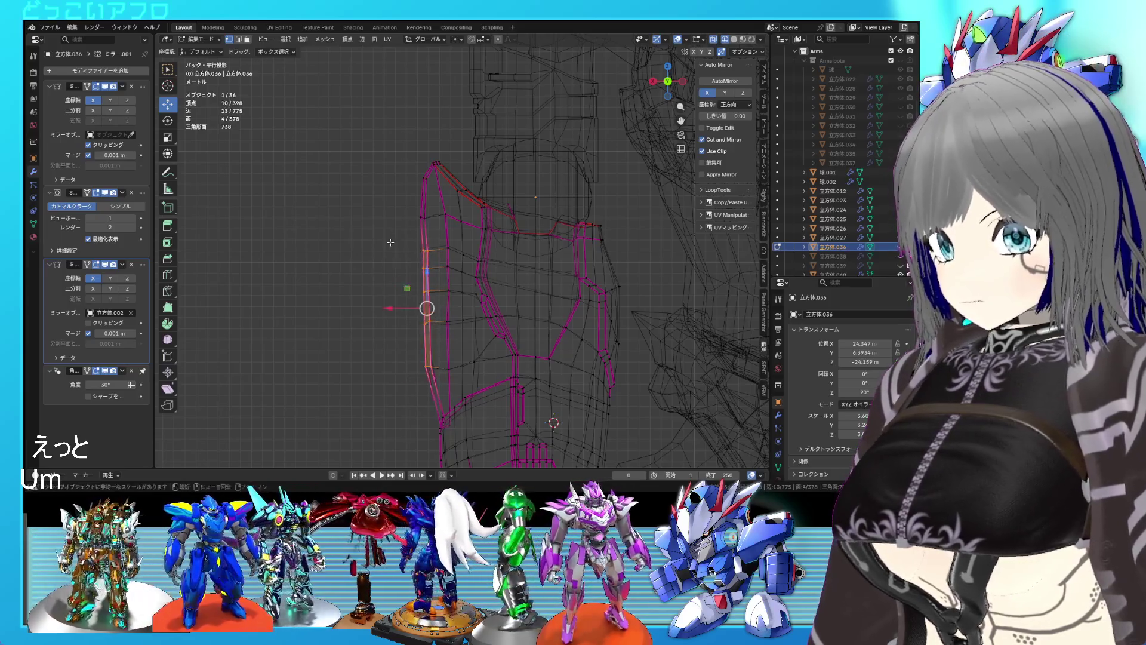
left_click_drag(394, 308, 392, 308)
left_click_drag(358, 207, 434, 371)
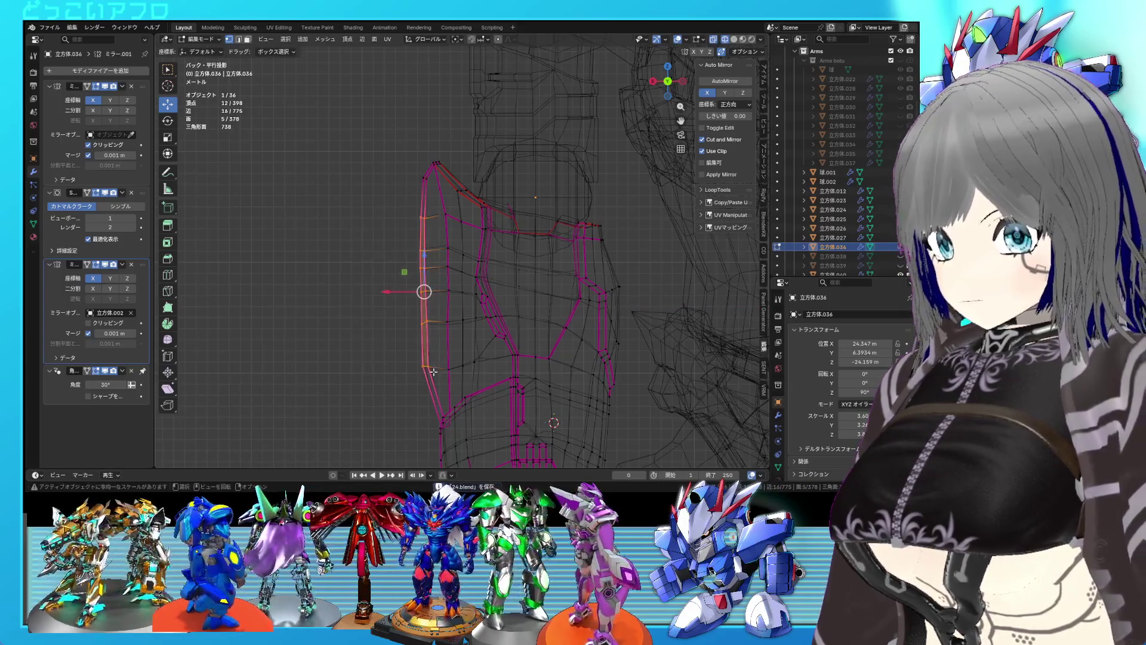
left_click_drag(401, 300, 389, 289)
key("Tab")
mouse_move(418, 292)
middle_mouse_down()
mouse_move(640, 330)
mouse_move(687, 325)
mouse_move(583, 293)
mouse_move(595, 293)
middle_mouse_up()
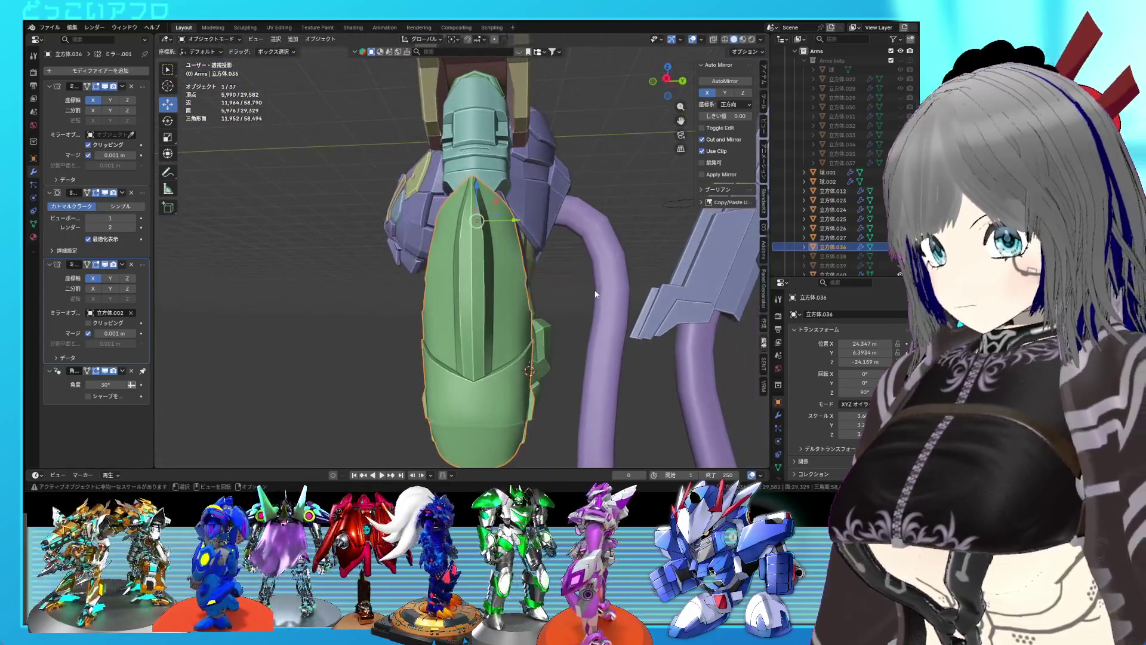
scroll(601, 402, "up", 1)
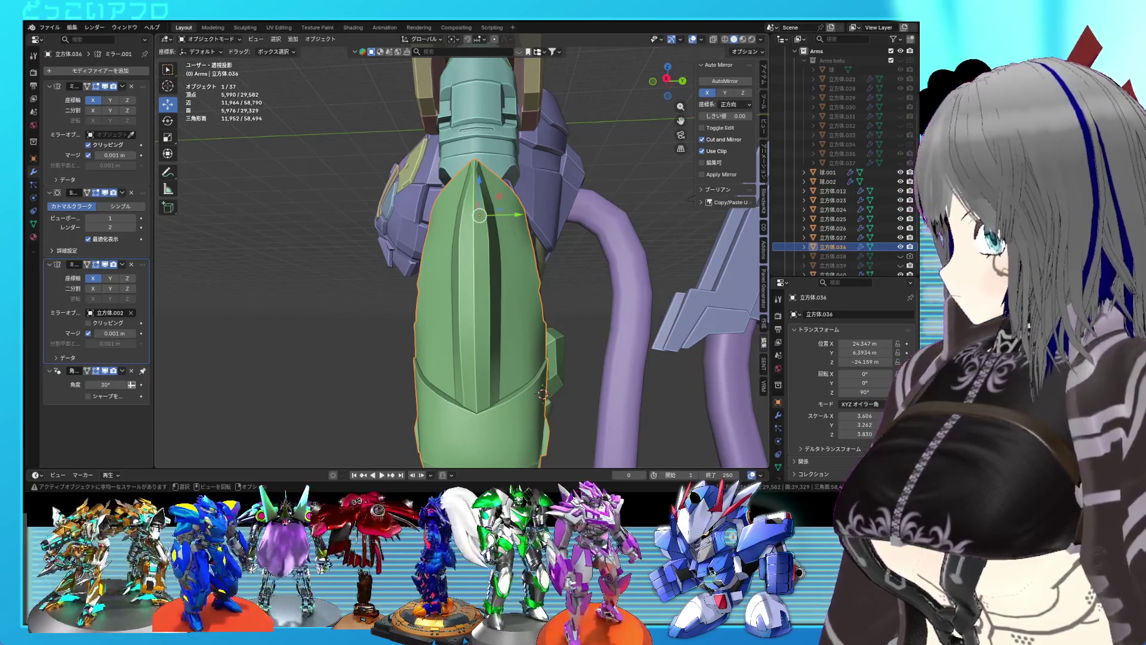
scroll(487, 298, "up", 3)
Extrude the top faces of the tip upward into a longer peak.
key("Tab")
mouse_move(466, 311)
middle_mouse_down()
mouse_move(486, 298)
mouse_move(451, 293)
mouse_move(476, 272)
middle_mouse_up()
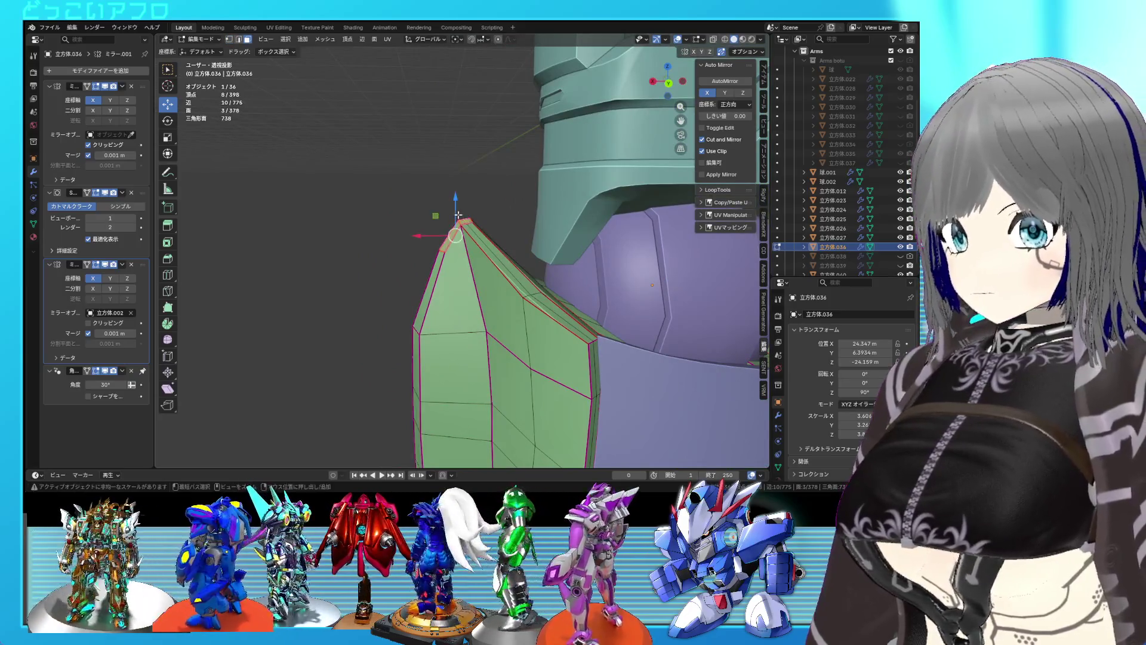
middle_click_drag(458, 215, 448, 257, "alt")
key("ctrl+s")
left_click(443, 287, "shift")
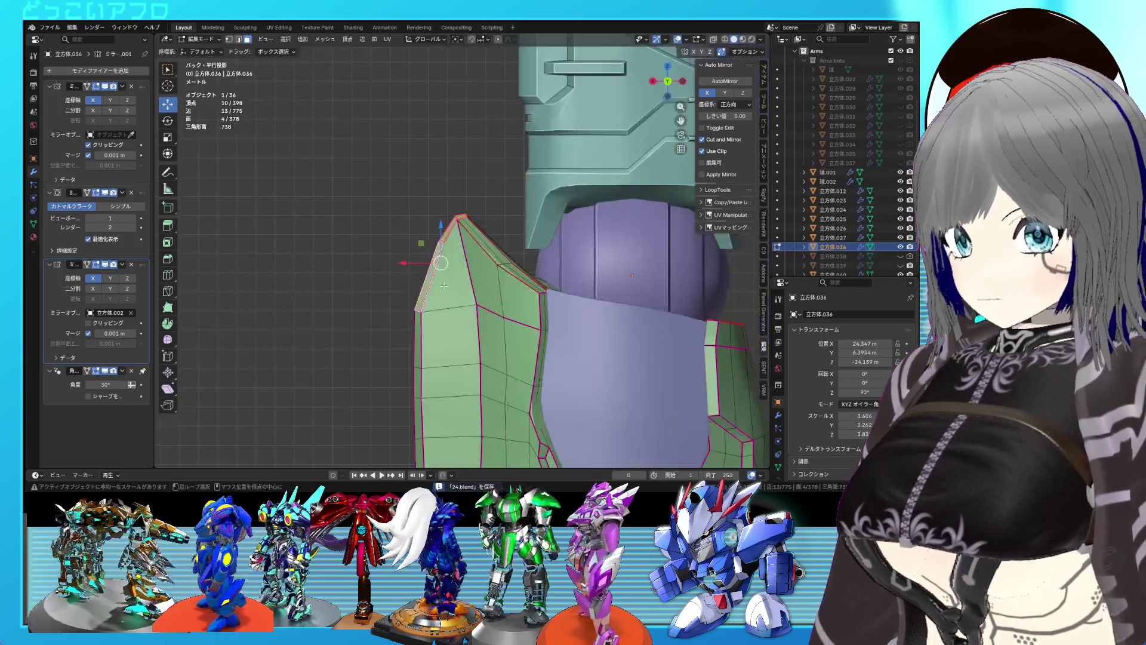
scroll(452, 284, "down", 2)
key("e")
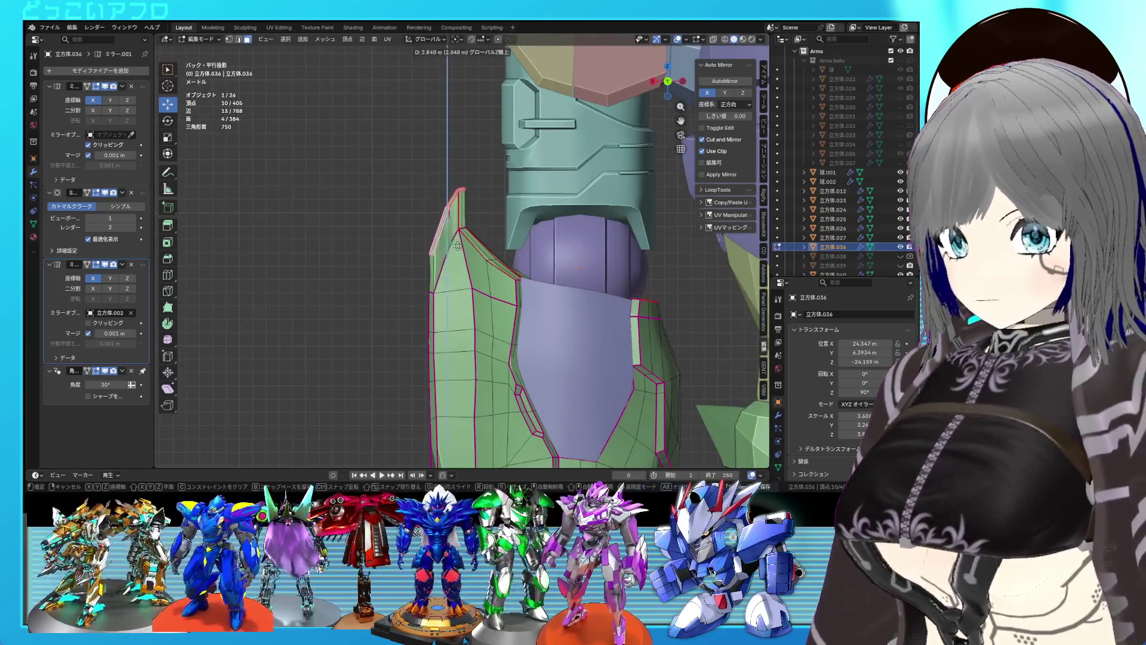
left_click(455, 221)
mouse_move(454, 220)
middle_mouse_down()
mouse_move(540, 263)
mouse_move(487, 261)
middle_mouse_up()
Select a shortest edge path along the tip and move it along Y.
key("2")
left_click(488, 261)
left_click(480, 292, "ctrl")
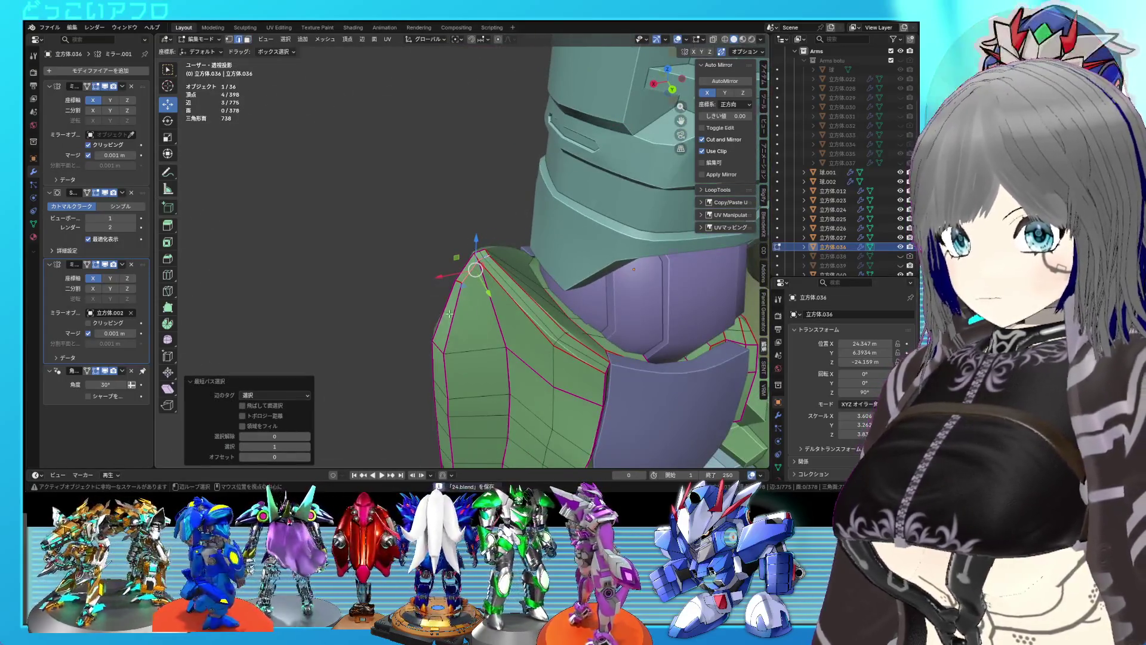
key("ctrl+s")
key("KP_3")
left_click_drag(554, 232, 568, 240)
middle_click_drag(568, 240, 470, 246)
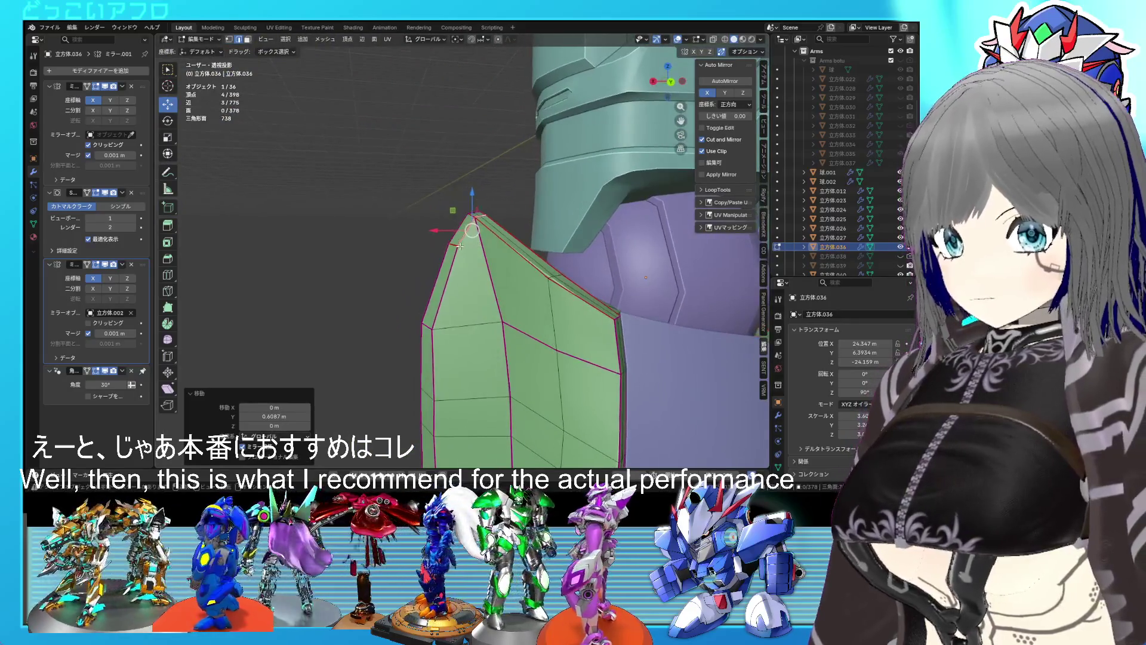
Shift a tip edge left, moving the tip vertices 1.1687 m along X.
left_click(470, 243)
key("ctrl+KP_1")
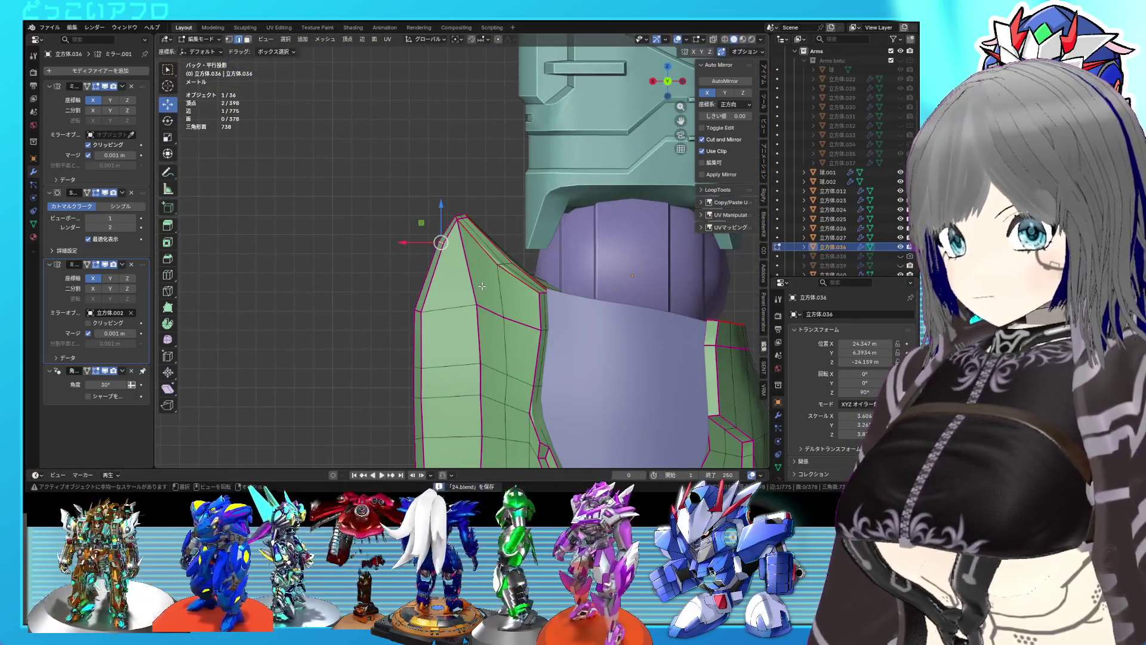
key("g")
left_click(449, 284)
mouse_move(450, 284)
middle_mouse_down()
mouse_move(552, 318)
mouse_move(465, 320)
mouse_move(449, 293)
mouse_move(505, 296)
mouse_move(460, 313)
middle_mouse_up()
key("Tab")
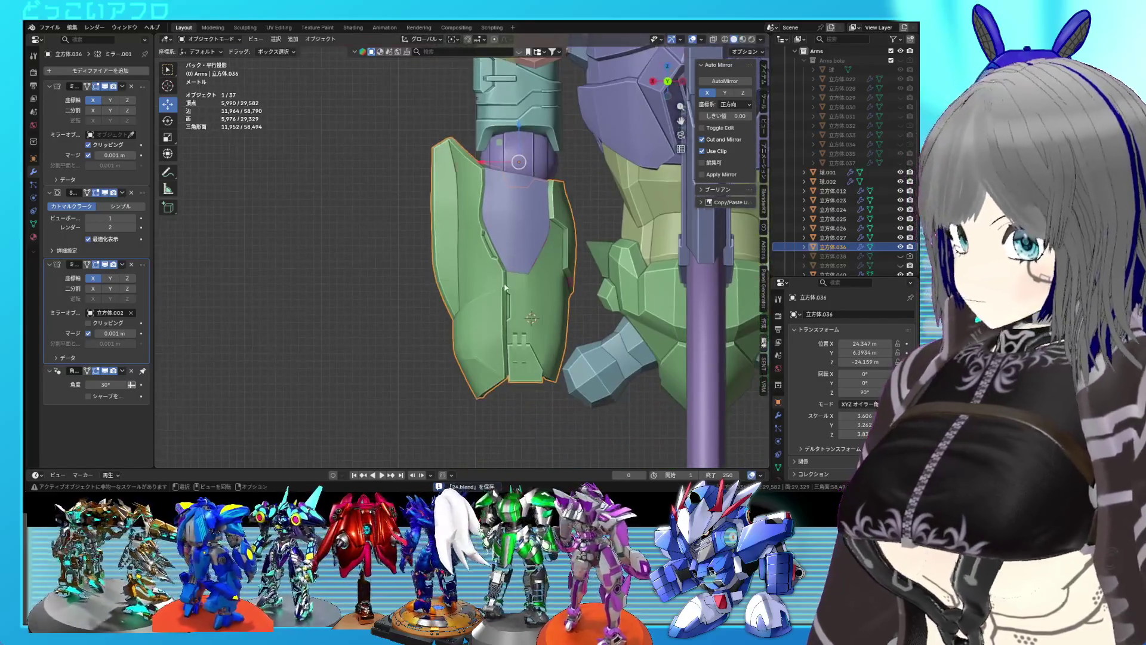
Rotate the left edge-loop vertices by -4.72° in Back Ortho wireframe view.
key("Tab")
key("ctrl+KP_1")
key("shift+z")
left_click_drag(433, 298, 351, 94)
key("r")
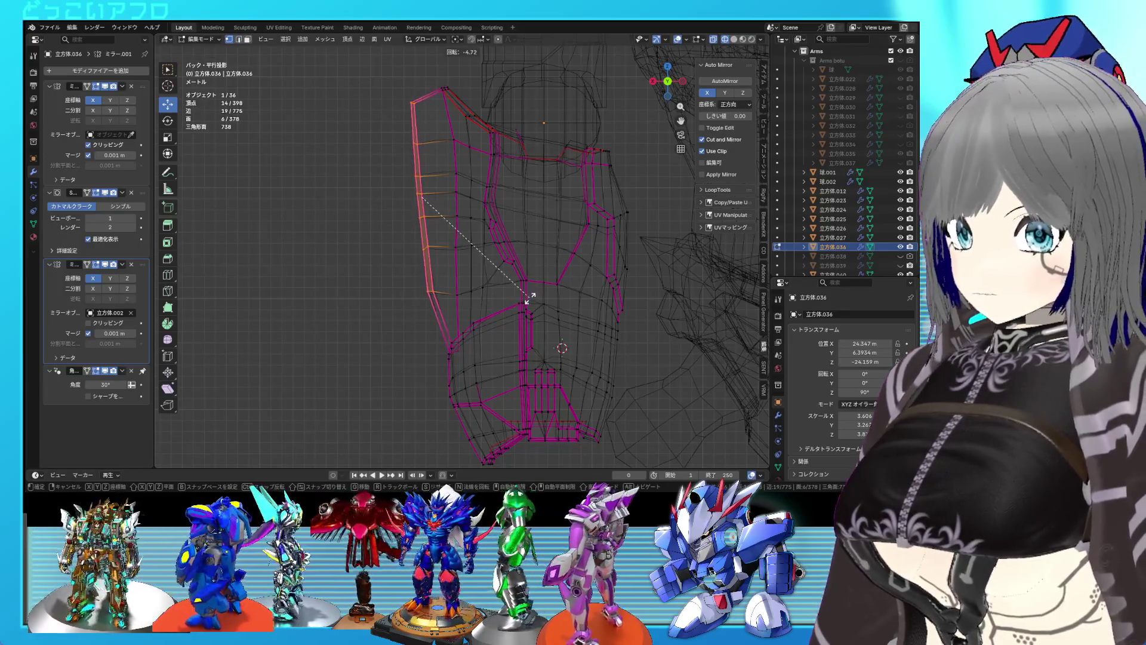
left_click(528, 299)
key("r")
left_click(579, 323)
key("Tab")
key("shift+z")
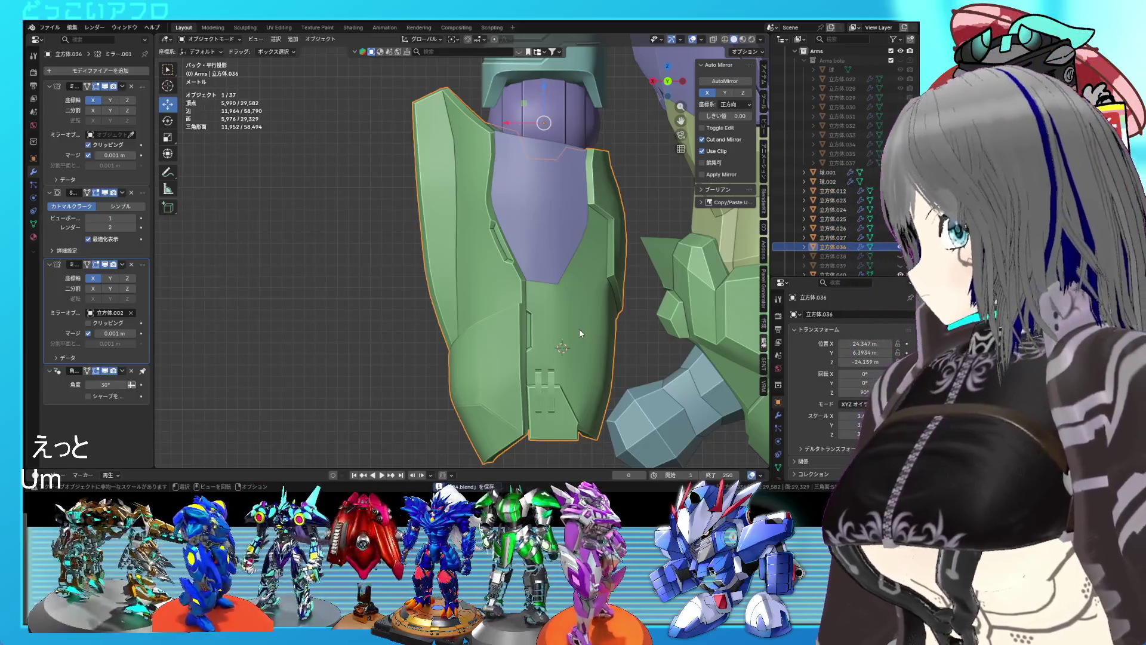
Pull the top corner vertex of the tip back -0.58 along Y.
mouse_move(579, 332)
middle_mouse_down()
mouse_move(583, 272)
mouse_move(560, 300)
middle_mouse_up()
key("Tab")
scroll(580, 321, "up", 2)
key("ctrl+s")
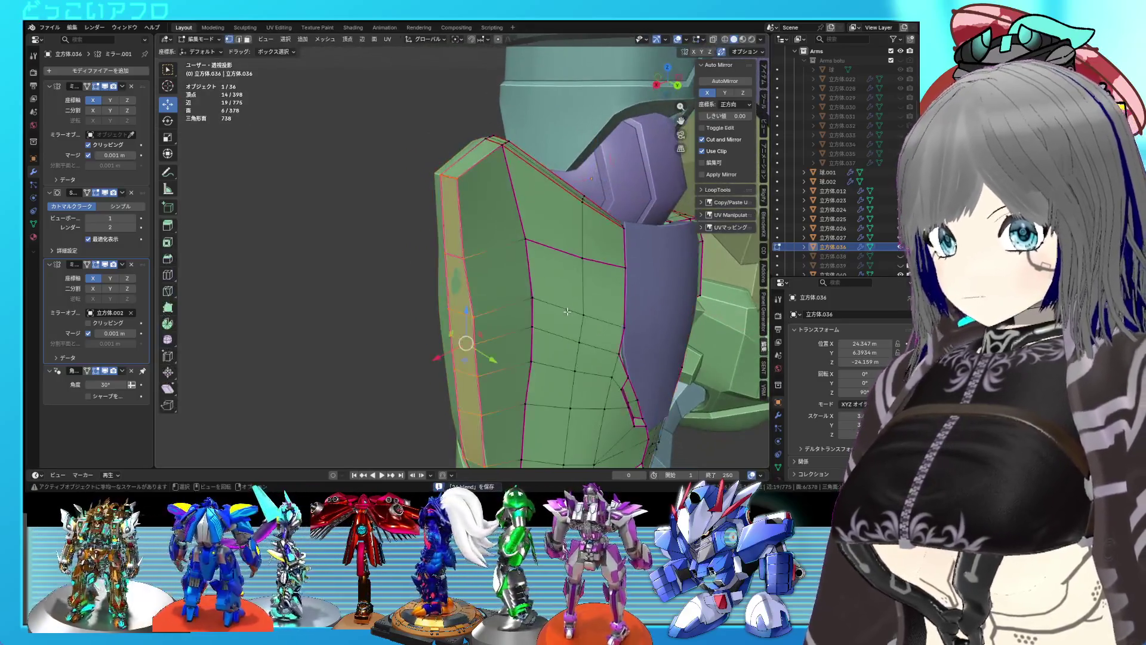
middle_click_drag(525, 205, 500, 222)
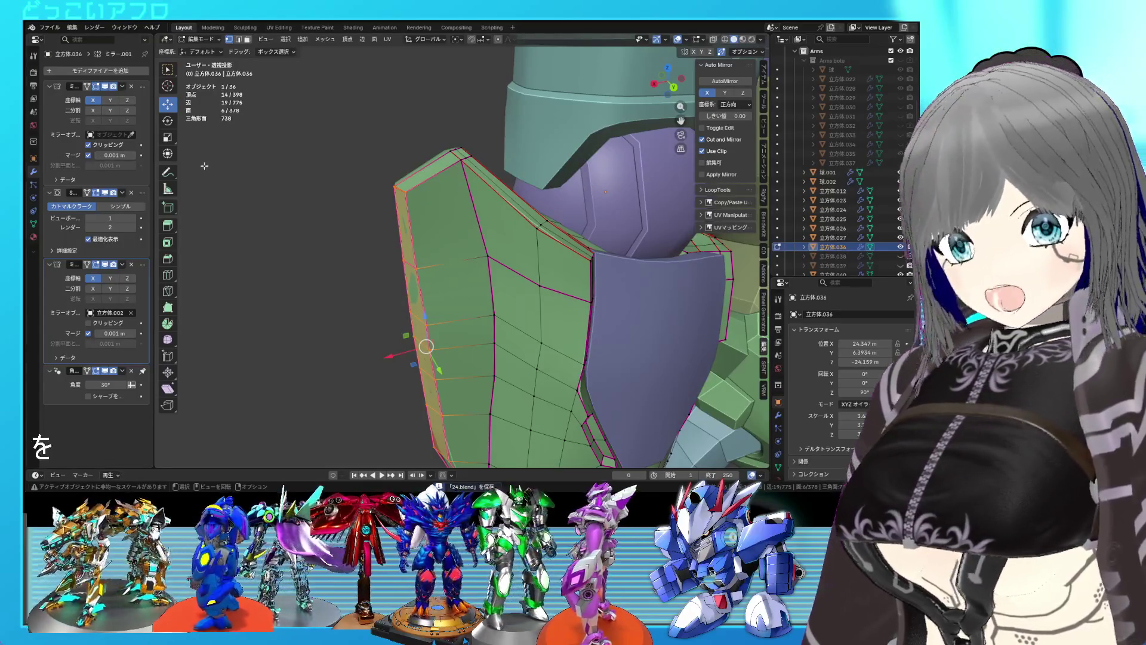
left_click(464, 154)
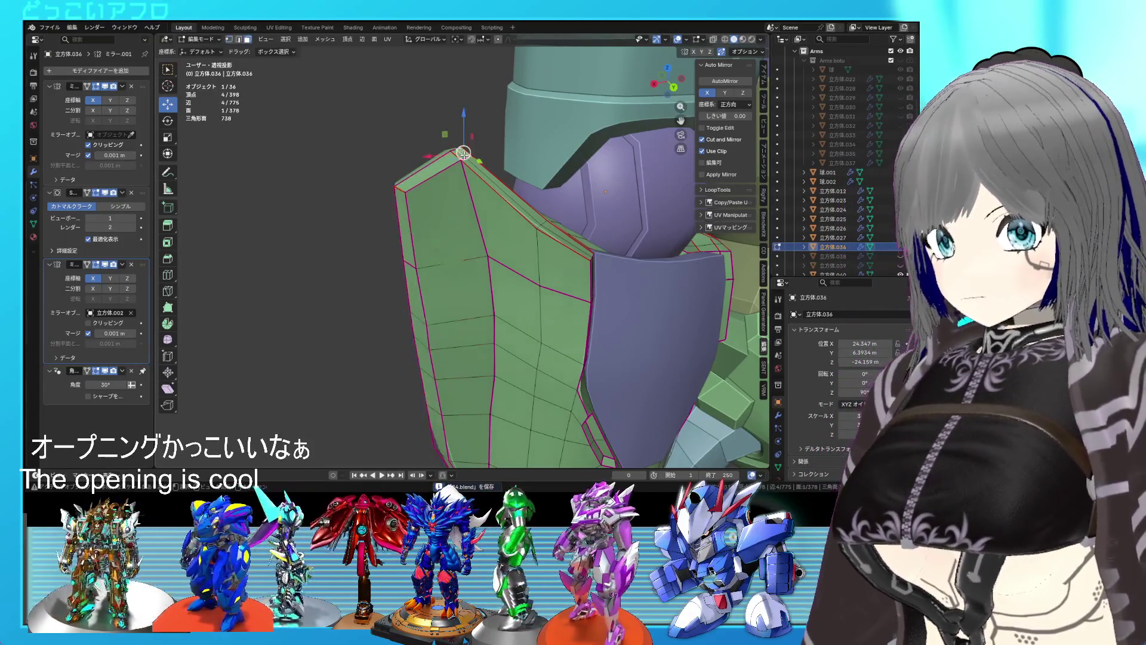
left_click_drag(442, 162, 440, 168)
mouse_move(439, 167)
middle_mouse_down()
mouse_move(524, 179)
mouse_move(514, 179)
mouse_move(539, 169)
mouse_move(471, 214)
middle_mouse_up()
key("Tab")
scroll(548, 209, "down", 5)
mouse_move(548, 209)
middle_mouse_down()
mouse_move(570, 241)
mouse_move(690, 245)
mouse_move(568, 239)
middle_mouse_up()
scroll(629, 241, "up", 5)
Shift the outer edge vertex column -0.6511 m along X and 0.12422 m along Z.
key("Tab")
key("ctrl+KP_1")
key("shift+z")
left_click_drag(411, 353, 339, 136)
key("g")
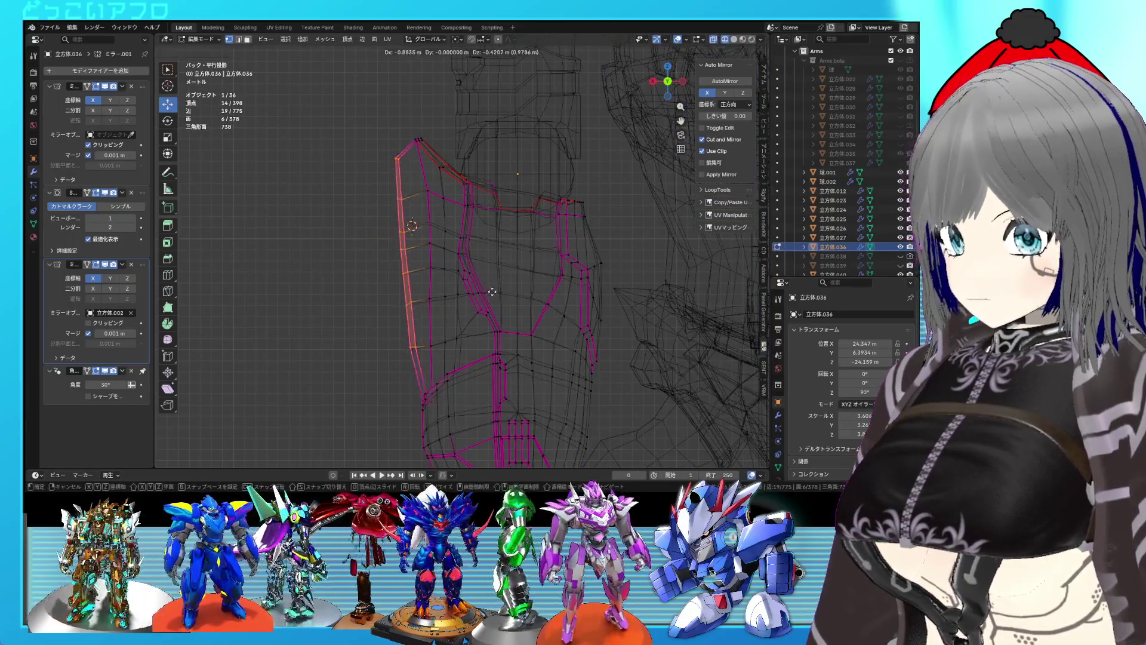
left_click(489, 285)
mouse_move(489, 285)
middle_mouse_down()
mouse_move(708, 305)
mouse_move(693, 328)
mouse_move(504, 294)
middle_mouse_up()
key("Tab")
key("shift+z")
key("Tab")
left_click(468, 371)
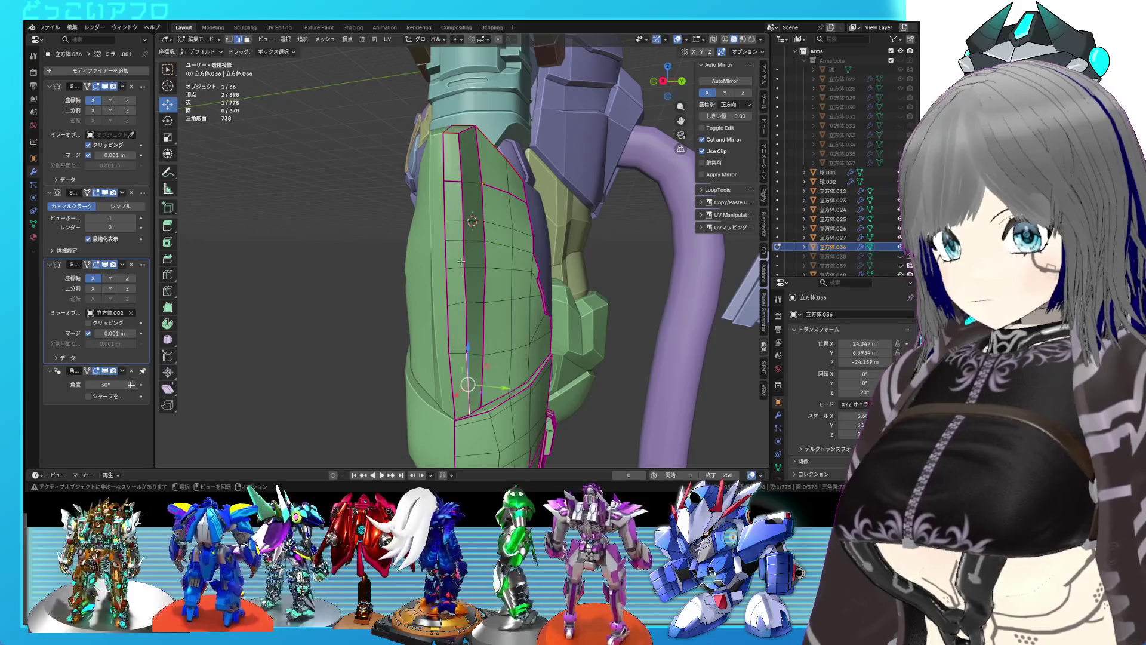
Select the shortest edge path up the seam strip and save the file.
left_click(461, 160, "ctrl")
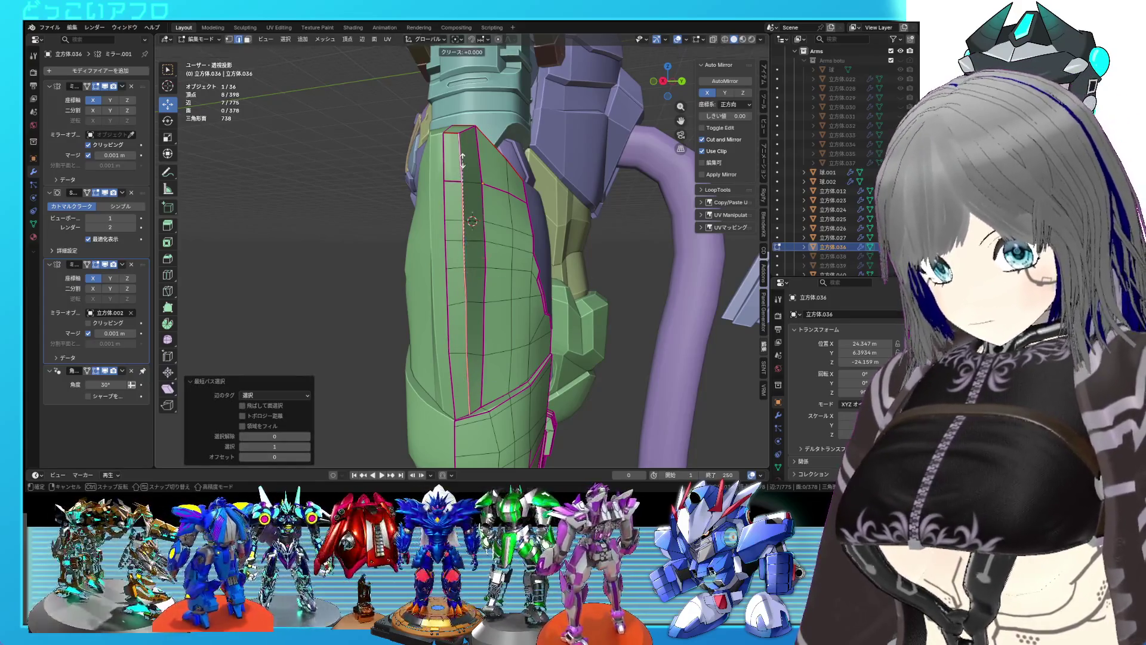
key("Tab")
key("Tab")
key("ctrl+e")
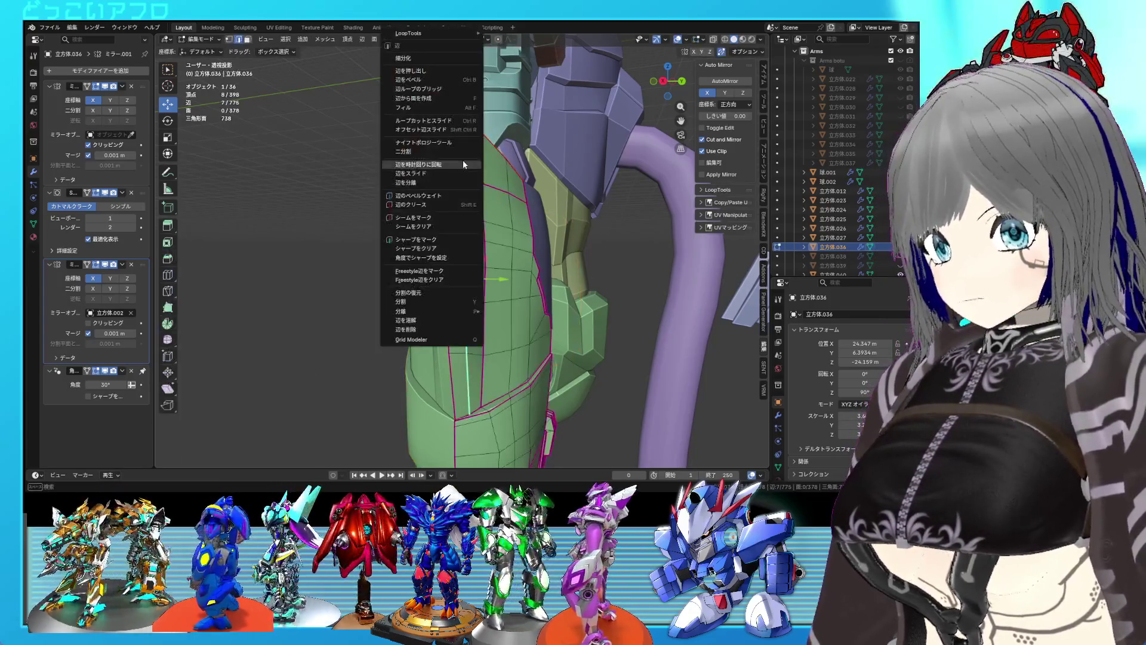
left_click(426, 250)
key("Tab")
mouse_move(425, 250)
middle_mouse_down()
mouse_move(578, 248)
mouse_move(417, 253)
middle_mouse_up()
key("ctrl+s")
mouse_move(426, 286)
middle_mouse_down()
mouse_move(452, 323)
mouse_move(425, 285)
mouse_move(452, 223)
mouse_move(428, 378)
middle_mouse_up()
key("Tab")
left_click(400, 347)
key("shift+z")
key("shift+z")
Extend the seam path and edge-slide it at factor -0.5, then save.
left_click(401, 178, "ctrl")
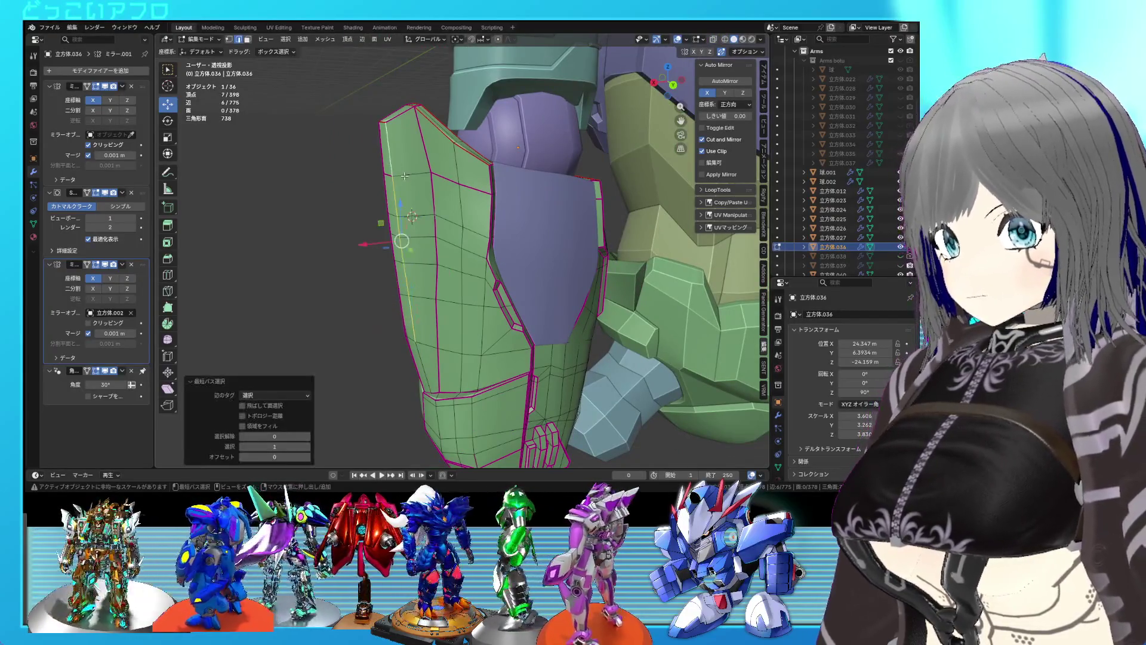
key("ctrl+KP_1")
key("ctrl+s")
key("g")
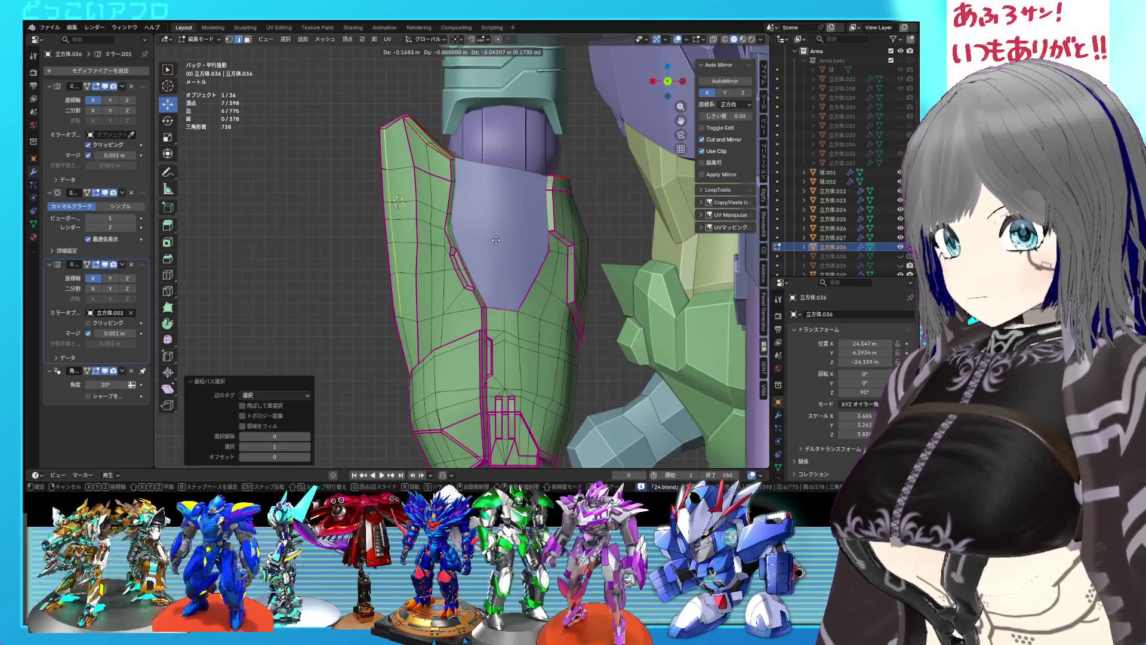
left_click(500, 240)
mouse_move(504, 244)
middle_mouse_down()
mouse_move(593, 299)
mouse_move(593, 315)
mouse_move(555, 317)
mouse_move(537, 307)
mouse_move(543, 257)
mouse_move(586, 232)
mouse_move(694, 239)
mouse_move(604, 261)
mouse_move(502, 257)
middle_mouse_up()
key("Tab")
scroll(503, 287, "up", 2)
key("ctrl+s")
key("Tab")
key("Tab")
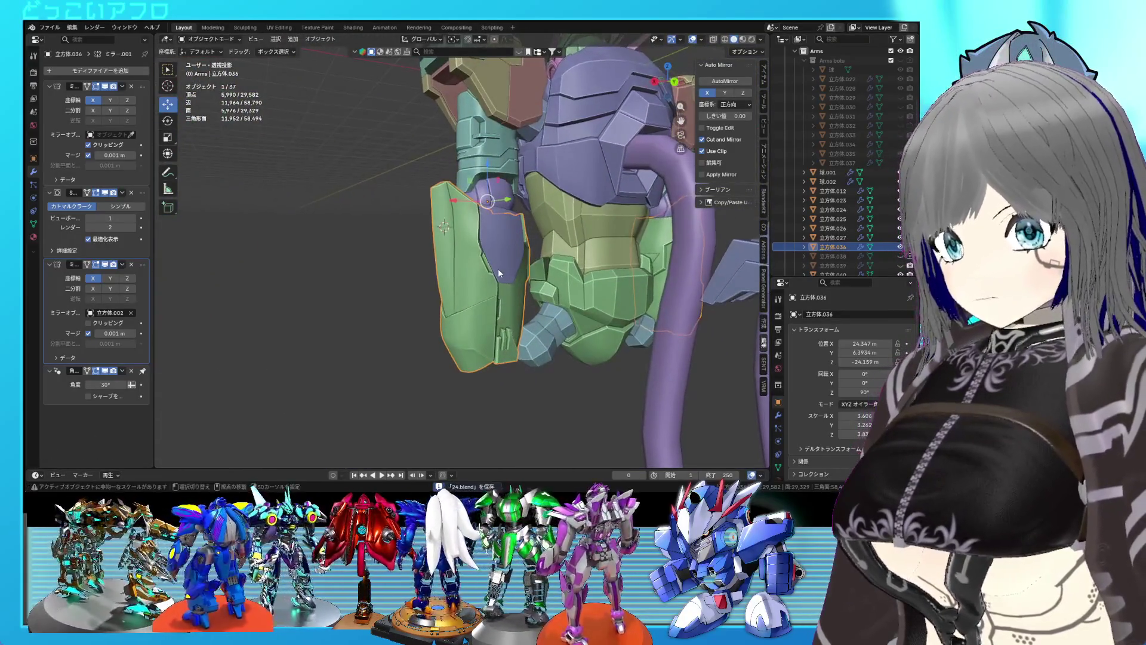
Save the file and select a path of faces on the green armor plate from the back.
scroll(499, 258, "up", 2)
scroll(499, 258, "up", 4)
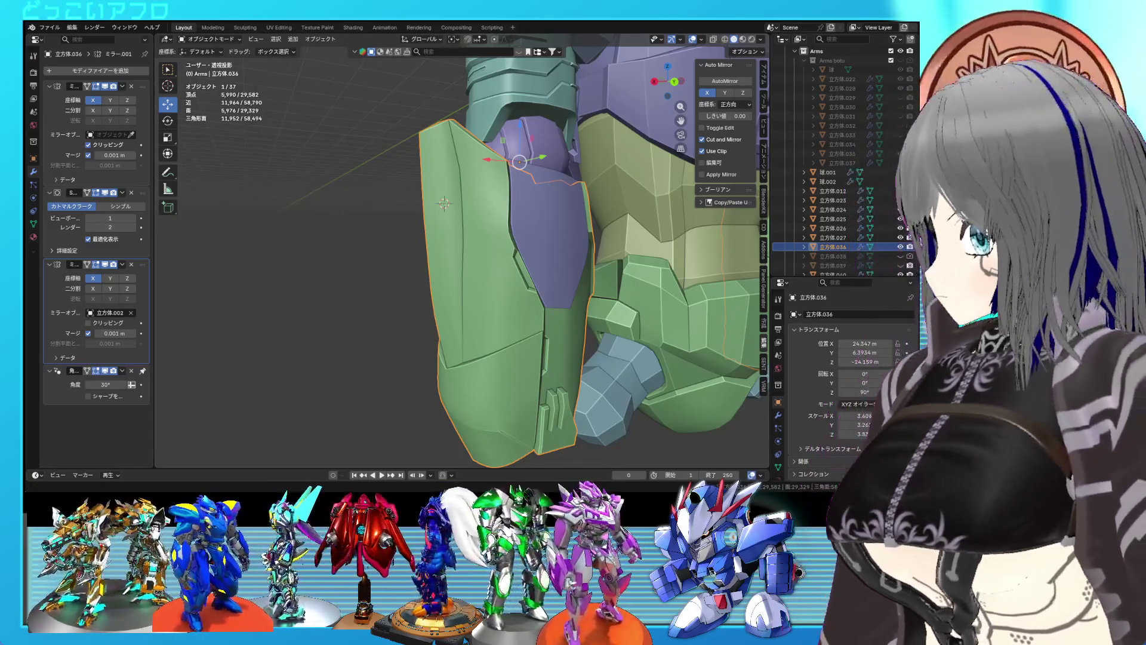
mouse_move(537, 293)
middle_mouse_down()
mouse_move(510, 302)
mouse_move(439, 283)
mouse_move(448, 306)
mouse_move(451, 263)
middle_mouse_up()
key("ctrl+s")
key("Tab")
left_click(450, 263)
left_click(422, 282, "ctrl")
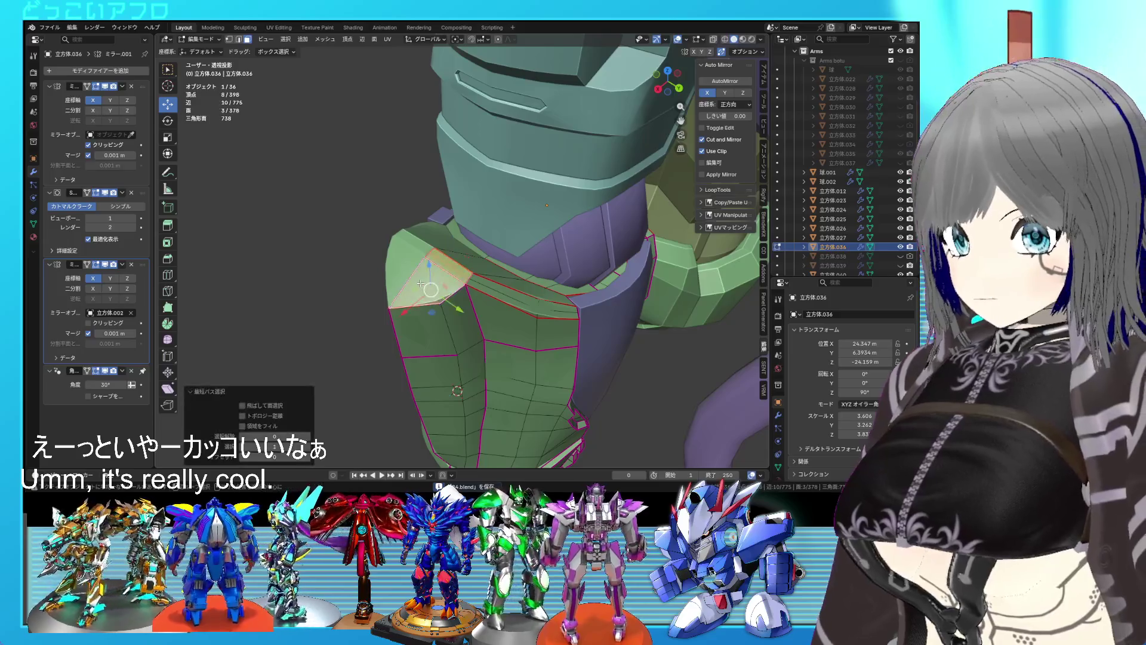
key("ctrl+KP_1")
scroll(420, 285, "down", 3)
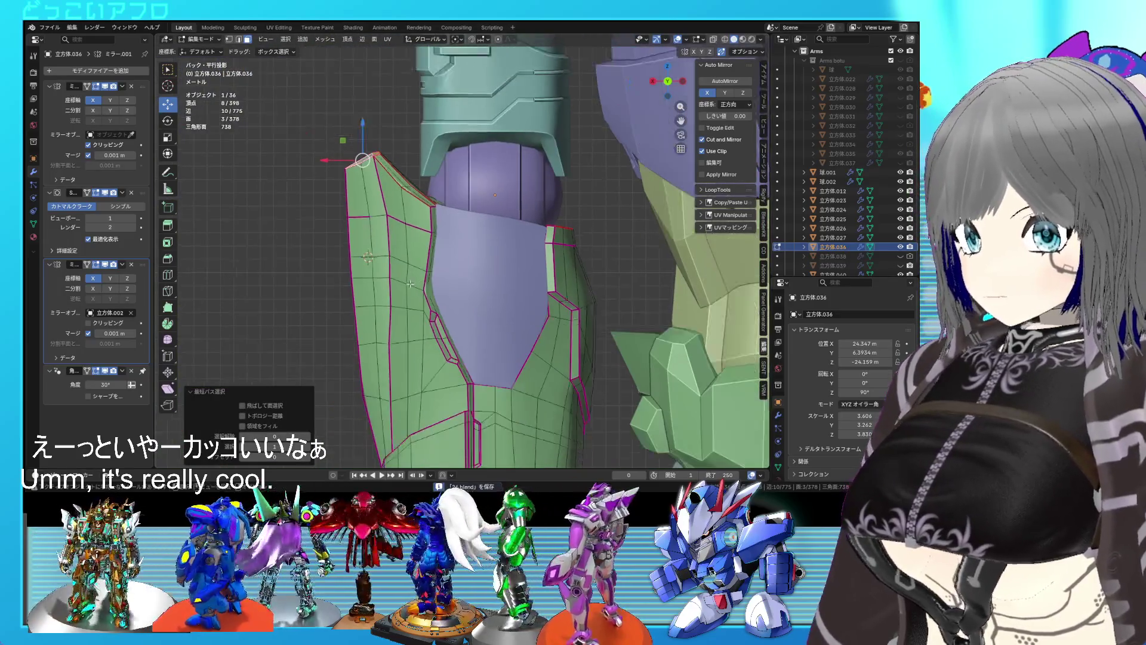
Select a run of seam edges and move them, then redo the move with a shorter run.
key("2")
left_click(377, 351)
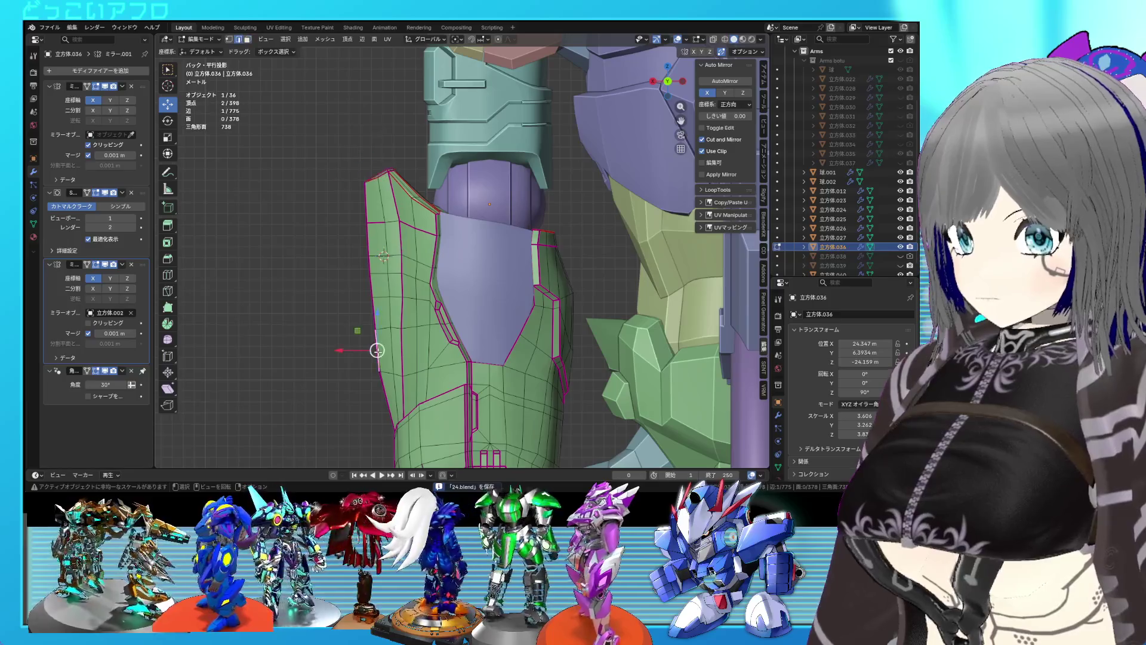
left_click(371, 276, "ctrl")
key("g")
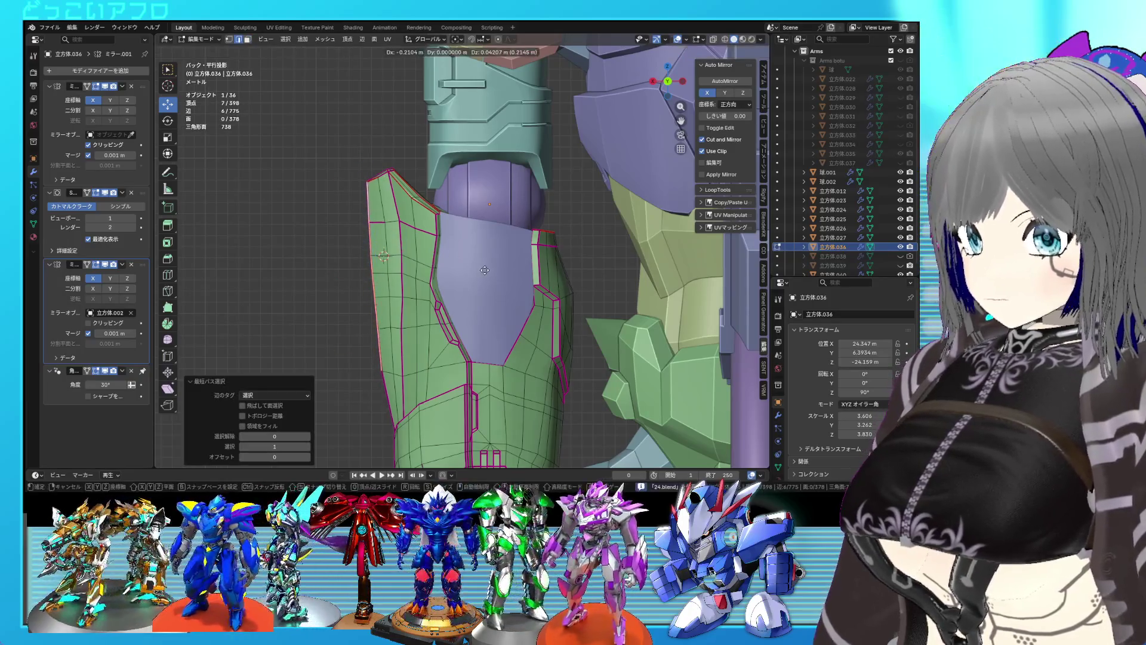
left_click(485, 270)
key("ctrl+z")
left_click(372, 250, "ctrl")
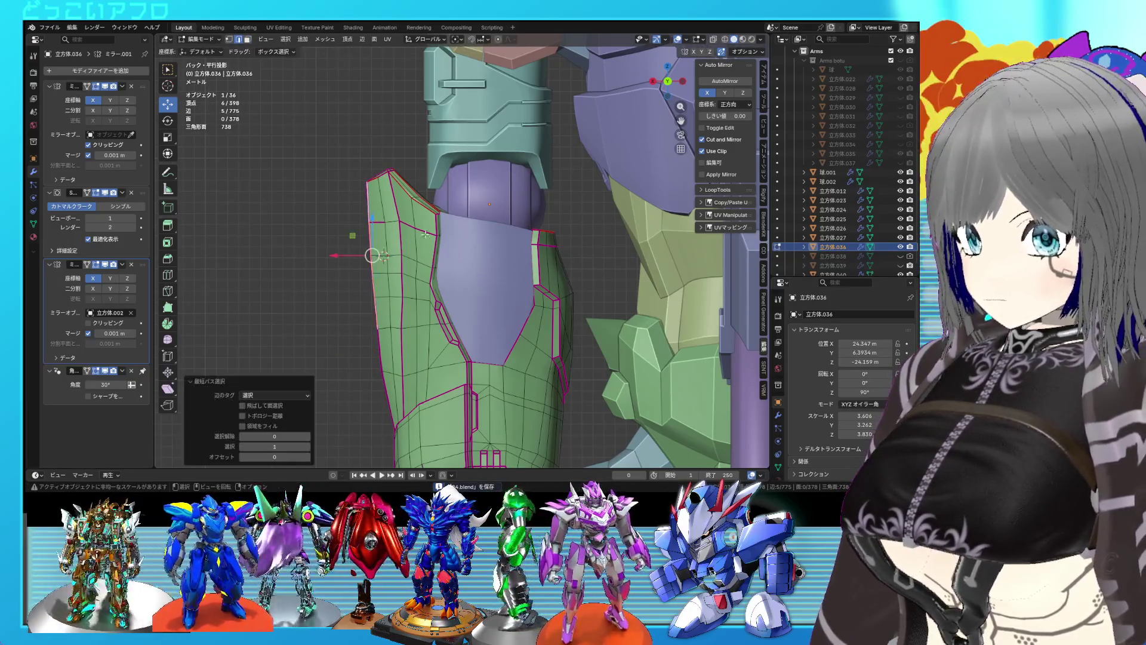
key("g")
left_click(523, 269)
Return to vertex selection, leave edit mode and save the file.
key("1")
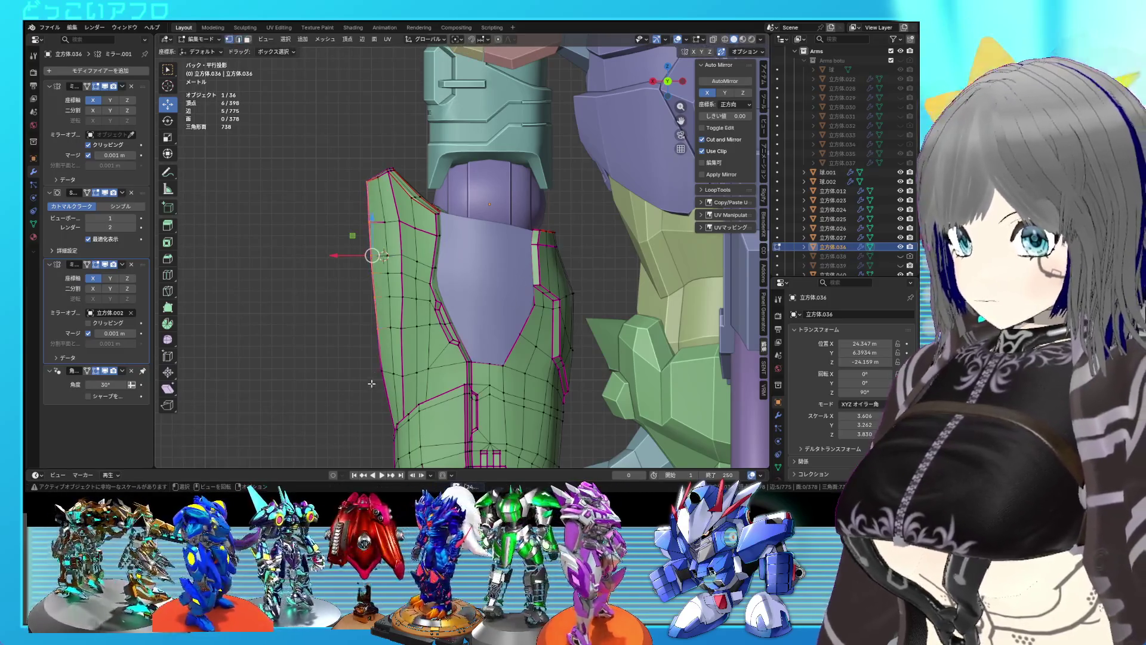
key("Tab")
key("ctrl+s")
mouse_move(489, 395)
middle_mouse_down()
mouse_move(536, 362)
mouse_move(587, 406)
mouse_move(507, 335)
mouse_move(567, 375)
mouse_move(542, 348)
middle_mouse_up()
Select the plate's top faces and shift them along the depth axis to fit the arm.
key("Tab")
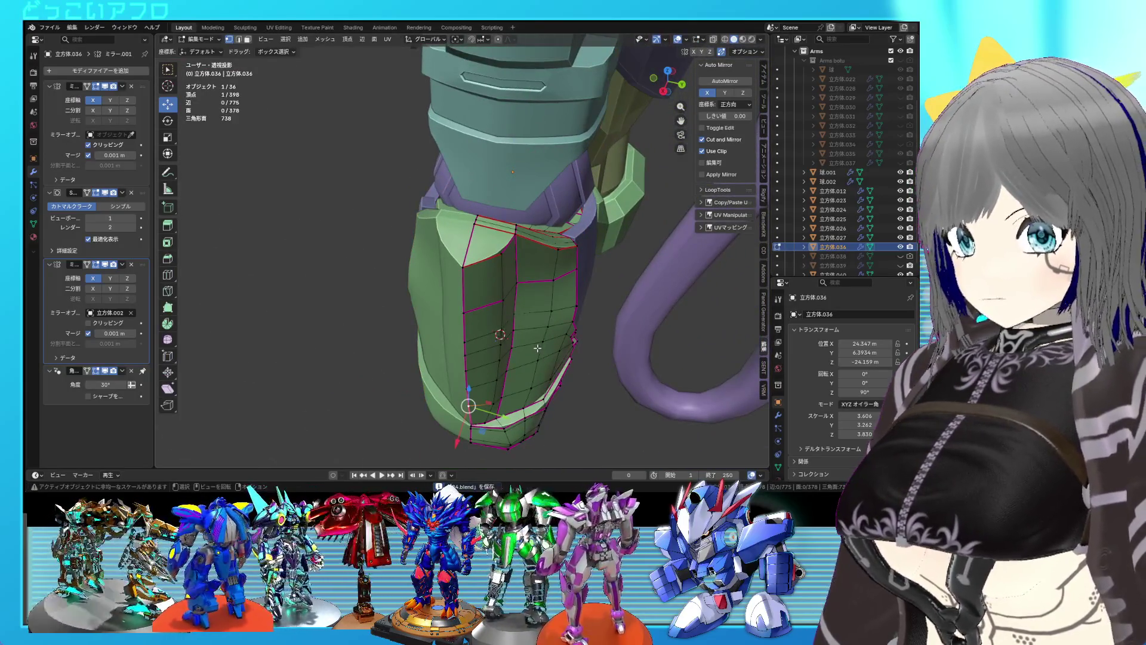
middle_click_drag(486, 272, 431, 269)
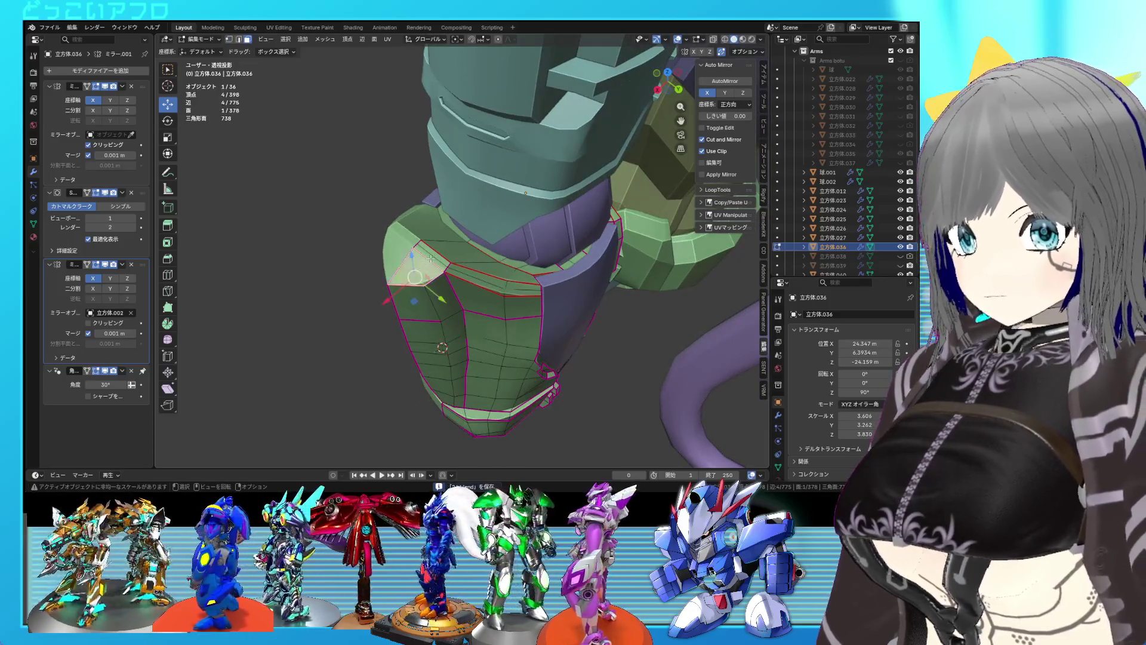
left_click(435, 256, "ctrl")
key("ctrl+KP_1")
mouse_move(380, 255)
middle_mouse_down()
mouse_move(559, 302)
mouse_move(499, 304)
mouse_move(513, 295)
middle_mouse_up()
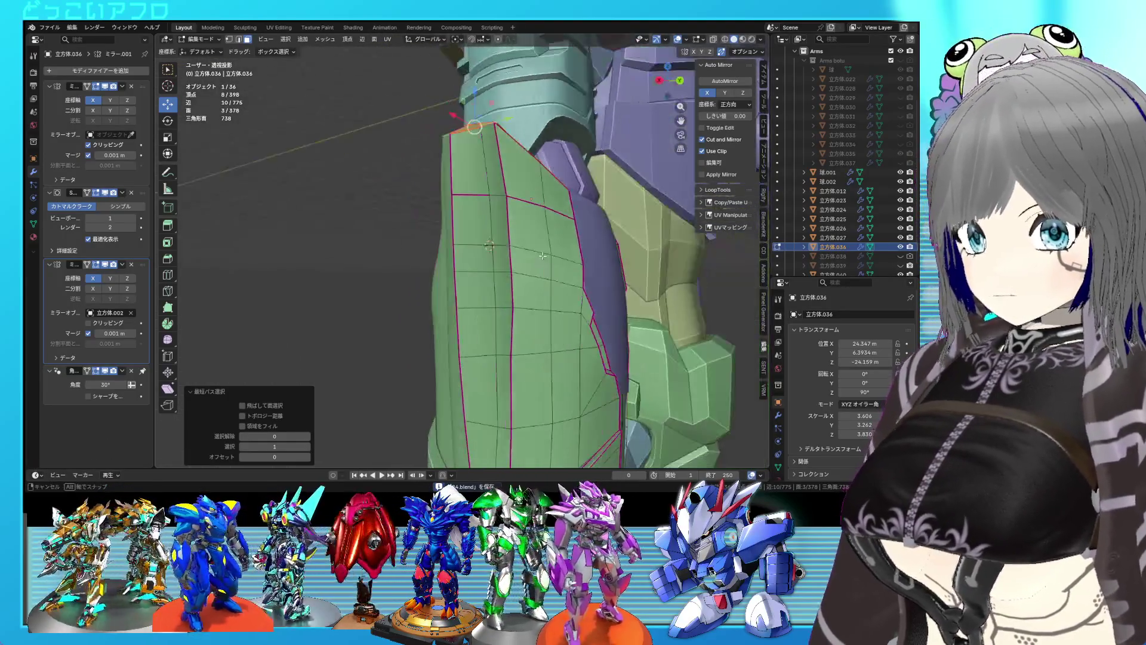
key("KP_3")
left_click_drag(546, 157, 551, 156)
mouse_move(550, 155)
middle_mouse_down()
mouse_move(459, 296)
mouse_move(436, 305)
mouse_move(481, 310)
mouse_move(526, 264)
mouse_move(560, 249)
mouse_move(533, 317)
mouse_move(418, 280)
middle_mouse_up()
Save, then reopen the plate's mesh and show it in wireframe.
key("Tab")
key("ctrl+s")
key("Tab")
key("ctrl+s")
key("shift+z")
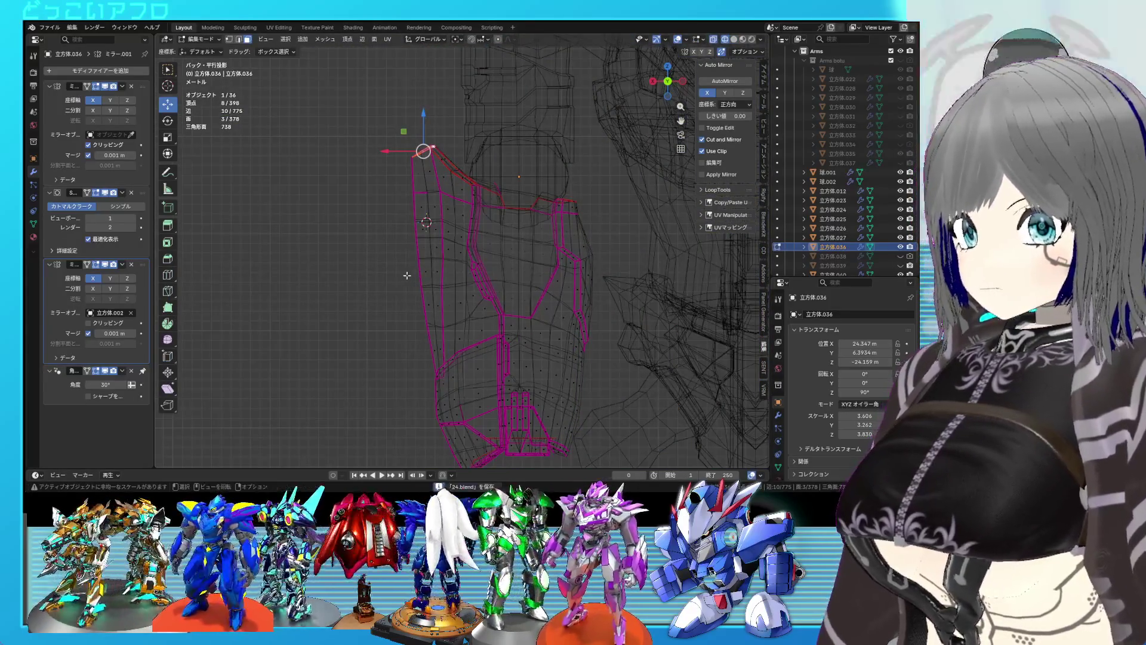
Extrude the plate's top edge upward, reposition it, and return to solid shading.
key("e")
left_click(405, 265)
key("g")
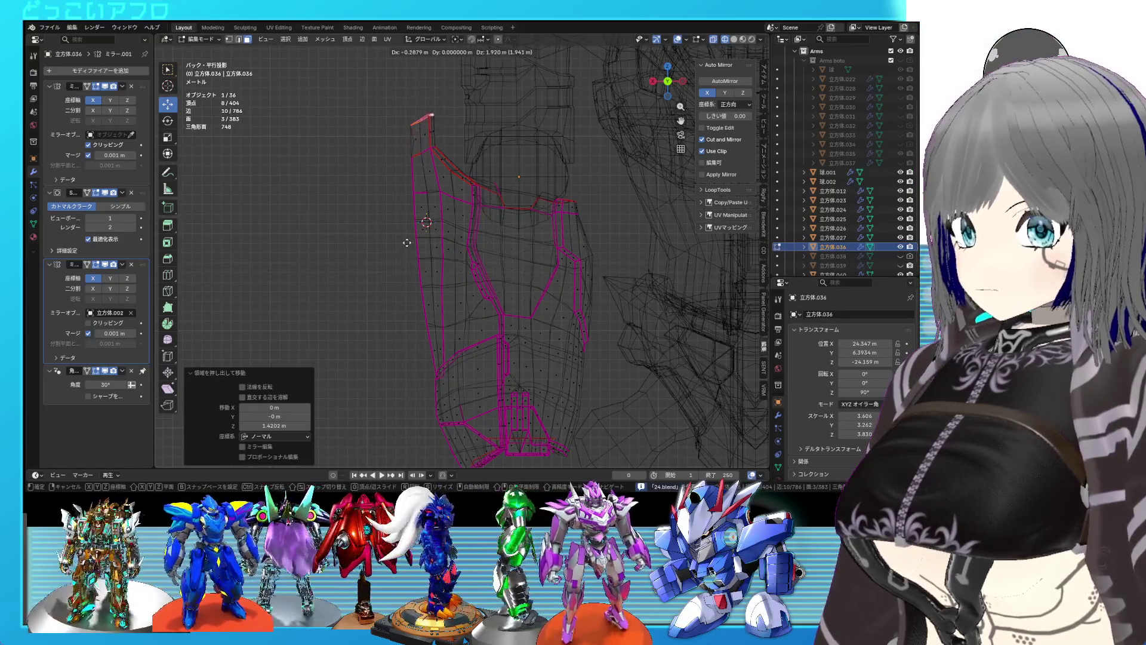
left_click(410, 230)
middle_click_drag(410, 230, 454, 322)
key("shift+z")
scroll(472, 376, "up", 2)
key("s")
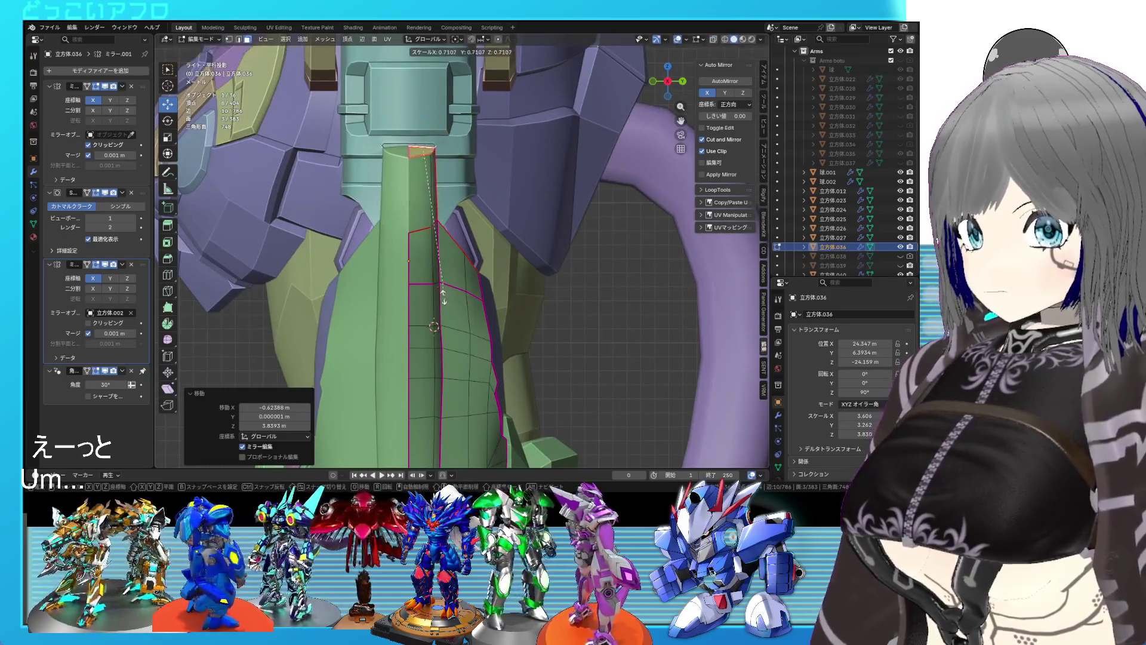
right_click(423, 206)
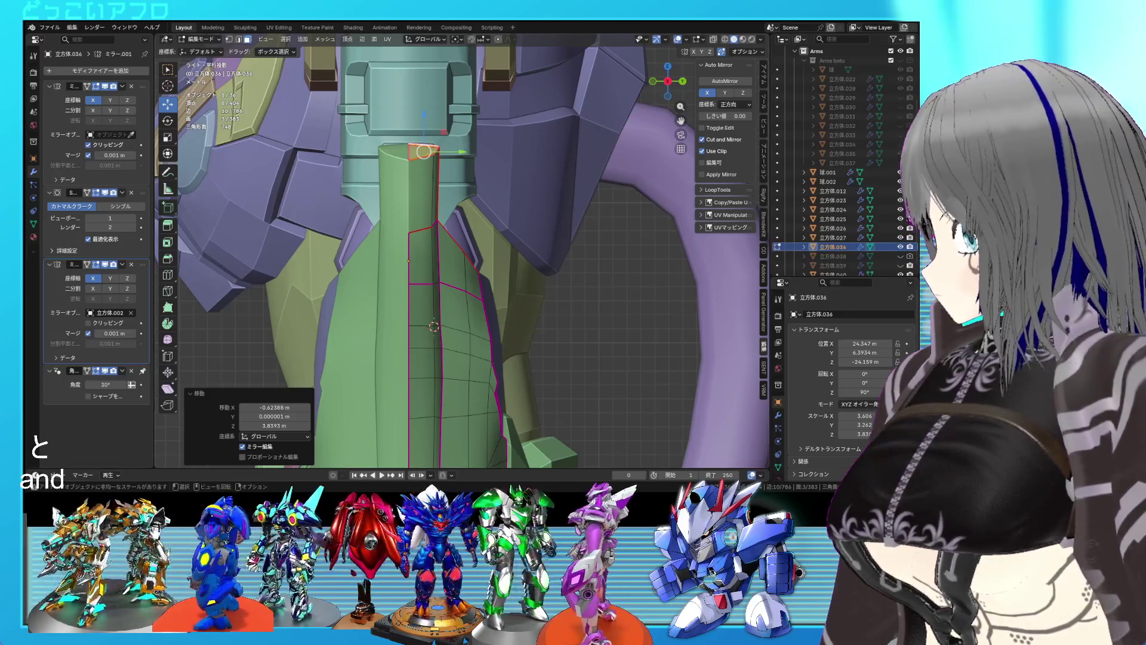
Scale down the top vertices and lower them, viewed from the back.
key("ctrl+KP_1")
scroll(449, 289, "up", 2)
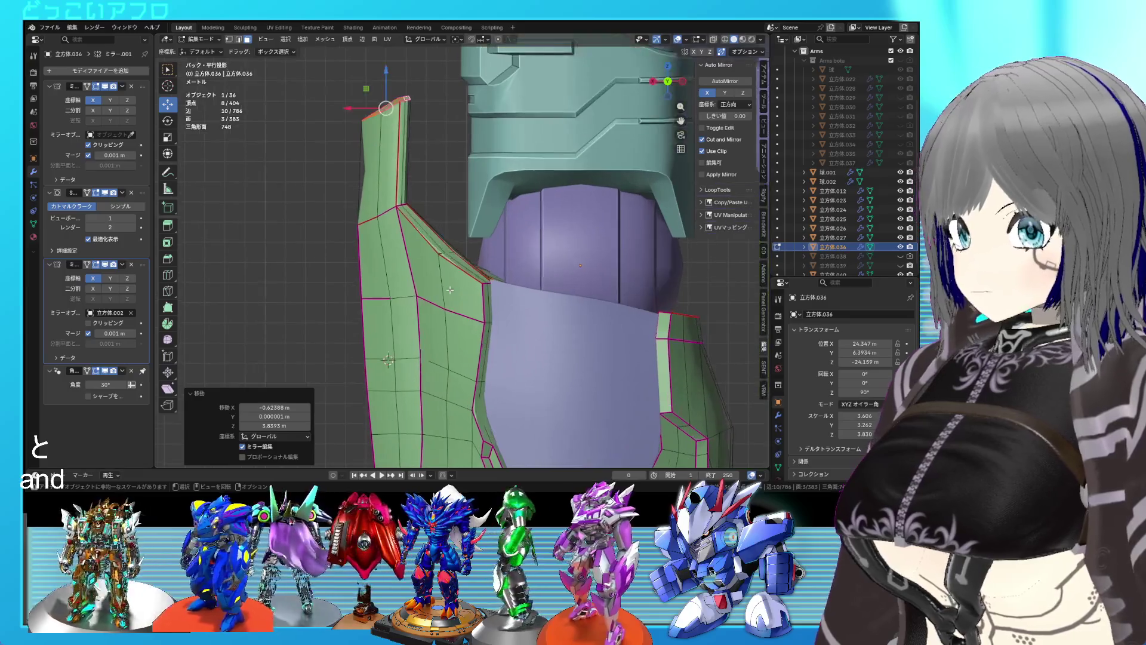
key("s")
left_click(434, 248)
key("g")
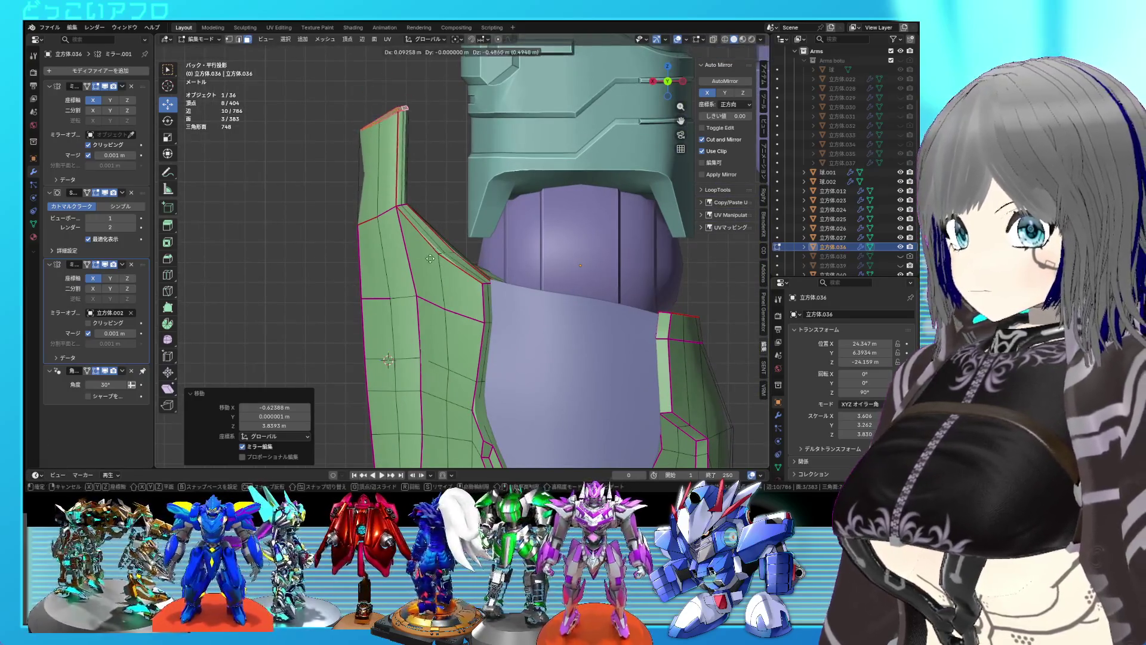
left_click(431, 302)
Extrude, raise and taper a new top section, then undo it.
key("e")
left_click(435, 269)
key("g")
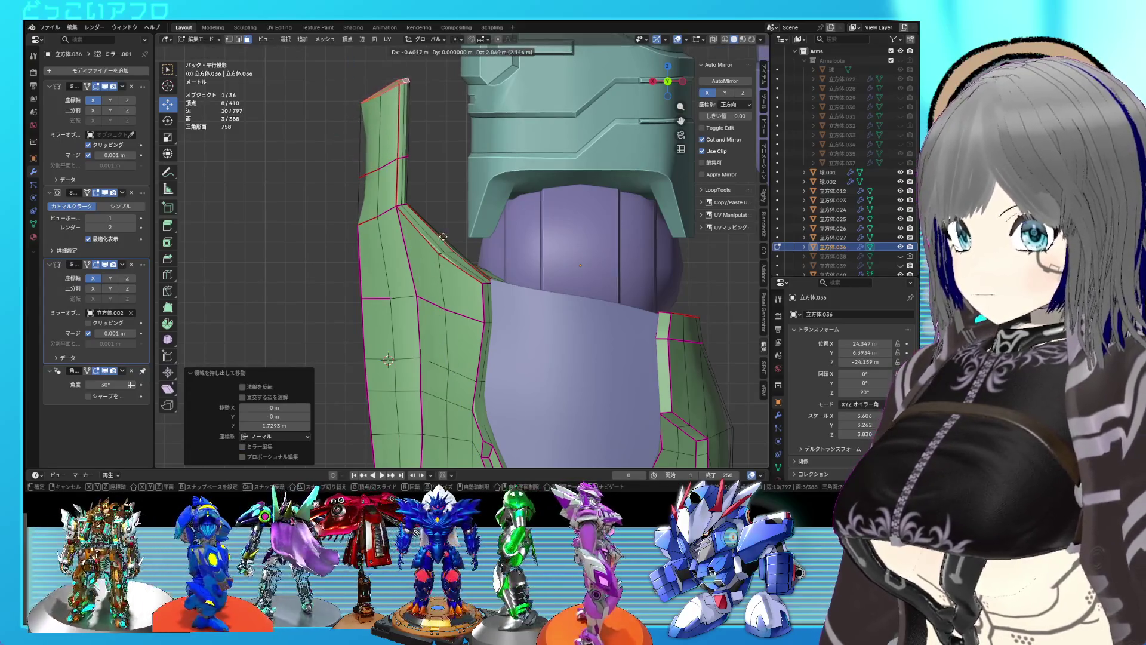
left_click(436, 246)
key("s")
left_click(421, 200)
middle_click_drag(421, 200, 514, 250)
key("ctrl+z")
key("ctrl+z")
key("ctrl+z")
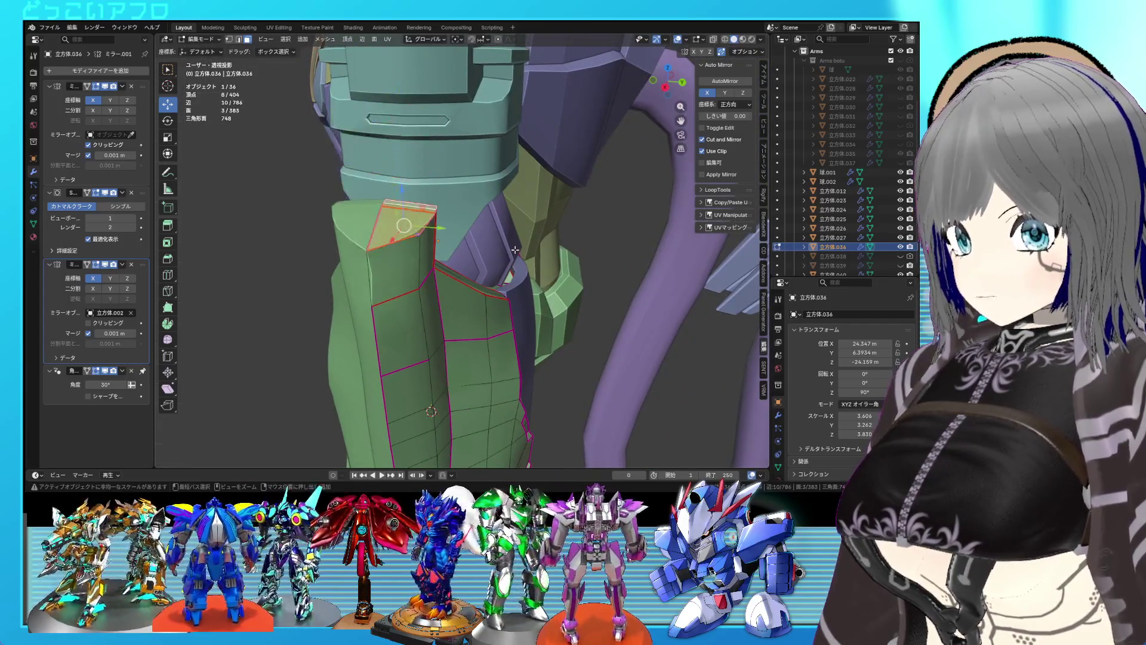
Shift the top vertices along Y, then extrude the top faces upward and taper them.
key("g")
key("y")
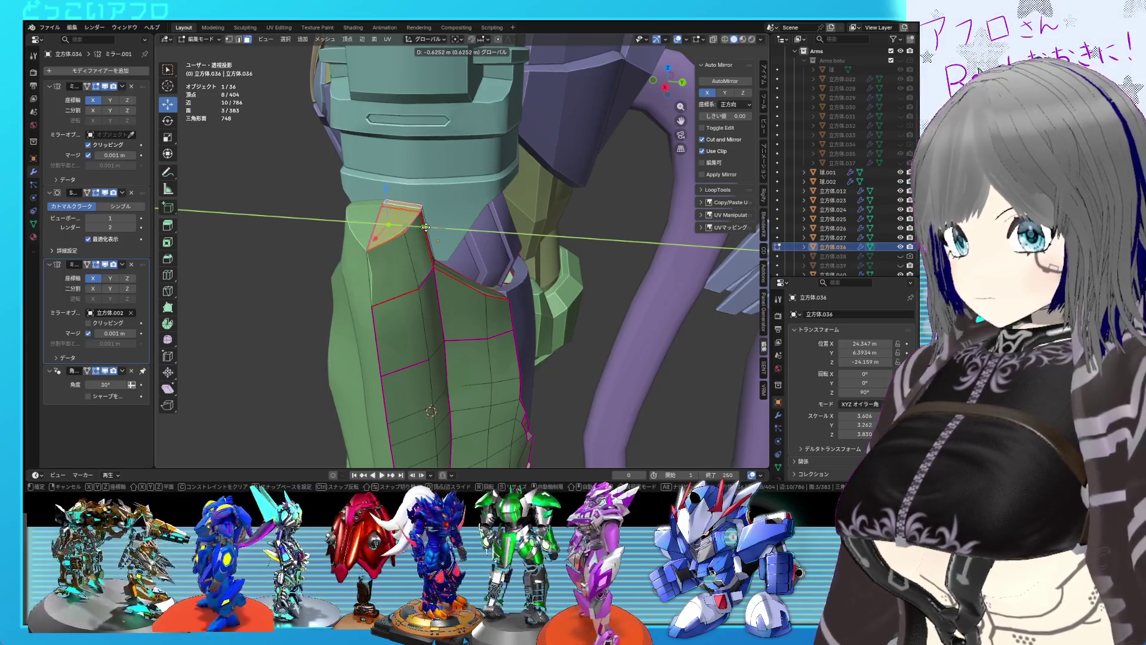
left_click(426, 227)
key("ctrl+KP_1")
key("e")
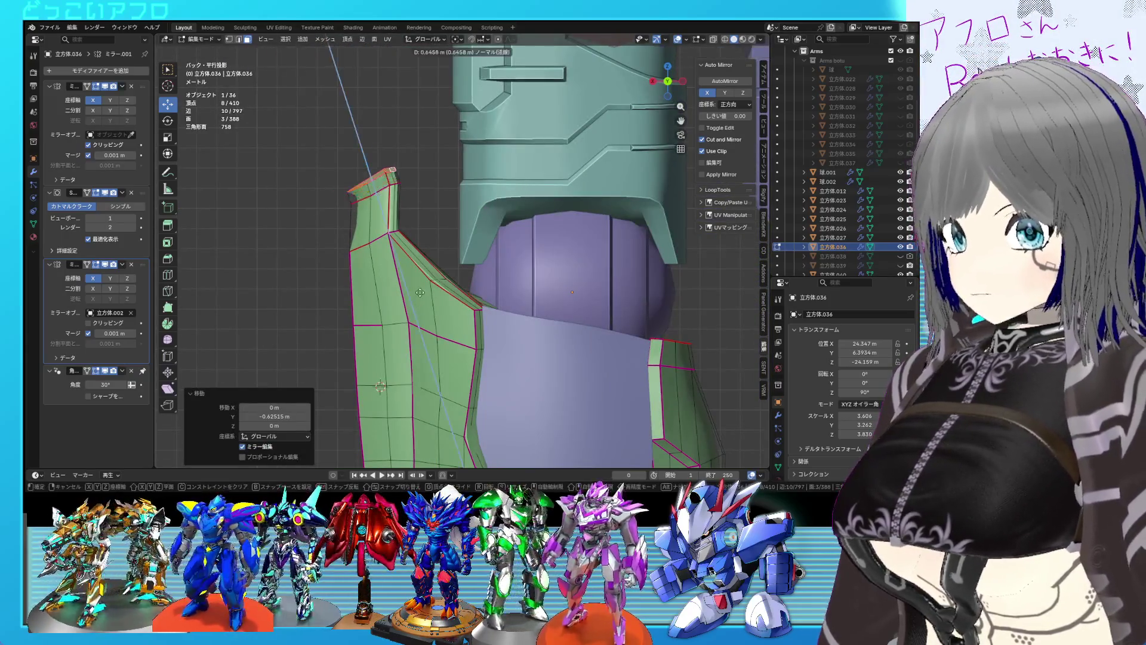
left_click(431, 259)
middle_click_drag(431, 258, 497, 298, "alt")
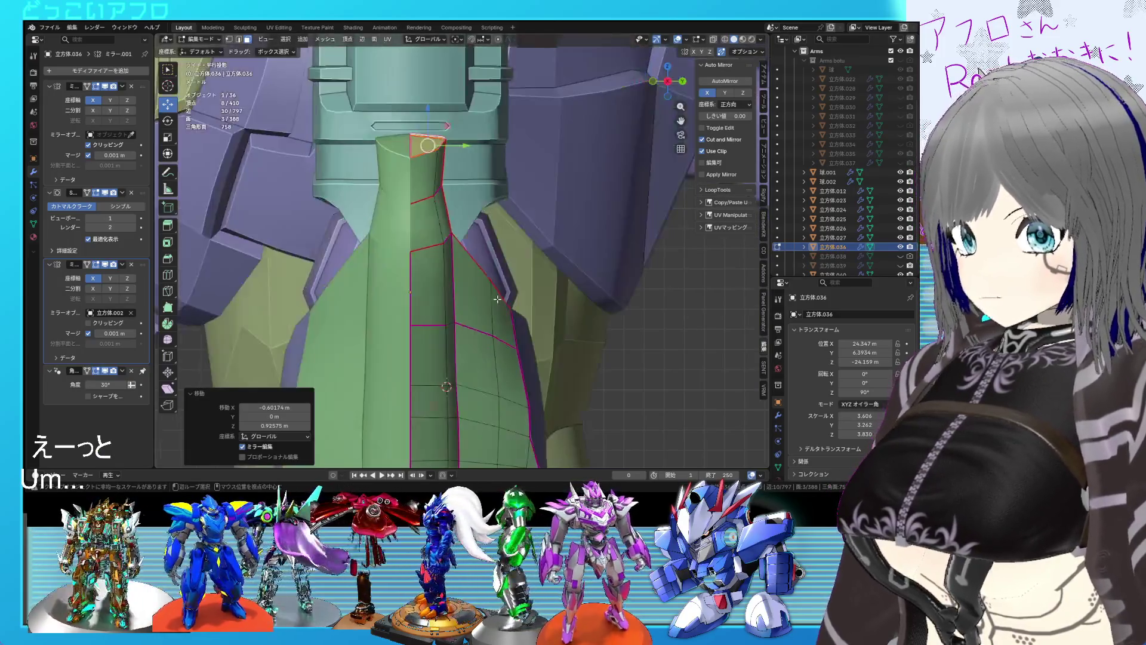
key("s")
left_click(466, 242)
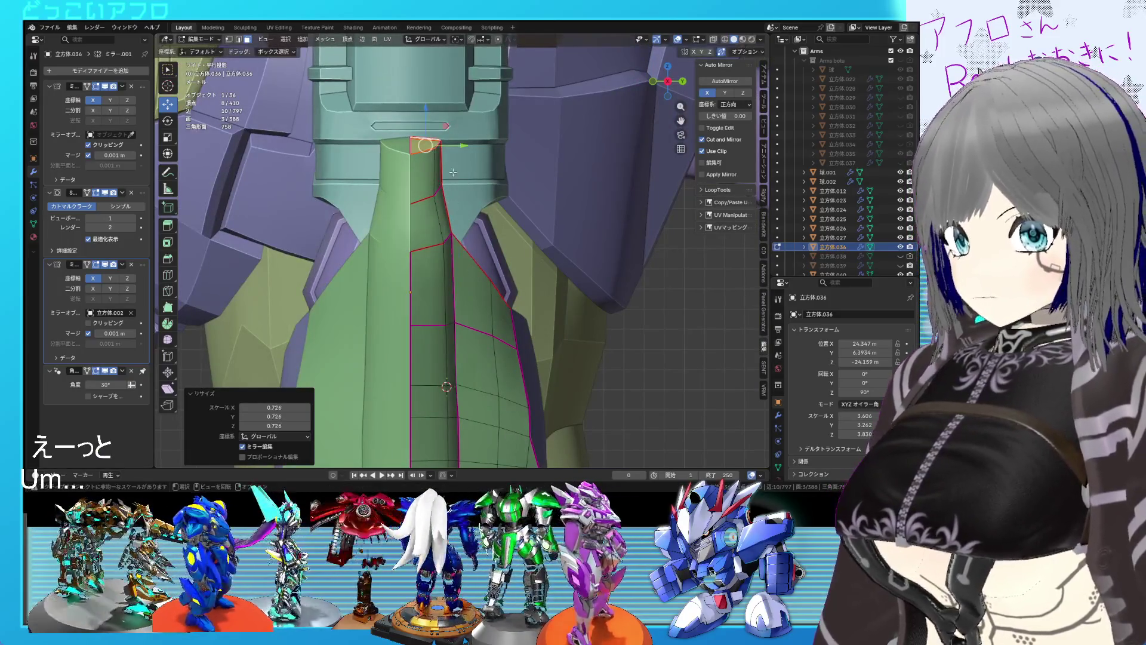
Move the top along the depth axis, then rescale and reposition the tip.
key("g")
key("y")
key("Escape")
middle_click_drag(442, 147, 439, 272, "alt")
key("s")
left_click(439, 272)
key("g")
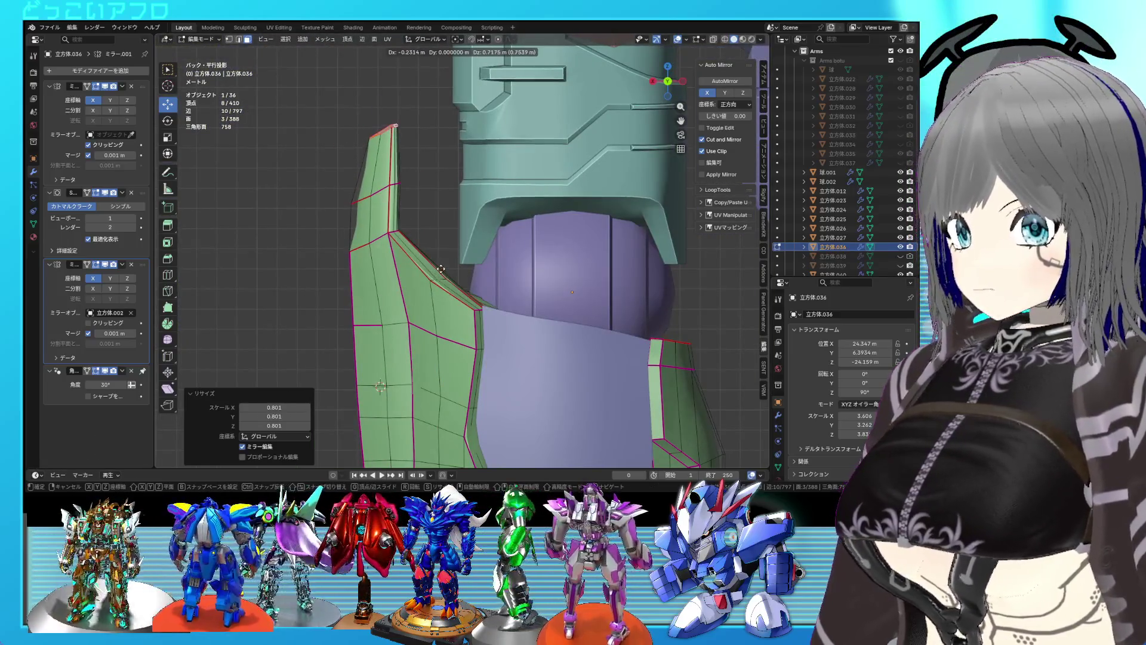
left_click(441, 269)
Narrow and nudge the pointed tip, then return to object mode.
mouse_move(441, 269)
middle_mouse_down()
mouse_move(558, 304)
mouse_move(418, 251)
middle_mouse_up()
key("s")
left_click(412, 248)
scroll(405, 244, "down", 2)
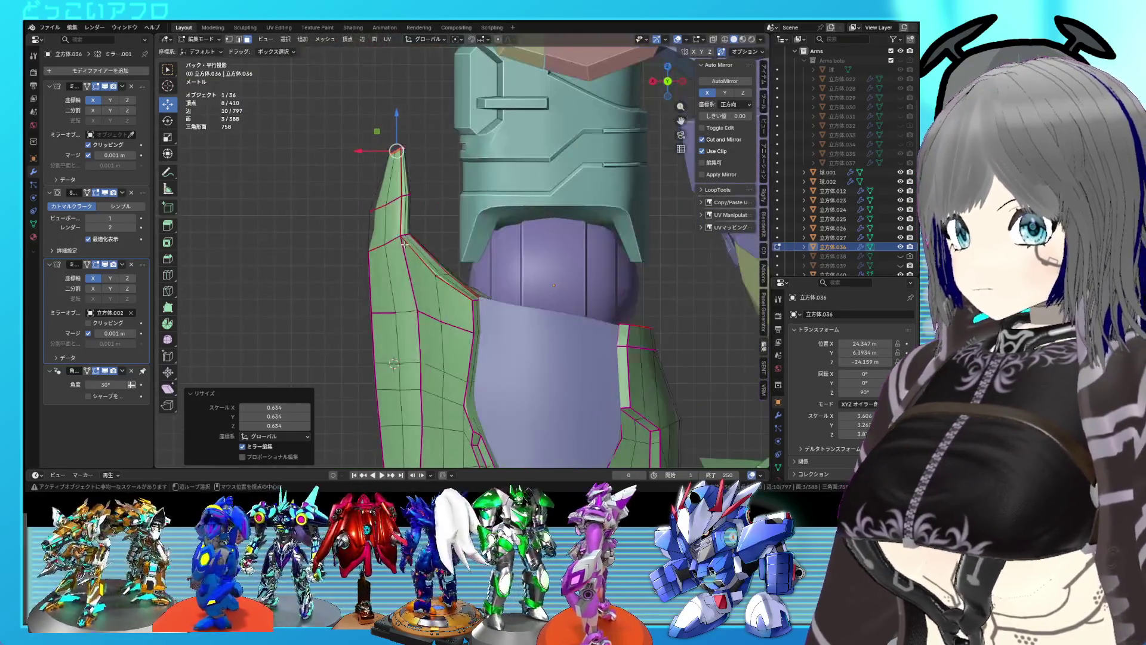
key("g")
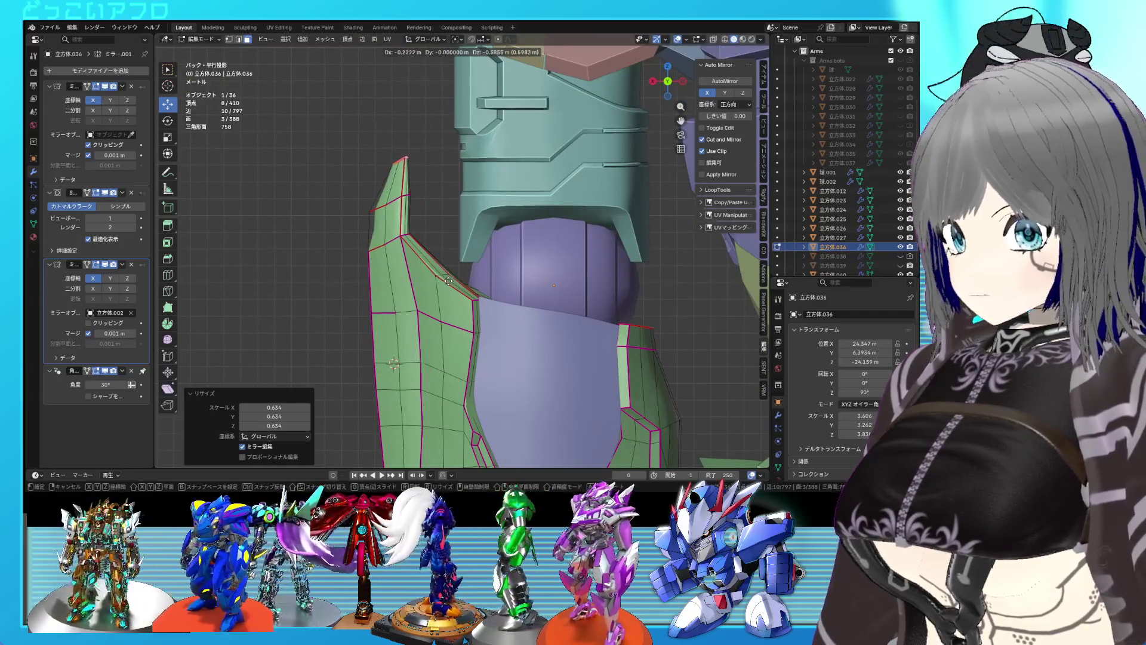
left_click(450, 279)
mouse_move(450, 278)
middle_mouse_down()
mouse_move(420, 219)
mouse_move(400, 215)
mouse_move(385, 238)
middle_mouse_up()
left_click(385, 239, "shift")
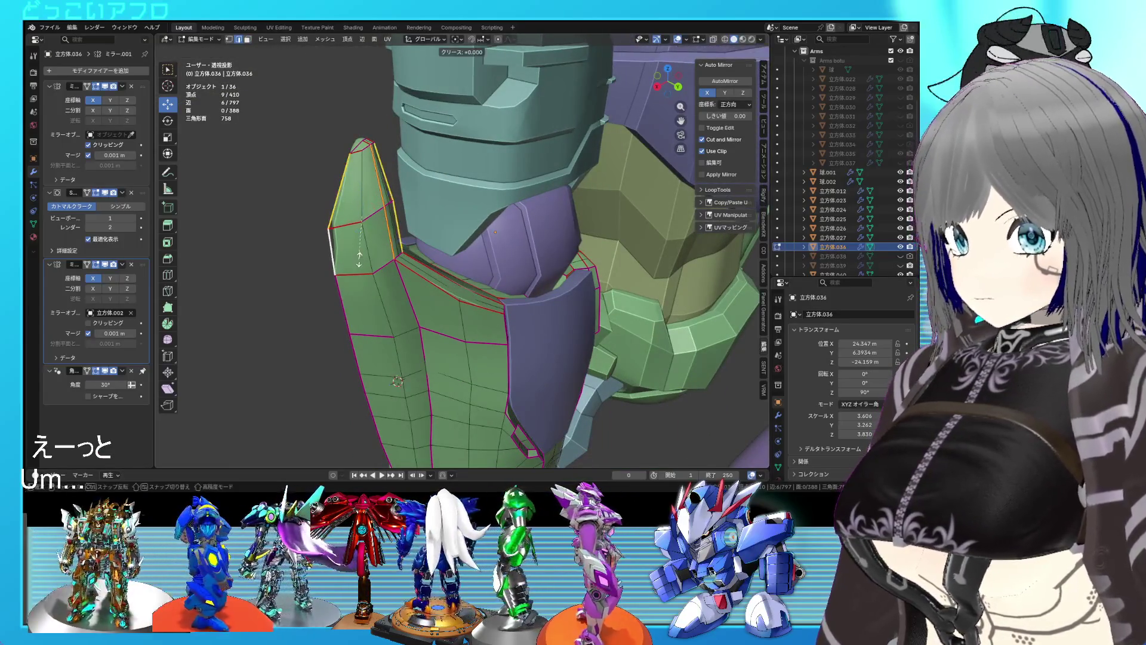
key("Tab")
middle_click_drag(402, 284, 371, 267)
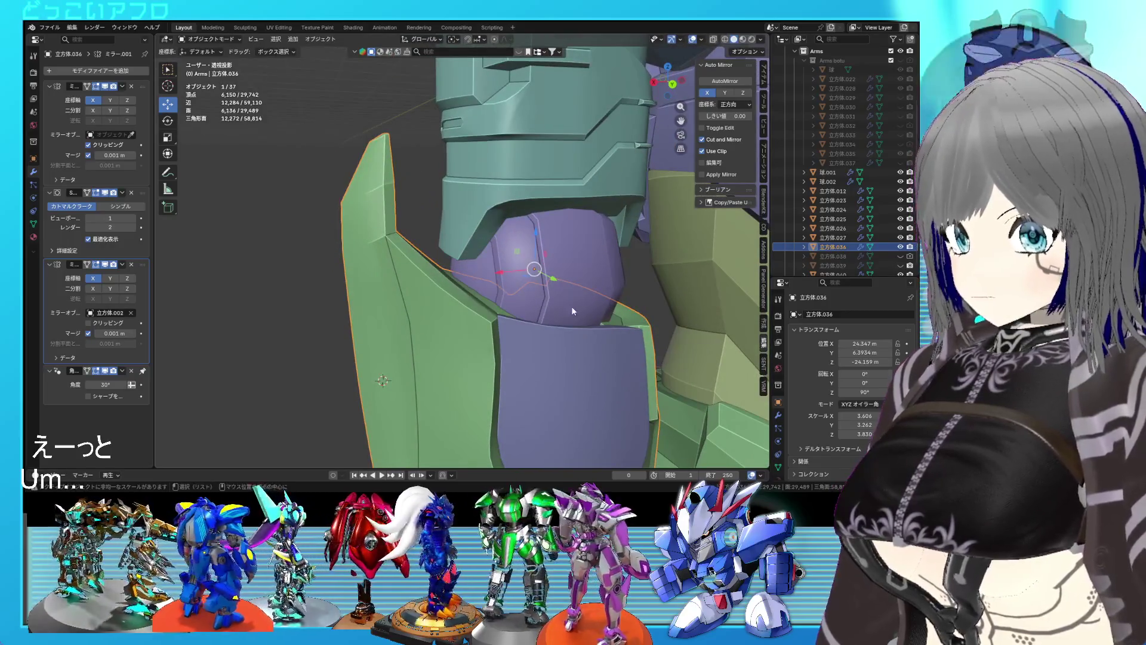
Slide the edge near the armour's pointed tip along the armour, working from the back view.
key("Tab")
middle_click_drag(468, 304, 424, 303)
key("ctrl+KP_1")
scroll(406, 303, "up", 2, "ctrl")
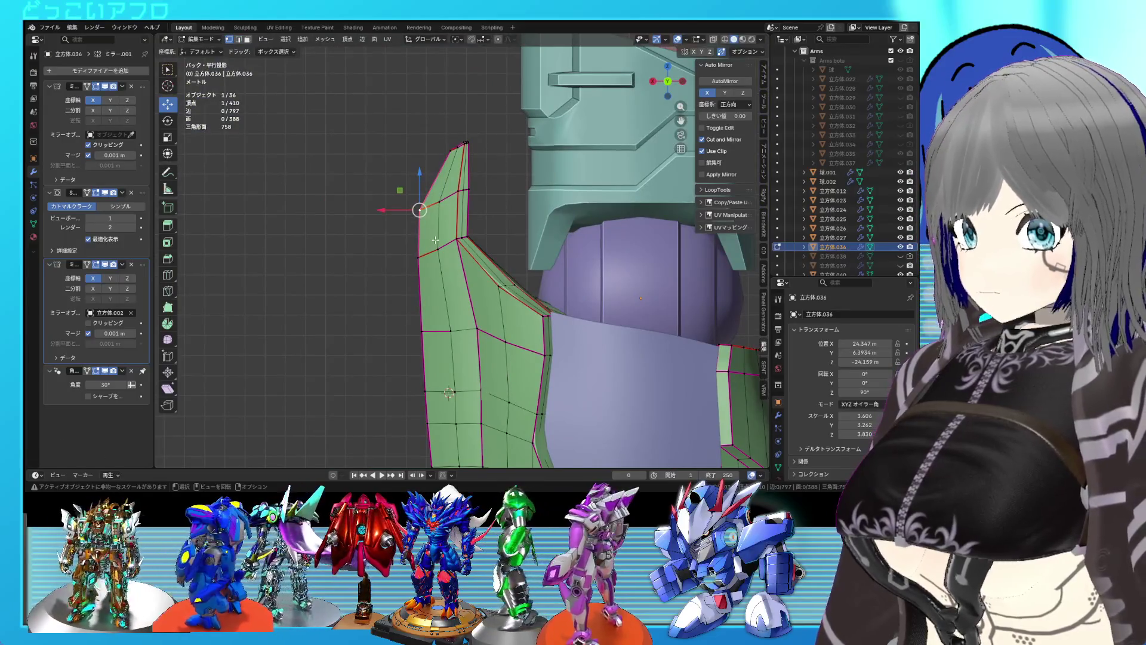
left_click(441, 246)
middle_click_drag(440, 246, 445, 258)
scroll(435, 231, "up", 1)
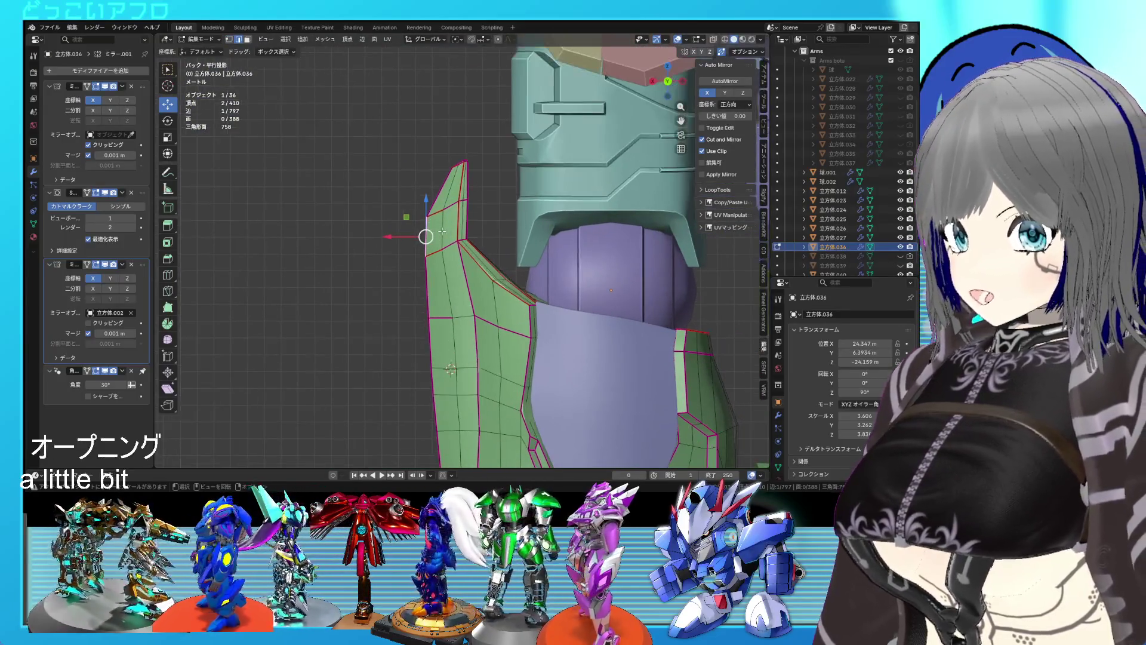
left_click_drag(435, 234, 448, 233)
left_click(455, 230)
Move the tip edge into place and push it along the Y axis.
middle_click_drag(455, 230, 511, 248)
key("ctrl+KP_1")
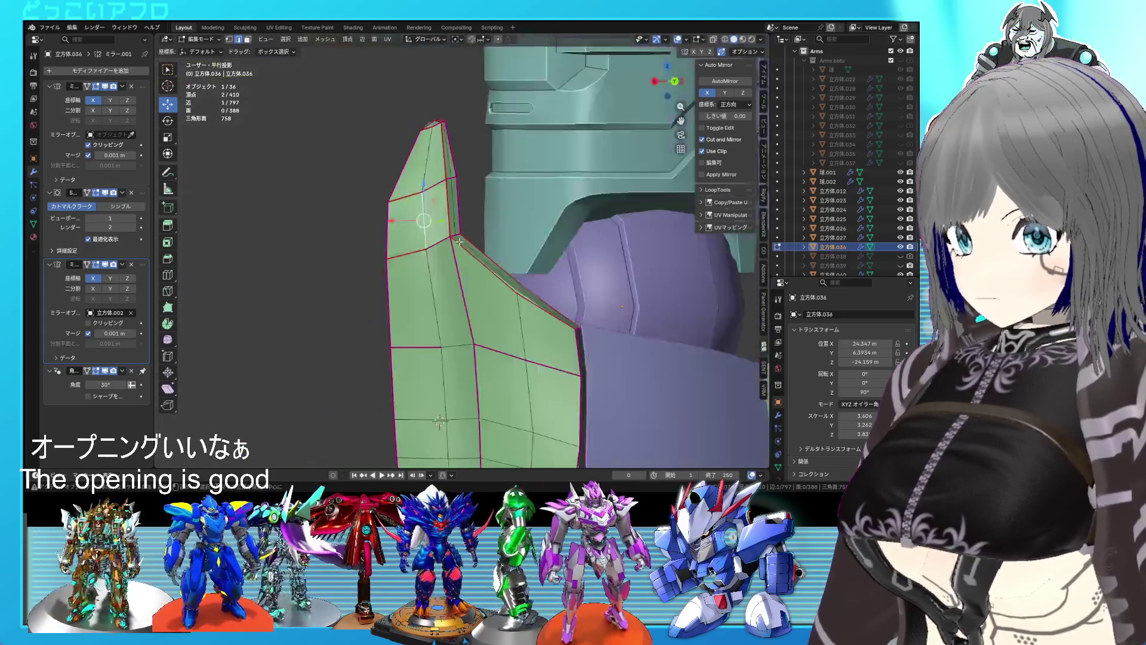
key("g")
left_click(519, 245)
middle_click_drag(519, 246, 611, 318)
left_click_drag(453, 240, 461, 239)
middle_click_drag(461, 239, 406, 214)
Set the edge crease to -1 and clear sharp marks from the edges.
key("alt+a")
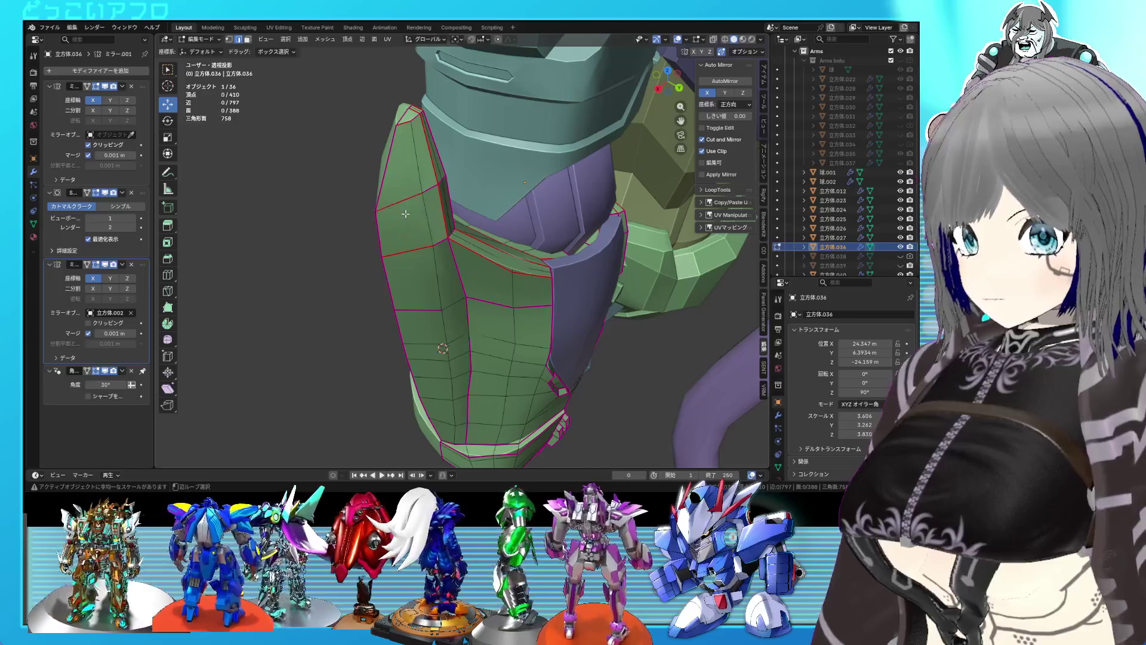
key("shift+e")
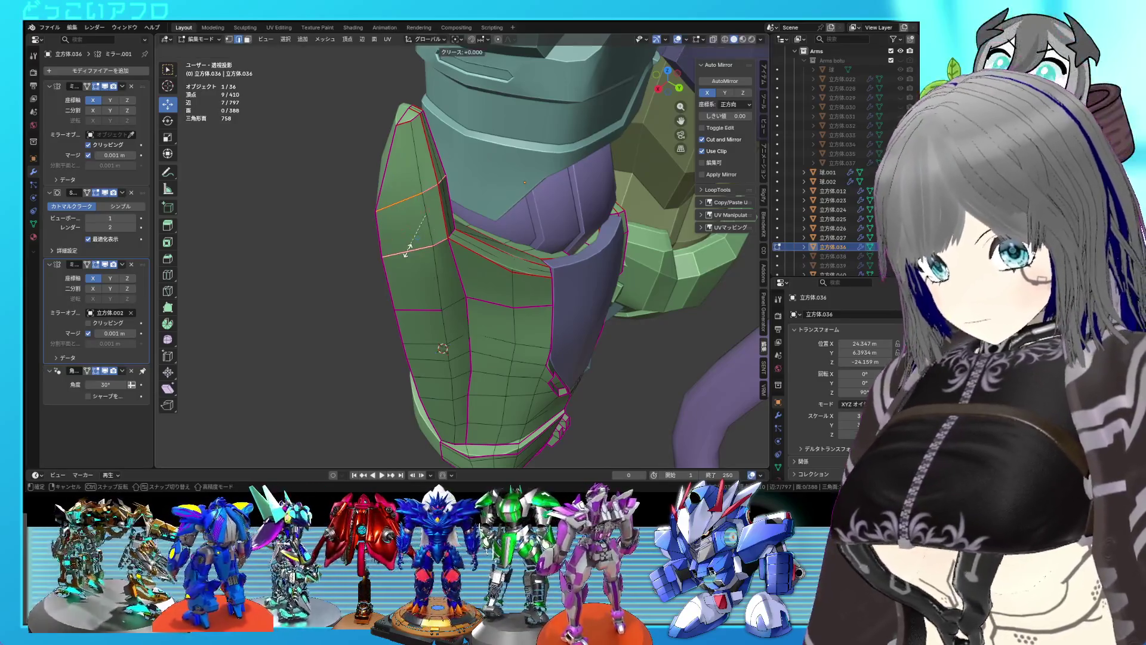
type("-1")
key("Return")
mouse_move(408, 251)
middle_mouse_down()
mouse_move(372, 210)
mouse_move(431, 203)
middle_mouse_up()
key("ctrl+e")
left_click(397, 252)
mouse_move(397, 252)
middle_mouse_down()
mouse_move(535, 259)
mouse_move(602, 241)
mouse_move(530, 195)
mouse_move(483, 235)
mouse_move(507, 253)
mouse_move(492, 199)
mouse_move(441, 228)
mouse_move(479, 223)
middle_mouse_up()
Save, then reopen the mesh in orthographic wireframe view.
key("Tab")
key("ctrl+s")
key("Tab")
key("KP_5")
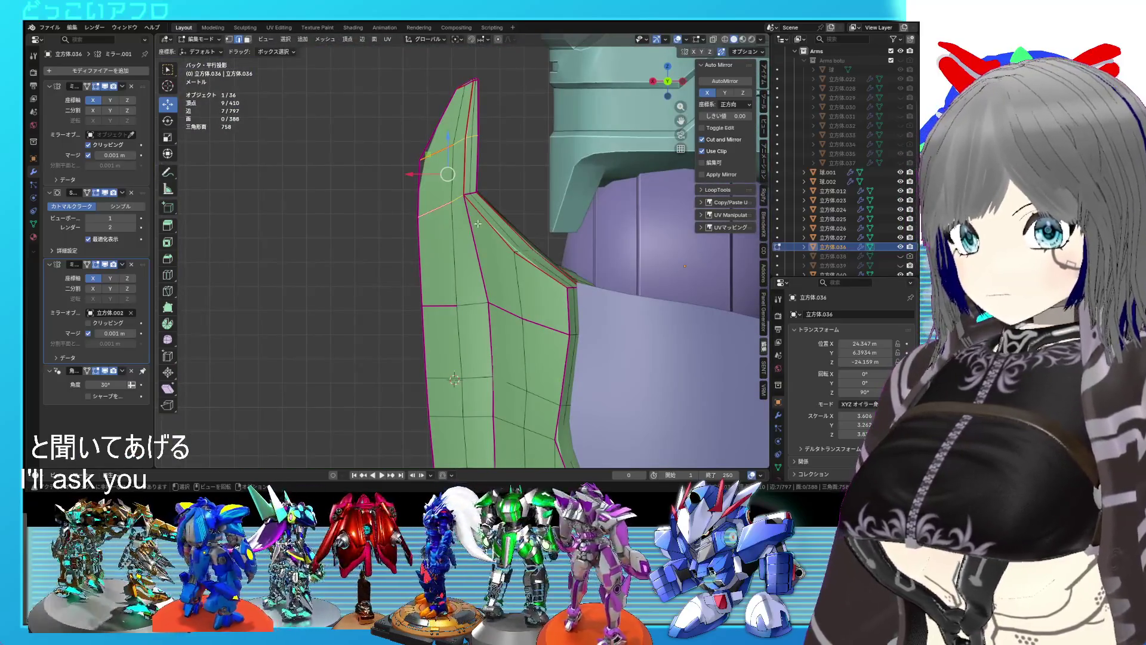
key("shift+z")
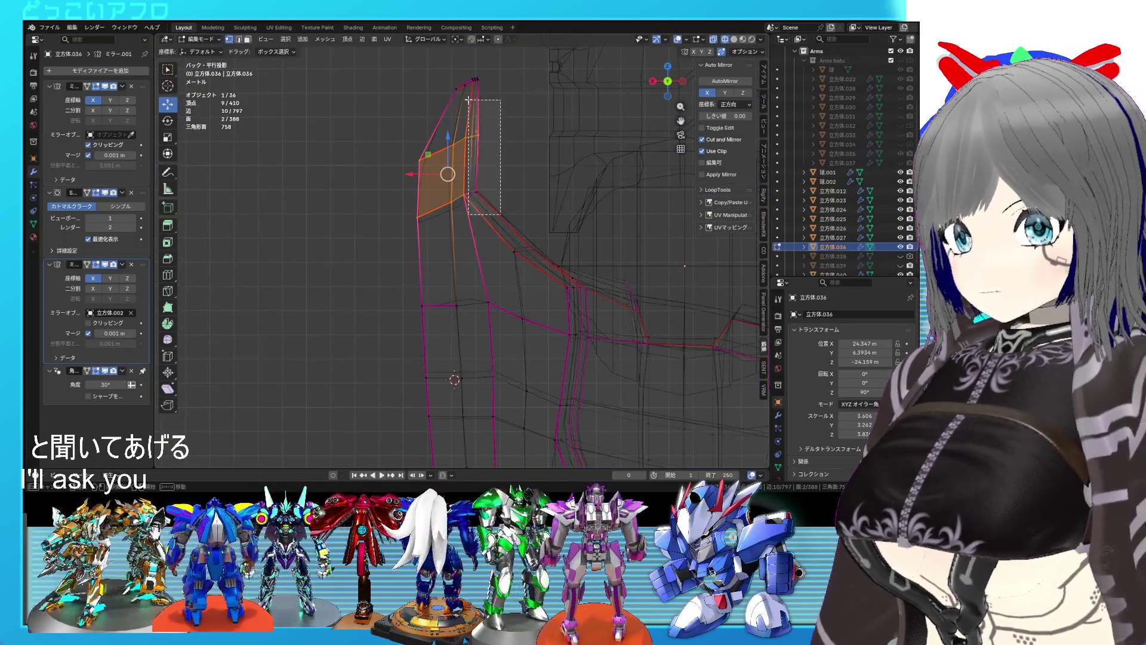
Select the vertical strip at the armour's top and push it outward along X.
left_click_drag(467, 73, 467, 74)
scroll(481, 167, "up", 2)
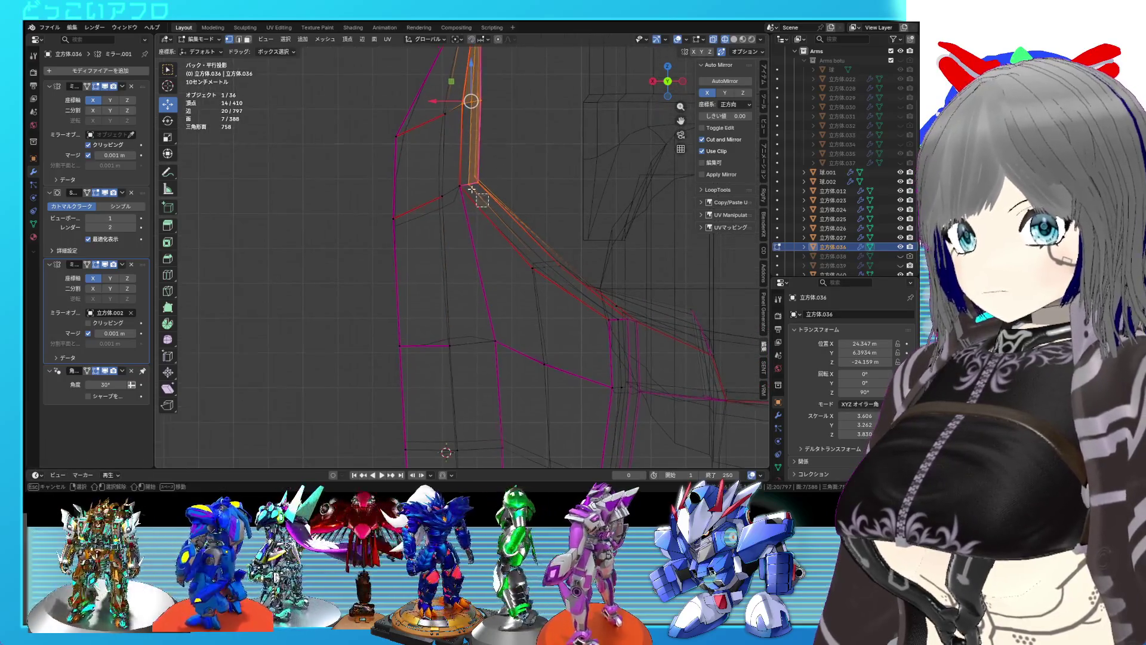
key("shift+z")
scroll(473, 190, "down", 1)
left_click_drag(447, 132, 472, 133)
mouse_move(473, 133)
middle_mouse_down()
mouse_move(477, 167)
mouse_move(508, 198)
mouse_move(484, 215)
mouse_move(489, 231)
mouse_move(465, 227)
middle_mouse_up()
scroll(465, 227, "up", 2)
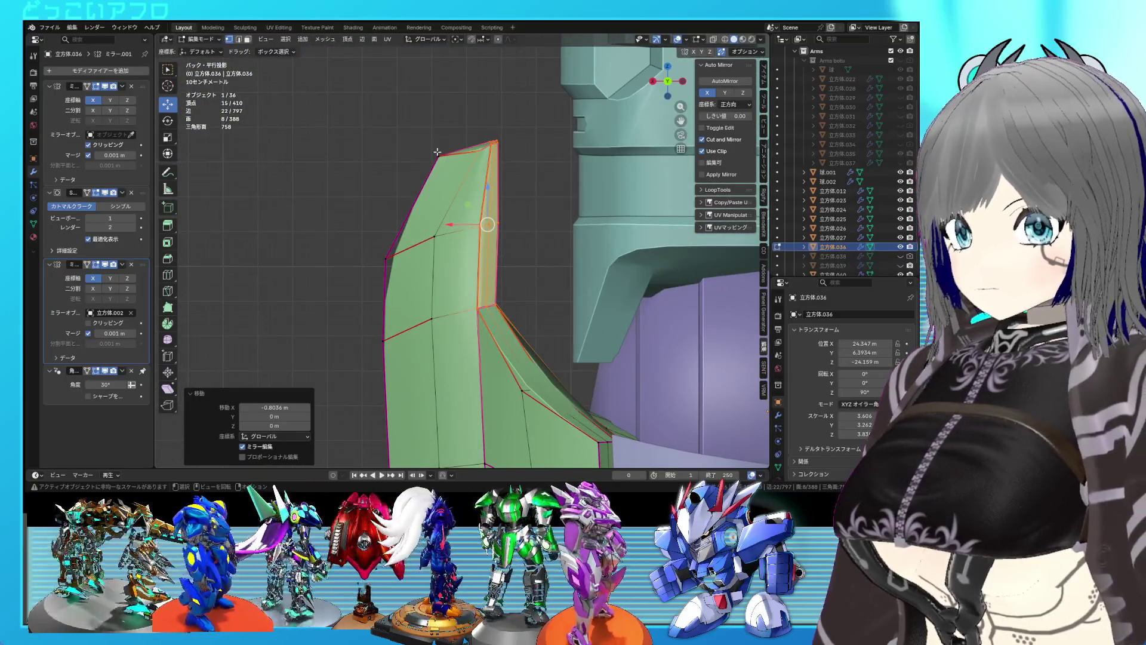
Slide and reposition the strip's top-left tip vertex, then slide the neighbouring edge.
left_click(437, 153)
key("shift+v")
left_click(525, 207)
key("g")
left_click(478, 151)
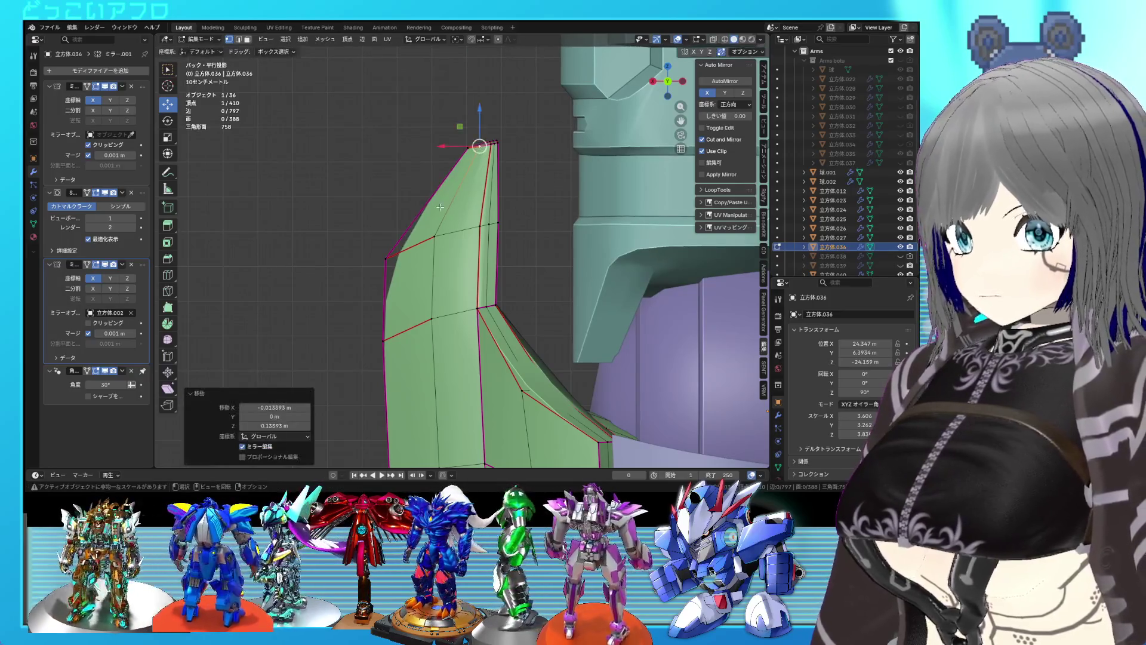
key("2")
left_click(425, 272)
mouse_move(497, 326)
middle_mouse_down("shift")
mouse_move(477, 251)
mouse_move(454, 239)
mouse_move(500, 276)
mouse_move(466, 293)
mouse_move(454, 284)
mouse_move(439, 318)
middle_mouse_up("shift")
key("g")
key("g")
left_click(486, 262)
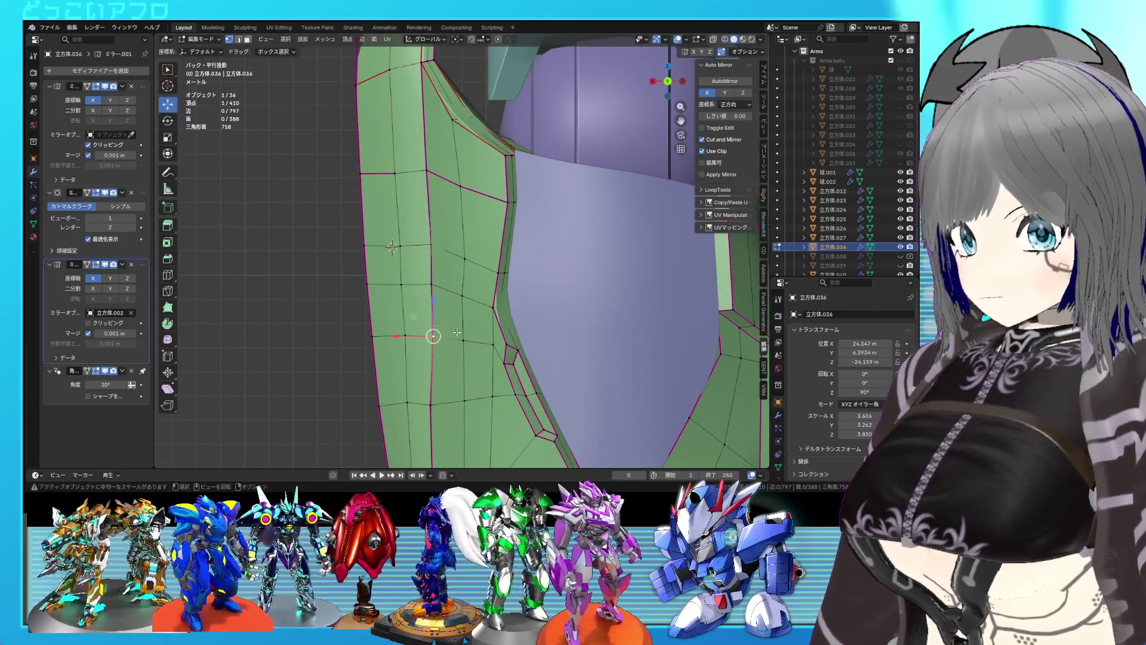
Select the vertex higher up the armour and clear the seam on the selected edges.
left_click(402, 256)
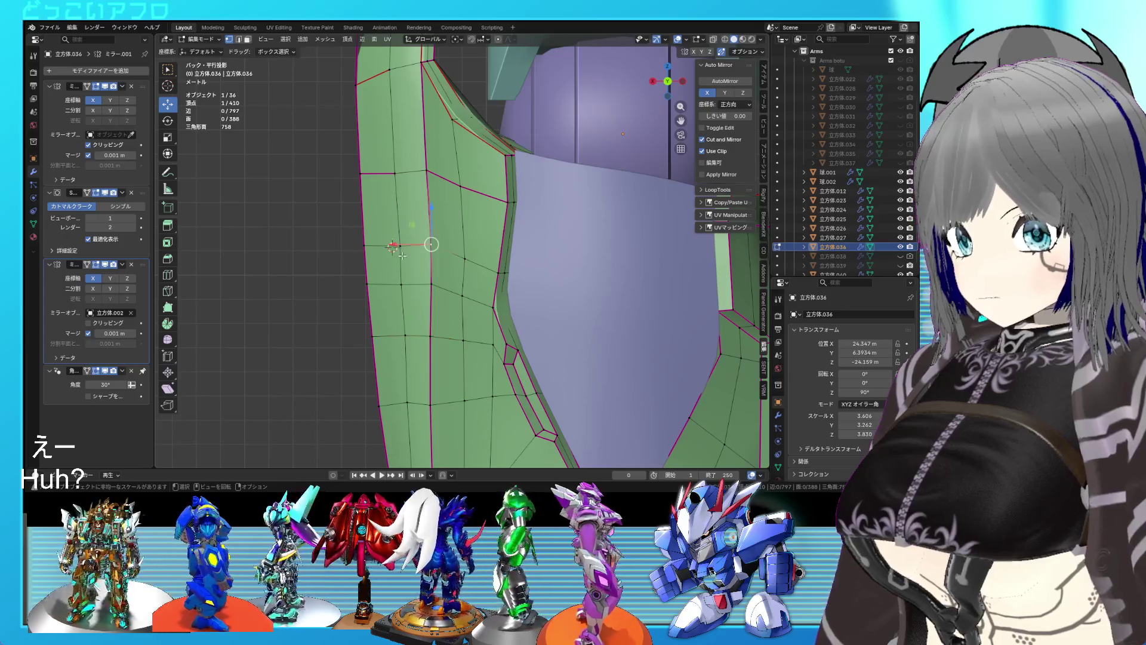
key("Tab")
mouse_move(395, 246)
middle_mouse_down()
mouse_move(435, 243)
mouse_move(555, 287)
mouse_move(486, 270)
middle_mouse_up()
key("Tab")
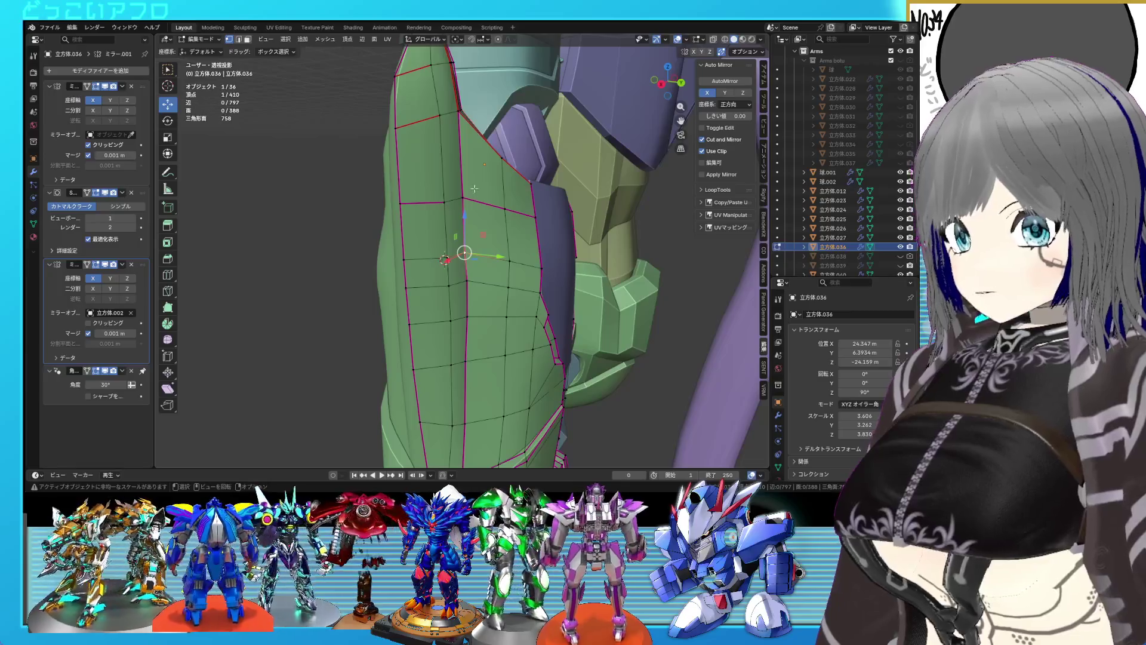
key("ctrl+e")
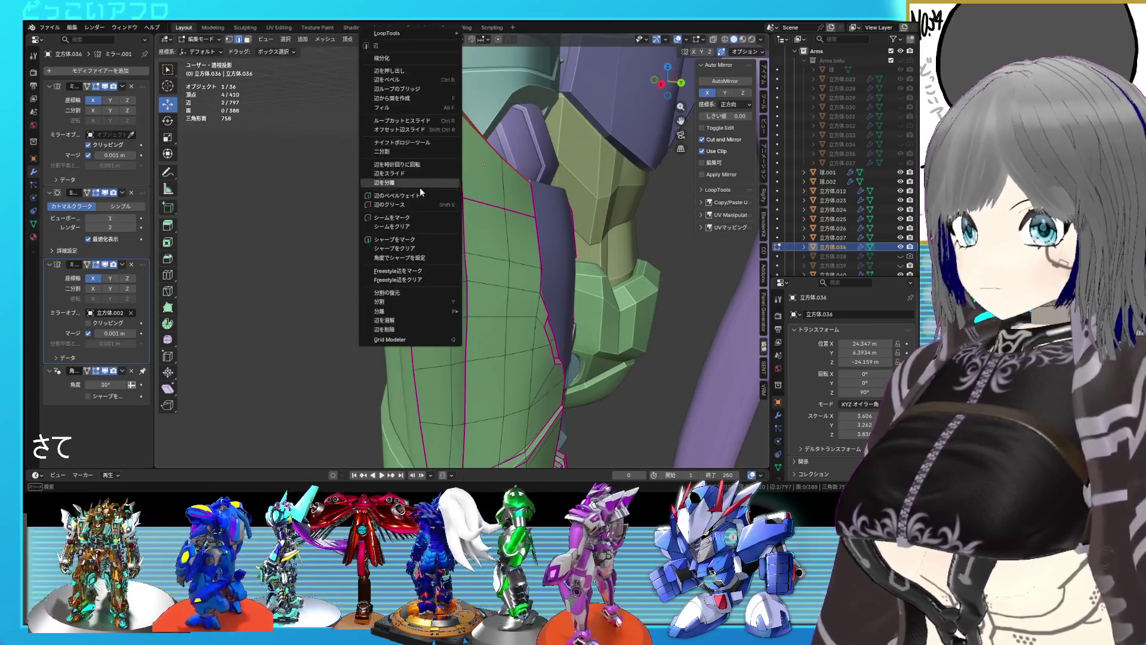
left_click(406, 226)
mouse_move(406, 225)
middle_mouse_down()
mouse_move(414, 330)
mouse_move(414, 256)
middle_mouse_up()
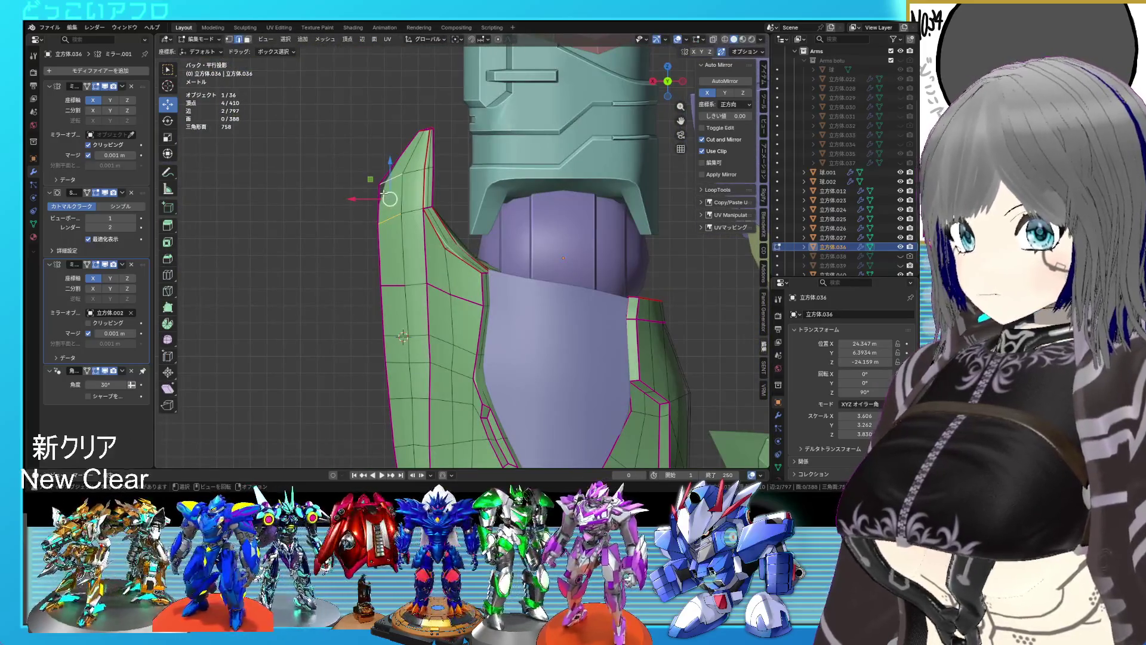
Rotate the tip edge about 3° about Z, nudge it, and return to object mode.
key("r")
left_click(486, 245)
key("g")
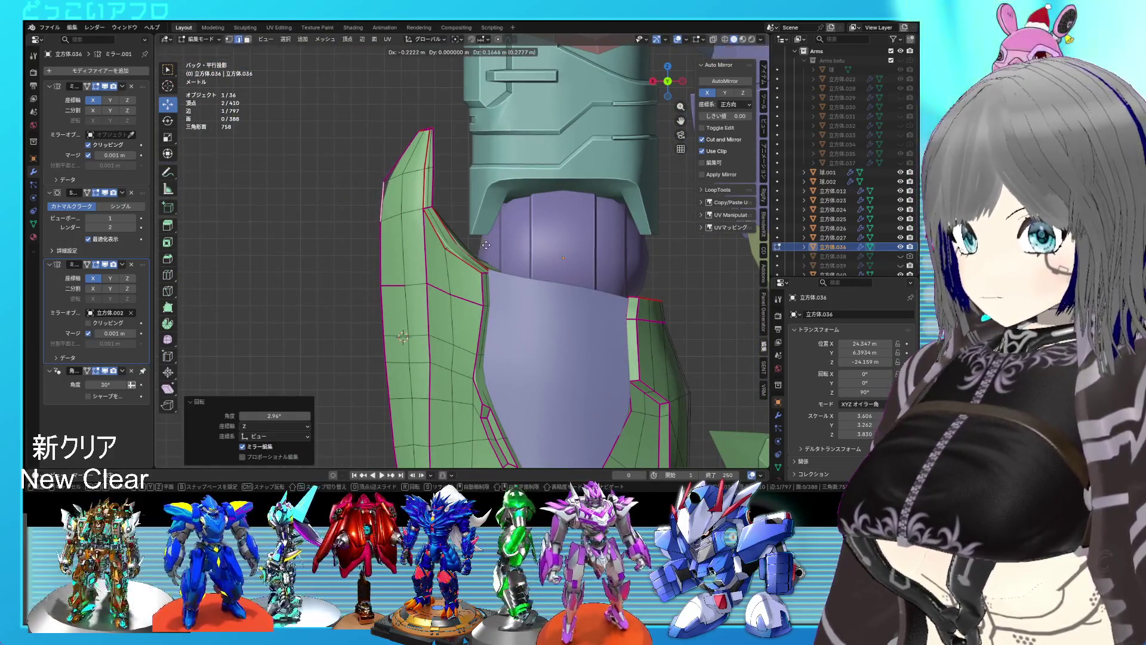
left_click(486, 244)
key("Tab")
mouse_move(487, 244)
middle_mouse_down()
mouse_move(604, 313)
mouse_move(612, 301)
mouse_move(503, 298)
middle_mouse_up()
scroll(490, 330, "down", 5)
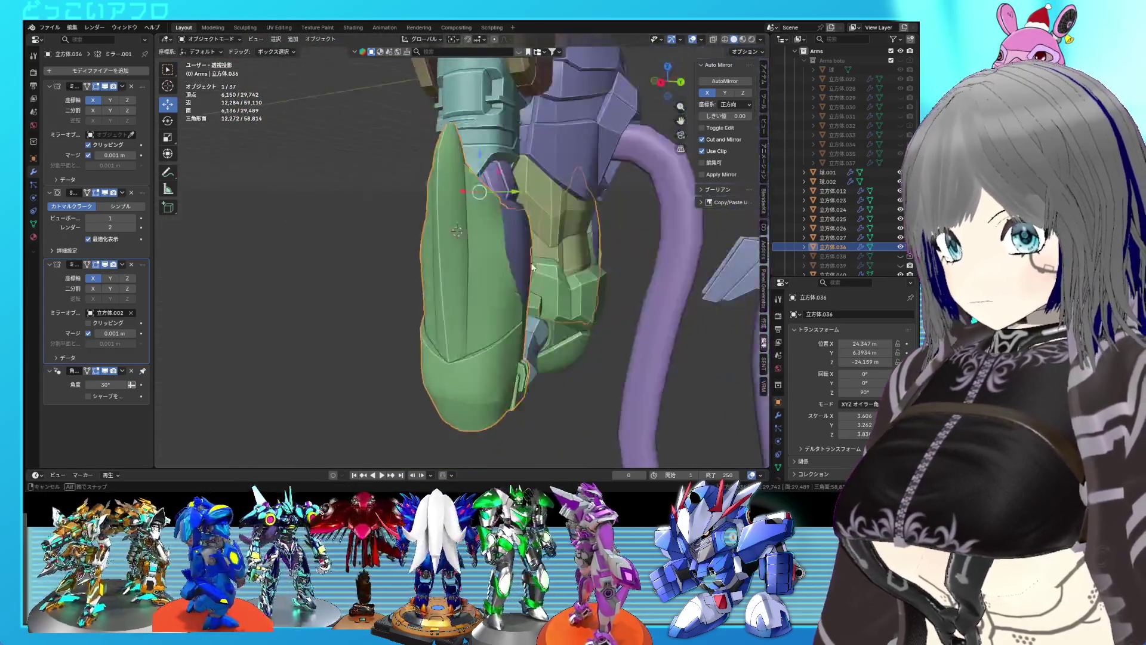
Deselect everything, orbit to a side view of the arm, and save the file.
left_click(512, 320)
mouse_move(512, 320)
middle_mouse_down()
mouse_move(573, 250)
mouse_move(624, 288)
mouse_move(494, 297)
mouse_move(597, 269)
mouse_move(565, 276)
middle_mouse_up()
scroll(596, 267, "up", 5)
scroll(642, 284, "down", 5)
mouse_move(642, 285)
middle_mouse_down()
mouse_move(645, 330)
mouse_move(613, 337)
mouse_move(489, 295)
mouse_move(540, 342)
mouse_move(476, 334)
mouse_move(536, 324)
mouse_move(625, 336)
mouse_move(464, 321)
mouse_move(407, 292)
mouse_move(436, 290)
mouse_move(434, 269)
mouse_move(464, 267)
mouse_move(487, 244)
mouse_move(509, 269)
middle_mouse_up()
key("ctrl+s")
Hide the green armour 立方体.039 and show the purple armour 立方体.038 in the Outliner.
scroll(614, 337, "up", 5)
scroll(483, 242, "down", 3)
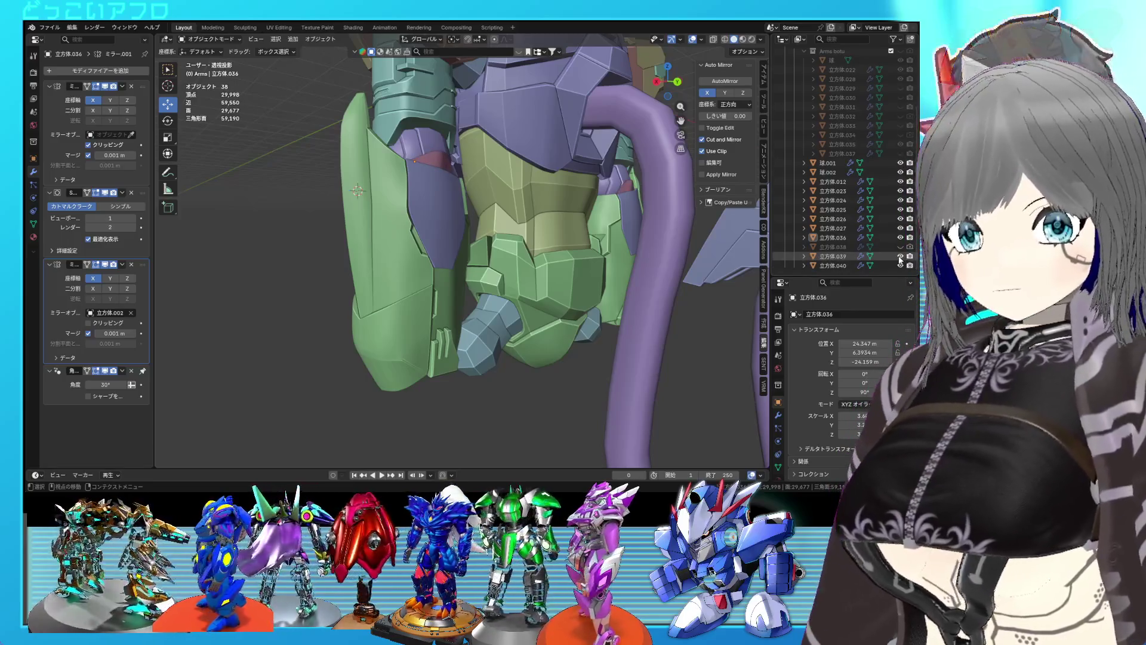
left_click(900, 257)
left_click(901, 248)
mouse_move(583, 246)
middle_mouse_down()
mouse_move(607, 238)
mouse_move(516, 251)
mouse_move(629, 246)
mouse_move(454, 255)
middle_mouse_up()
key("shift+d")
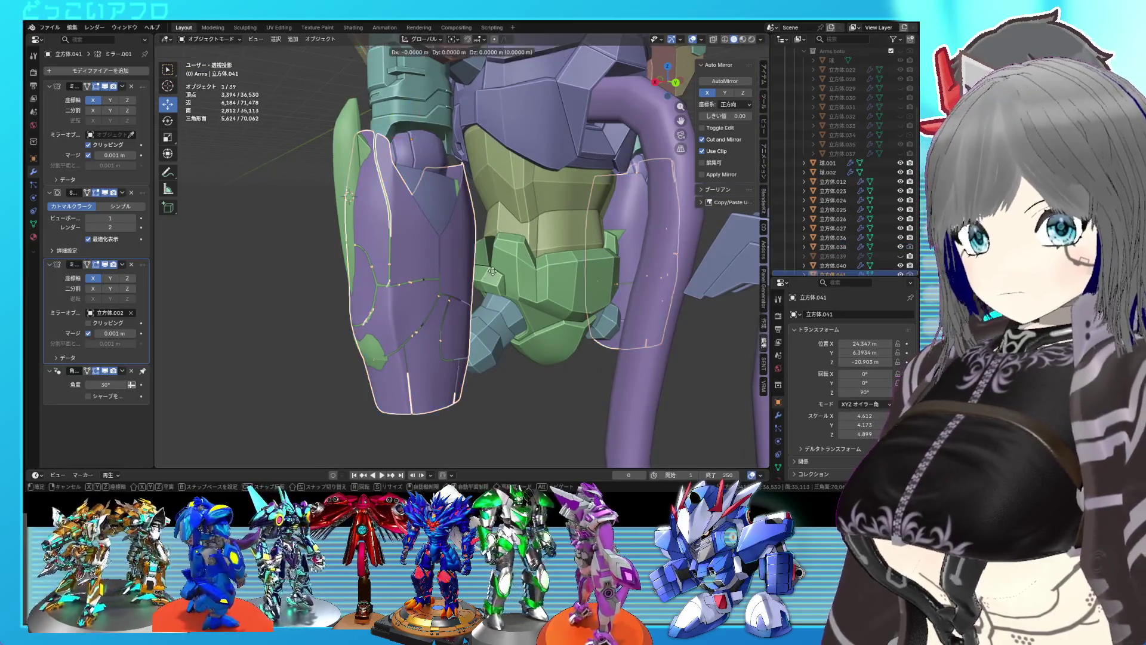
Keep the armour duplicate in place and widen it along X by 1.079.
key("Escape")
left_click(860, 275)
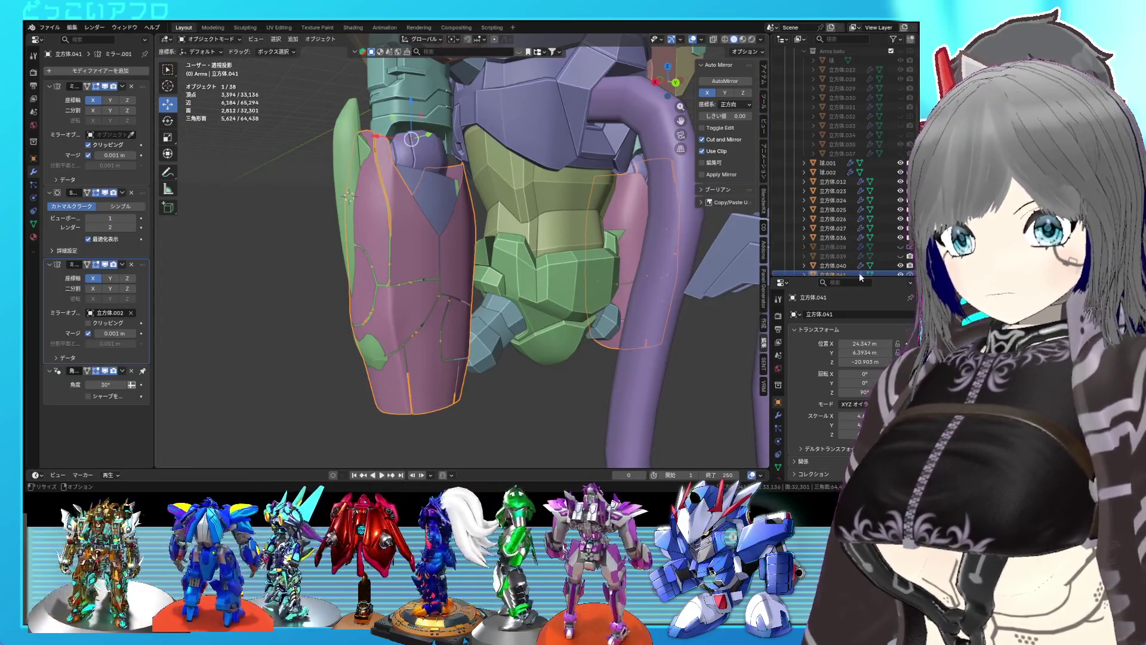
mouse_move(464, 272)
middle_mouse_down()
mouse_move(534, 266)
mouse_move(476, 271)
middle_mouse_up()
key("s")
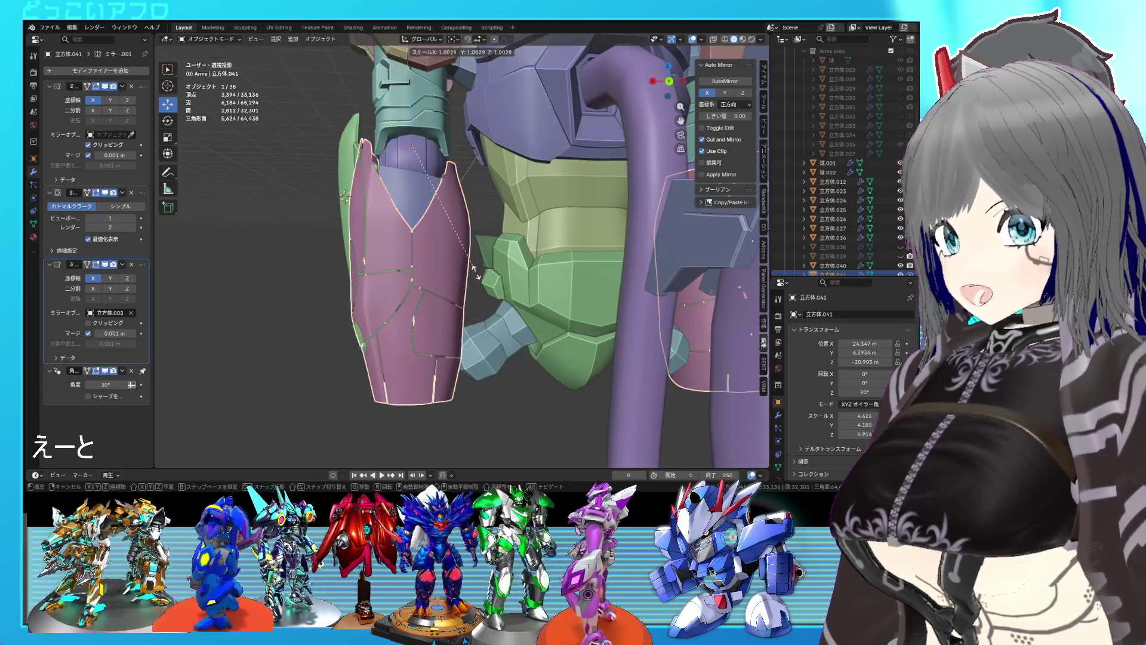
key("Escape")
key("x")
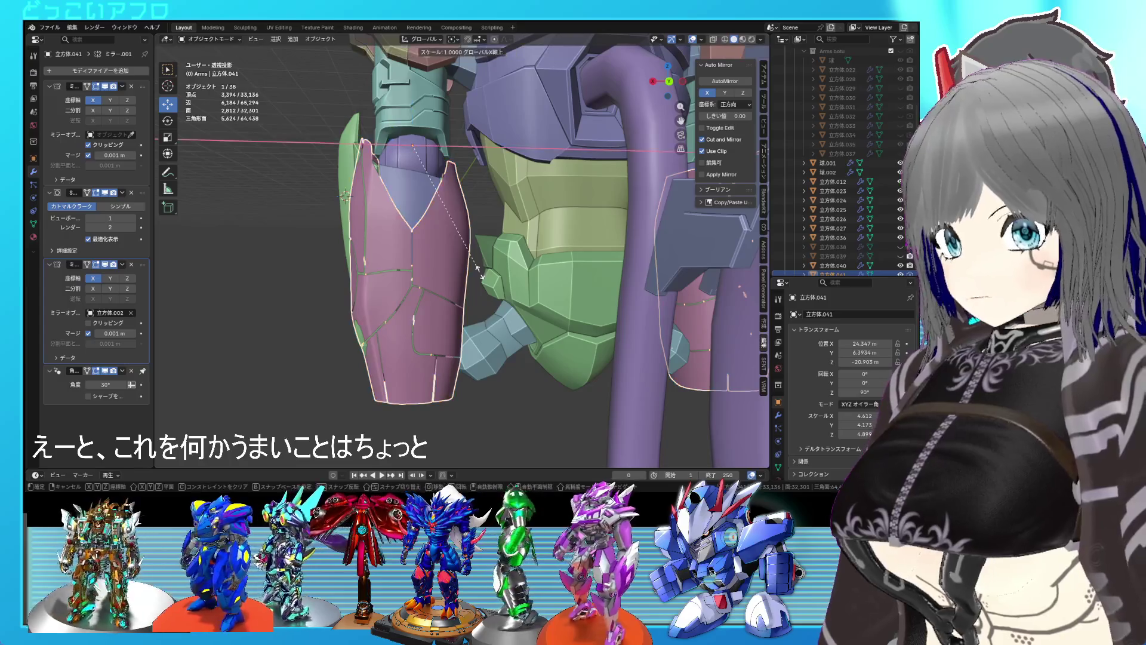
left_click(482, 278)
mouse_move(482, 279)
middle_mouse_down()
mouse_move(534, 303)
mouse_move(571, 252)
mouse_move(656, 286)
mouse_move(476, 284)
middle_mouse_up()
Slide the copy 30.458 m along X away from the robot.
left_click_drag(409, 163, 257, 158)
middle_click_drag(262, 173, 401, 187)
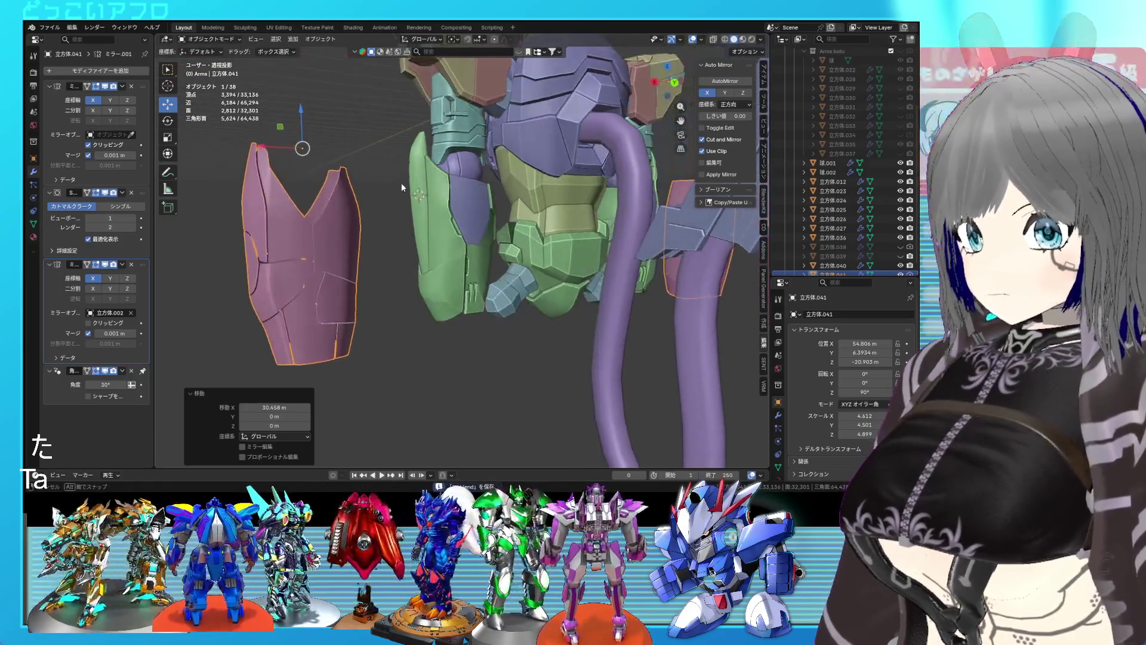
key("Tab")
Move a selected face patch of the copy 0.648 m and return to object mode.
left_click(292, 283)
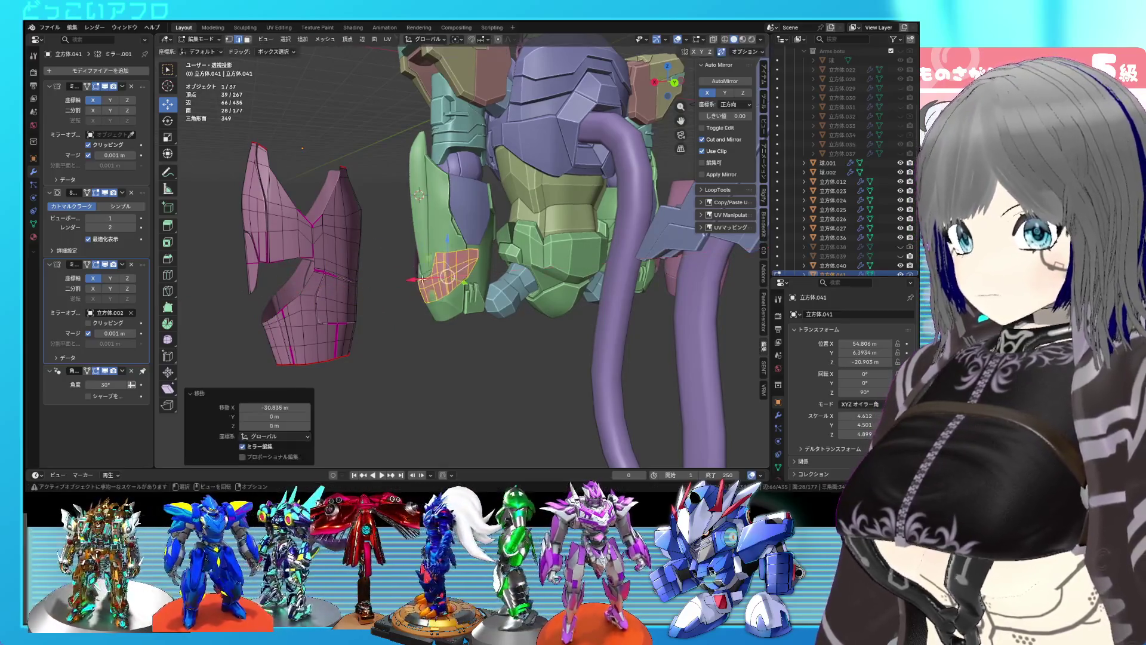
scroll(422, 279, "up", 4)
left_click(391, 245)
mouse_move(391, 245)
middle_mouse_down()
mouse_move(486, 277)
mouse_move(470, 243)
mouse_move(531, 320)
mouse_move(499, 332)
mouse_move(562, 324)
mouse_move(558, 293)
mouse_move(572, 287)
mouse_move(501, 298)
mouse_move(535, 281)
mouse_move(510, 302)
mouse_move(384, 284)
middle_mouse_up()
key("Tab")
key("Tab")
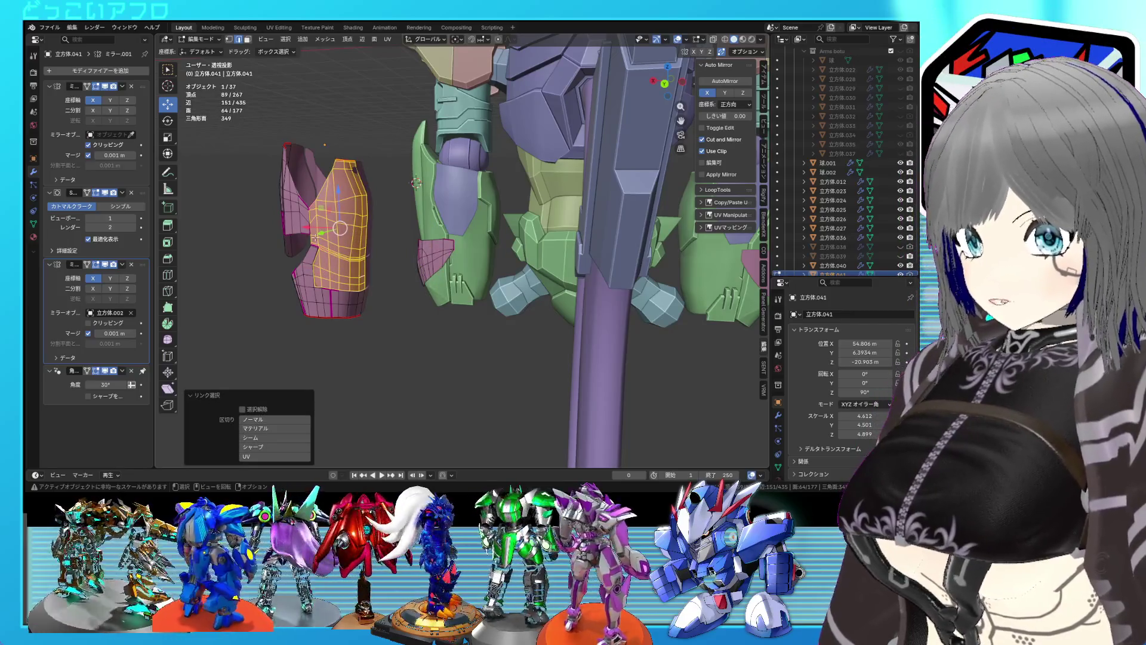
Try moving the part along X, then undo it back onto the pink pieces.
key("g")
key("x")
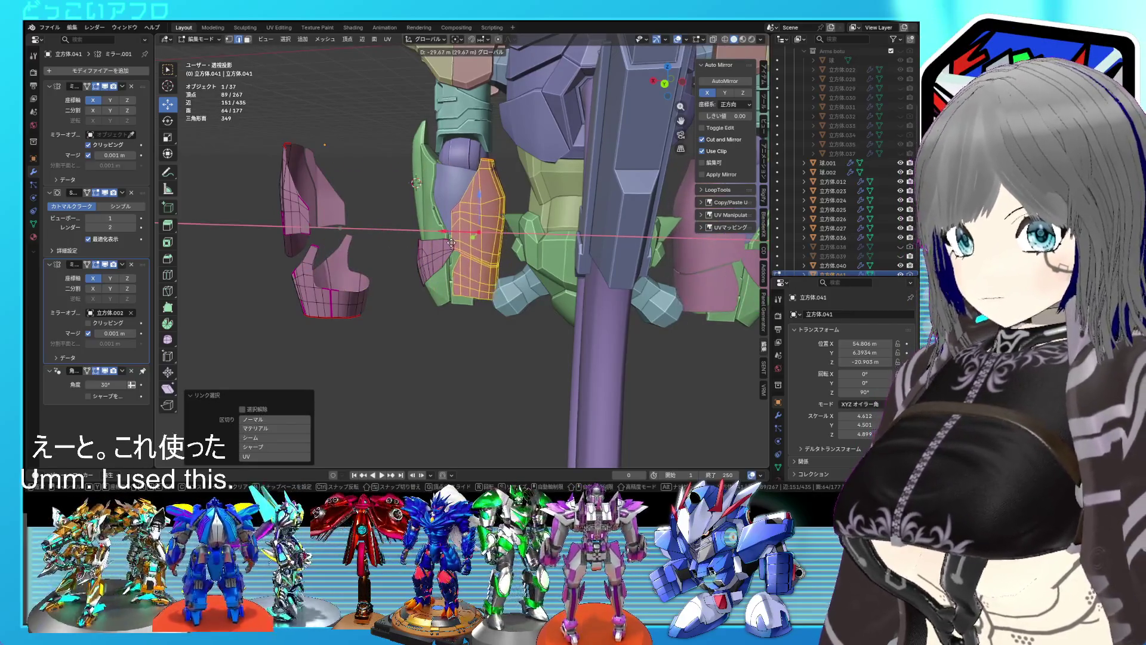
left_click(453, 243)
mouse_move(454, 244)
middle_mouse_down()
mouse_move(471, 223)
mouse_move(451, 206)
middle_mouse_up()
key("ctrl+z")
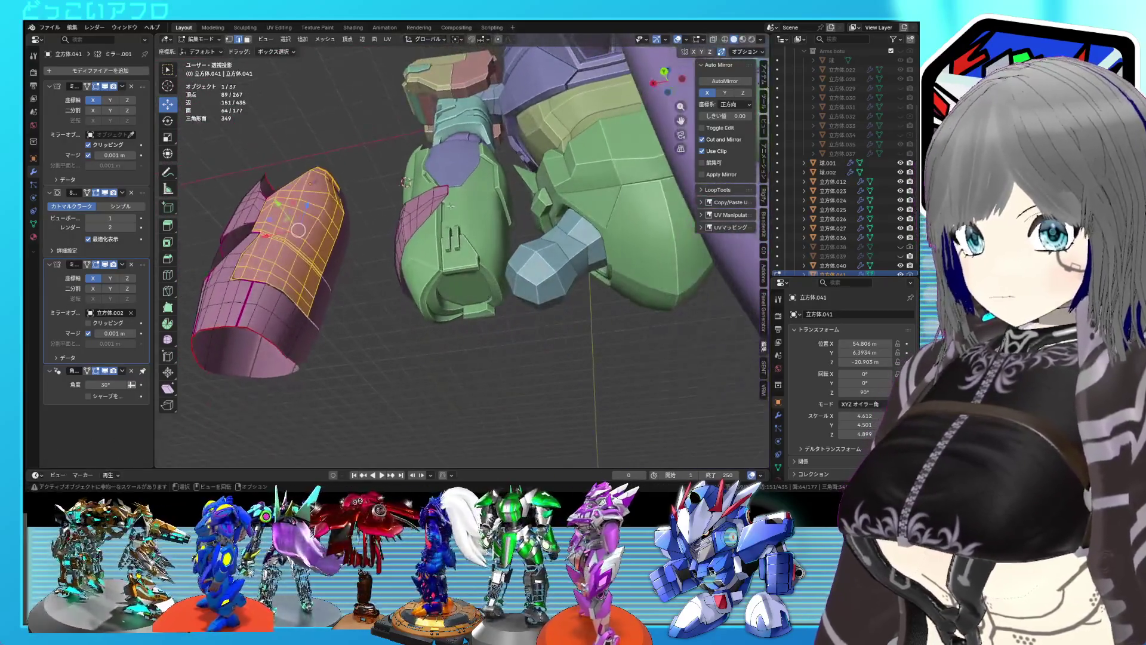
Select the upper linked pink piece and slide it sideways along X.
left_click(279, 254)
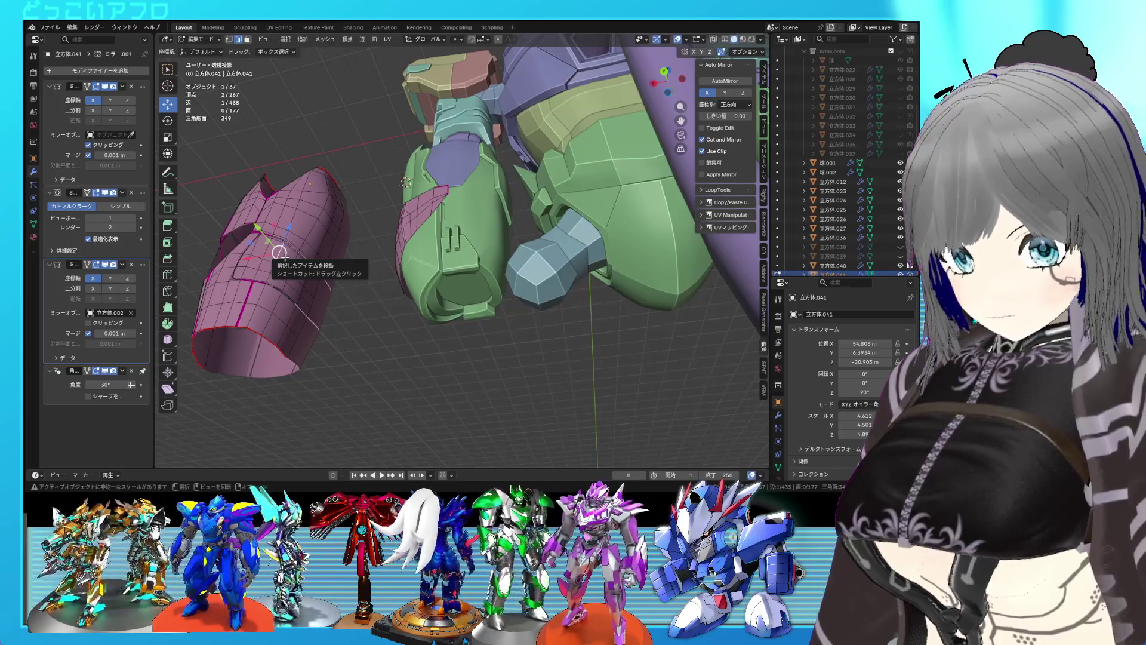
key("l")
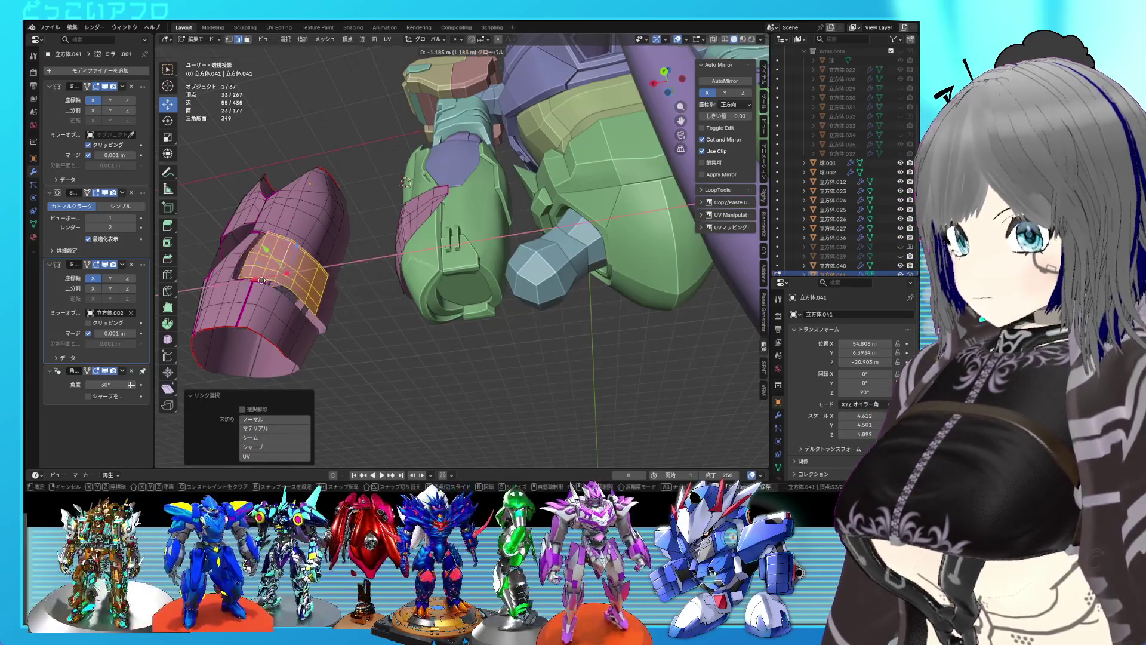
mouse_move(451, 270)
middle_mouse_down()
mouse_move(575, 233)
mouse_move(478, 299)
middle_mouse_up()
scroll(463, 307, "up", 5)
scroll(463, 307, "down", 3)
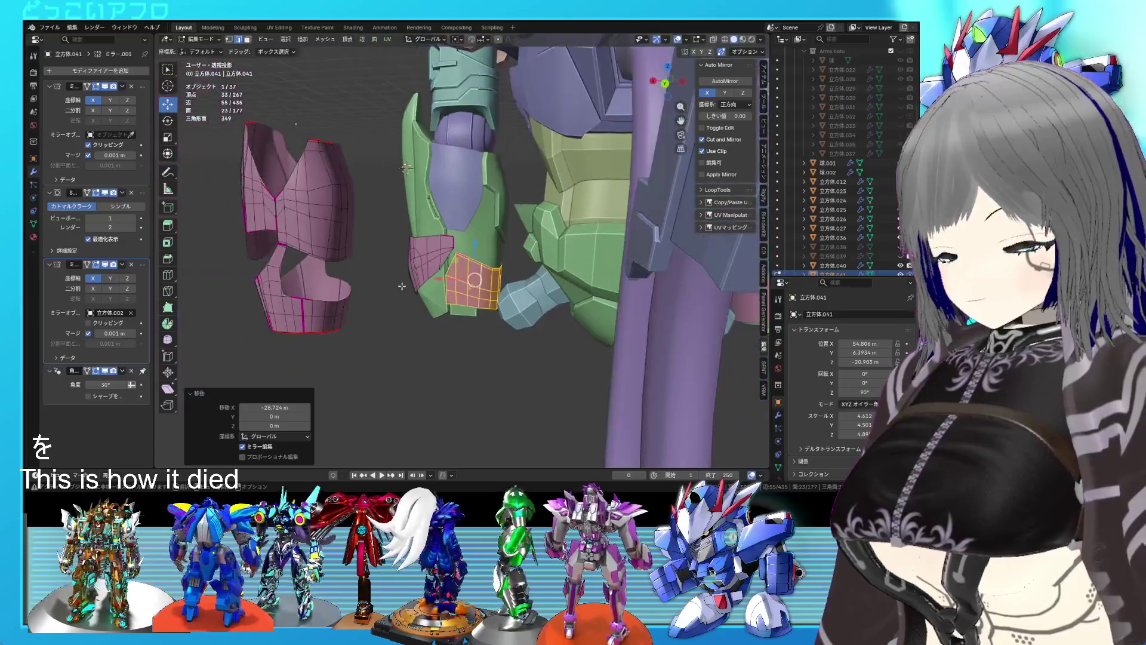
key("ctrl+z")
key("l")
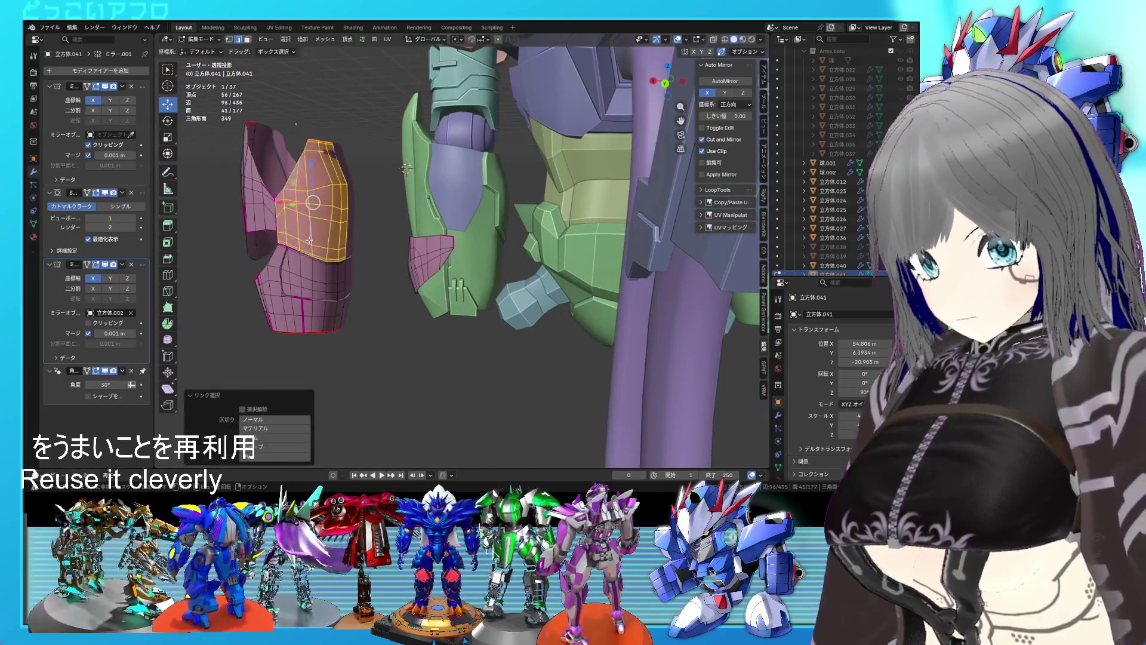
left_click_drag(281, 203, 458, 210)
mouse_move(457, 210)
middle_mouse_down()
mouse_move(496, 251)
mouse_move(453, 218)
middle_mouse_up()
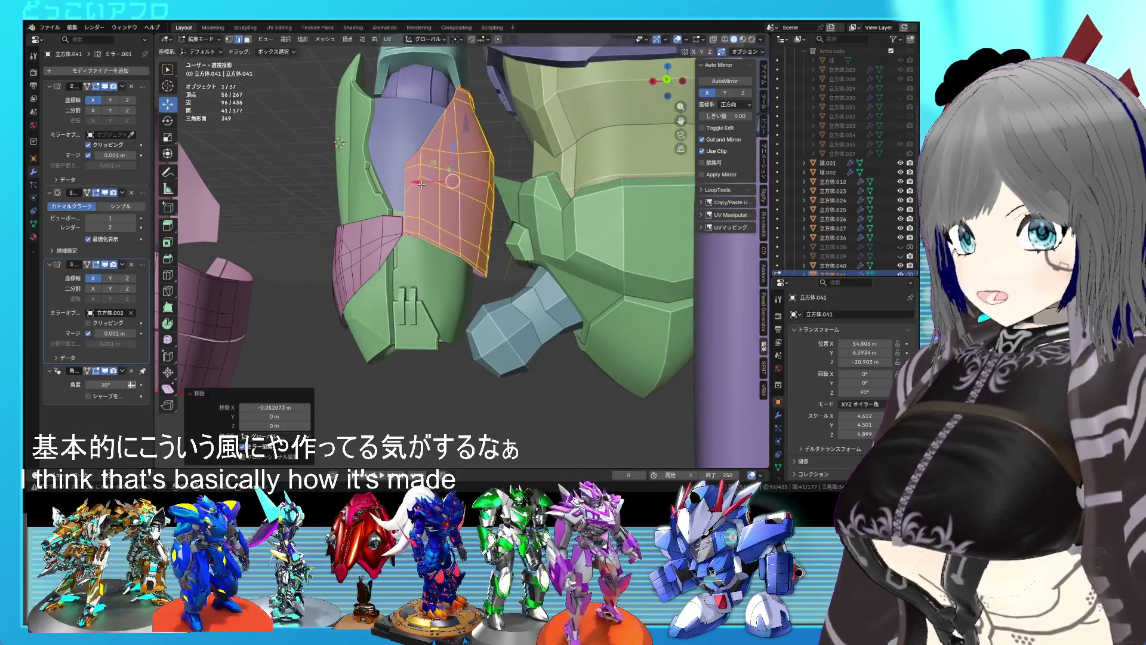
key("Tab")
Duplicate one connected pink armor piece in back view and place the copy along X onto the arm.
scroll(443, 353, "down", 5)
mouse_move(443, 353)
middle_mouse_down()
mouse_move(476, 385)
mouse_move(452, 370)
mouse_move(503, 352)
mouse_move(487, 352)
mouse_move(497, 367)
mouse_move(525, 367)
middle_mouse_up()
left_click(390, 248)
key("Tab")
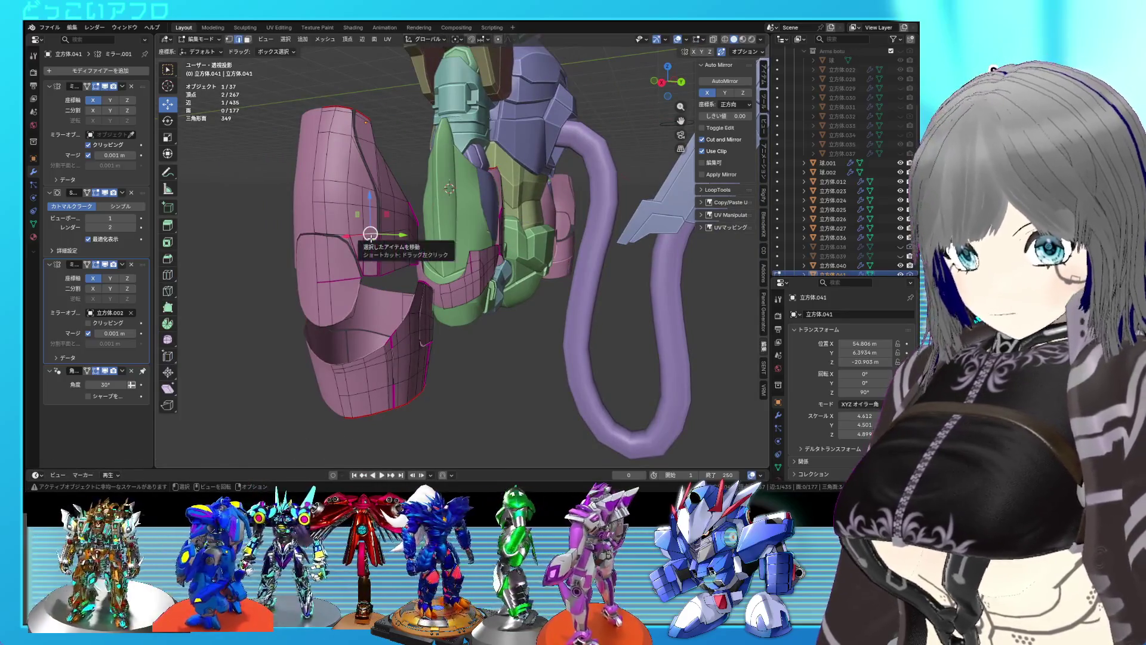
key("l")
key("ctrl+KP_1")
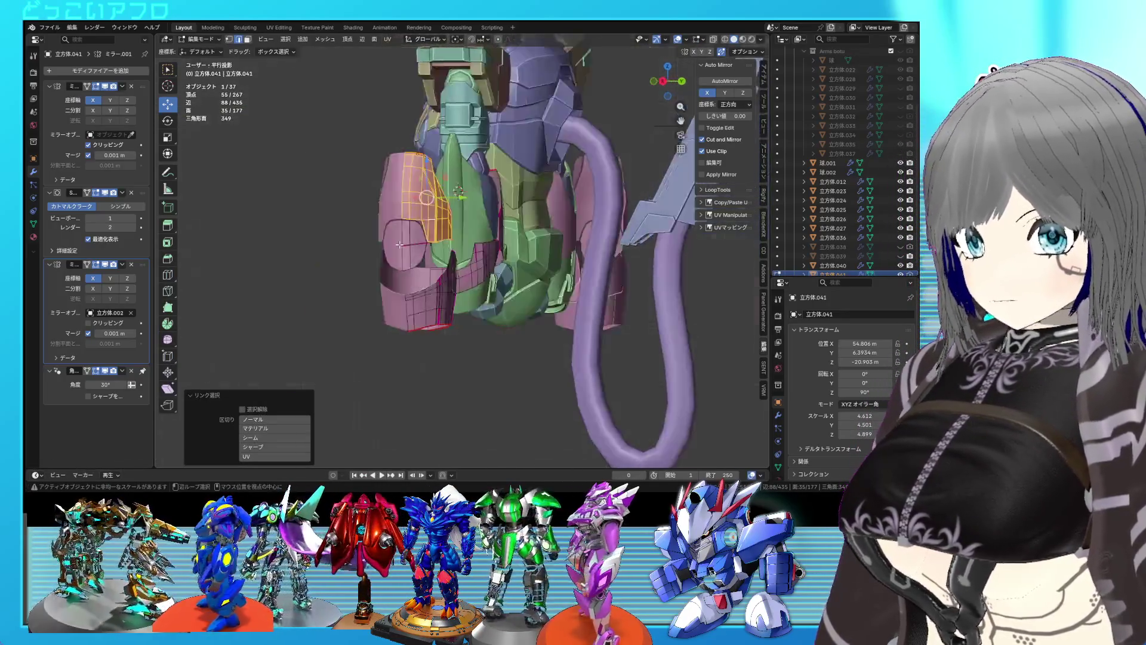
key("shift+d")
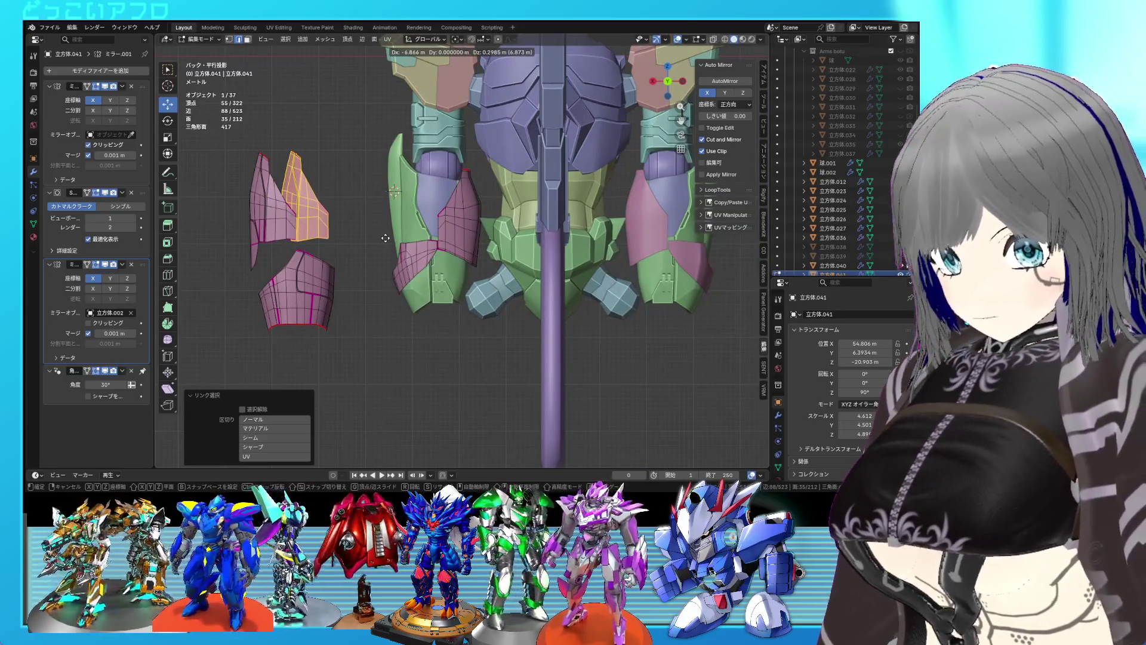
left_click(494, 239)
middle_click_drag(494, 239, 546, 278)
scroll(507, 256, "up", 5)
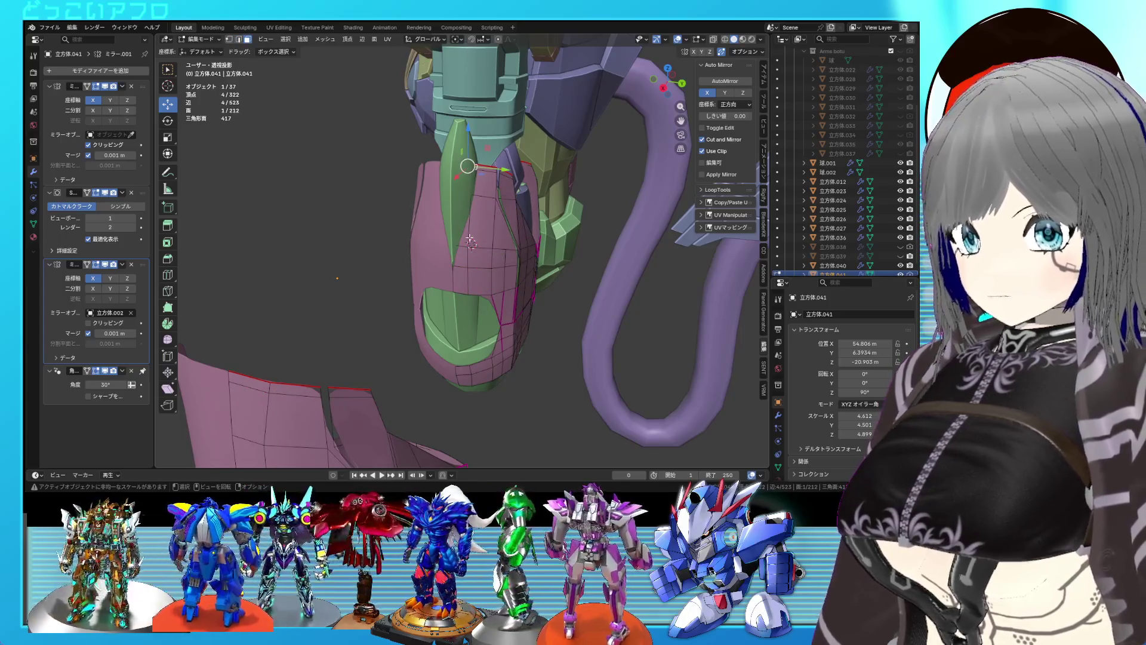
Delete the unwanted stray vertices from the plate and return to object mode.
key("x")
left_click(457, 277)
mouse_move(456, 277)
middle_mouse_down()
mouse_move(471, 231)
mouse_move(434, 252)
mouse_move(469, 230)
mouse_move(465, 266)
mouse_move(421, 267)
mouse_move(503, 244)
mouse_move(438, 252)
mouse_move(414, 246)
mouse_move(421, 234)
mouse_move(476, 274)
mouse_move(491, 234)
mouse_move(423, 261)
mouse_move(476, 269)
middle_mouse_up()
key("Tab")
scroll(470, 230, "down", 5)
scroll(475, 269, "down", 2)
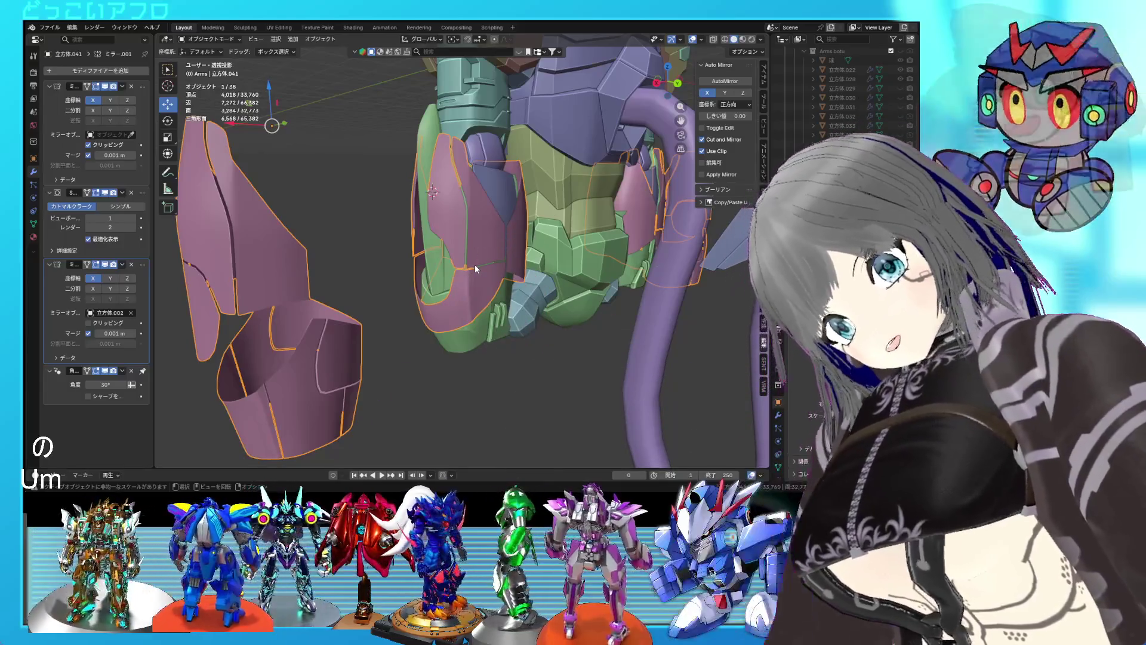
Edit the pink armor mesh, inspecting the selected faces' fit over the green arm.
scroll(497, 259, "up", 2)
mouse_move(497, 259)
middle_mouse_down()
mouse_move(561, 296)
mouse_move(675, 293)
mouse_move(551, 304)
middle_mouse_up()
scroll(551, 304, "down", 5)
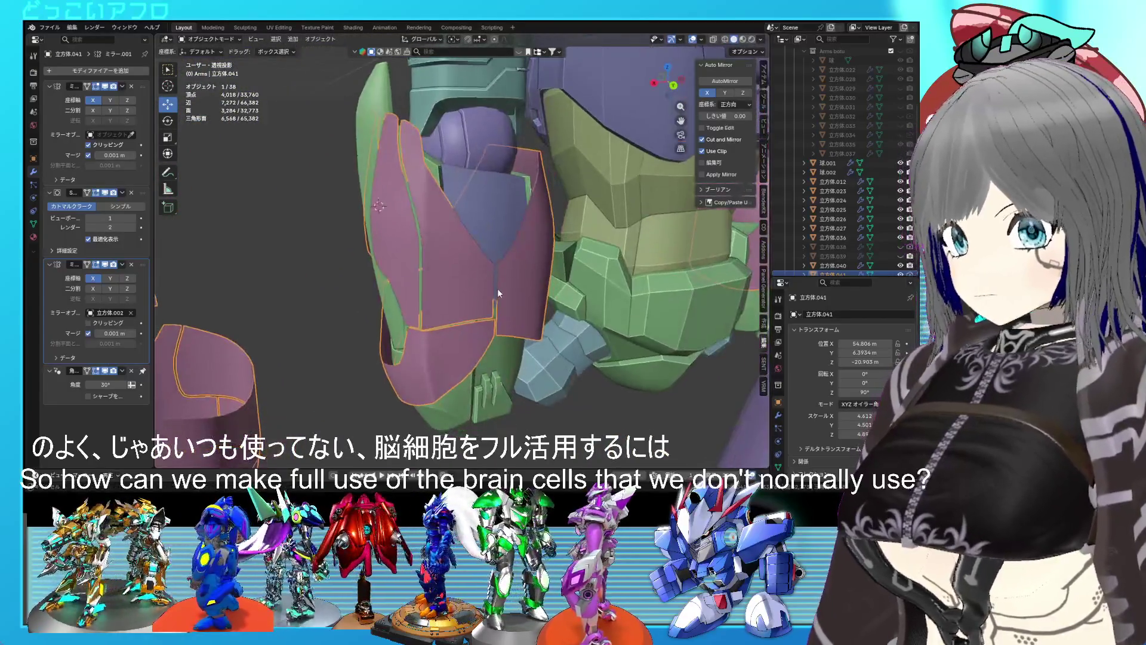
key("Tab")
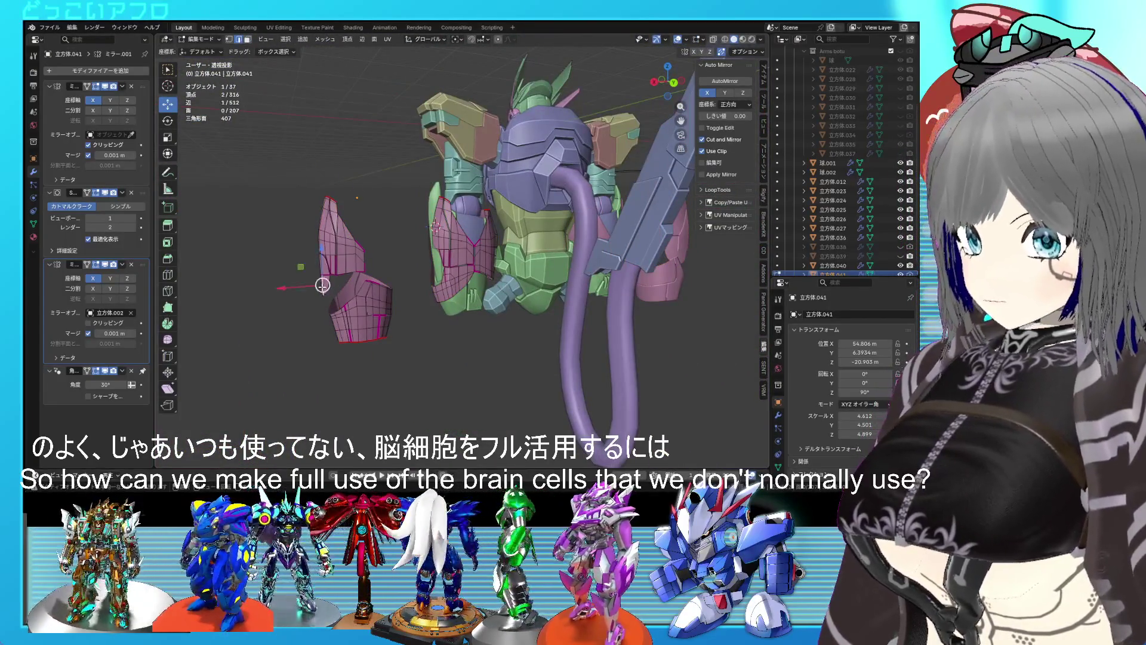
middle_click_drag(385, 284, 314, 284)
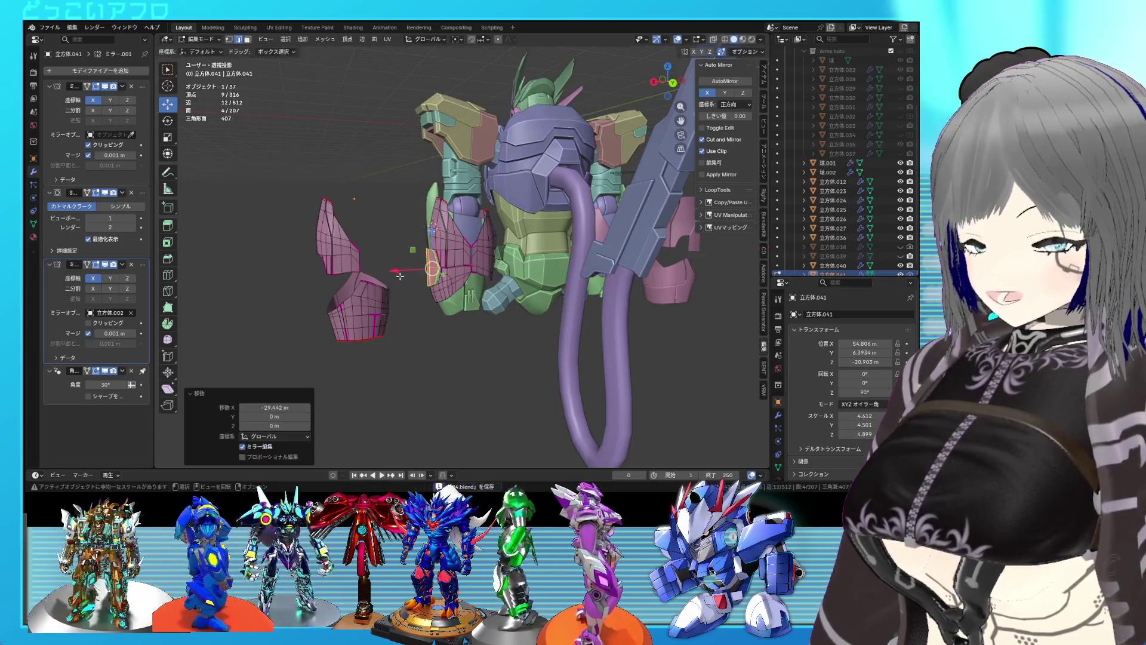
scroll(400, 276, "up", 5)
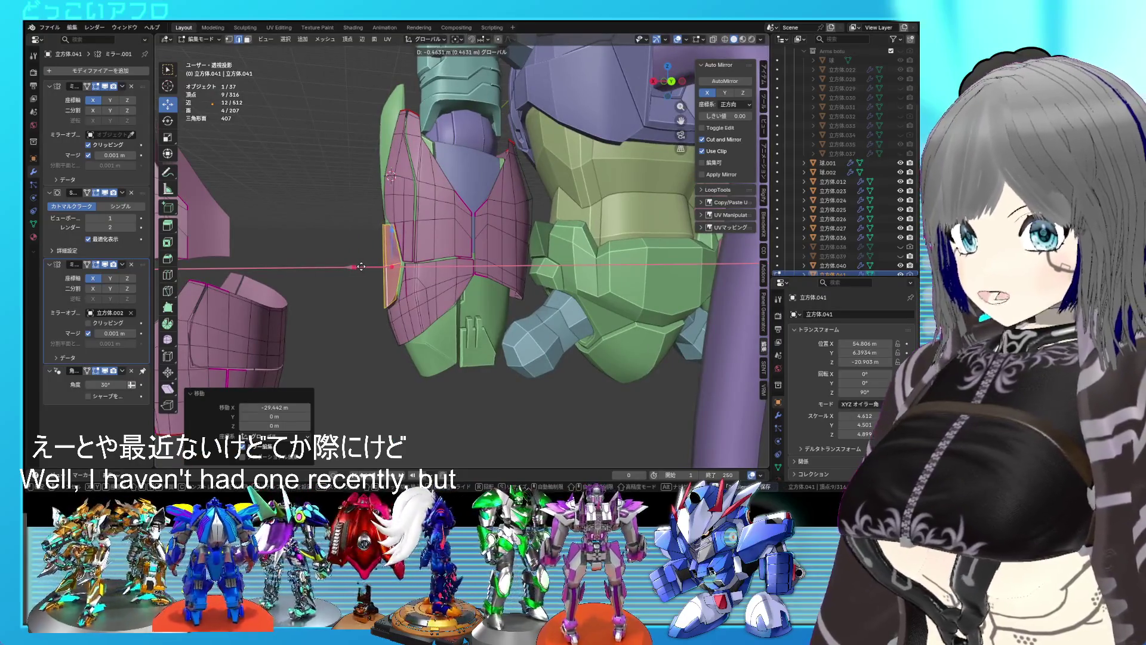
scroll(377, 272, "up", 5)
mouse_move(377, 273)
middle_mouse_down()
mouse_move(477, 299)
mouse_move(465, 318)
mouse_move(403, 317)
mouse_move(419, 249)
middle_mouse_up()
scroll(502, 319, "up", 5)
scroll(502, 319, "down", 6)
scroll(418, 257, "up", 5)
scroll(421, 251, "down", 4)
scroll(420, 249, "up", 4)
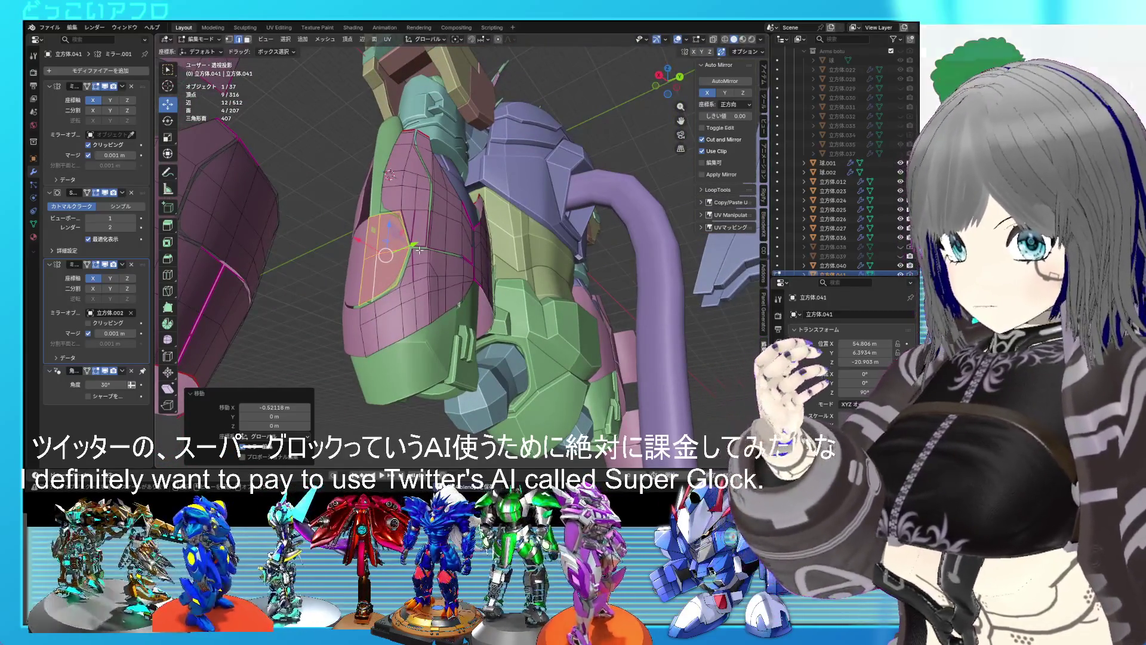
scroll(419, 250, "up", 3)
mouse_move(420, 250)
middle_mouse_down()
mouse_move(472, 279)
mouse_move(496, 256)
mouse_move(503, 214)
mouse_move(431, 271)
mouse_move(446, 278)
mouse_move(438, 224)
mouse_move(497, 280)
mouse_move(557, 283)
mouse_move(454, 267)
mouse_move(497, 268)
mouse_move(483, 234)
mouse_move(517, 221)
mouse_move(494, 216)
middle_mouse_up()
scroll(472, 279, "down", 3)
Return to object mode and save the file.
key("Tab")
key("ctrl+s")
scroll(503, 278, "up", 3)
Re-enter Edit Mode and view the pink vest panel head-on in wireframe.
key("Tab")
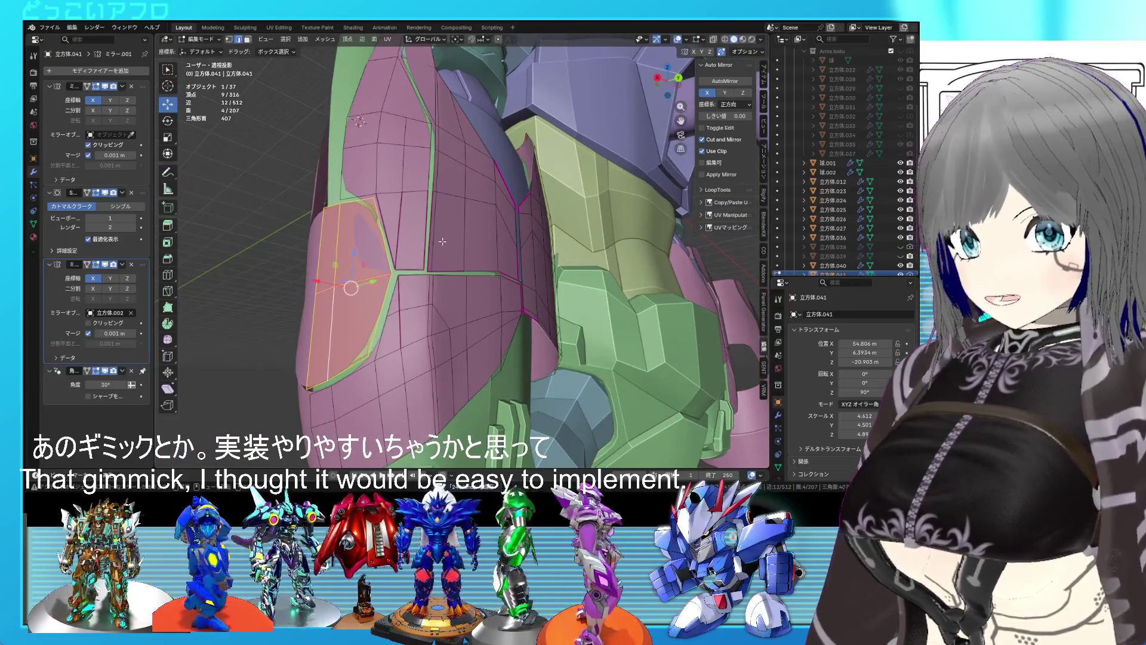
mouse_move(448, 222)
middle_mouse_down()
mouse_move(409, 289)
mouse_move(397, 289)
mouse_move(443, 268)
middle_mouse_up()
middle_click_drag(441, 275, 425, 282)
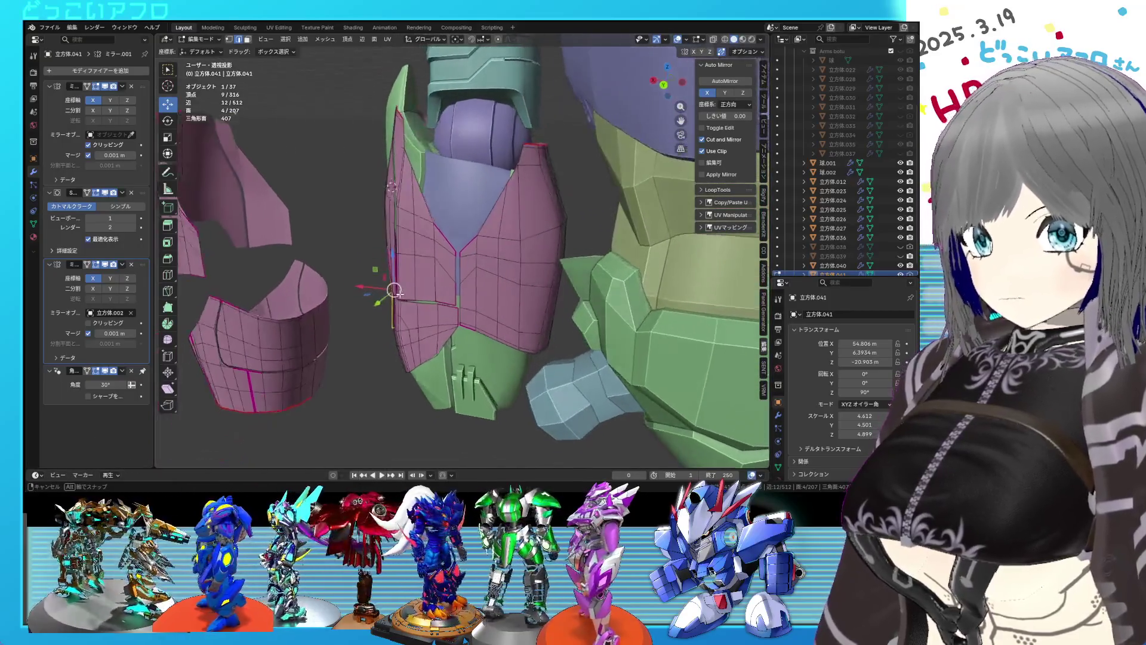
key("shift+z")
Select the whole right vest panel and lower it about 6 m along Z.
middle_click_drag(527, 310, 519, 288)
key("shift+z")
left_click(518, 286)
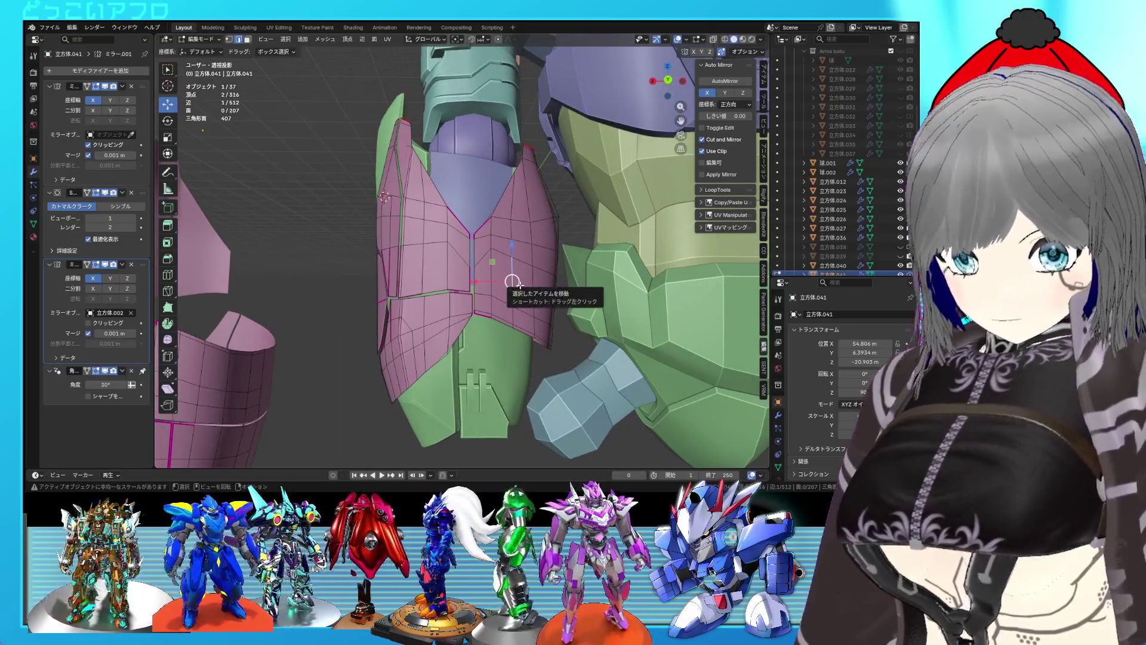
key("l")
key("g")
key("z")
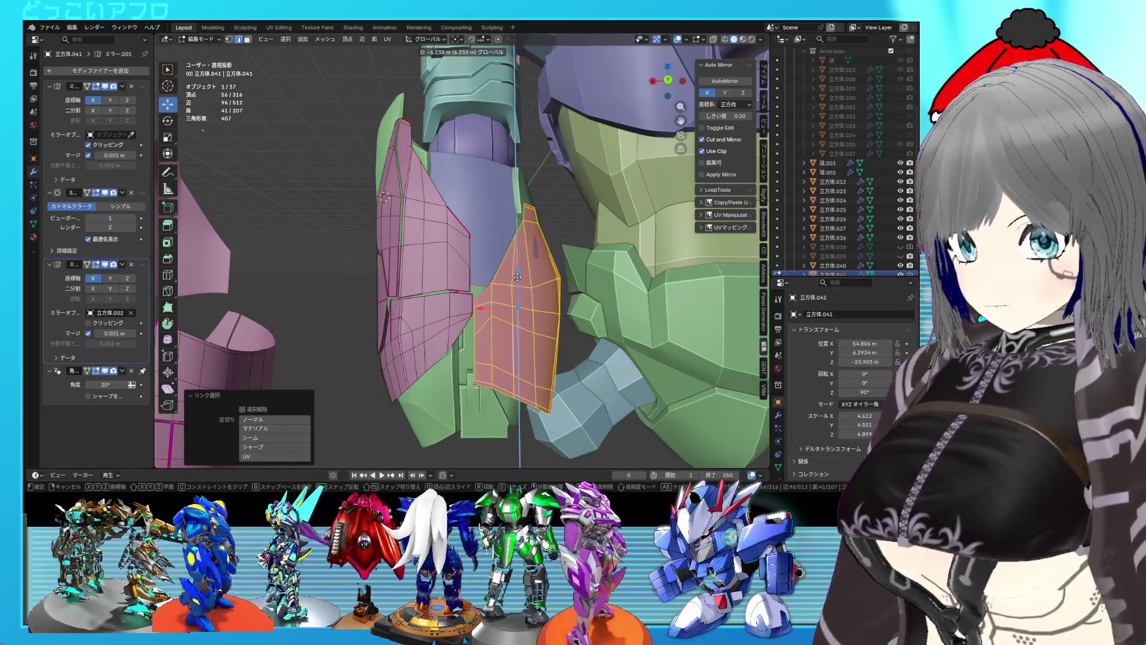
left_click(519, 268)
mouse_move(519, 269)
middle_mouse_down()
mouse_move(478, 305)
mouse_move(508, 294)
mouse_move(574, 299)
middle_mouse_up()
Raise the panel's top corner vertices 2.3467 m along Z and return to object mode.
mouse_move(574, 299)
left_mouse_down()
mouse_move(528, 202)
mouse_move(513, 206)
left_mouse_up()
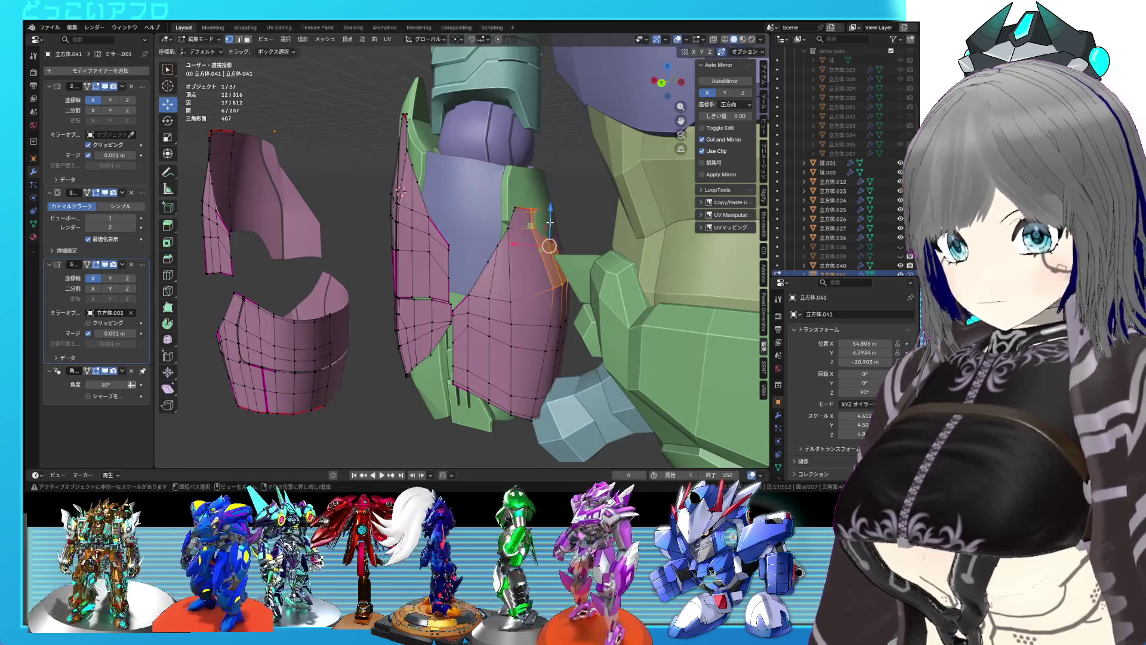
left_click_drag(549, 218, 556, 191)
key("Tab")
mouse_move(555, 191)
middle_mouse_down()
mouse_move(572, 197)
mouse_move(545, 202)
mouse_move(575, 169)
mouse_move(549, 240)
mouse_move(588, 273)
mouse_move(520, 288)
mouse_move(522, 234)
mouse_move(510, 281)
mouse_move(570, 283)
mouse_move(498, 277)
mouse_move(533, 268)
mouse_move(535, 282)
middle_mouse_up()
scroll(572, 259, "down", 4)
scroll(575, 281, "up", 4)
scroll(574, 281, "down", 3)
left_click(524, 288)
scroll(524, 288, "up", 5)
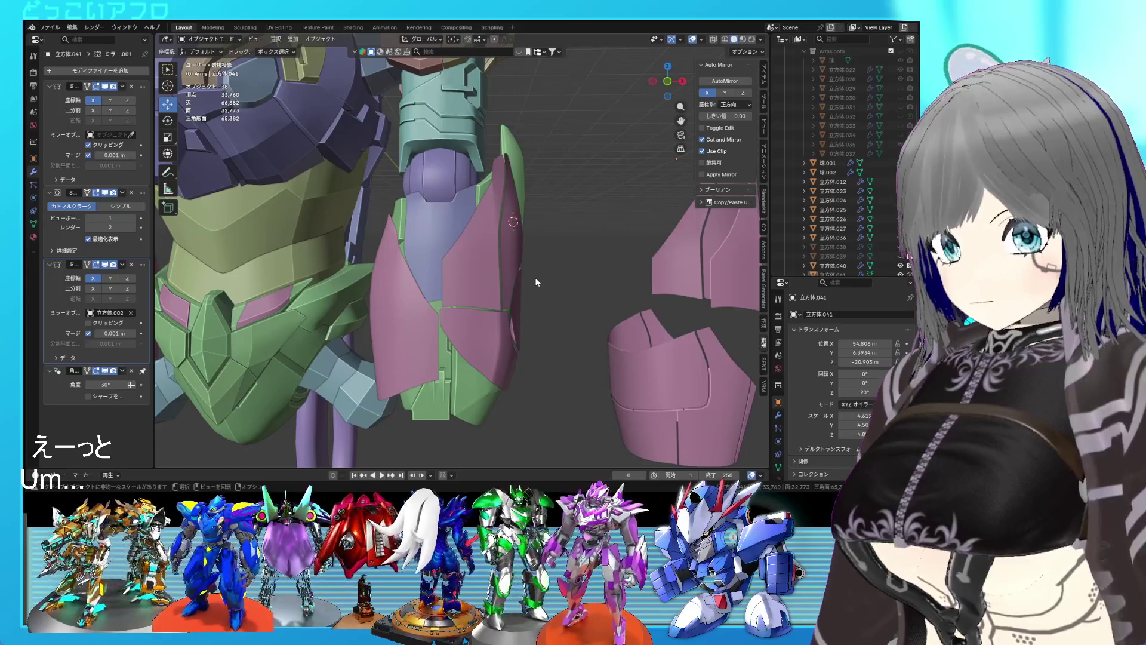
In Edit Mode, select a pink plate vertex and grow the selection to its linked pieces.
scroll(536, 282, "up", 1)
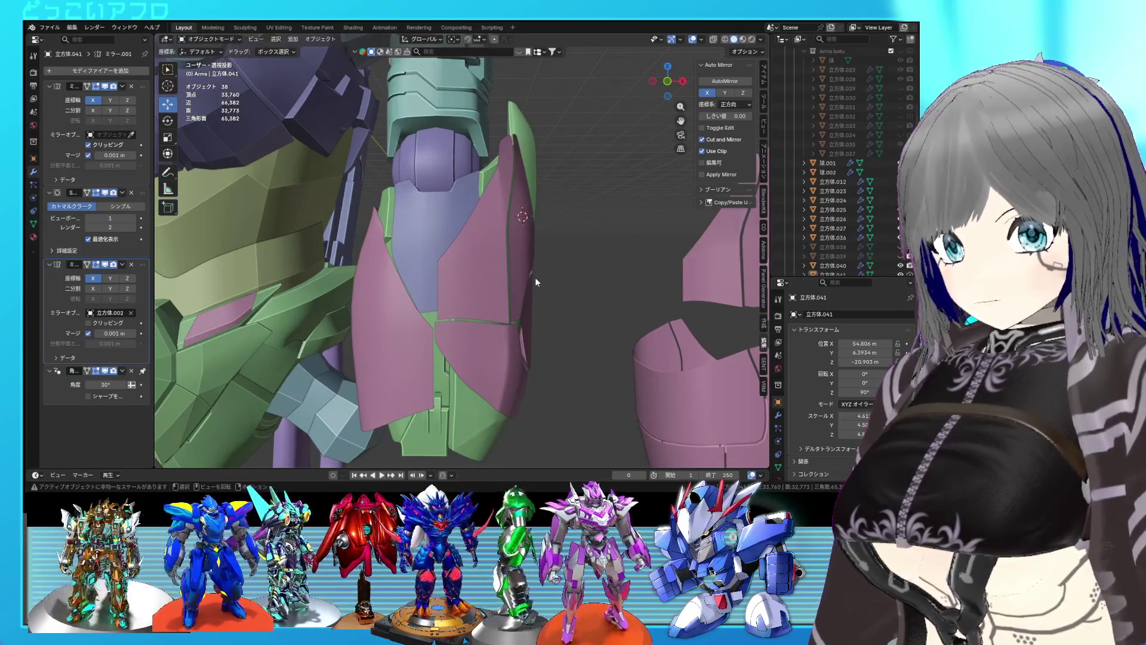
mouse_move(536, 282)
middle_mouse_down()
mouse_move(403, 306)
mouse_move(306, 290)
mouse_move(373, 280)
mouse_move(338, 287)
middle_mouse_up()
key("Tab")
mouse_move(464, 303)
middle_mouse_down()
mouse_move(446, 278)
mouse_move(510, 311)
middle_mouse_up()
left_click(416, 320)
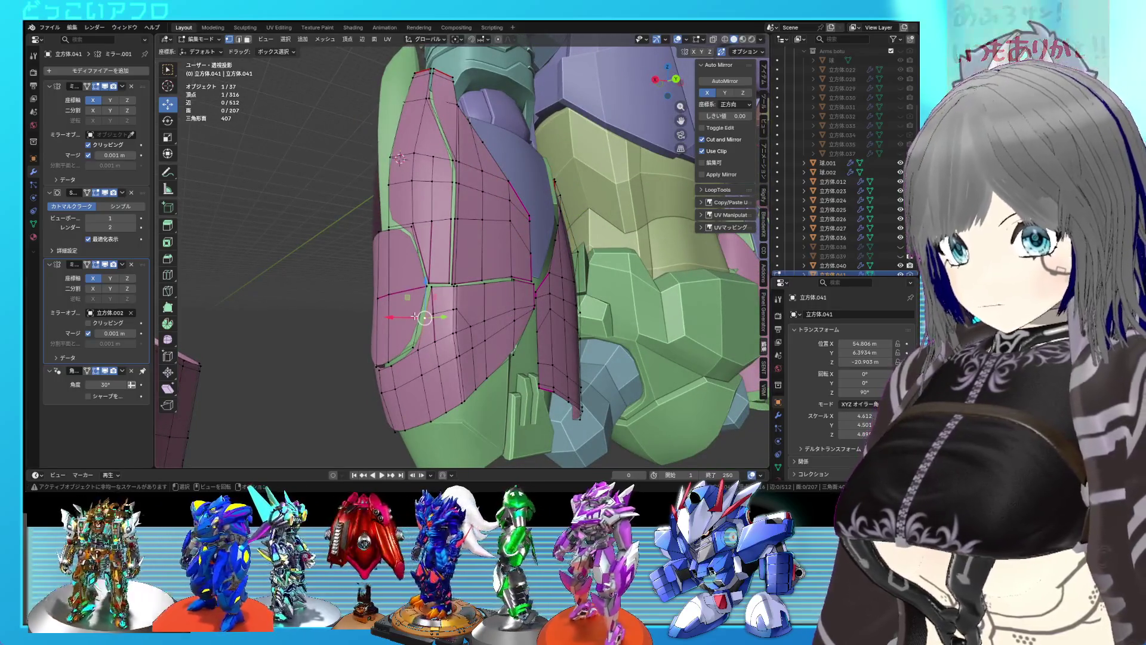
key("l")
key("l")
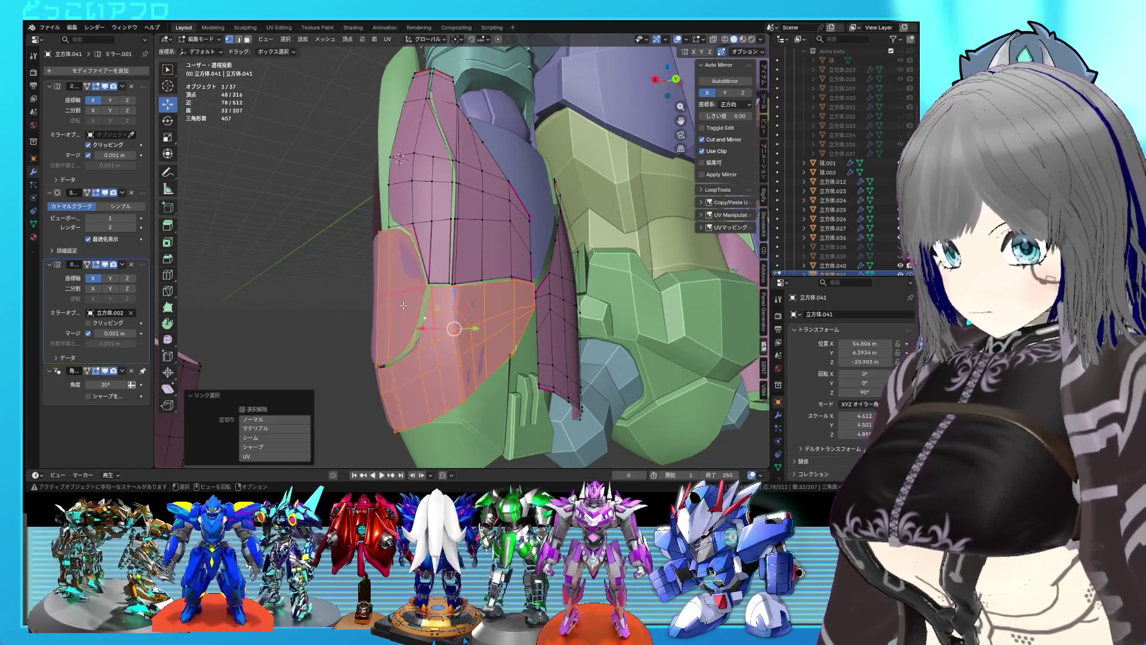
key("l")
key("l")
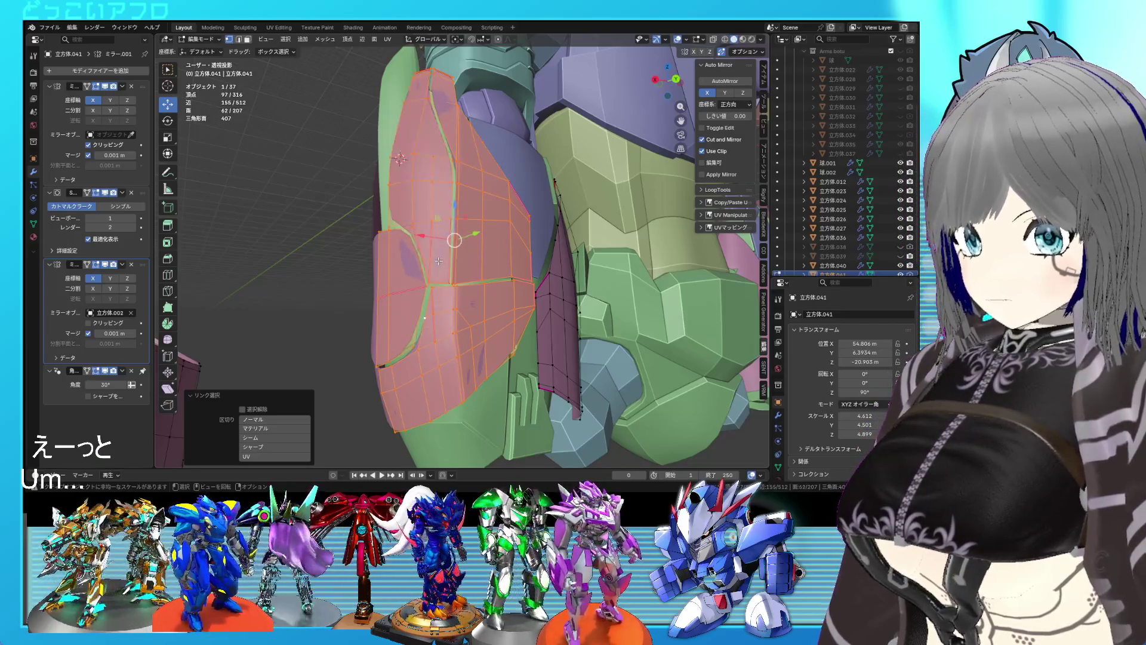
Lower the selected plate pieces about 5.7 m along Z and save.
scroll(442, 262, "down", 3)
key("ctrl+s")
middle_click_drag(454, 264, 419, 280)
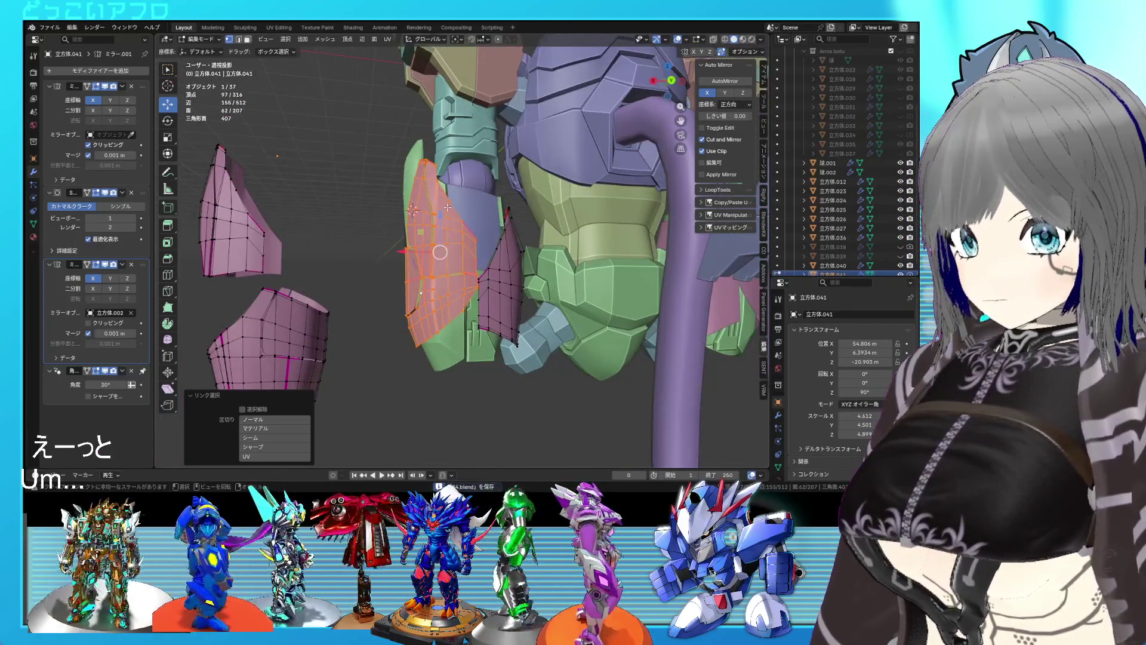
key("g")
key("z")
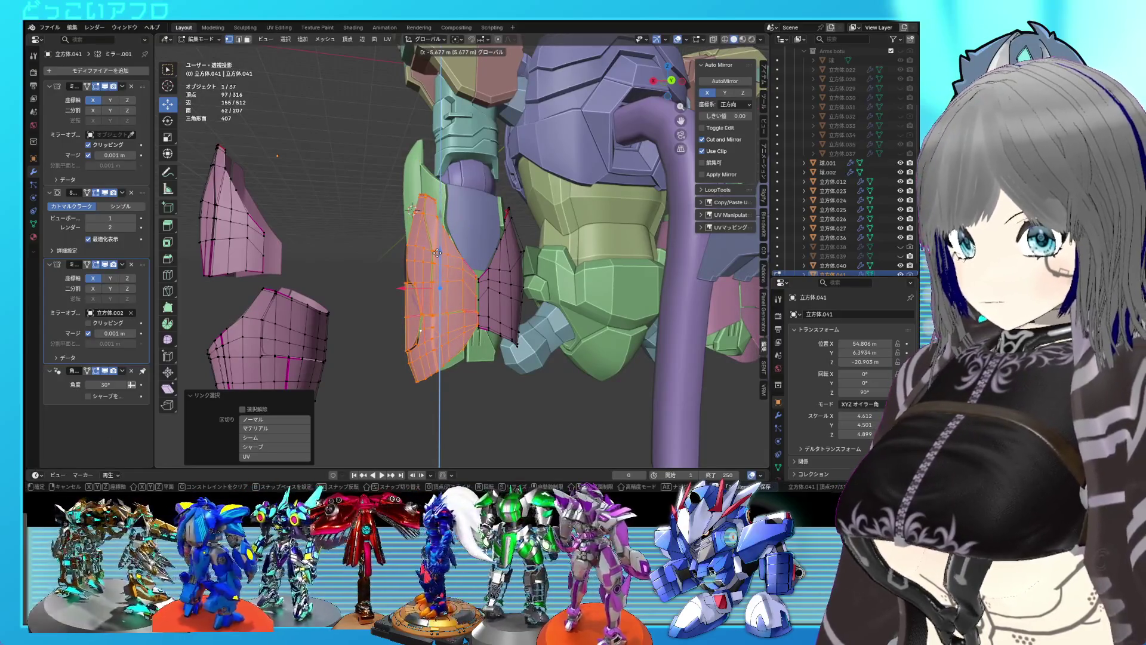
left_click(437, 253)
mouse_move(437, 253)
middle_mouse_down()
mouse_move(523, 253)
mouse_move(540, 406)
mouse_move(478, 399)
mouse_move(465, 356)
mouse_move(475, 395)
mouse_move(457, 376)
mouse_move(471, 402)
mouse_move(443, 396)
mouse_move(532, 398)
mouse_move(460, 392)
mouse_move(527, 387)
mouse_move(477, 395)
mouse_move(495, 375)
mouse_move(455, 387)
middle_mouse_up()
key("Tab")
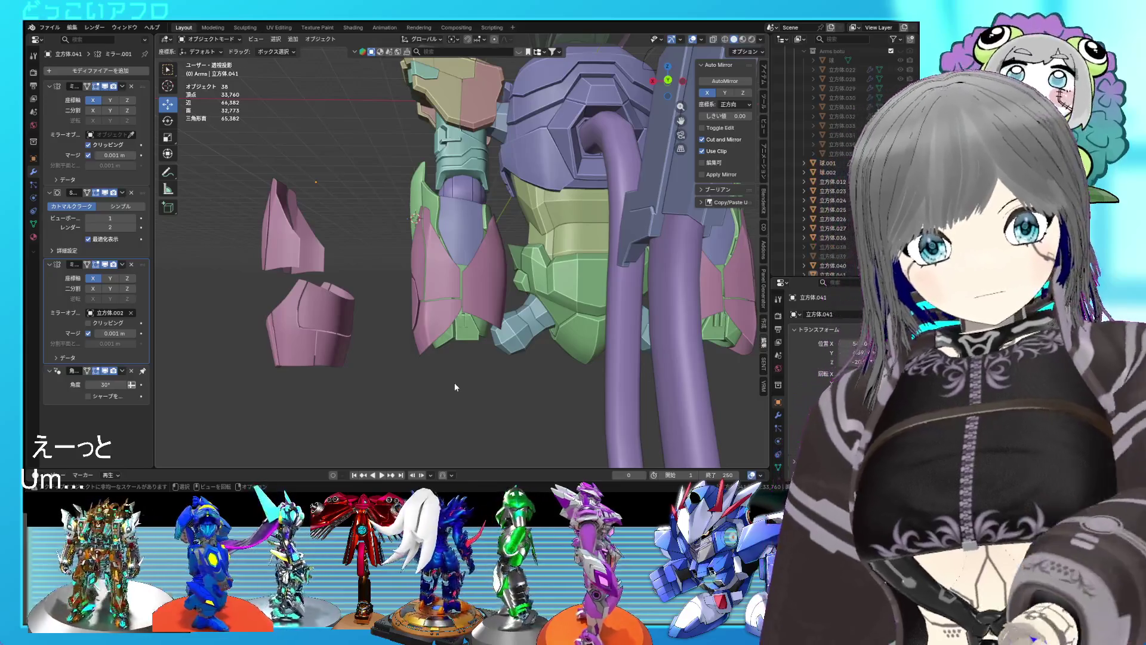
Save, then give two connected seam edges on the pink plate a full 1.0 crease.
scroll(565, 288, "up", 5)
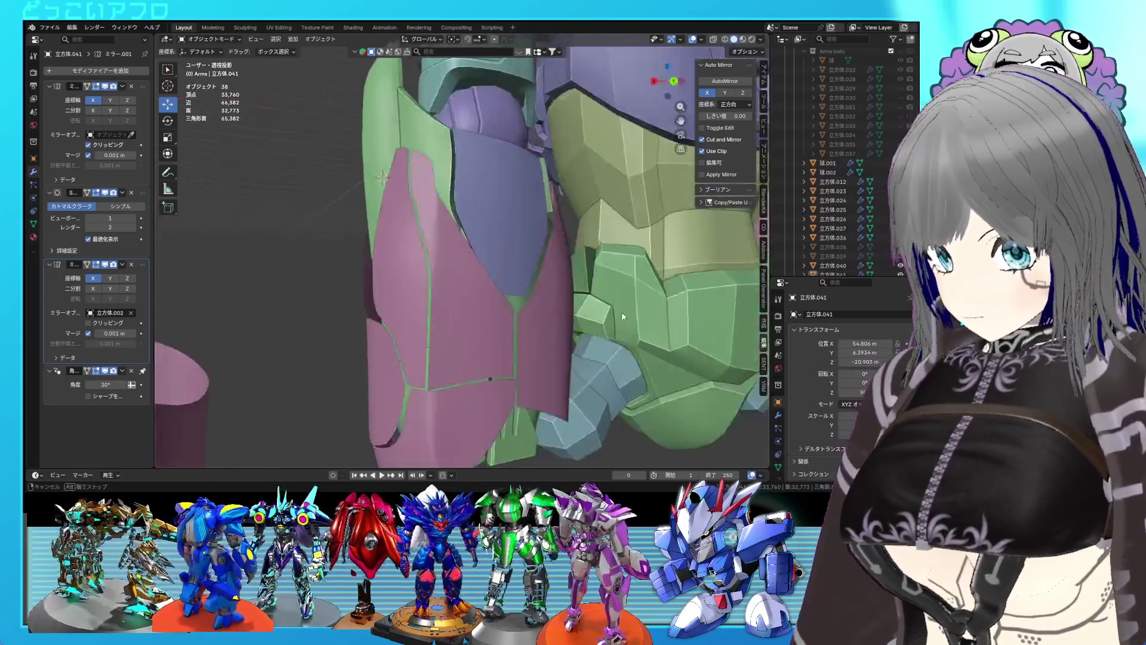
mouse_move(545, 320)
middle_mouse_down()
mouse_move(534, 334)
mouse_move(504, 333)
mouse_move(557, 338)
mouse_move(537, 299)
mouse_move(550, 281)
mouse_move(532, 305)
mouse_move(529, 295)
mouse_move(535, 318)
mouse_move(511, 329)
mouse_move(514, 277)
mouse_move(564, 303)
mouse_move(483, 298)
mouse_move(472, 284)
mouse_move(503, 224)
mouse_move(472, 245)
mouse_move(454, 236)
middle_mouse_up()
key("ctrl+s")
scroll(532, 317, "down", 4)
scroll(503, 328, "up", 4)
key("Tab")
left_click(445, 231)
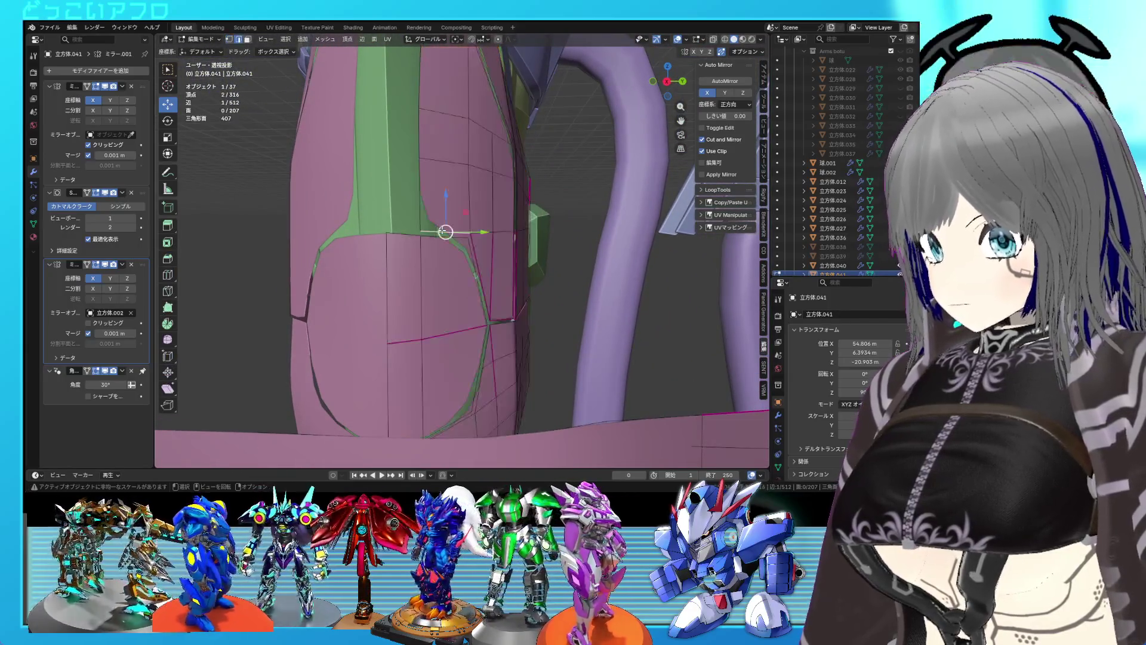
left_click(432, 215, "shift")
key("shift+e")
left_click(477, 256)
mouse_move(477, 256)
middle_mouse_down()
mouse_move(400, 255)
mouse_move(519, 288)
mouse_move(470, 270)
mouse_move(465, 256)
middle_mouse_up()
key("Tab")
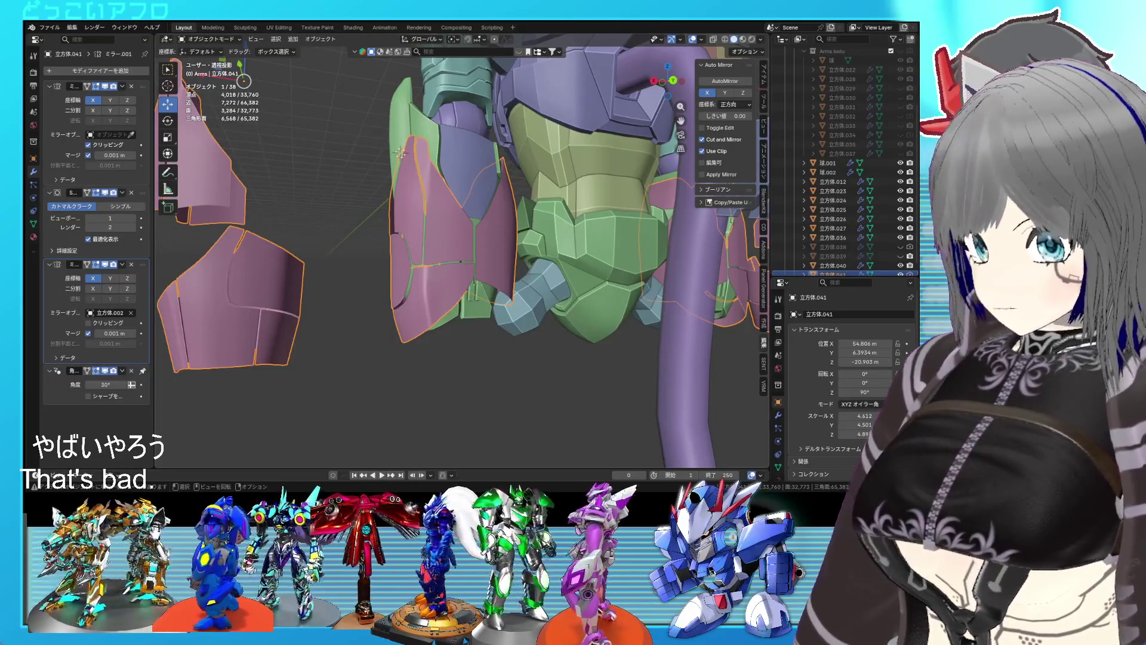
Zoom and orbit in close on the pink armor plates over the green upper arm.
scroll(499, 321, "up", 4)
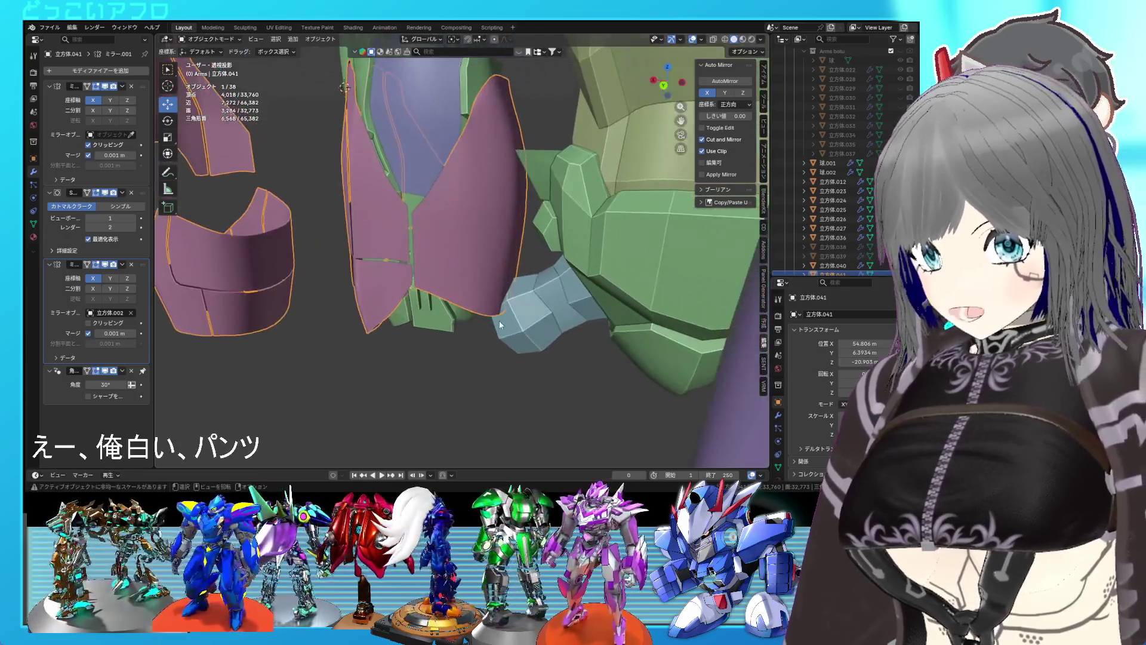
mouse_move(499, 320)
middle_mouse_down()
mouse_move(545, 306)
mouse_move(543, 331)
mouse_move(625, 345)
mouse_move(649, 329)
mouse_move(604, 332)
mouse_move(525, 281)
mouse_move(515, 261)
mouse_move(494, 263)
mouse_move(514, 309)
middle_mouse_up()
scroll(575, 337, "up", 3)
Extrude the vertical pink plate edge -1.6348 m along Y.
key("Tab")
scroll(514, 309, "up", 5)
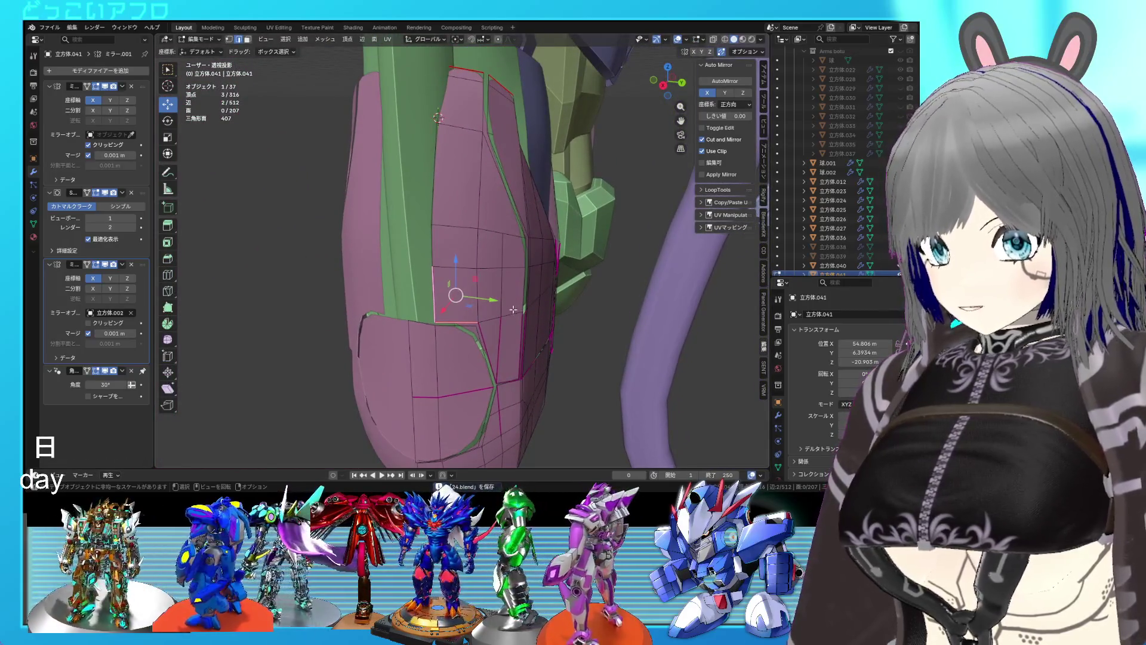
left_click(433, 298)
middle_click_drag(458, 311, 469, 319)
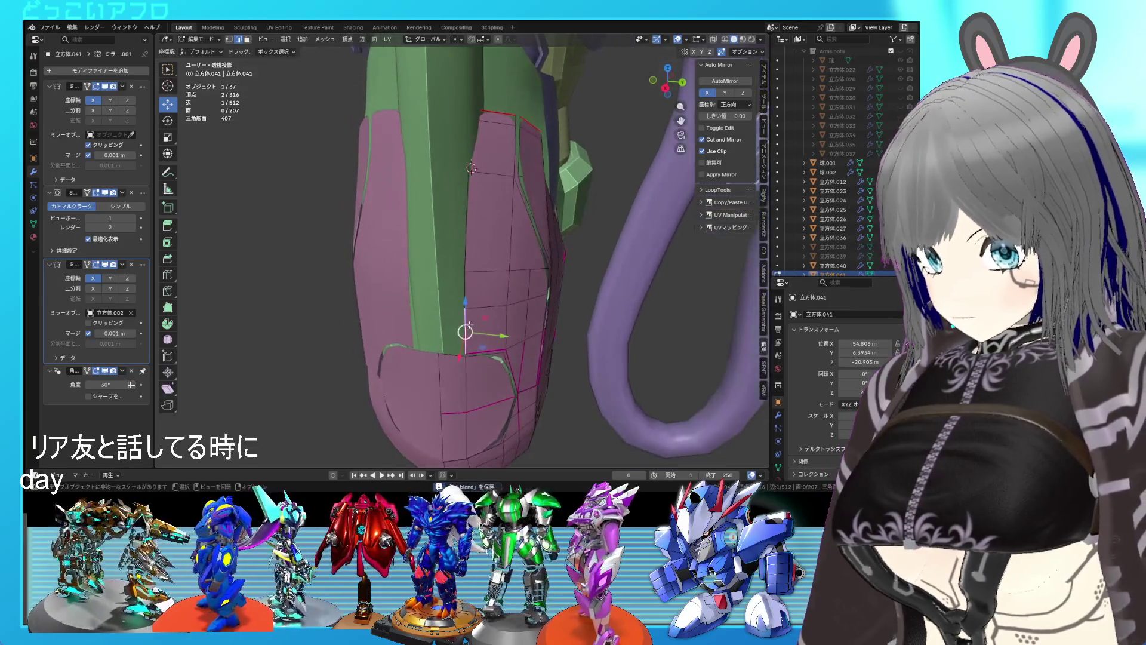
key("e")
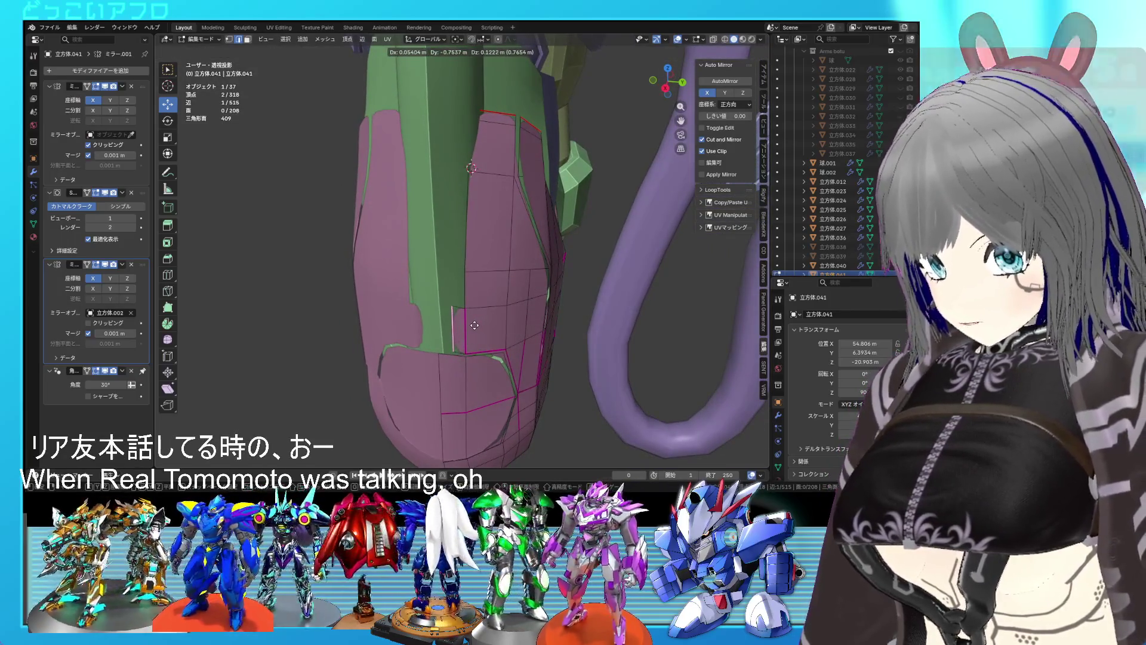
key("x")
key("y")
left_click(460, 323)
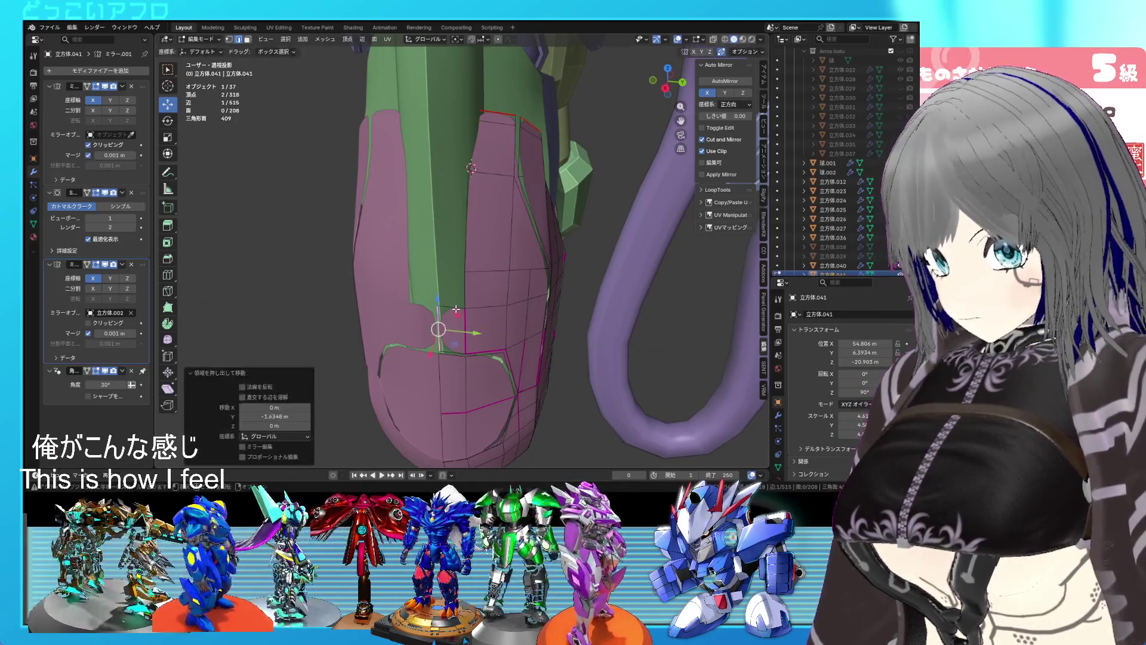
Fill a triangle face from three vertices closing the corner at the seam.
left_click(471, 302, "shift")
key("f")
left_click(441, 325)
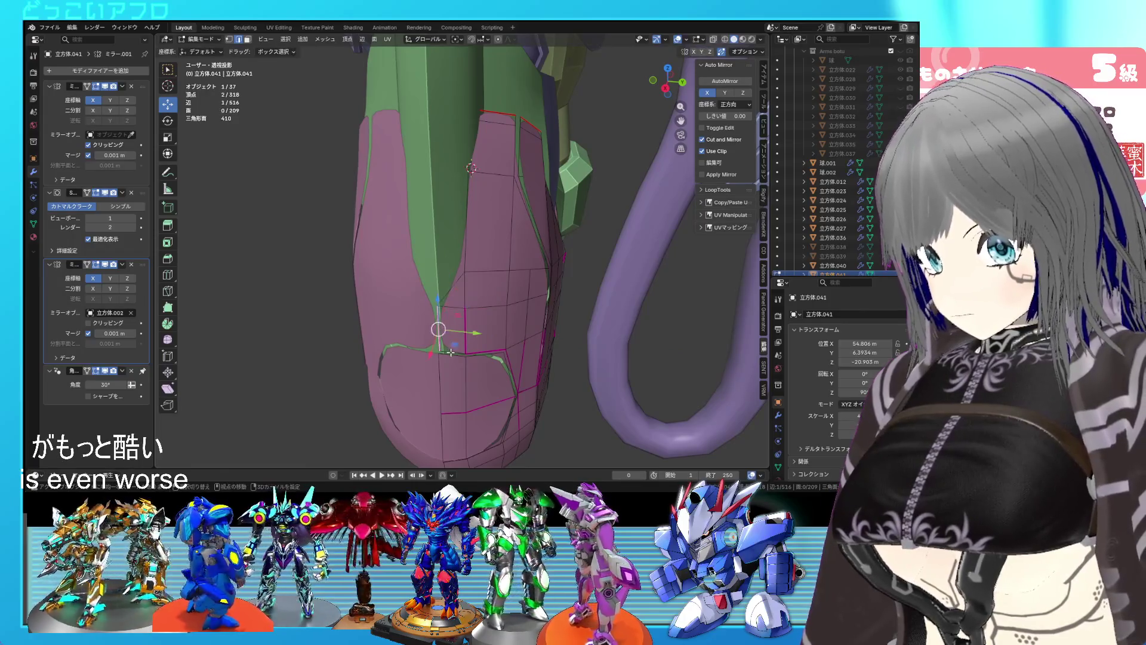
left_click(452, 291, "shift")
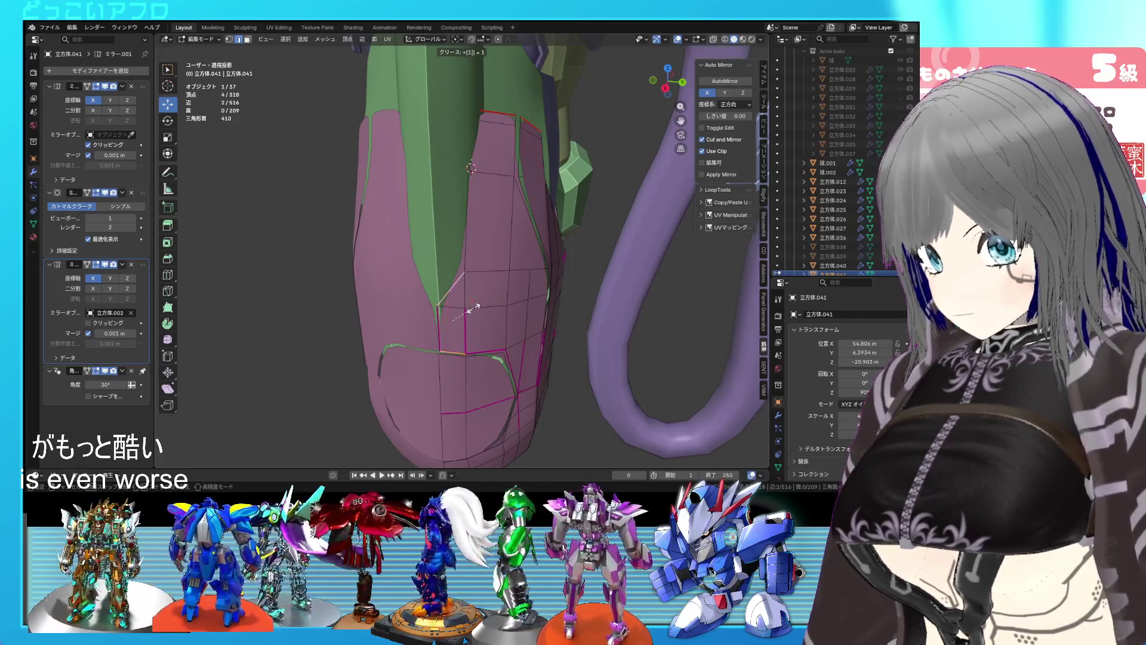
mouse_move(474, 308)
middle_mouse_down()
mouse_move(514, 322)
mouse_move(506, 310)
mouse_move(521, 301)
mouse_move(541, 338)
mouse_move(630, 355)
mouse_move(515, 332)
middle_mouse_up()
left_click(482, 334)
key("Tab")
key("Tab")
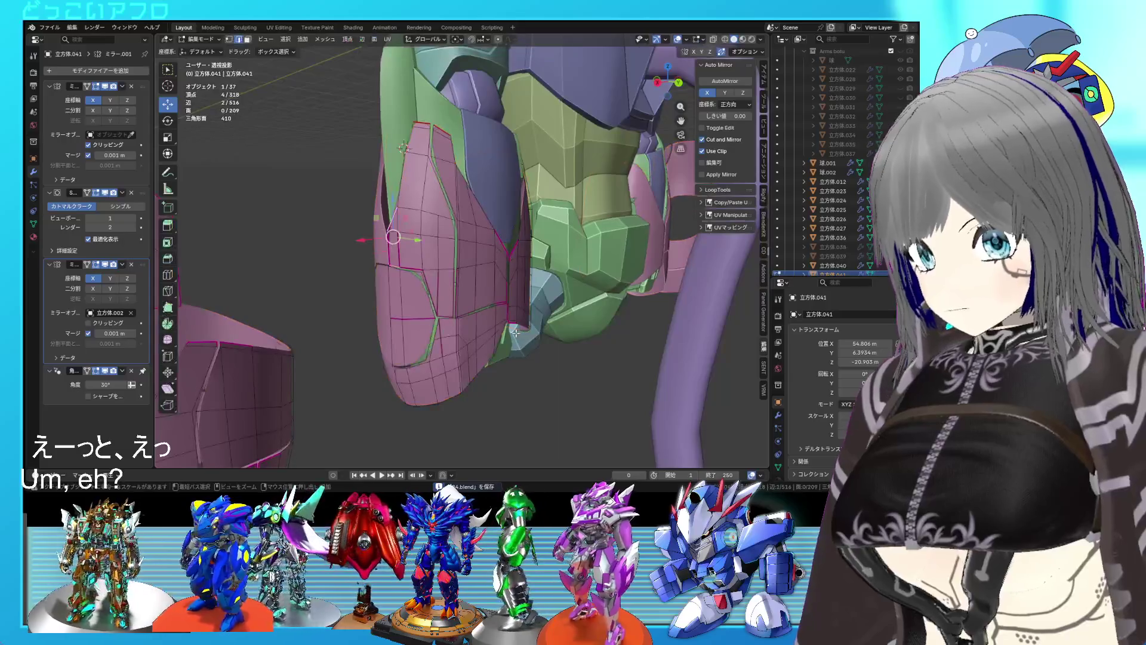
Undo the extra diagonal edge and the extruded triangle.
key("ctrl+z")
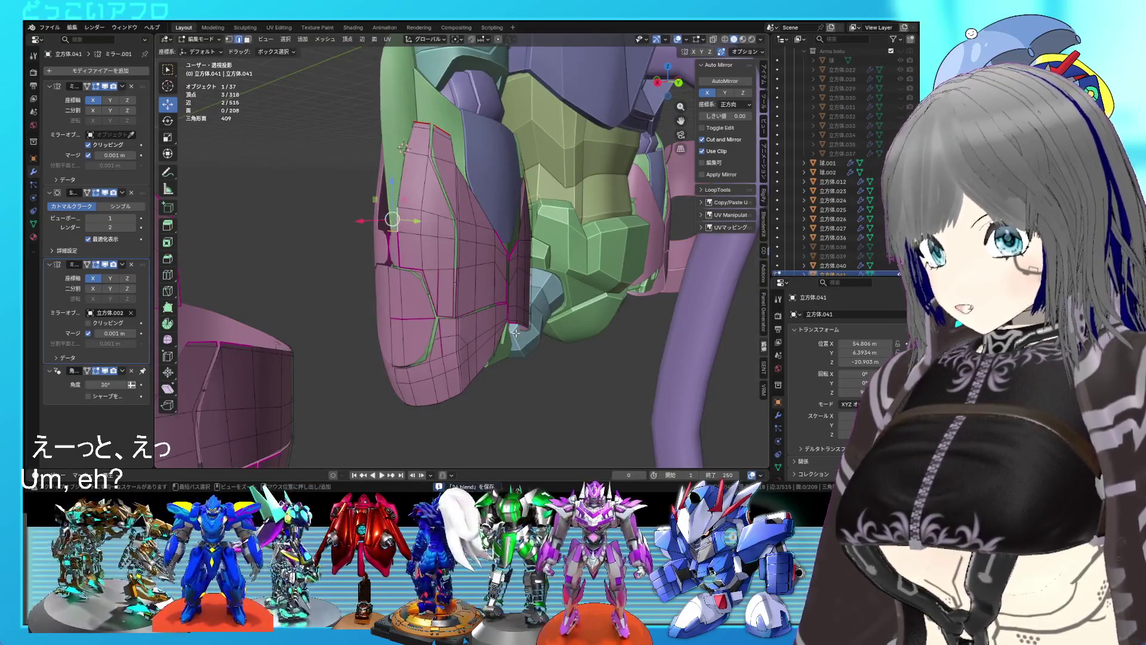
key("ctrl+z")
scroll(577, 329, "up", 4)
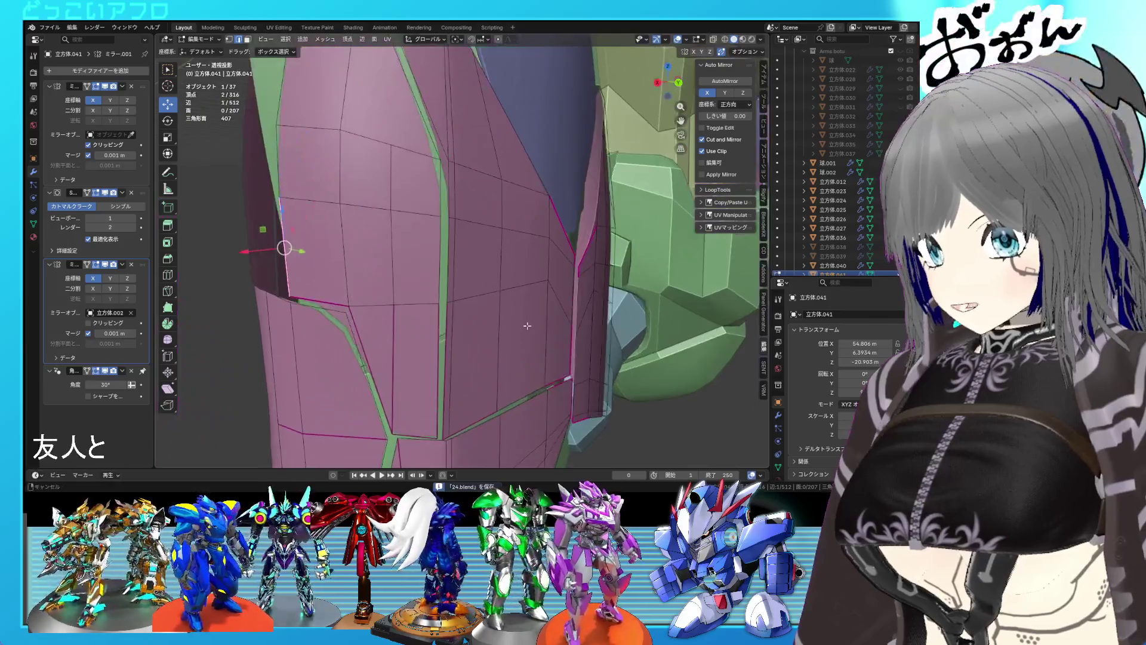
middle_click_drag(576, 329, 557, 344)
middle_click_drag(409, 308, 420, 279)
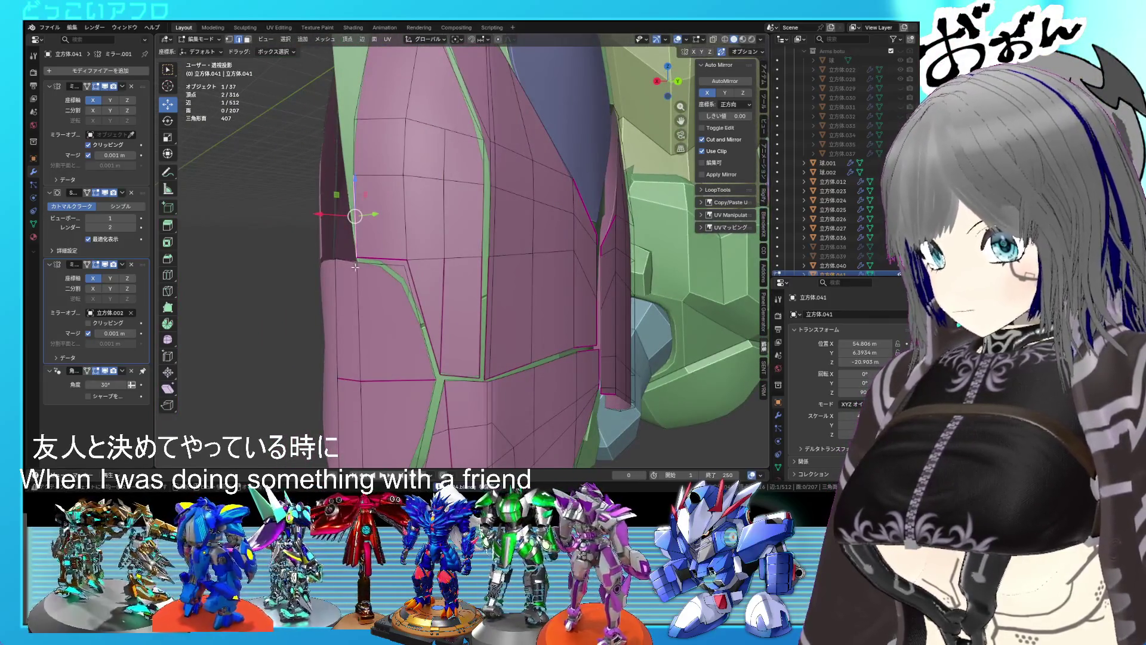
Raise a seam vertex about 0.12 m along Z, then lift the centre seam vertex.
key("g")
key("z")
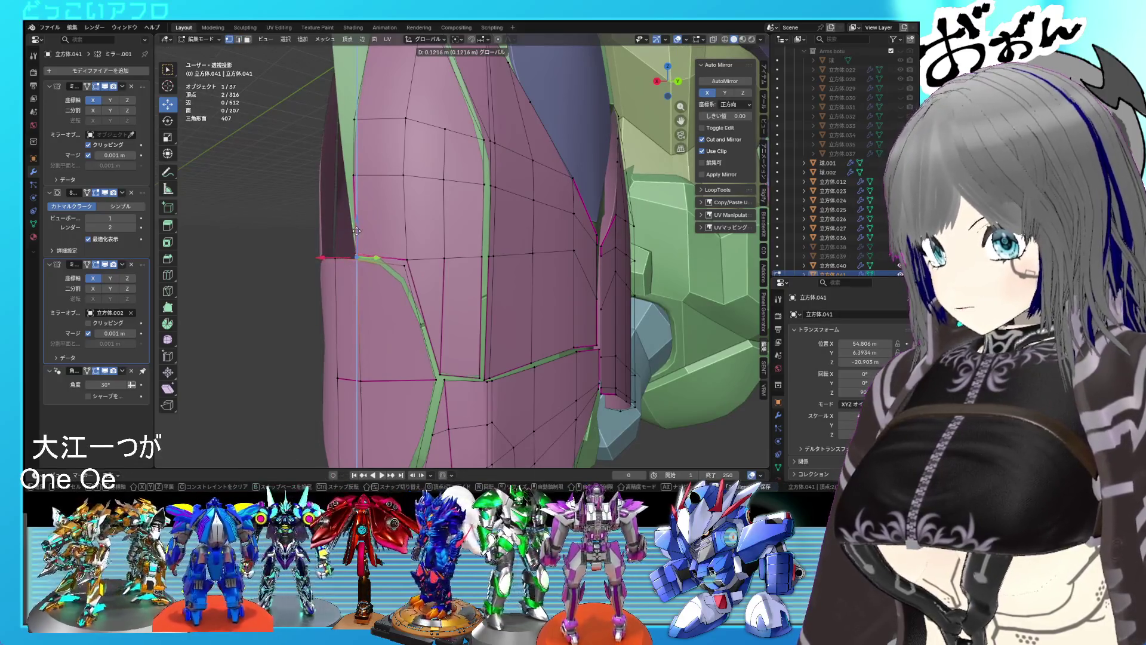
left_click(356, 231)
scroll(422, 304, "down", 3)
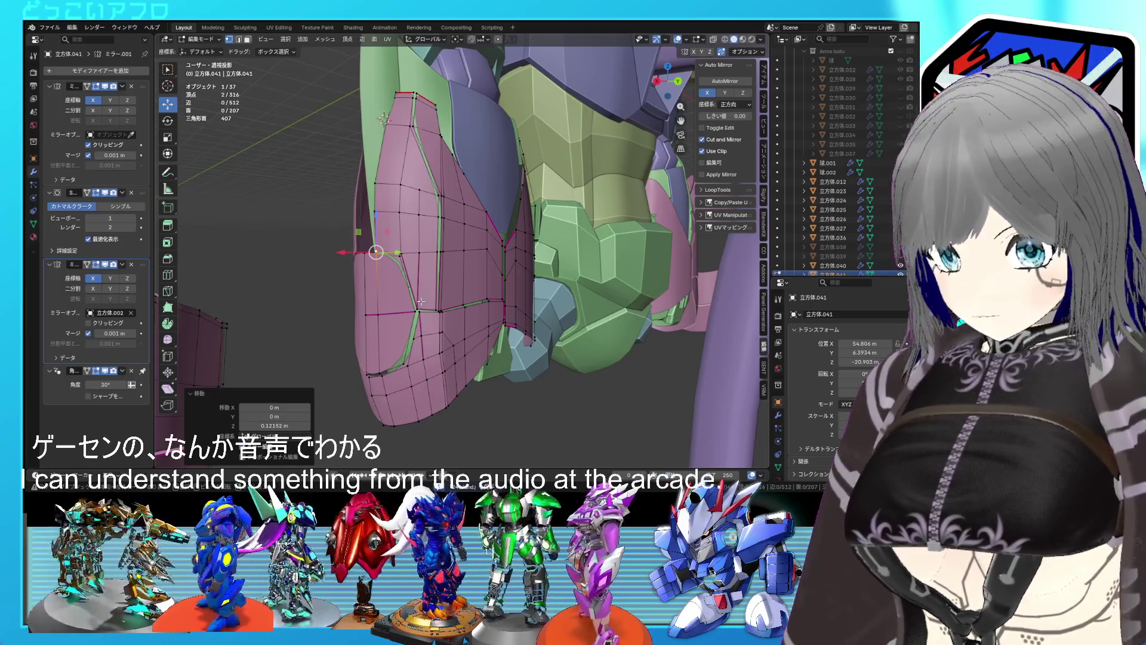
scroll(437, 307, "up", 2)
middle_click_drag(449, 301, 497, 290)
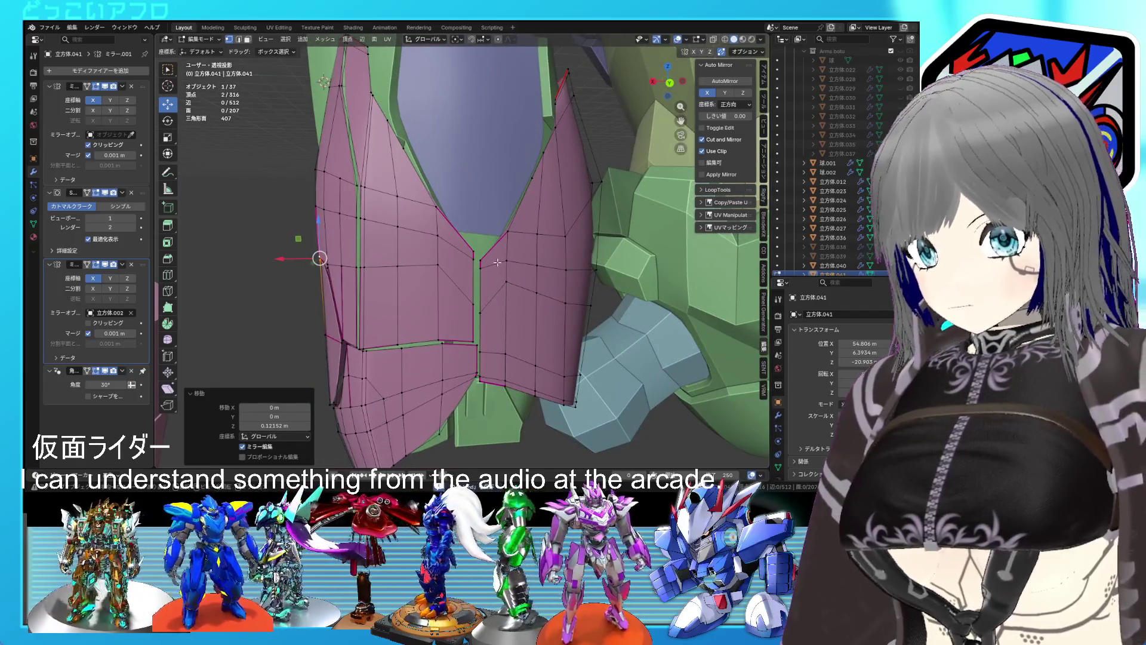
left_click(482, 264)
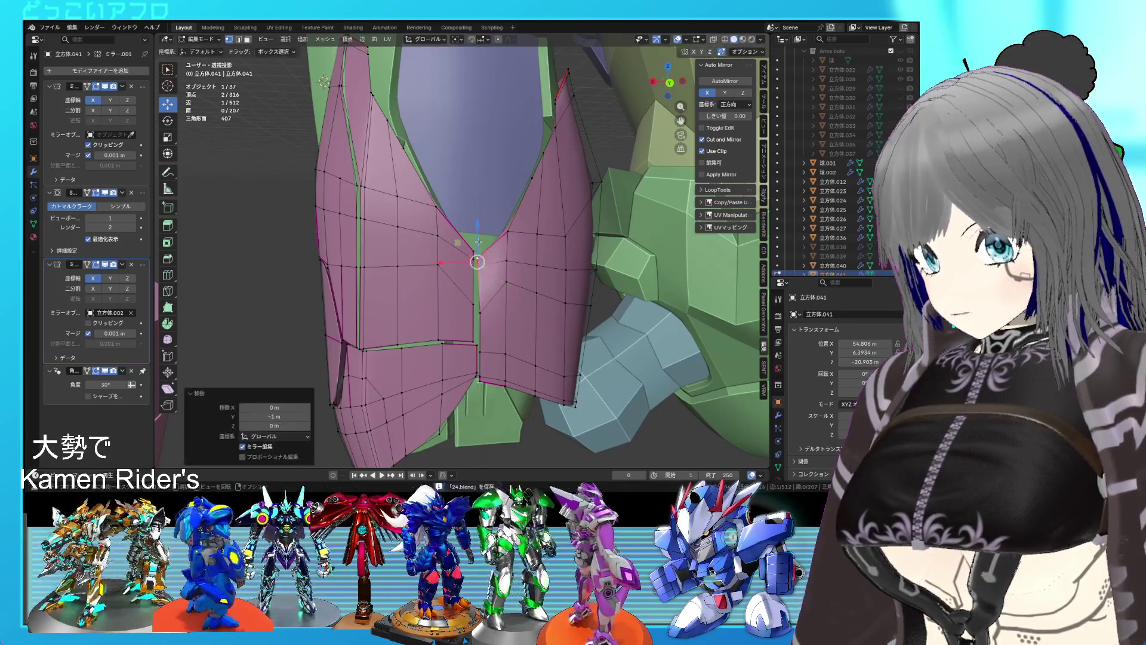
left_click_drag(478, 233, 485, 223)
Level the two seam vertices with S Z, raise them 2.3051 m along Z, and save.
scroll(533, 263, "up", 4)
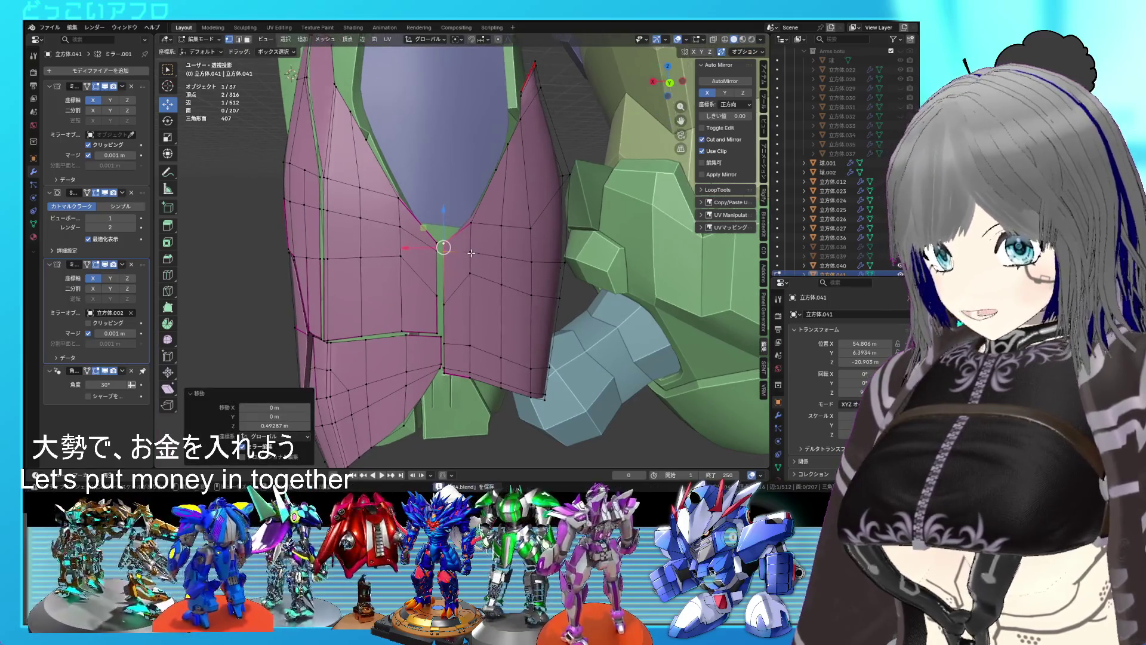
middle_click_drag(533, 270, 502, 256)
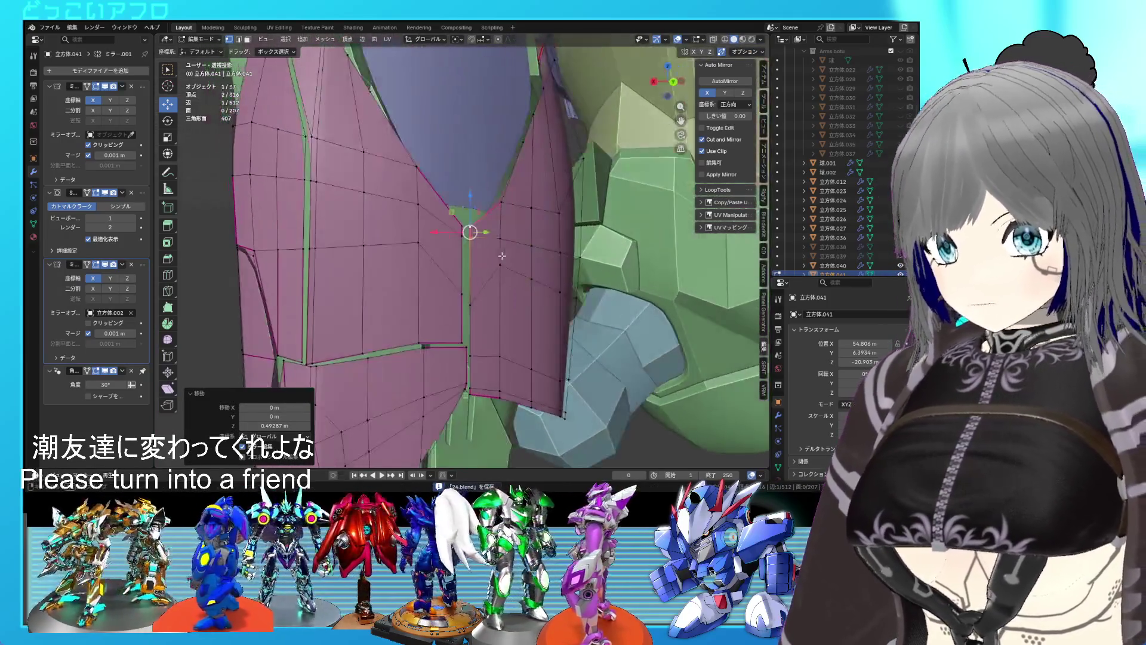
left_click(470, 303)
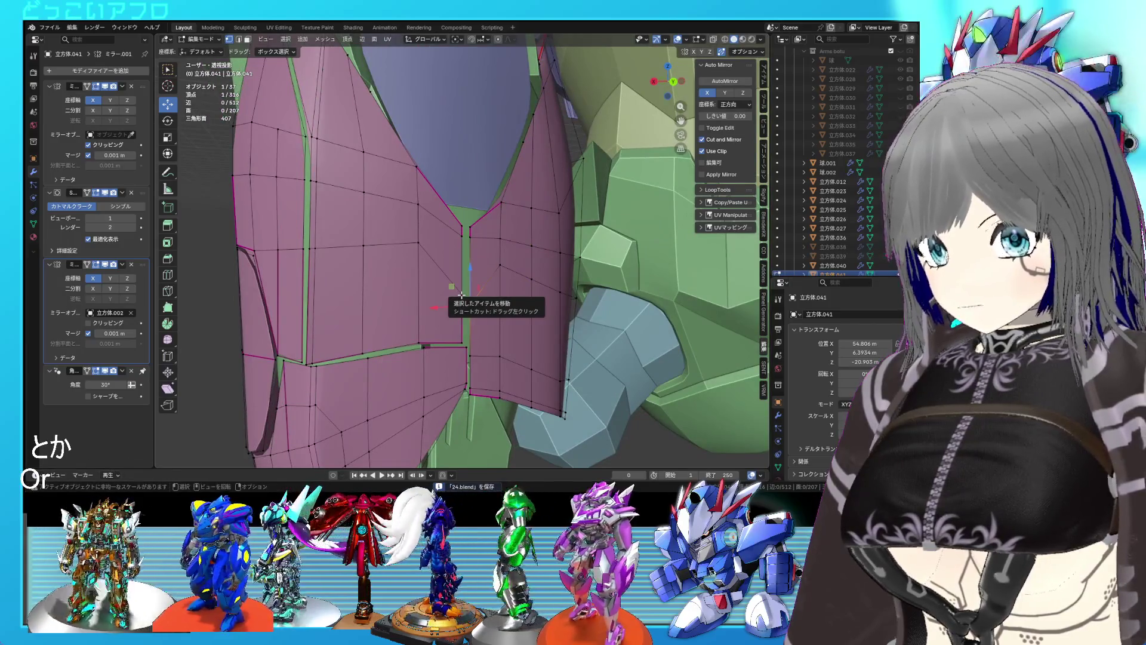
left_click(470, 265, "shift")
key("ctrl+KP_1")
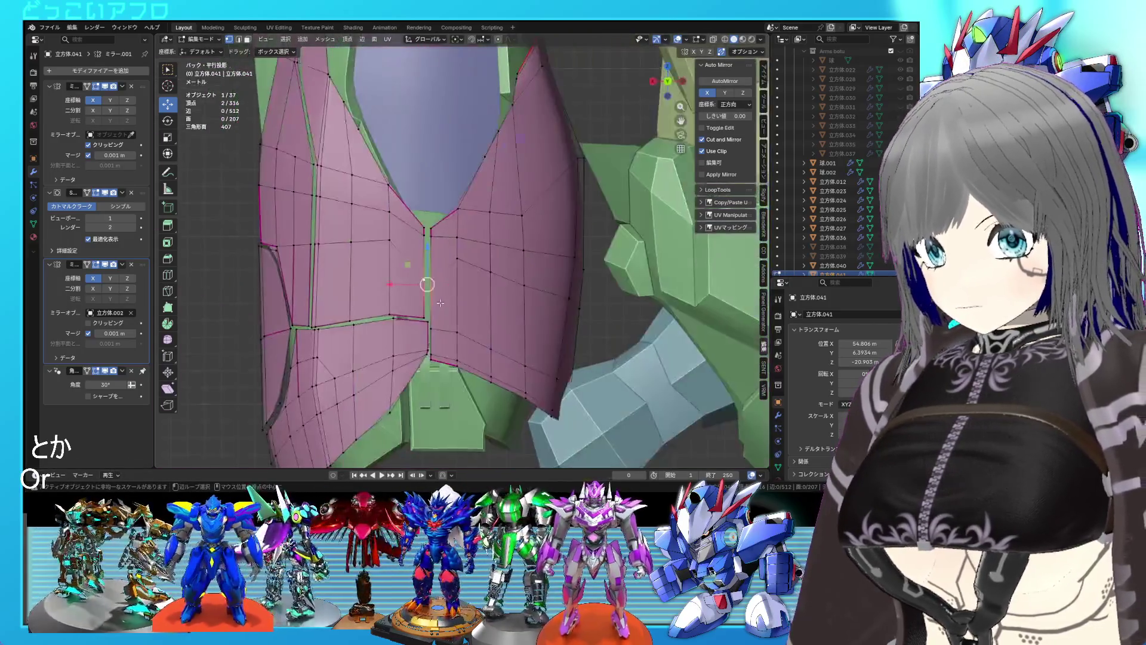
key("s")
key("z")
key("z")
type("0")
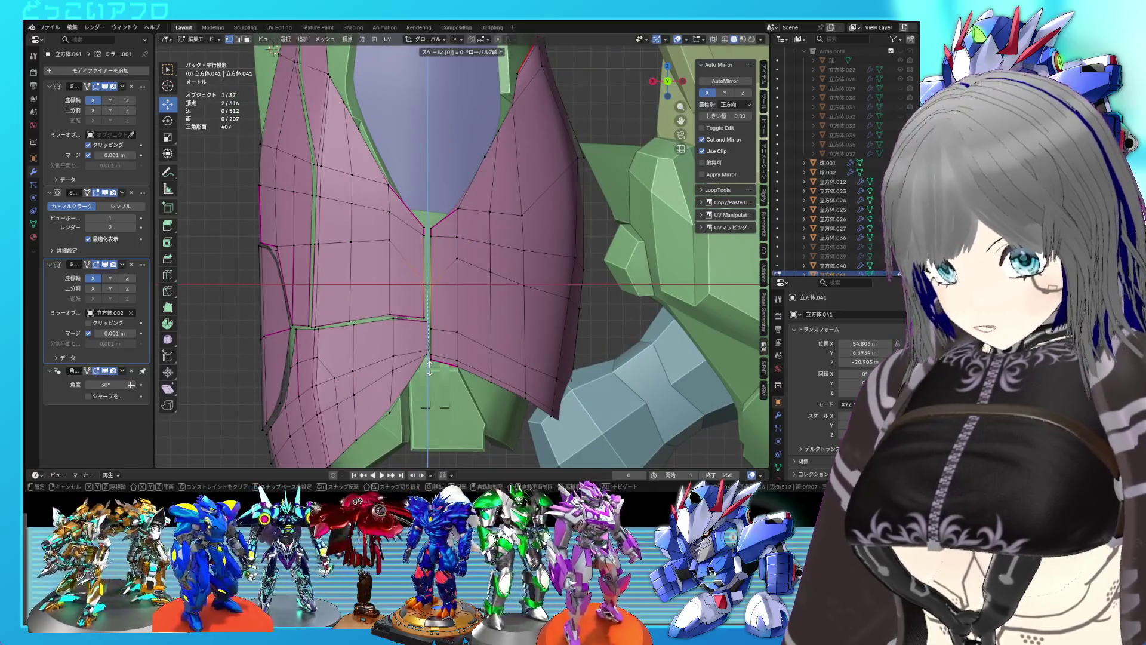
key("Return")
key("g")
key("z")
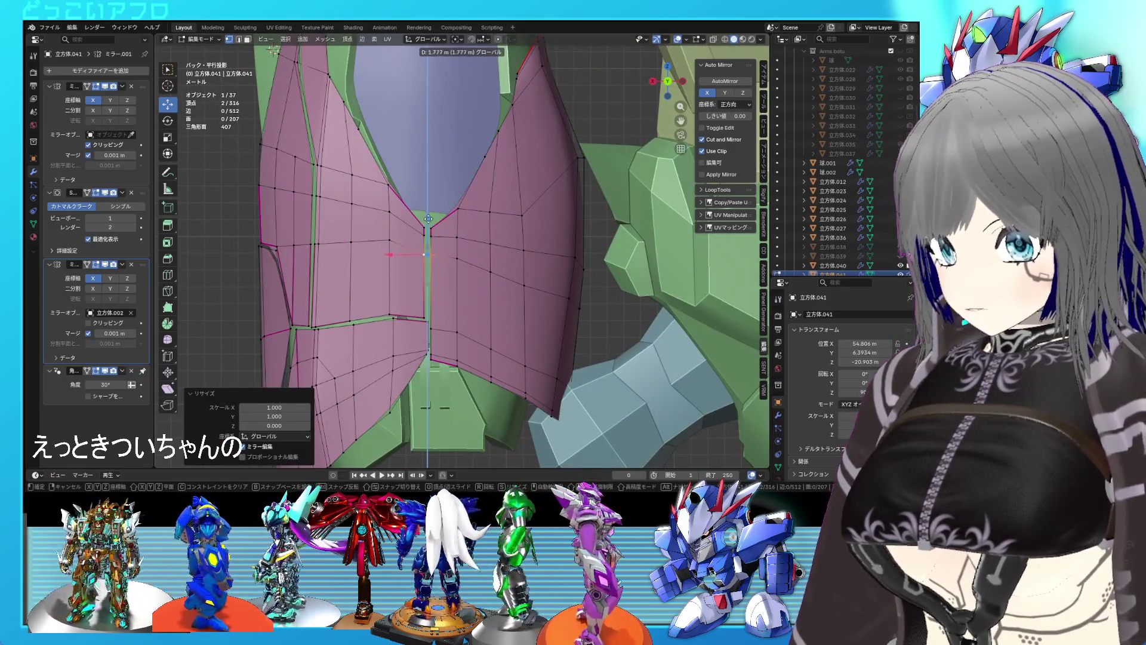
left_click(429, 211)
key("ctrl+s")
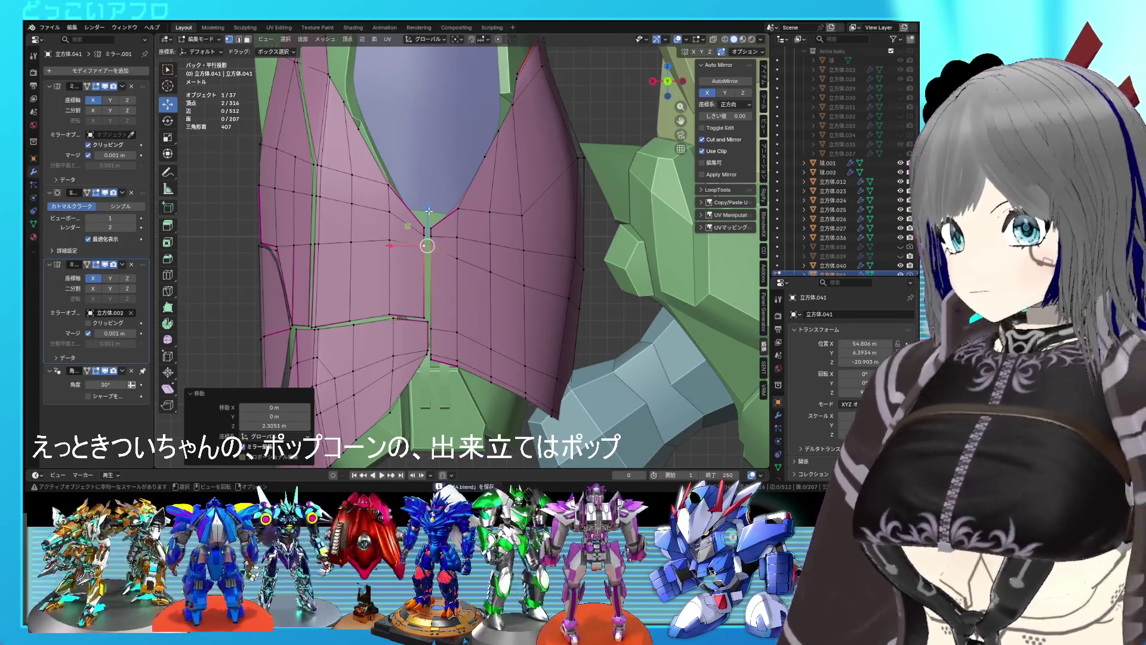
Nudge a single seam vertex about 0.072 m along Z.
left_click(429, 242)
scroll(429, 241, "up", 1)
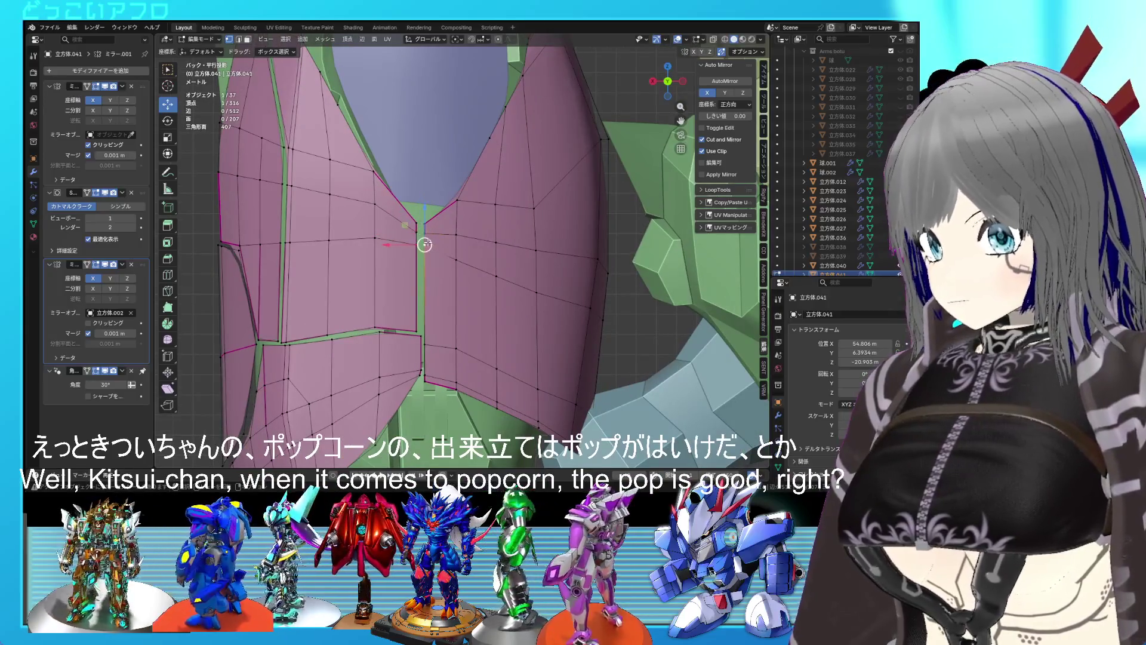
mouse_move(424, 232)
middle_mouse_down()
mouse_move(504, 263)
mouse_move(423, 174)
middle_mouse_up()
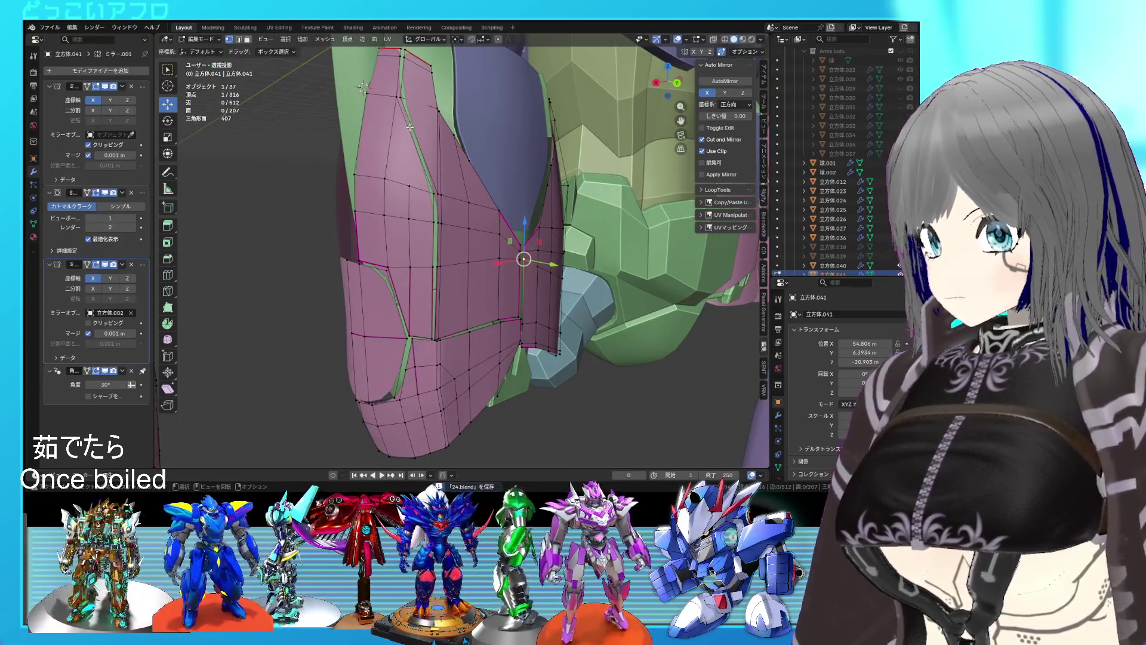
middle_click_drag(410, 127, 416, 168)
scroll(442, 228, "up", 5)
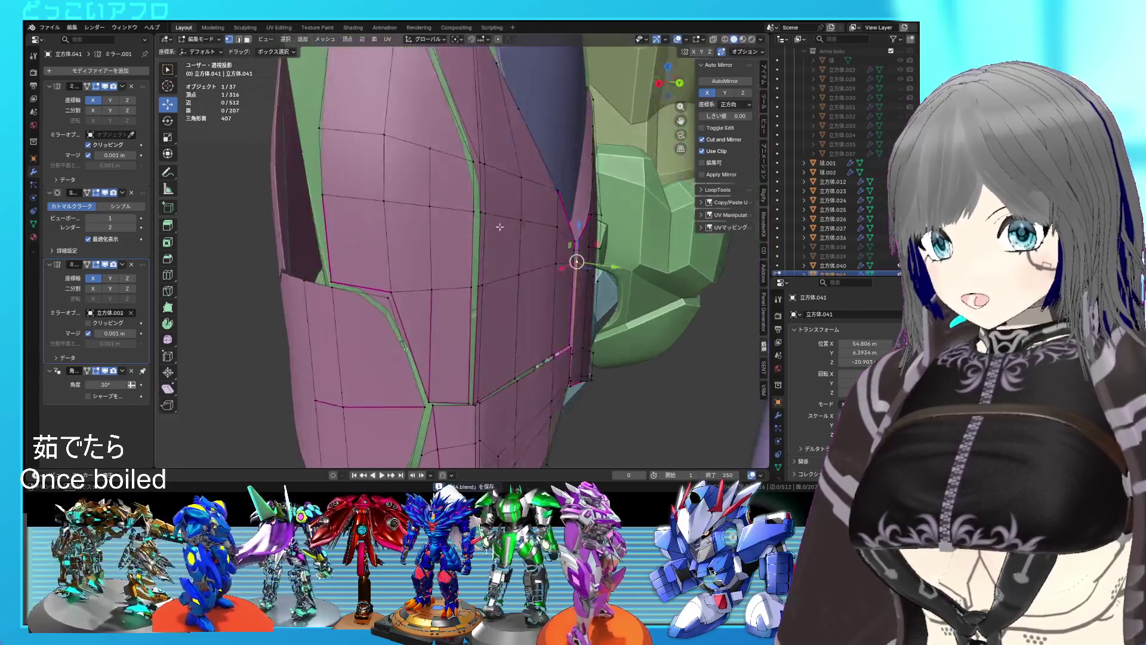
key("alt+a")
mouse_move(504, 308)
middle_mouse_down()
mouse_move(378, 283)
mouse_move(398, 312)
middle_mouse_up()
left_click(373, 289)
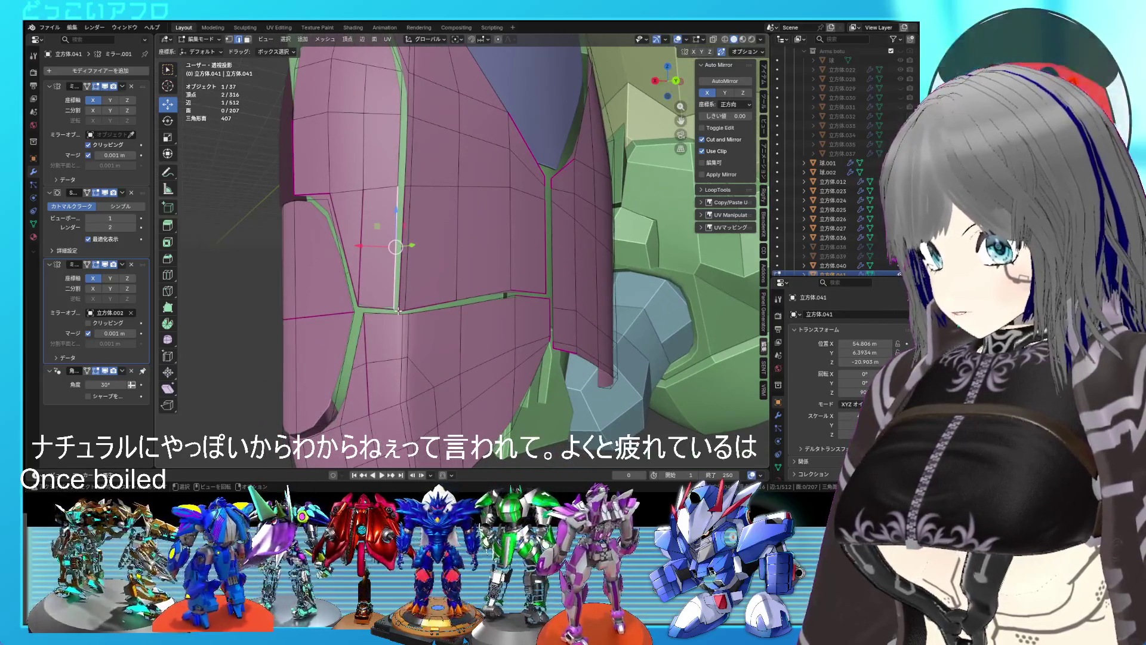
key("1")
left_click(393, 310)
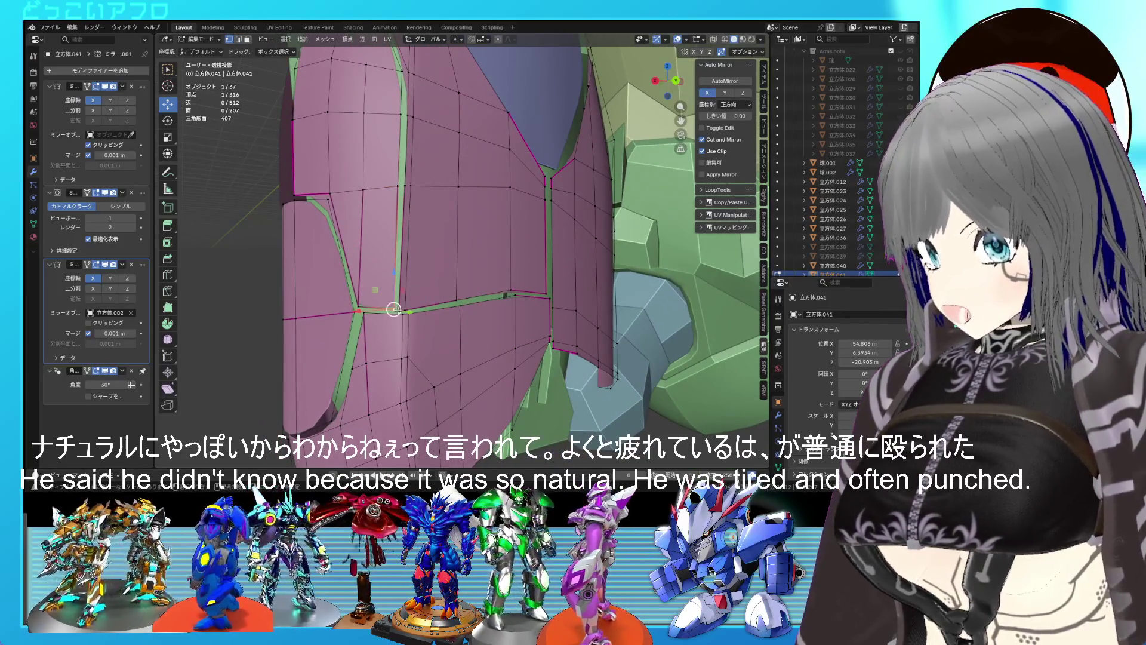
key("g")
key("z")
left_click(398, 291)
Review the pink armor over the green arm and save 24.blend.
middle_click_drag(398, 291, 523, 304)
key("Tab")
key("Tab")
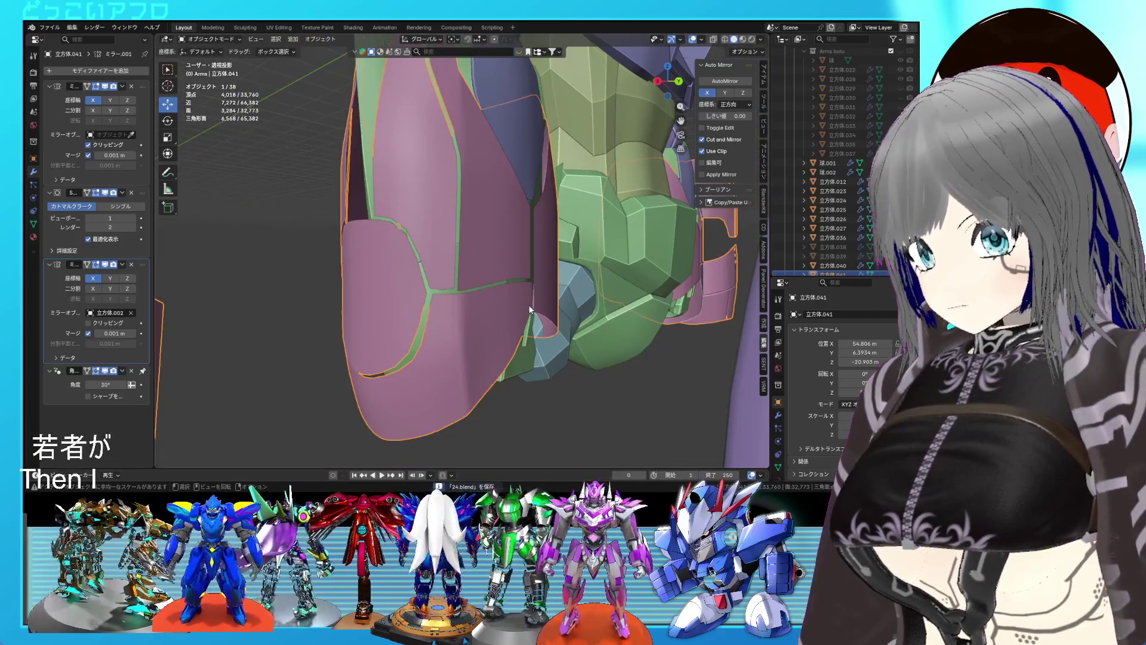
mouse_move(461, 269)
middle_mouse_down()
mouse_move(492, 294)
mouse_move(508, 285)
mouse_move(446, 297)
mouse_move(418, 281)
mouse_move(442, 275)
mouse_move(453, 328)
middle_mouse_up()
key("Tab")
scroll(442, 271, "down", 3)
scroll(470, 310, "up", 3)
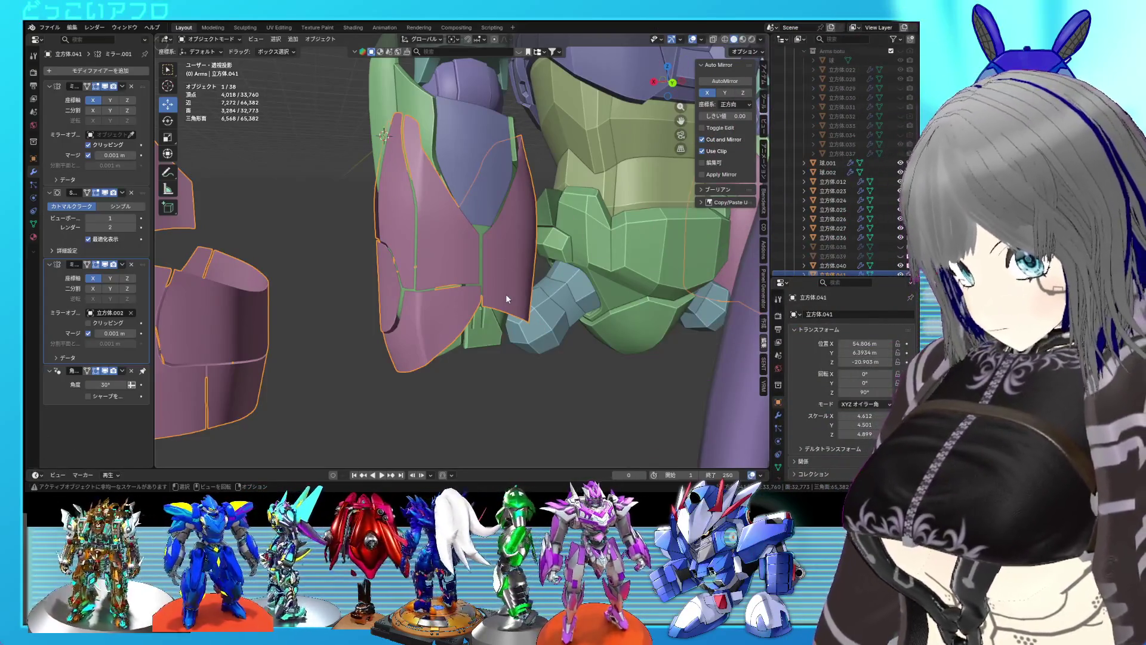
key("ctrl+s")
Orbit closer to the pink armor, toggling between Object and Edit Mode.
mouse_move(507, 294)
middle_mouse_down()
mouse_move(571, 291)
mouse_move(518, 249)
mouse_move(486, 274)
mouse_move(488, 221)
mouse_move(482, 234)
middle_mouse_up()
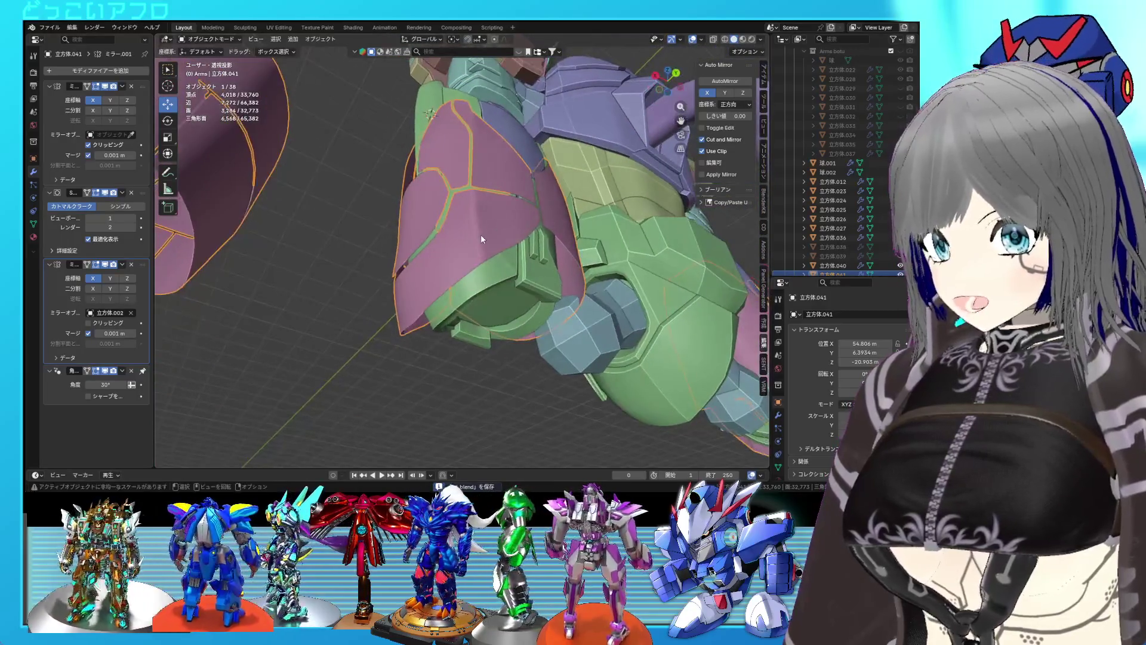
key("Tab")
scroll(476, 249, "up", 3)
key("Tab")
mouse_move(453, 282)
middle_mouse_down()
mouse_move(478, 301)
mouse_move(469, 261)
mouse_move(497, 231)
mouse_move(575, 225)
mouse_move(635, 244)
mouse_move(498, 245)
middle_mouse_up()
key("Tab")
scroll(474, 261, "up", 3)
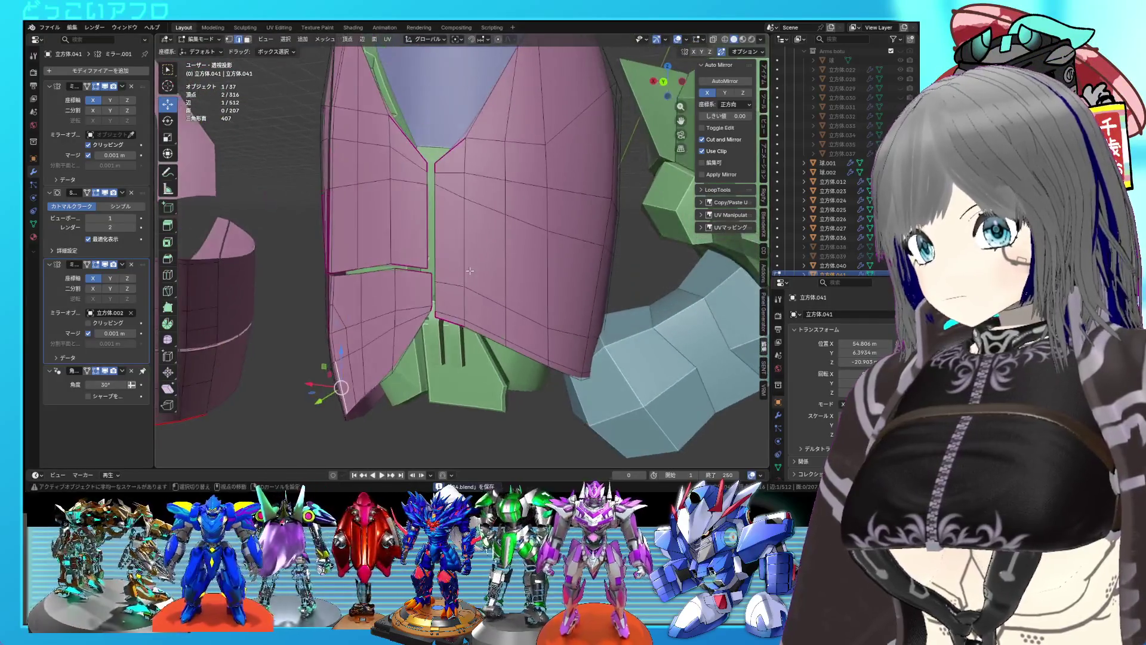
Select the upper-left pink plate piece and shift it -0.149 m along X, then save.
middle_click_drag(460, 282, 488, 280)
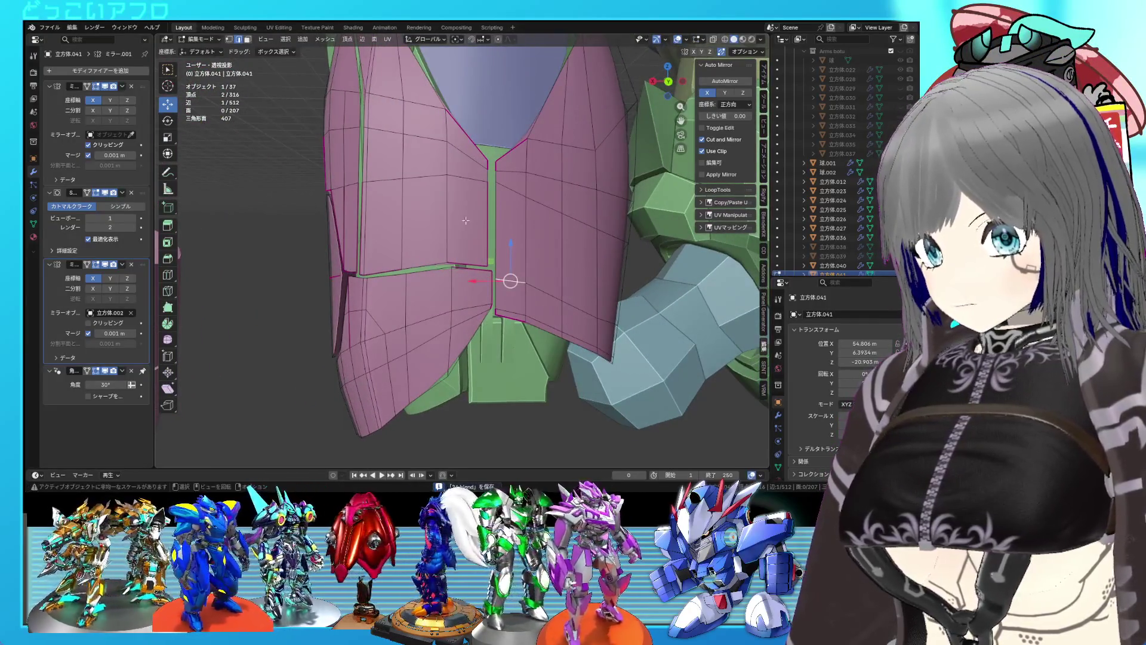
middle_click_drag(472, 226, 484, 231)
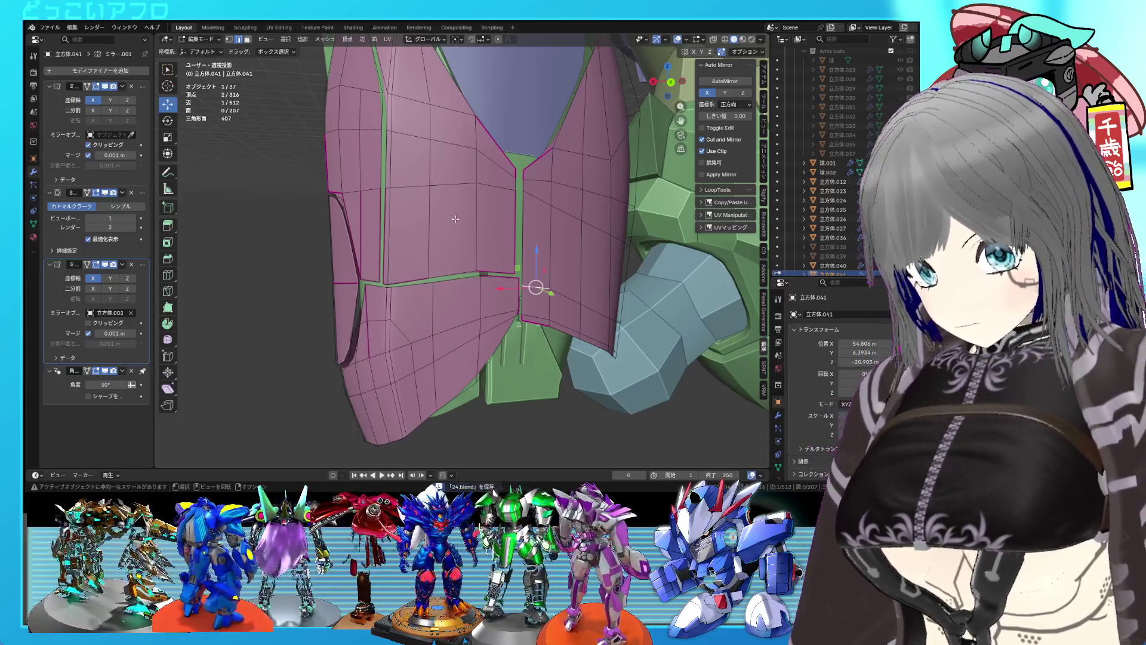
key("l")
middle_click_drag(442, 209, 388, 175)
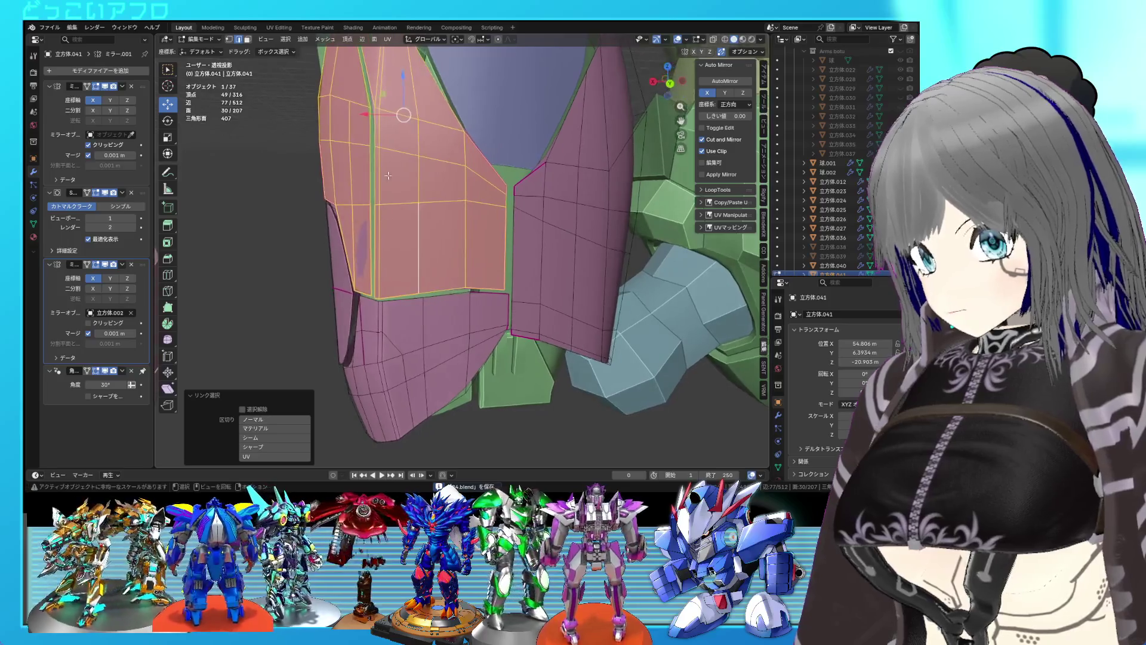
key("g")
key("x")
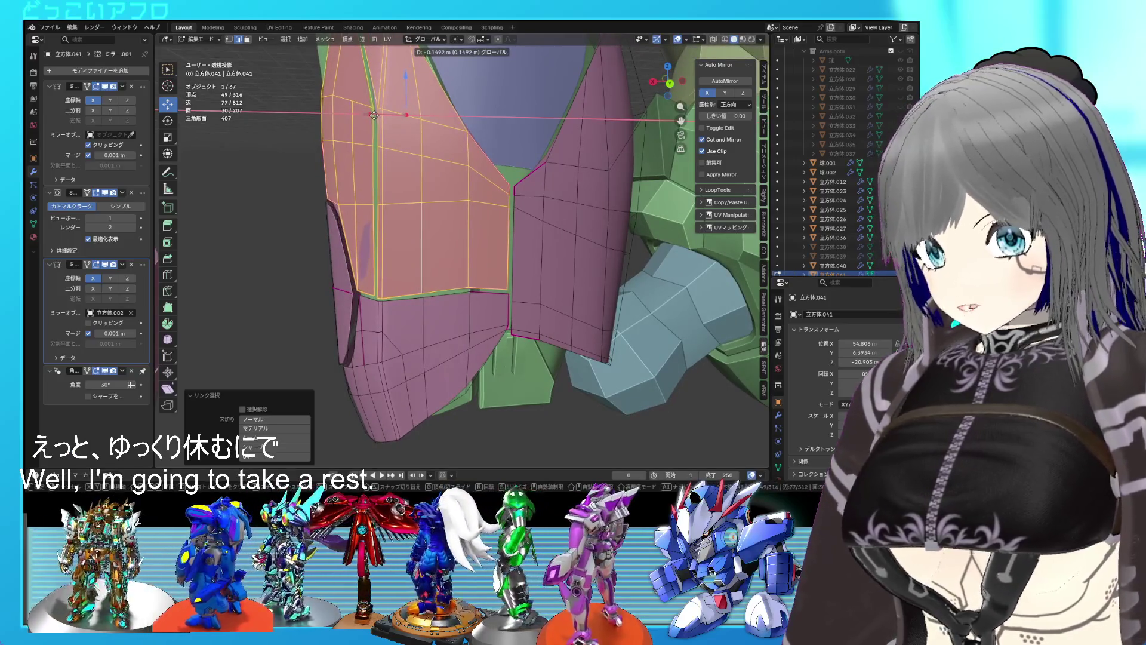
left_click(374, 115)
key("ctrl+s")
Inspect the moved plate up close, save again, and select a vertical seam edge.
mouse_move(373, 115)
middle_mouse_down()
mouse_move(444, 179)
mouse_move(417, 172)
mouse_move(424, 127)
mouse_move(405, 138)
middle_mouse_up()
scroll(416, 172, "up", 2)
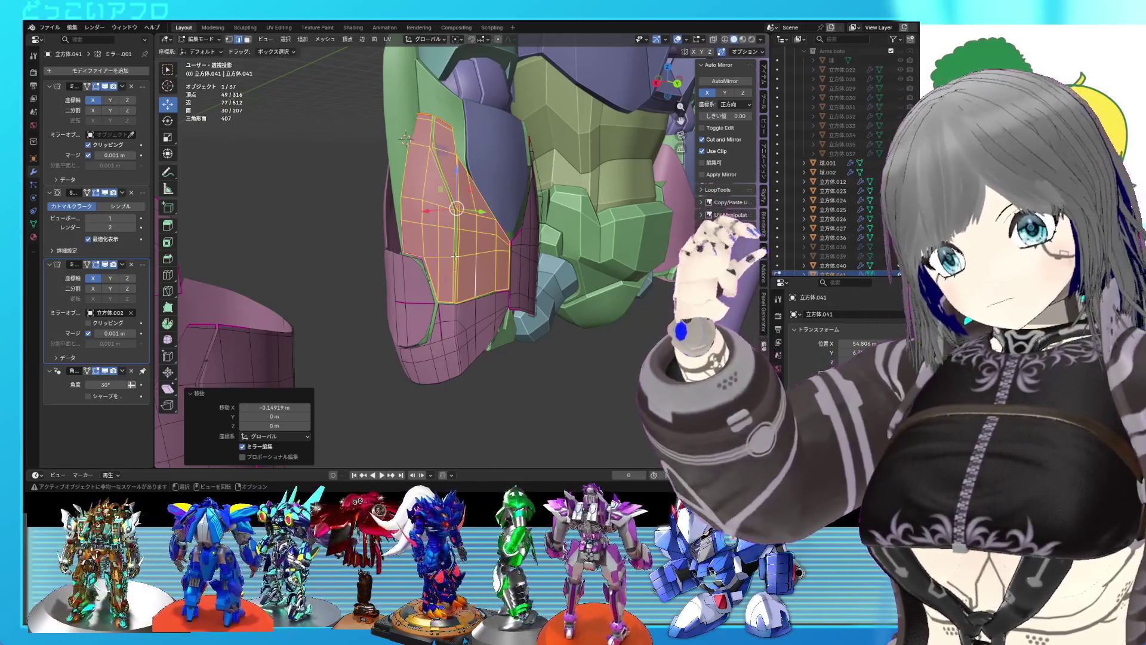
scroll(461, 263, "up", 2)
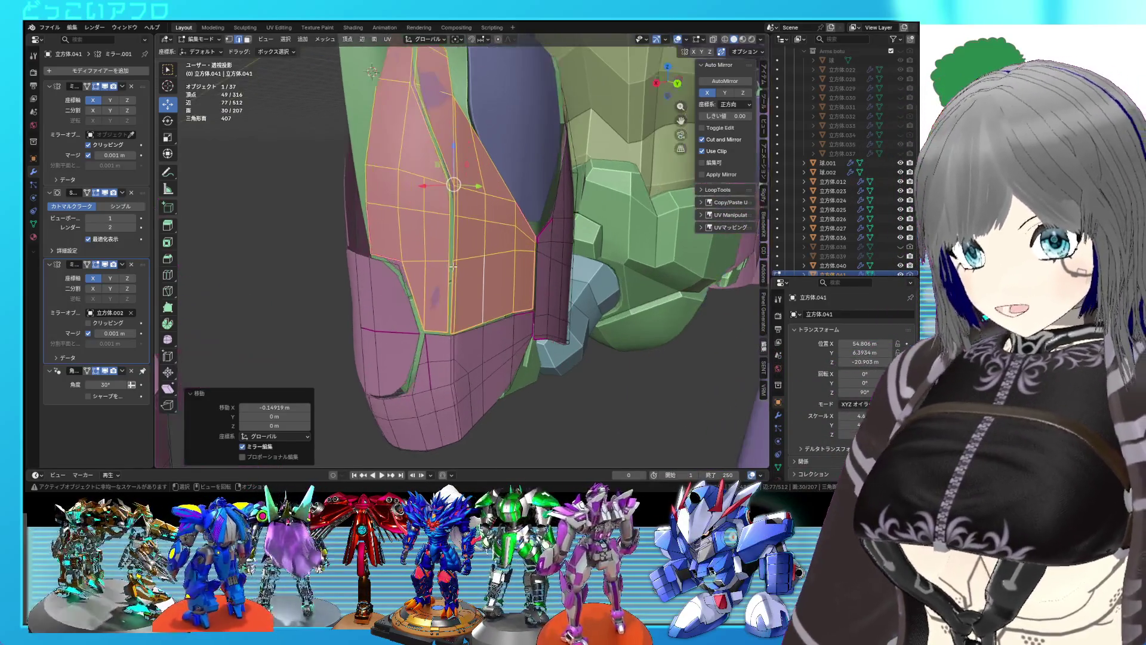
scroll(482, 287, "up", 2)
scroll(478, 251, "up", 4)
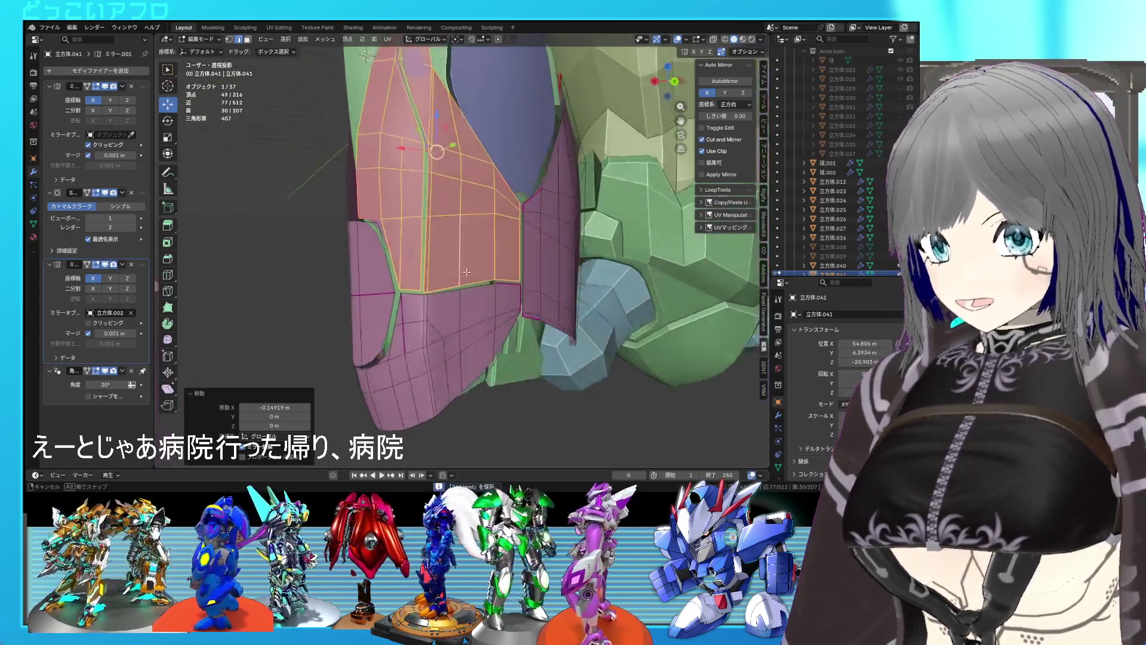
key("ctrl+s")
middle_click_drag(471, 197, 471, 263)
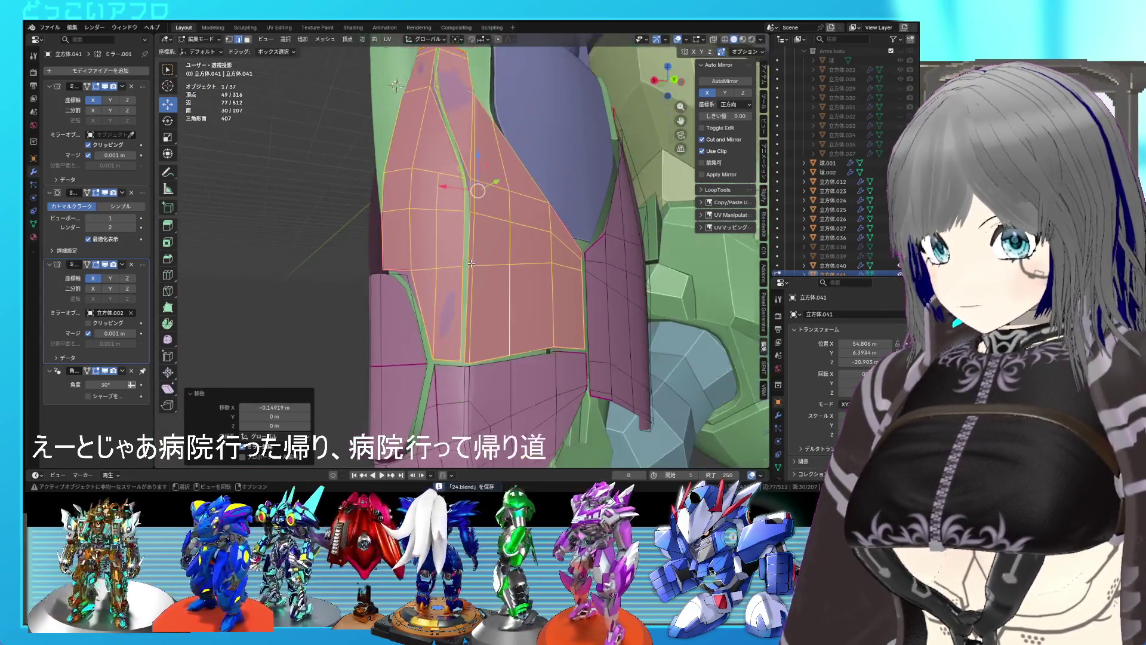
left_click(465, 301)
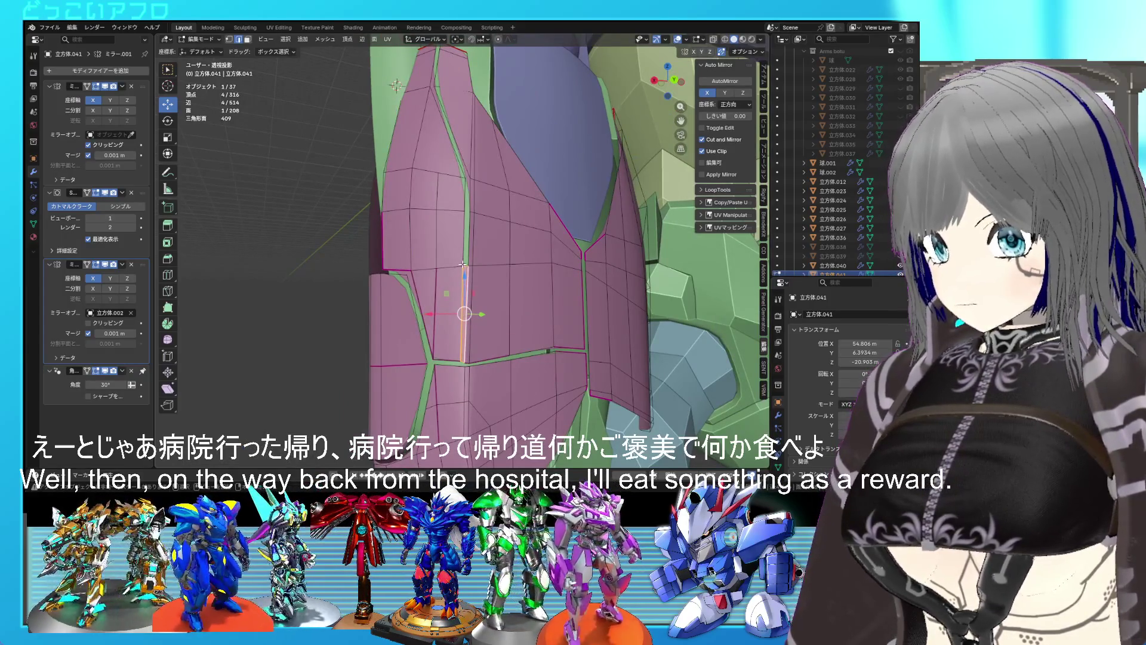
Lower the seam vertex along Z and fill a face across the seam gap.
left_click(458, 359)
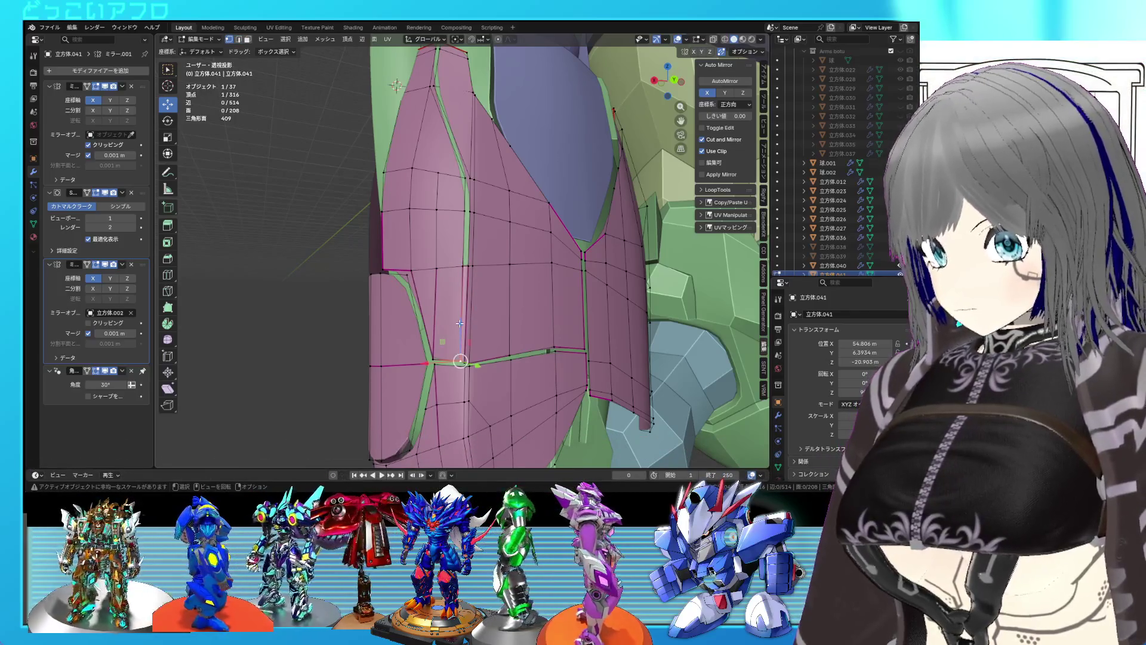
key("g")
key("z")
left_click(461, 325)
key("alt+a")
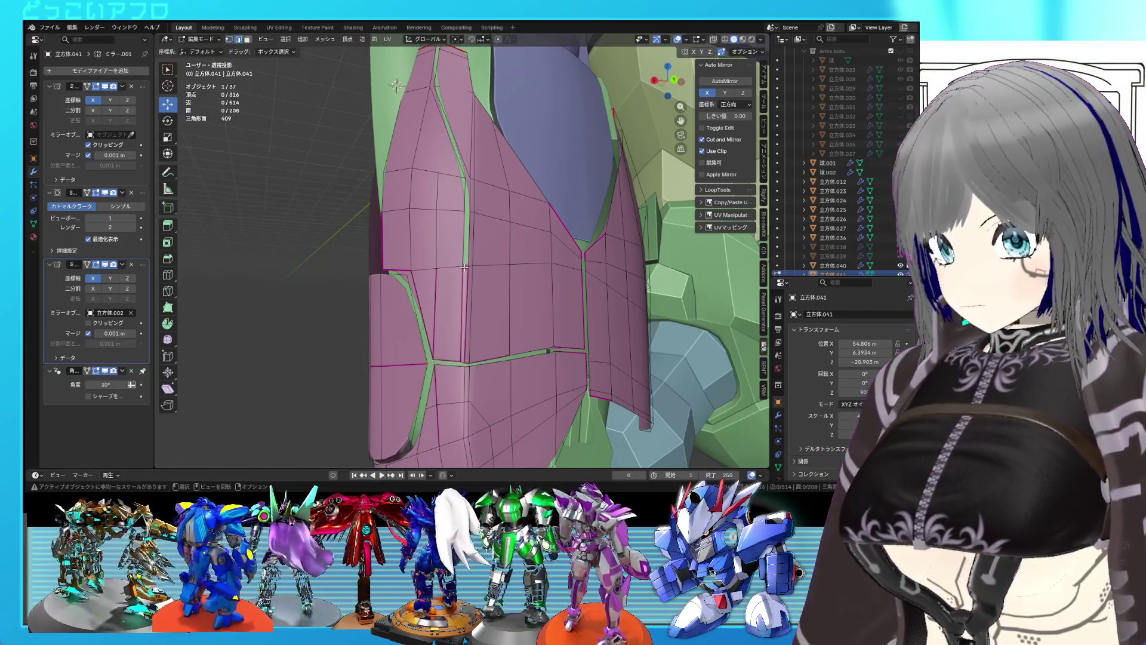
middle_click_drag(476, 262, 492, 297)
key("f")
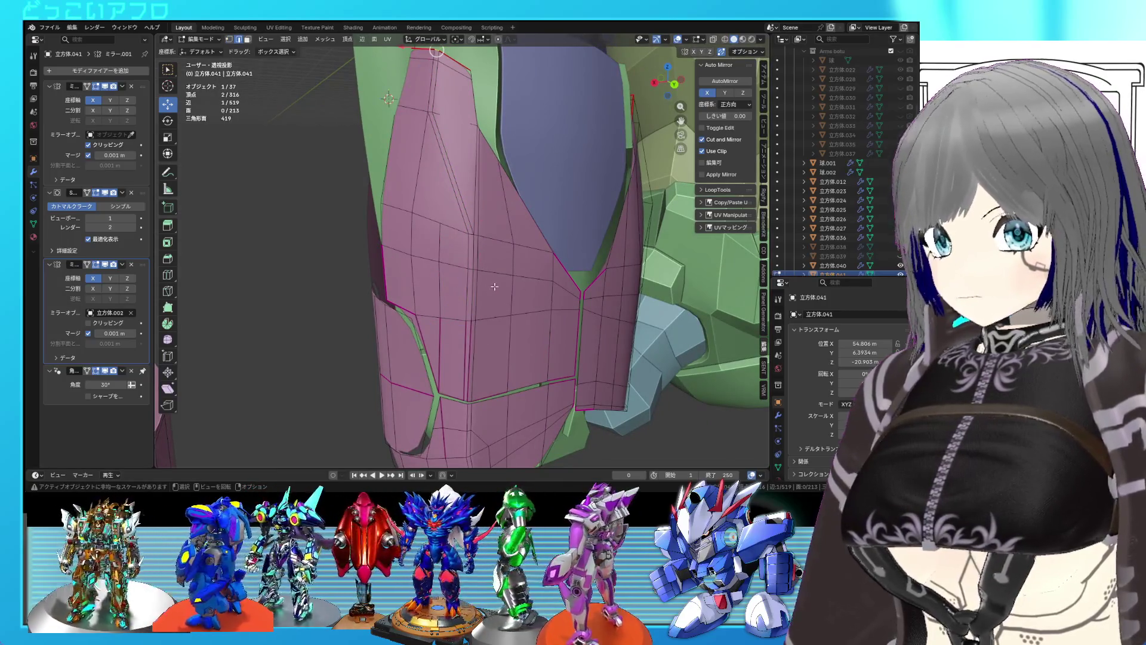
middle_click_drag(501, 307, 472, 257)
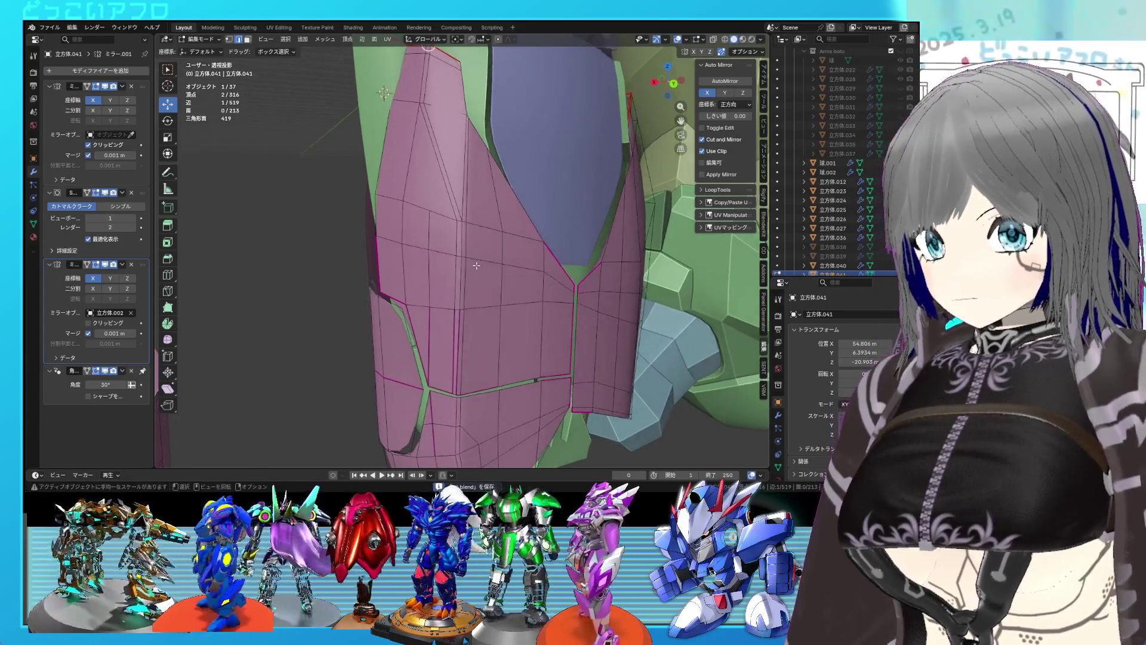
Delete the thin sliver face on the seam.
key("3")
left_click(463, 218)
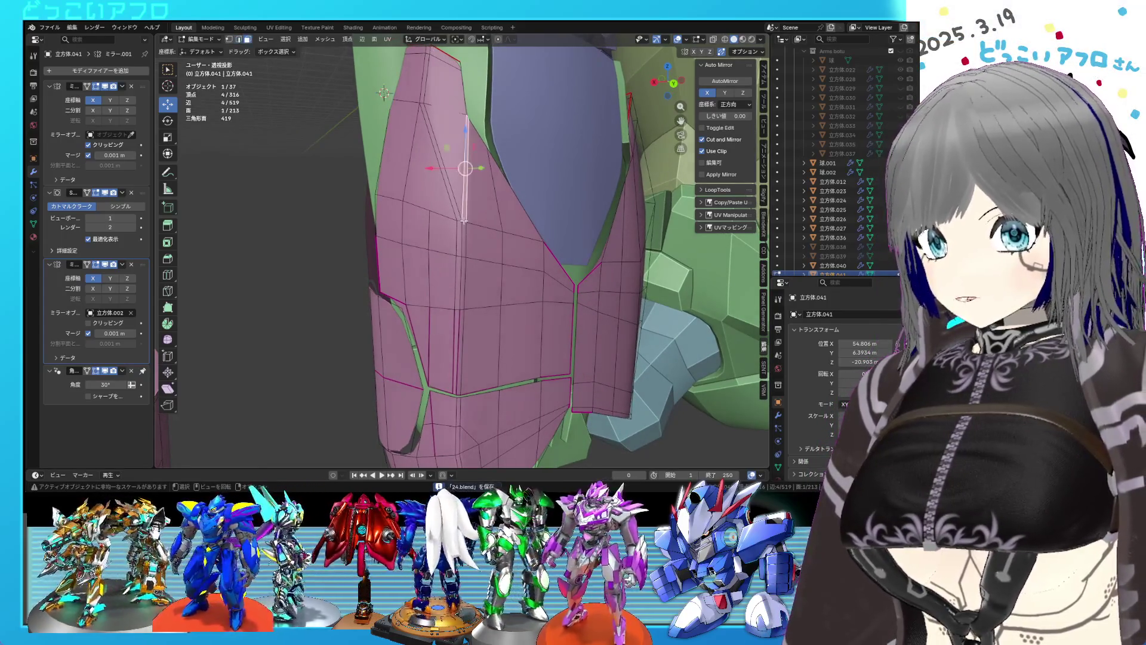
key("x")
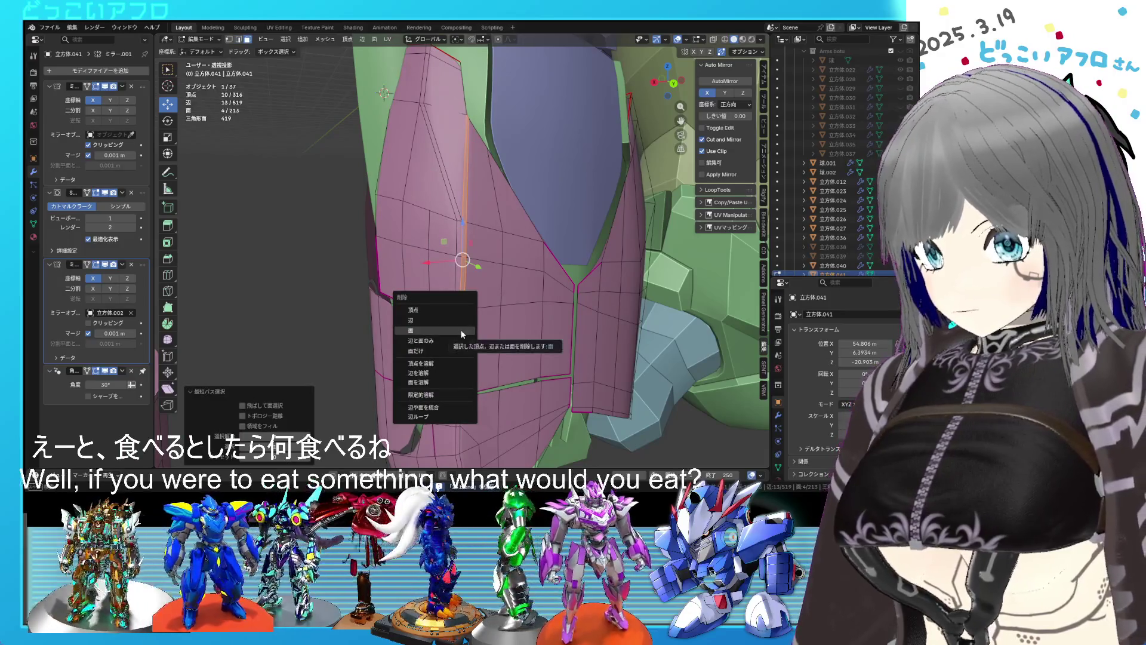
left_click(461, 331)
Crease the lower and upper seam edges to a full 1.000.
left_click(478, 383, "shift")
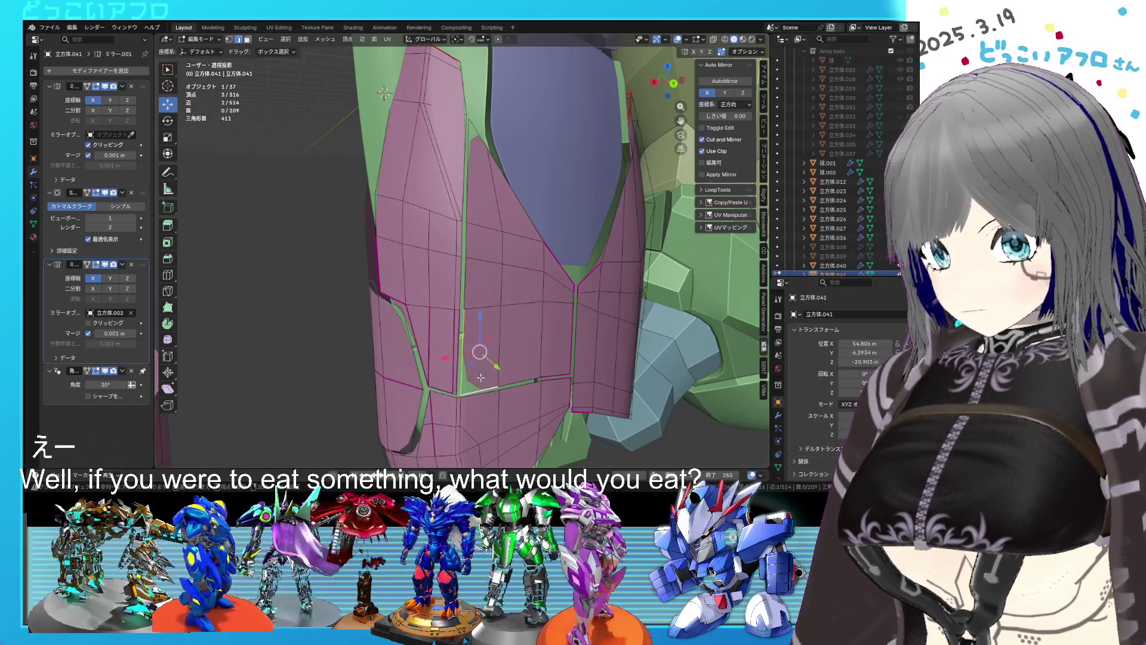
key("shift+e")
left_click(557, 253)
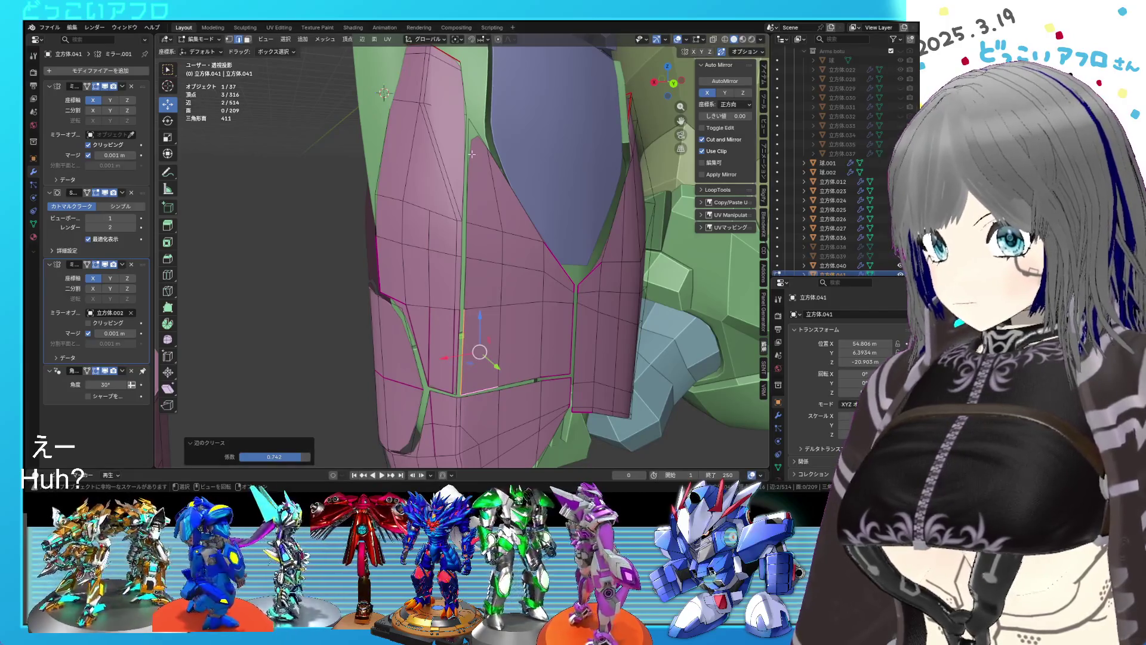
left_click(472, 155)
left_click(476, 164, "shift")
key("shift+e")
left_click(494, 195)
mouse_move(494, 196)
middle_mouse_down()
mouse_move(511, 259)
mouse_move(464, 109)
middle_mouse_up()
Save, then crease the top seam edge and return to Object Mode.
key("ctrl+s")
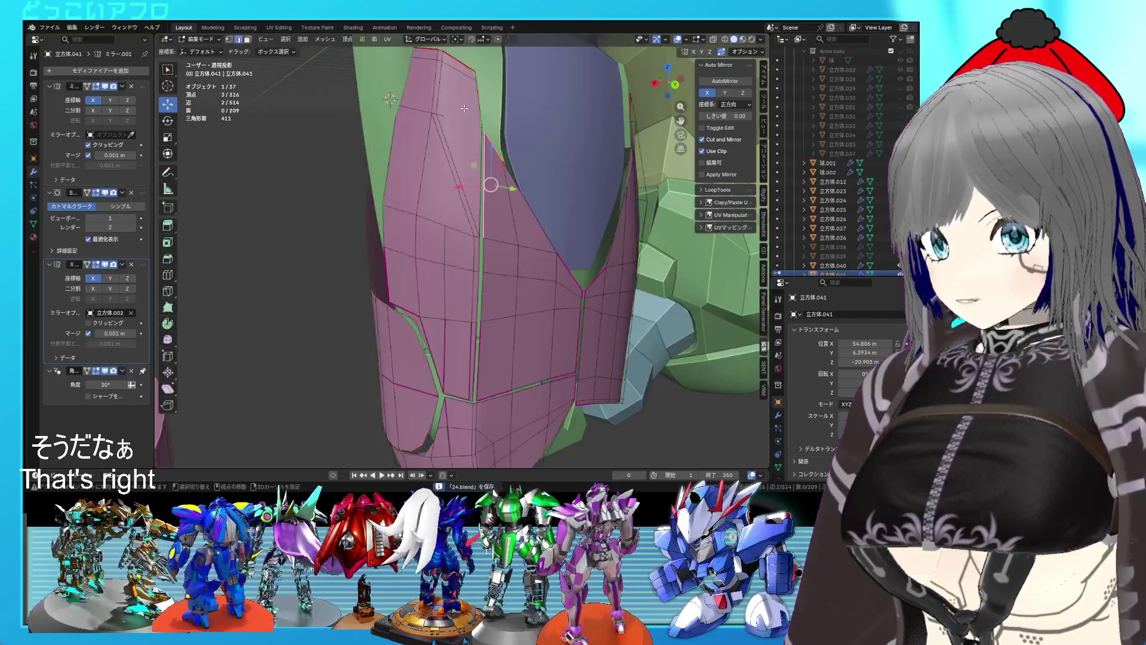
left_click(475, 82)
key("shift+e")
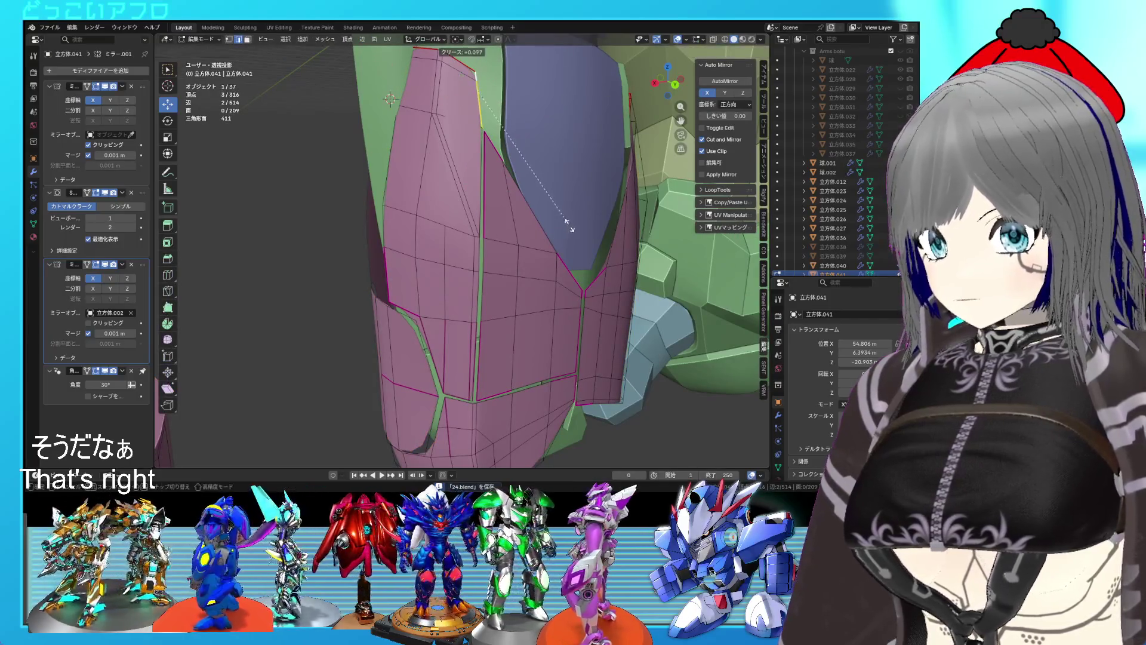
left_click(606, 267)
key("Tab")
scroll(609, 272, "down", 1)
In the pink plate's mesh, fill faces between the seam edges, then undo them.
mouse_move(596, 269)
middle_mouse_down()
mouse_move(584, 239)
mouse_move(631, 217)
mouse_move(534, 245)
mouse_move(528, 210)
mouse_move(465, 217)
mouse_move(448, 248)
middle_mouse_up()
key("Tab")
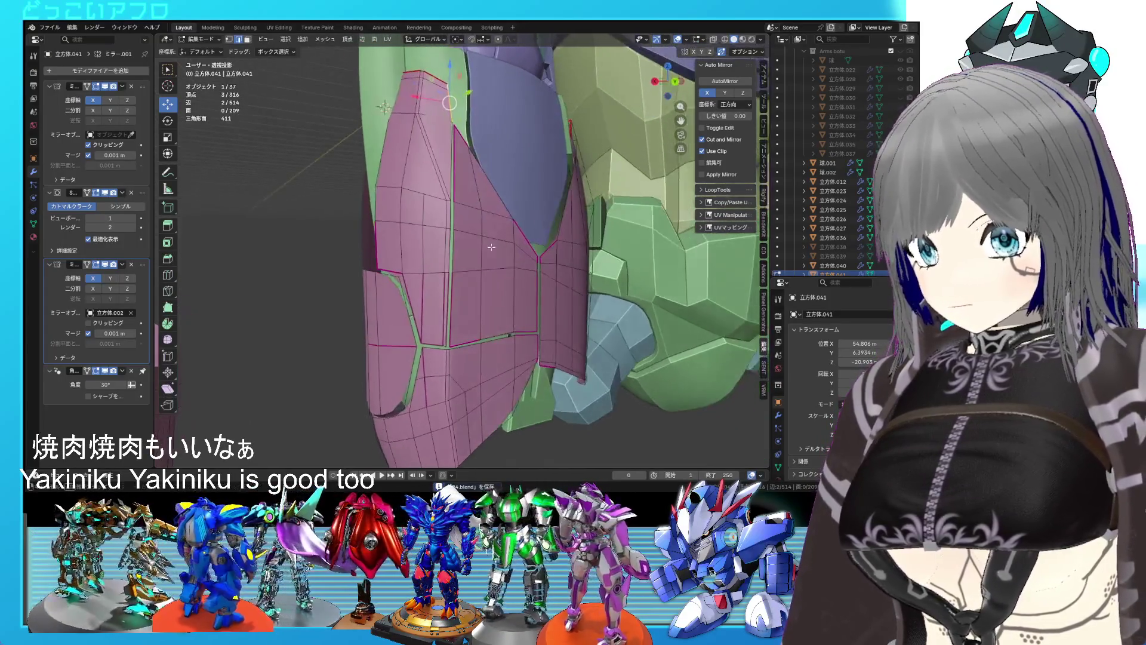
left_click(449, 251)
key("f")
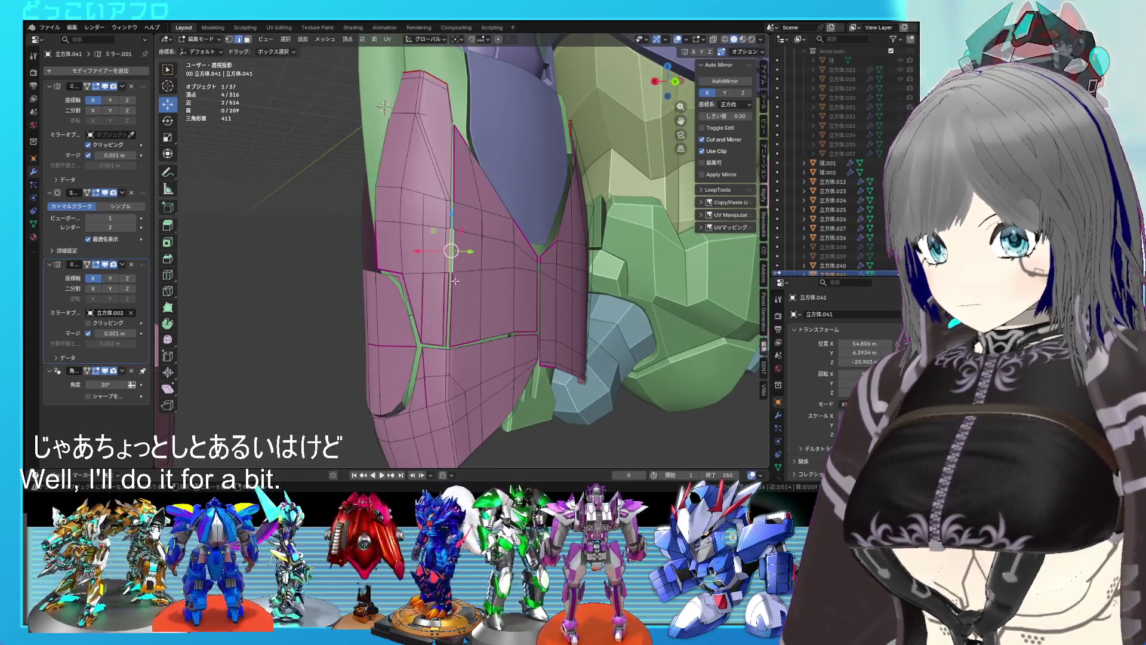
left_click(452, 290)
left_click(452, 272)
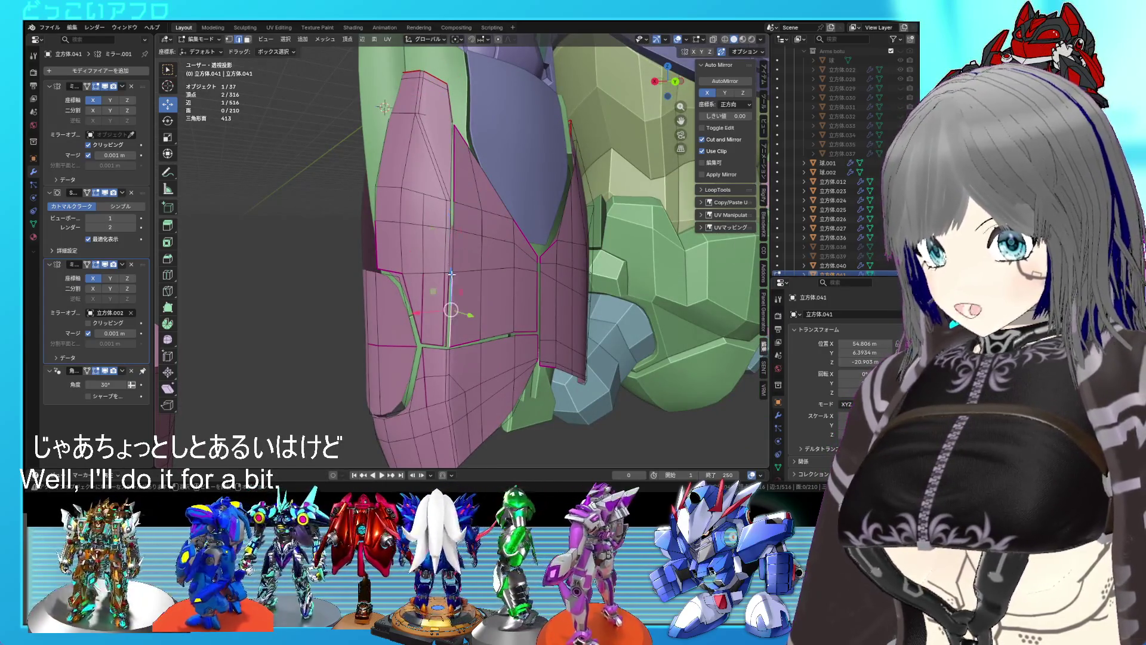
key("f")
left_click(468, 236)
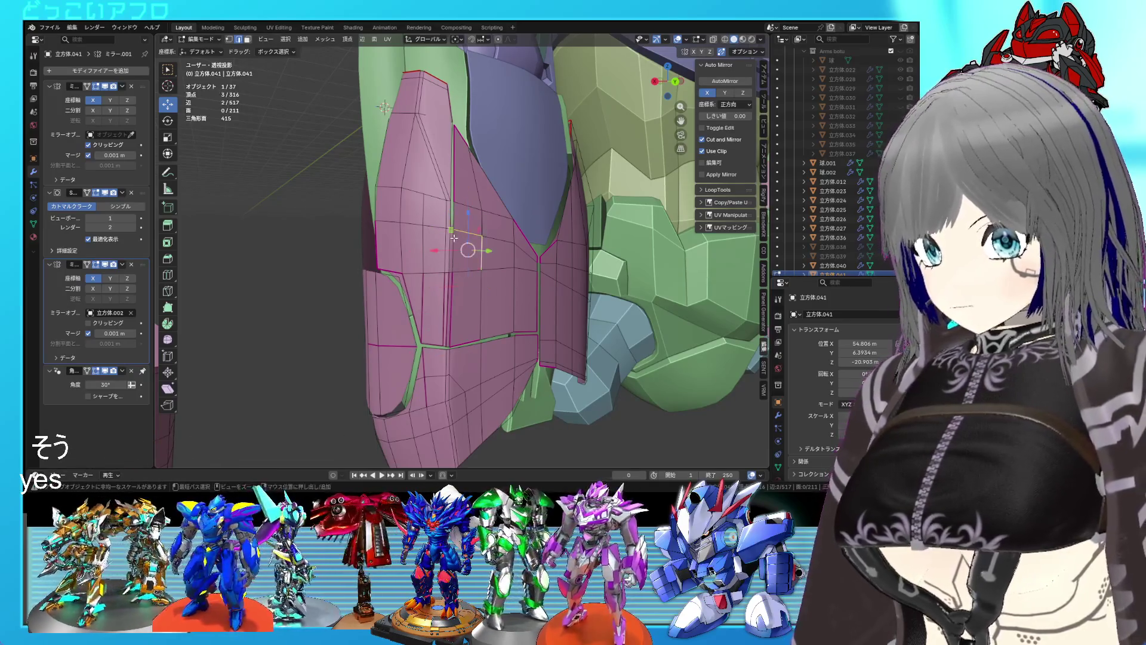
key("ctrl+z")
key("ctrl+z")
key("ctrl+z")
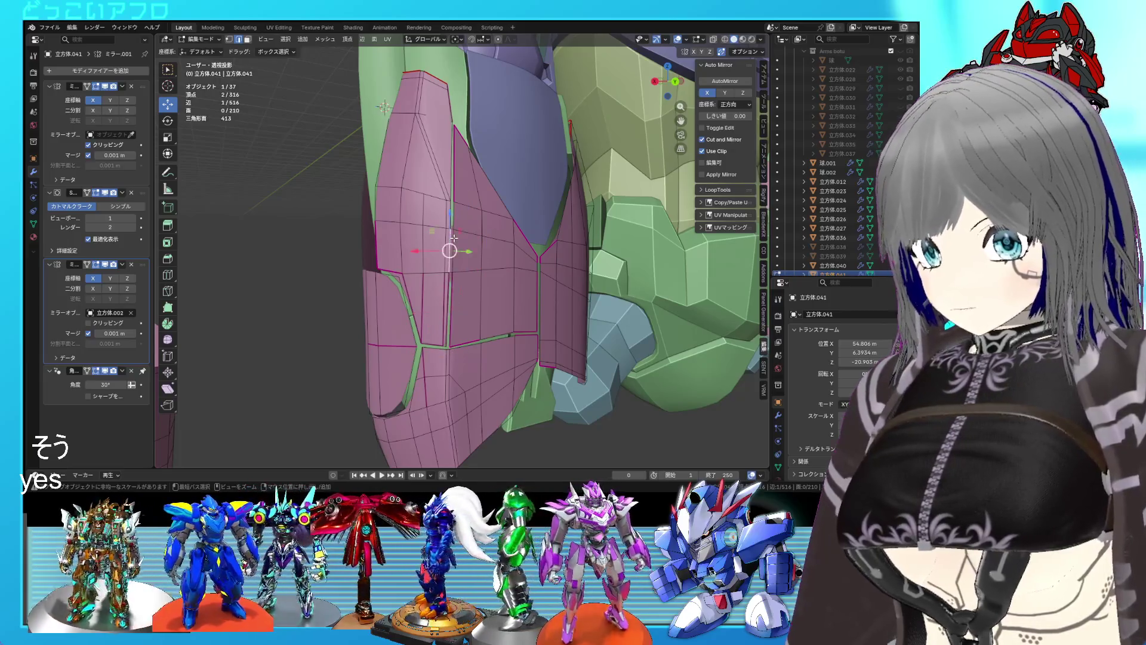
Fill a thin strip of faces along the seam up to the top of the plate.
left_click(452, 160, "shift")
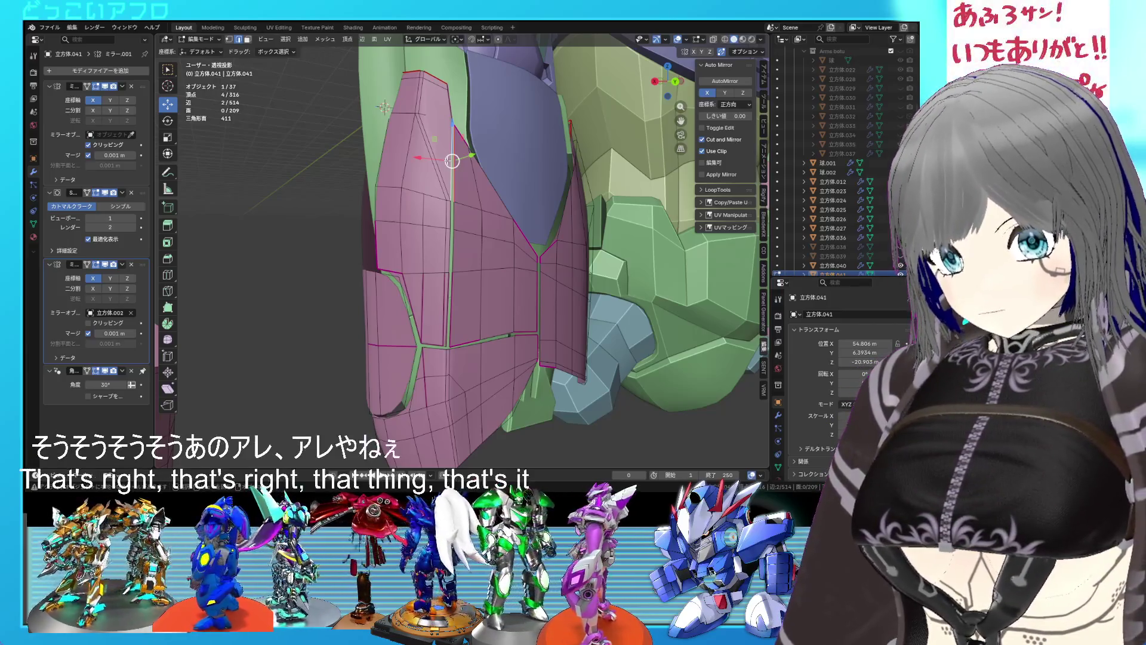
scroll(456, 182, "up", 2)
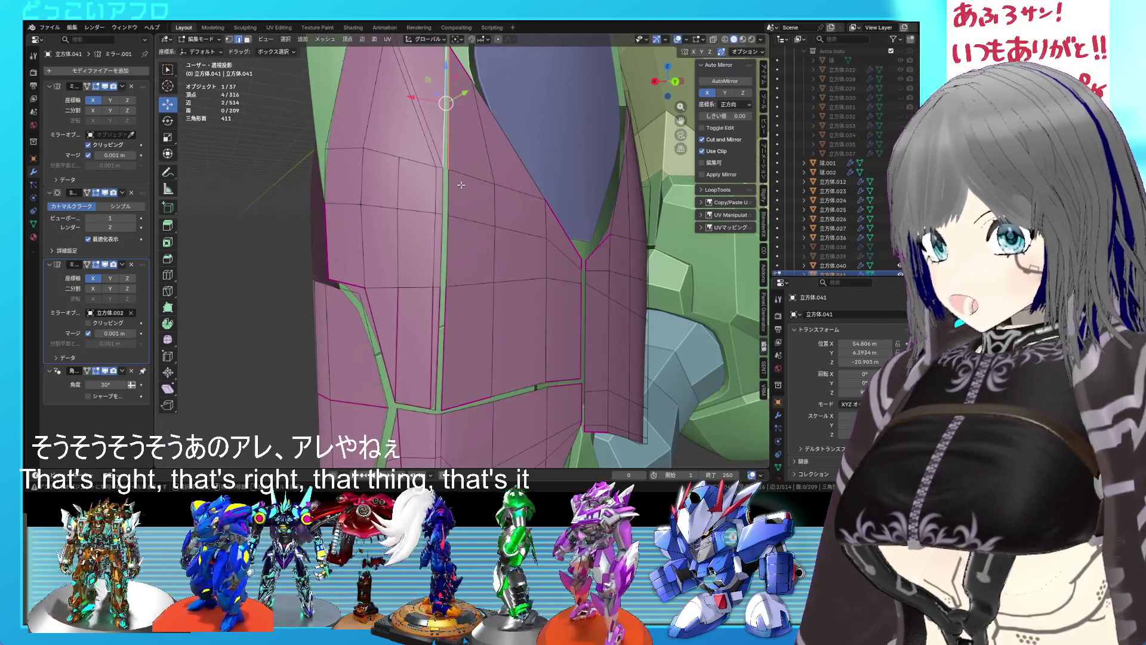
key("f")
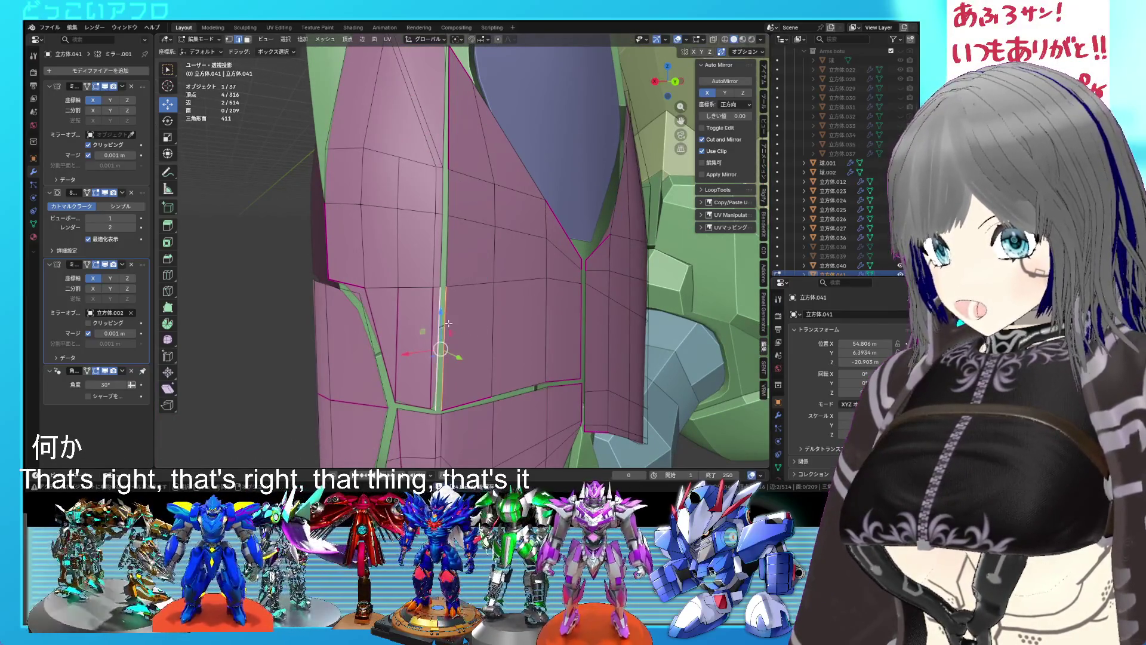
key("f")
key("f")
scroll(481, 297, "down", 1)
key("f")
scroll(469, 277, "up", 1)
Delete the extra seam edge and its face between two selected vertices.
left_click(441, 226)
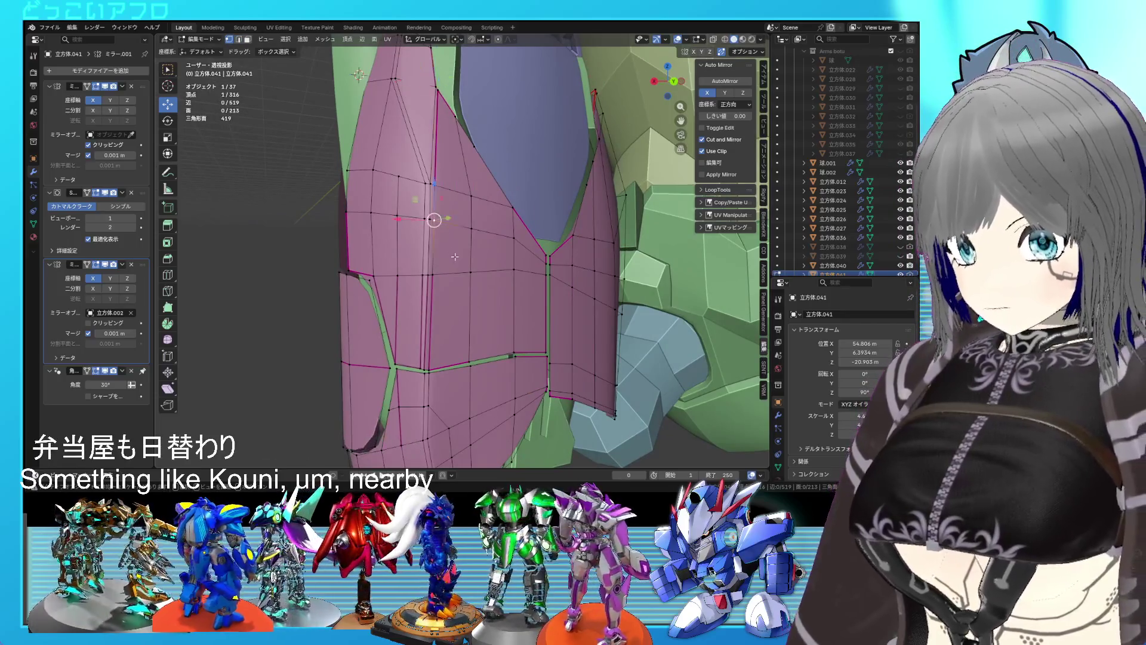
left_click(471, 285, "shift")
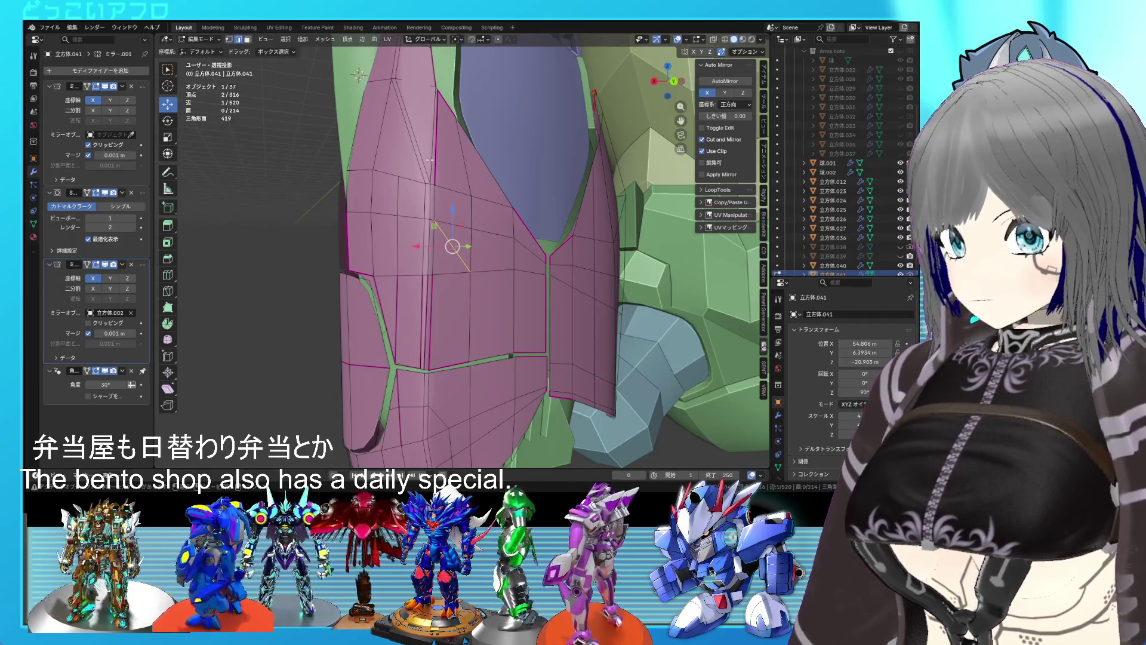
key("x")
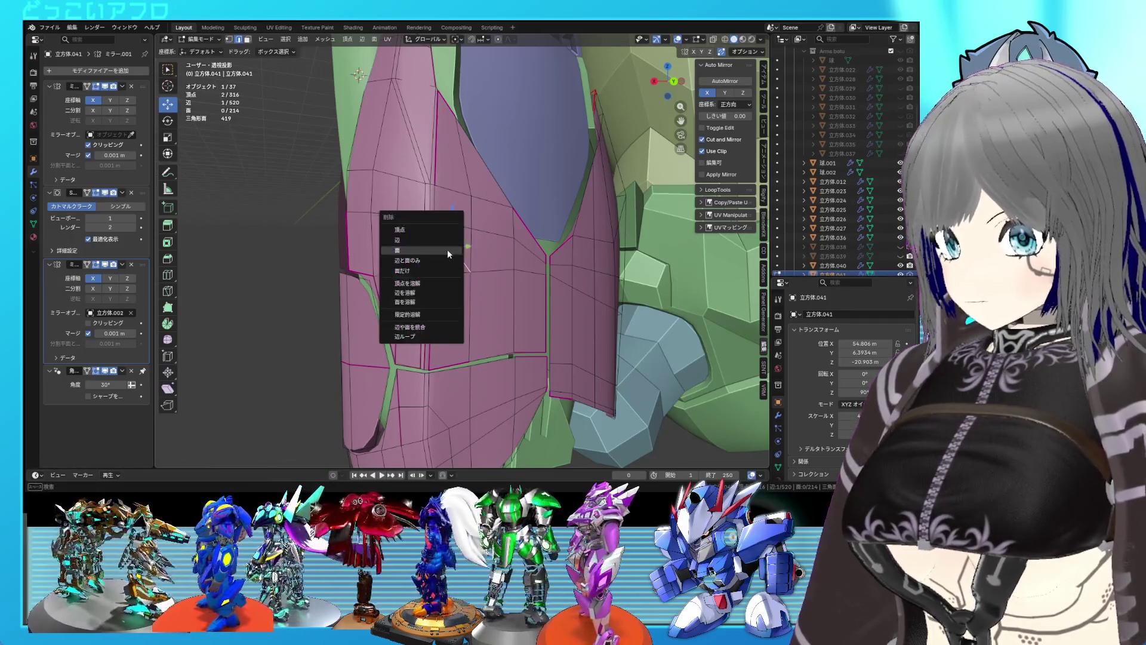
left_click(435, 293)
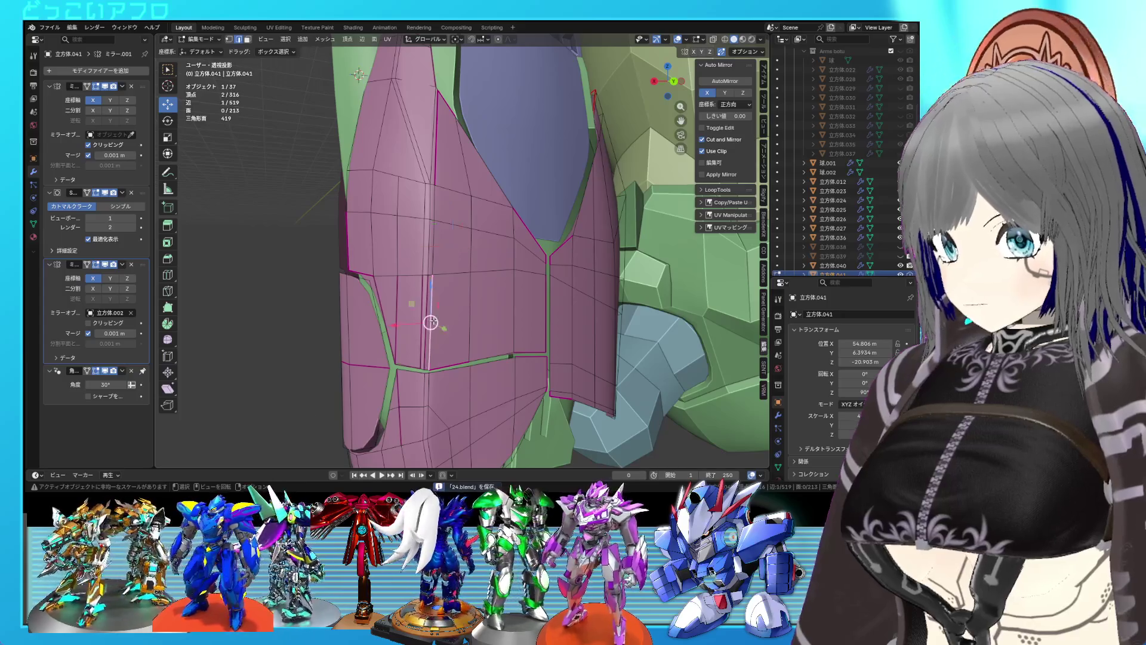
Edge-slide the path up the edge loop so its vertices merge with their neighbours.
left_click(444, 189, "ctrl")
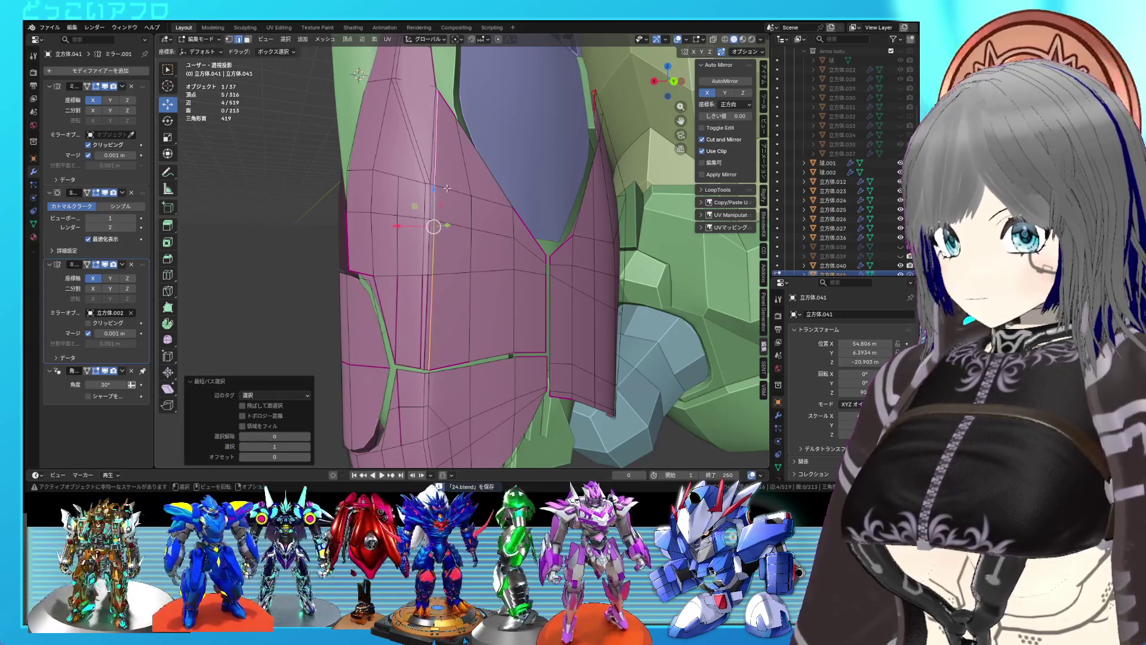
key("g")
key("g")
left_click(436, 189)
scroll(431, 189, "down", 3)
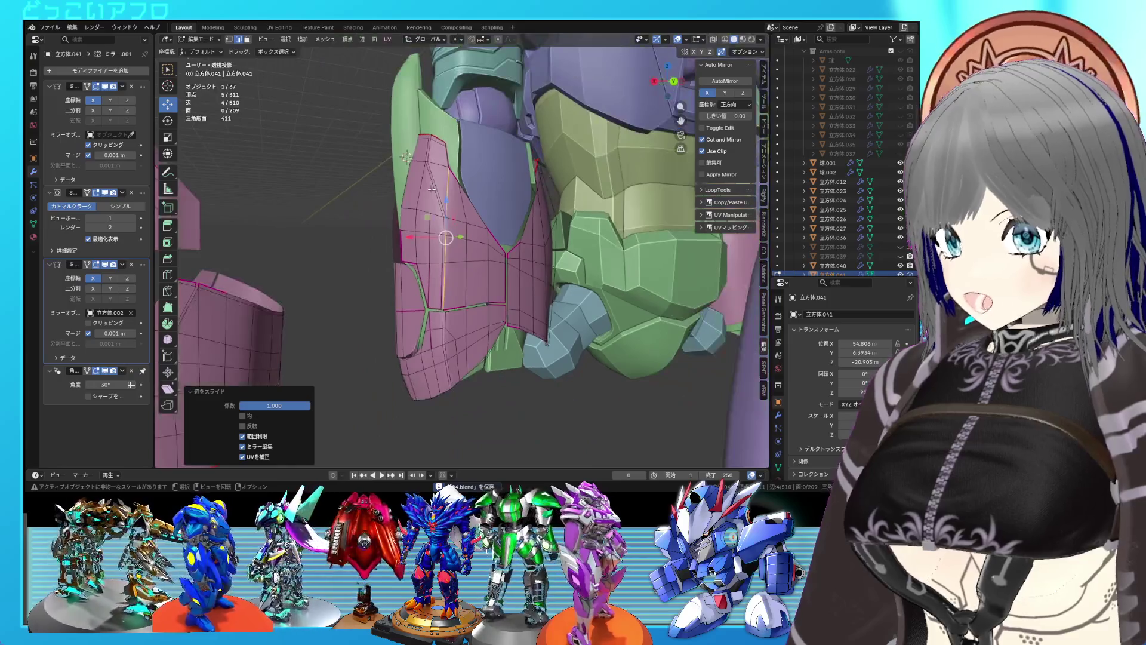
scroll(432, 189, "up", 3)
Select the edge path running up the plate and slide it onto the neighbouring edges.
left_click(432, 215, "alt")
left_click(438, 362, "ctrl")
left_click(410, 88, "ctrl")
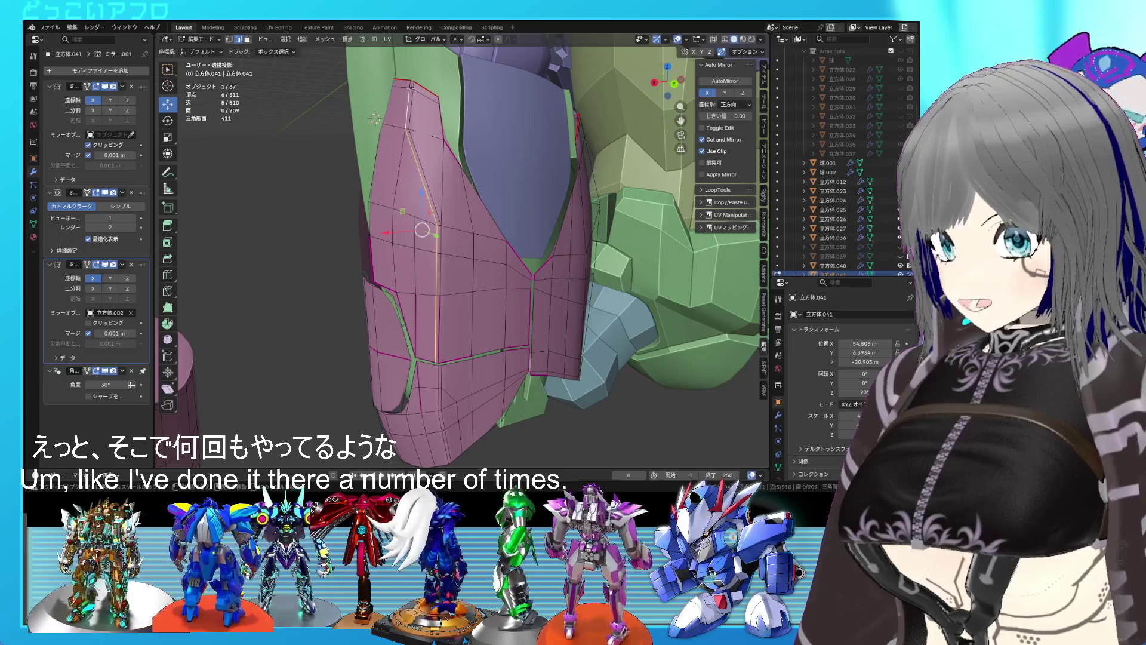
middle_click_drag(526, 355, 543, 353)
key("g")
key("g")
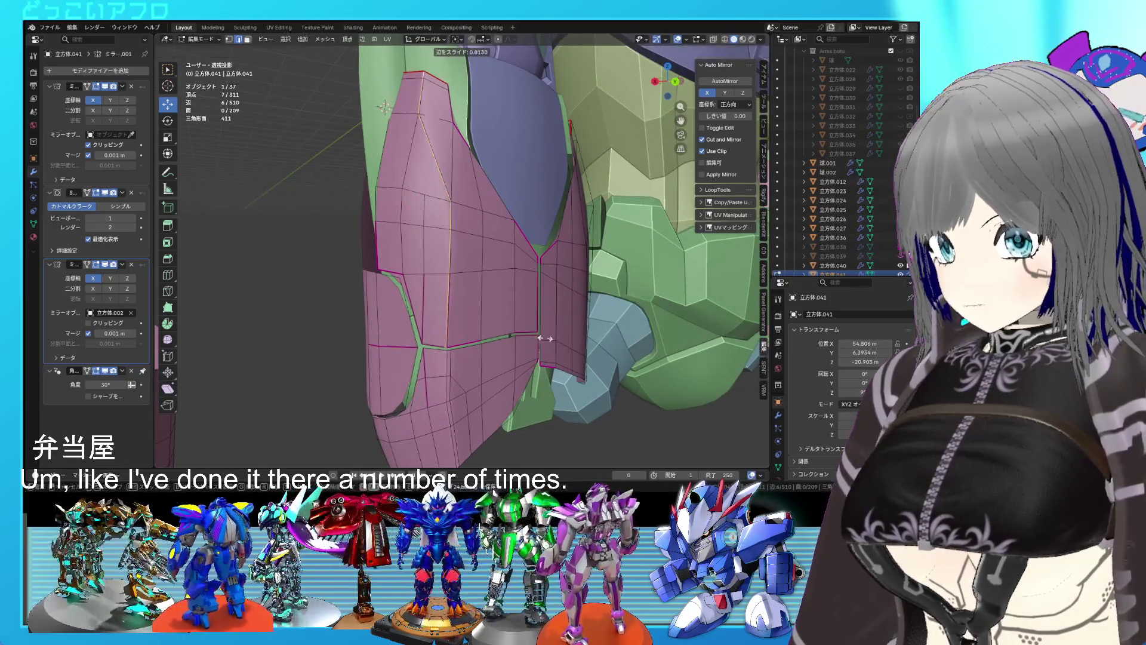
left_click(572, 353)
In edge select mode, select the connected and vertical seam edges, then save.
middle_click_drag(517, 305, 472, 267)
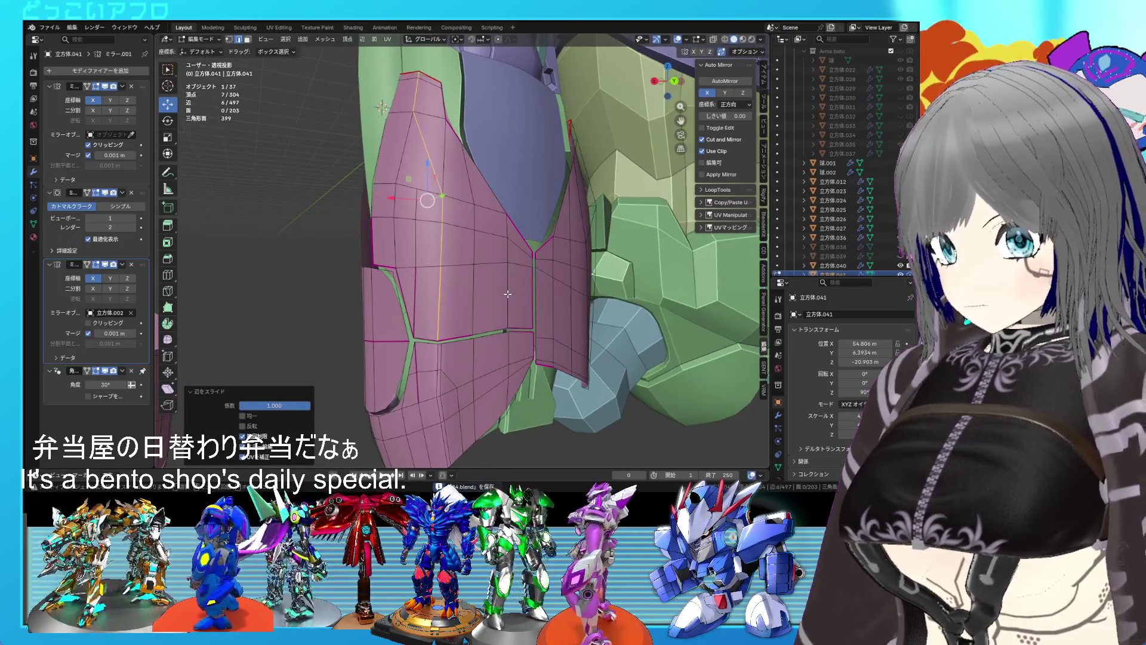
left_click(464, 261)
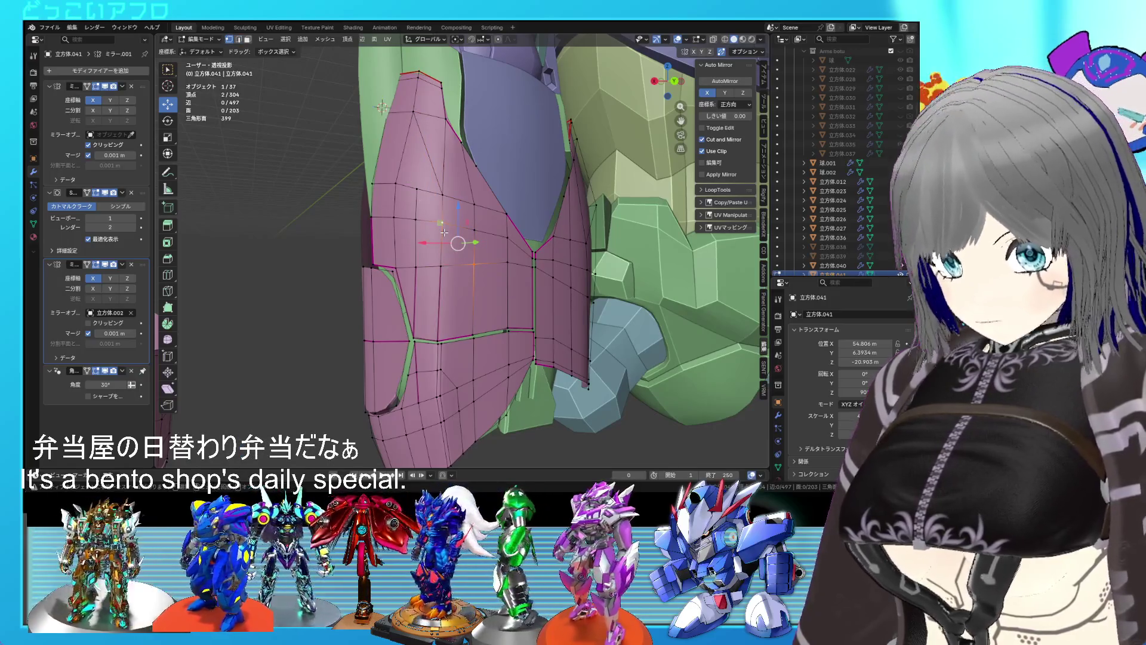
key("2")
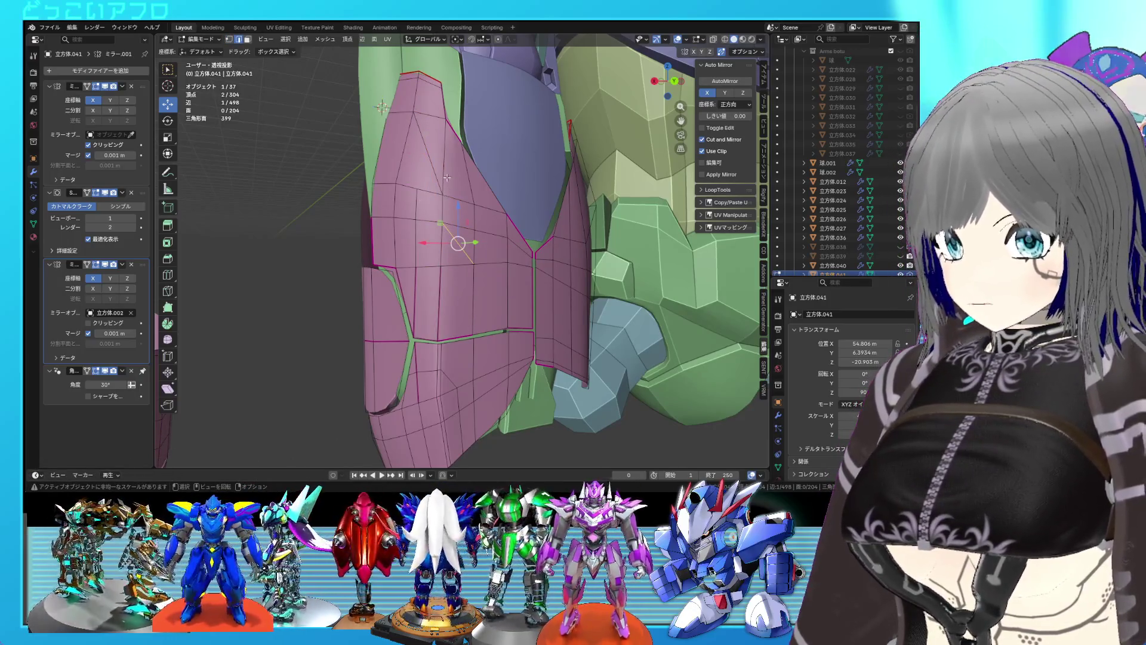
left_click(447, 177, "shift")
left_click(472, 289, "shift")
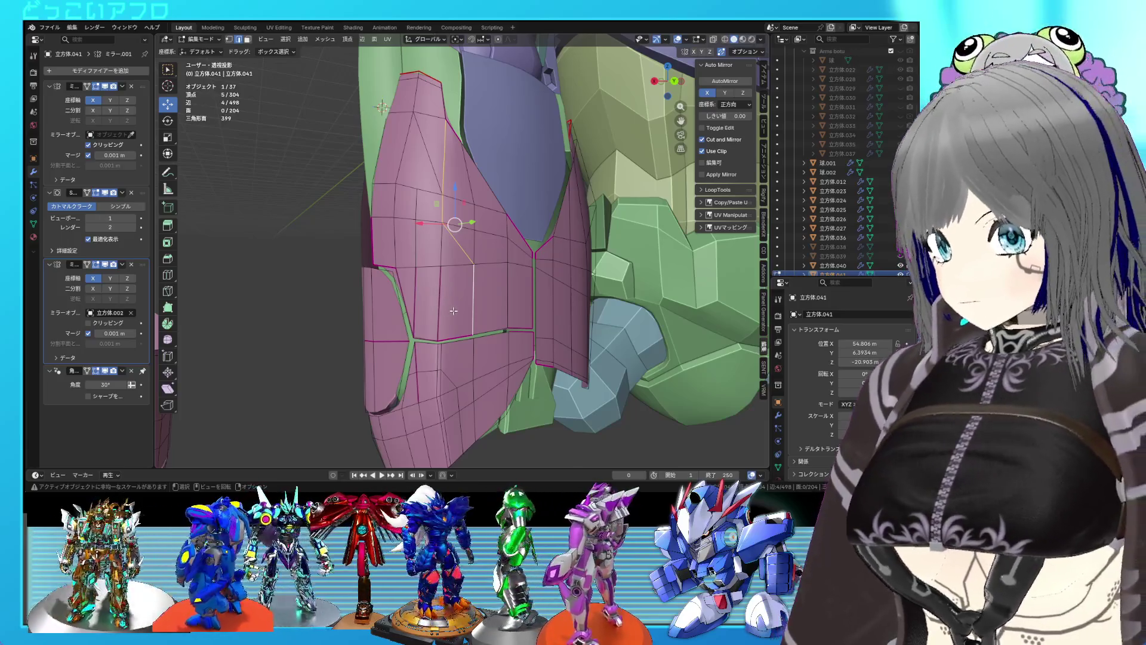
scroll(454, 311, "up", 2)
key("ctrl+s")
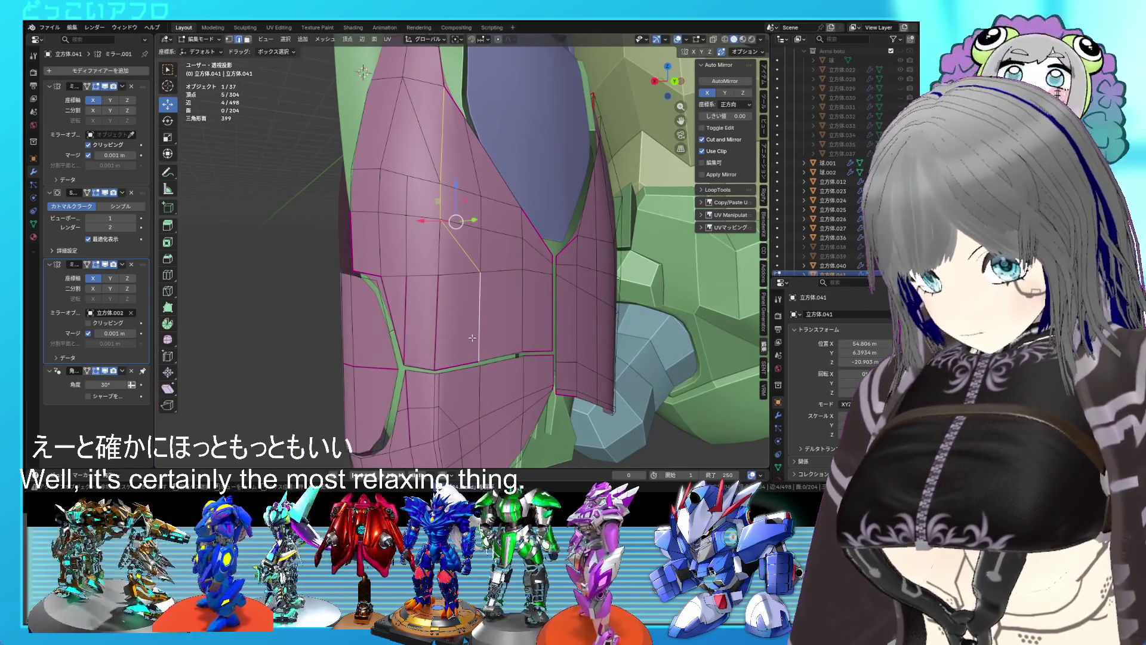
Bevel the selected edges and delete the bevel's middle faces to open a vertical seam.
key("ctrl+b")
left_click(474, 341)
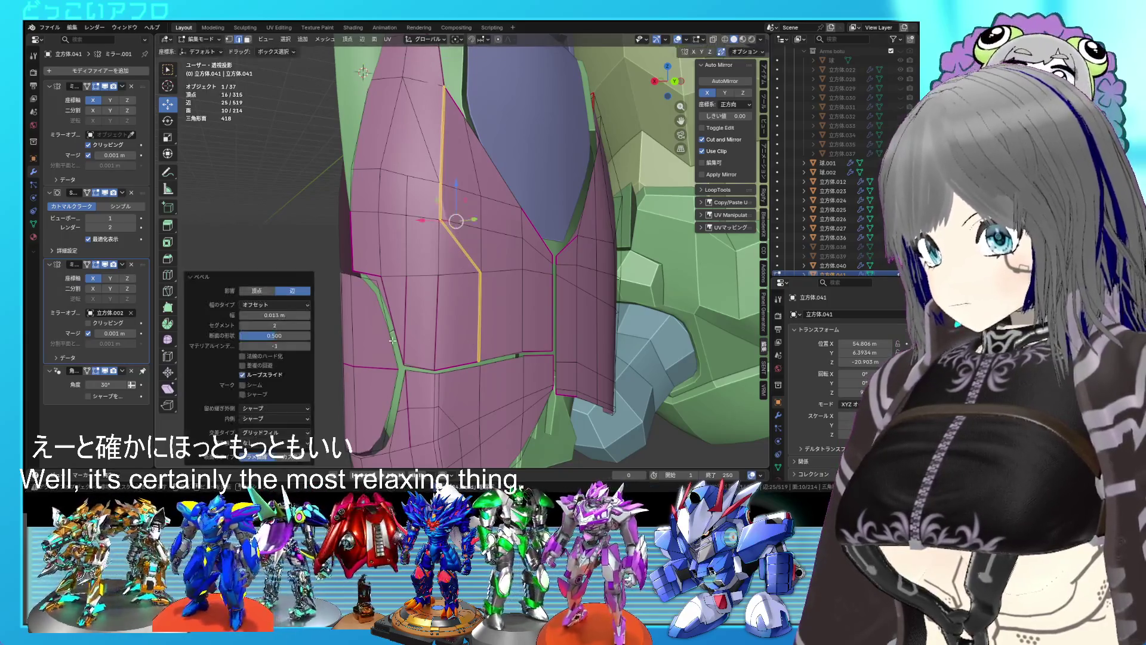
key("x")
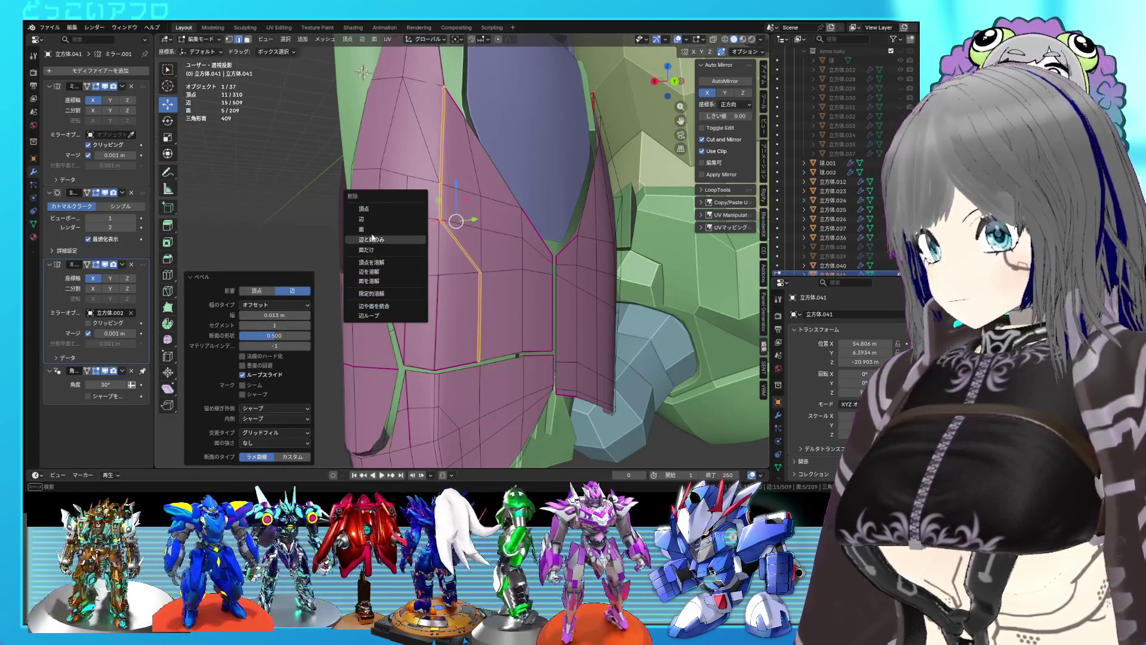
left_click(372, 238)
Slide the neighbouring loop and a leftover vertex to close the gaps, then return to Object Mode.
left_click(450, 164, "alt")
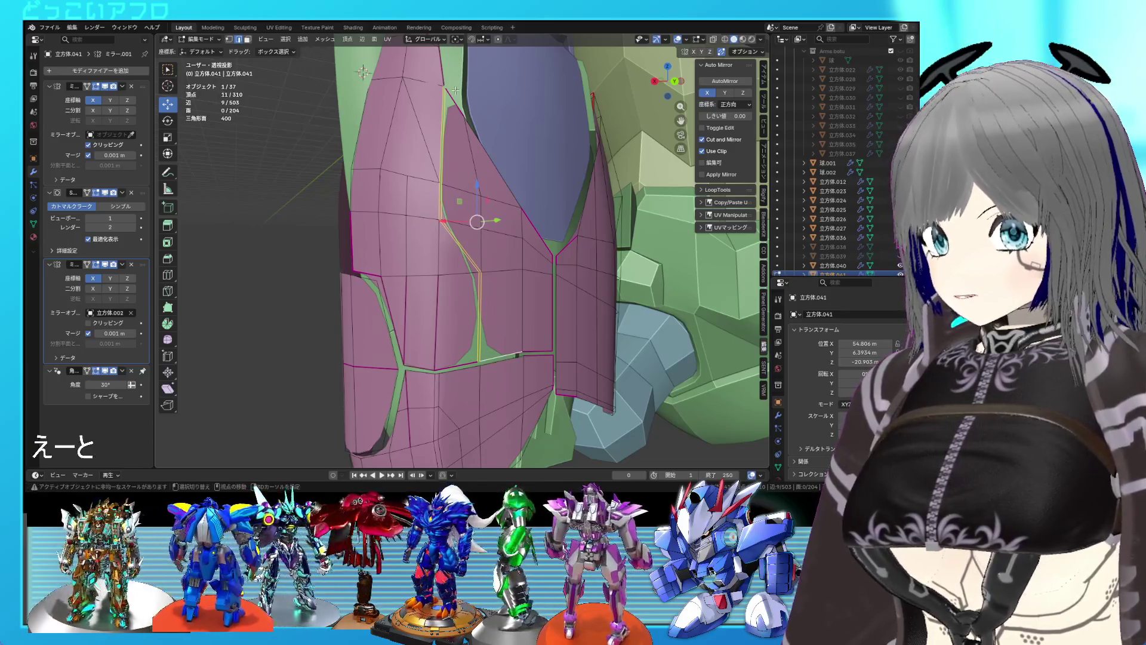
key("g")
key("g")
left_click(469, 121)
mouse_move(469, 122)
middle_mouse_down("ctrl")
mouse_move(464, 153)
mouse_move(484, 215)
mouse_move(440, 143)
middle_mouse_up("ctrl")
left_click(467, 186)
key("shift+v")
left_click(433, 169)
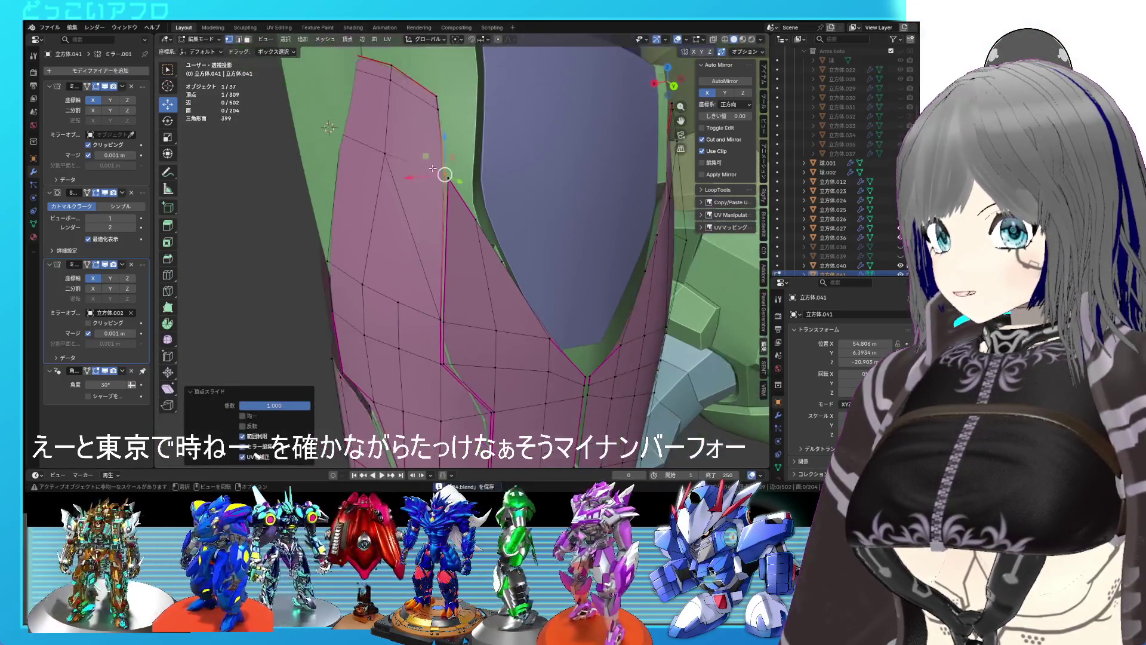
key("Tab")
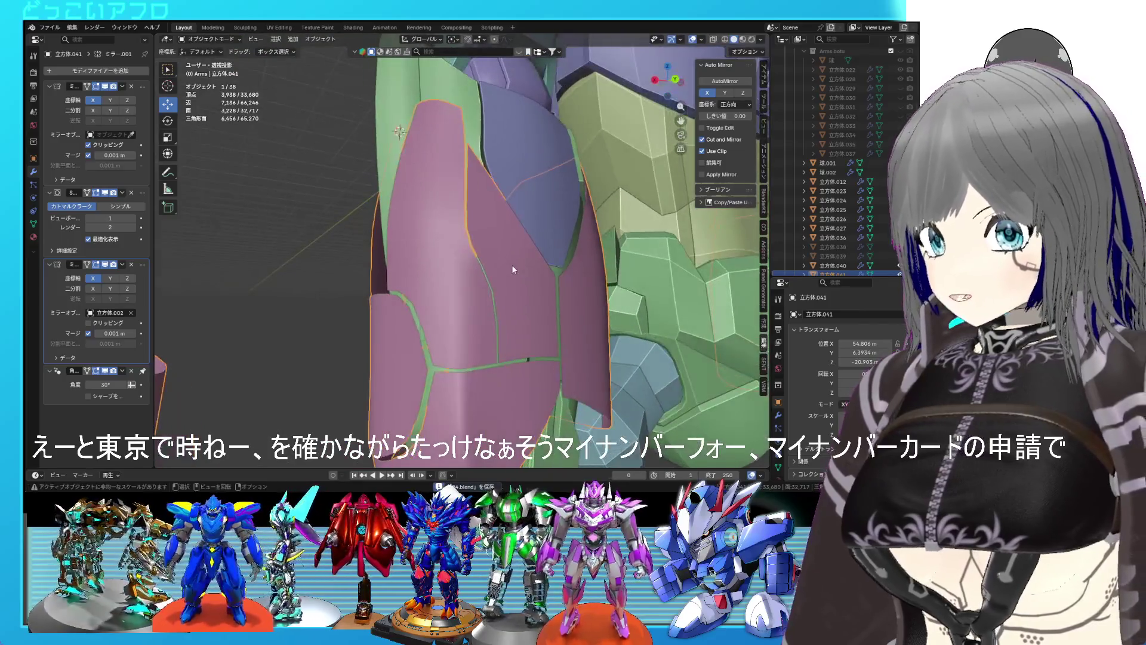
Raise the pink armour pieces along Z and scale them down to 0.978.
mouse_move(508, 271)
middle_mouse_down()
mouse_move(567, 270)
mouse_move(512, 302)
mouse_move(448, 306)
mouse_move(461, 252)
mouse_move(432, 306)
mouse_move(439, 263)
mouse_move(483, 331)
mouse_move(500, 328)
mouse_move(514, 233)
mouse_move(598, 246)
mouse_move(655, 292)
mouse_move(486, 220)
mouse_move(479, 144)
mouse_move(465, 245)
middle_mouse_up()
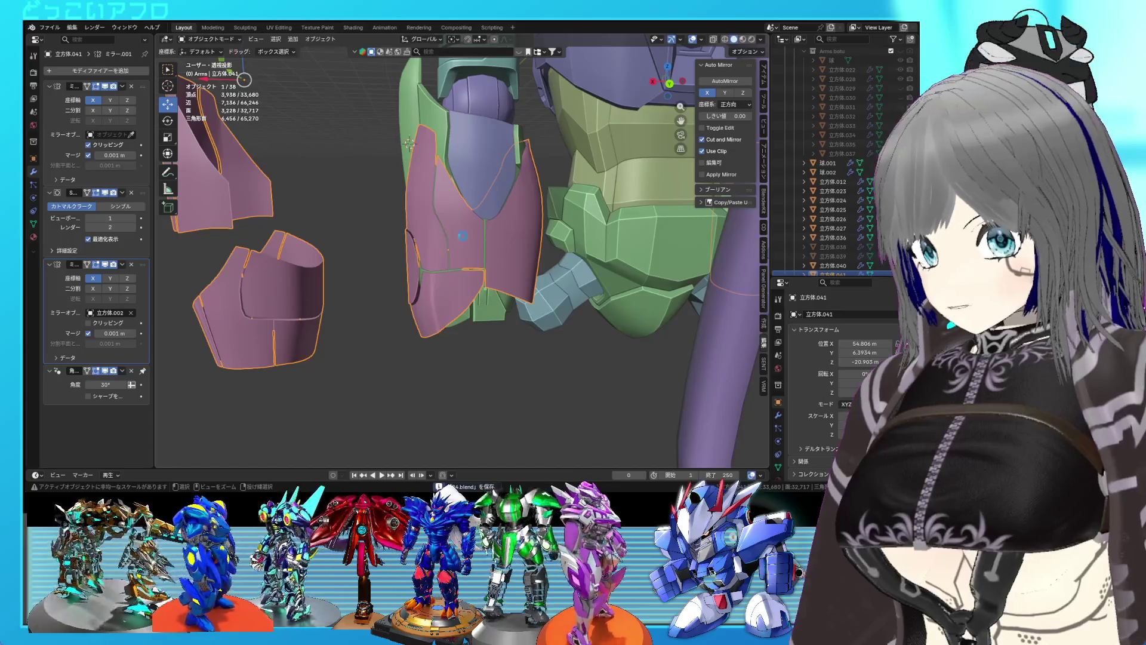
scroll(448, 259, "down", 3)
left_click_drag(343, 123, 346, 117)
scroll(481, 232, "up", 3)
mouse_move(481, 232)
middle_mouse_down()
mouse_move(500, 180)
mouse_move(511, 214)
mouse_move(532, 170)
mouse_move(533, 203)
mouse_move(489, 284)
mouse_move(500, 311)
middle_mouse_up()
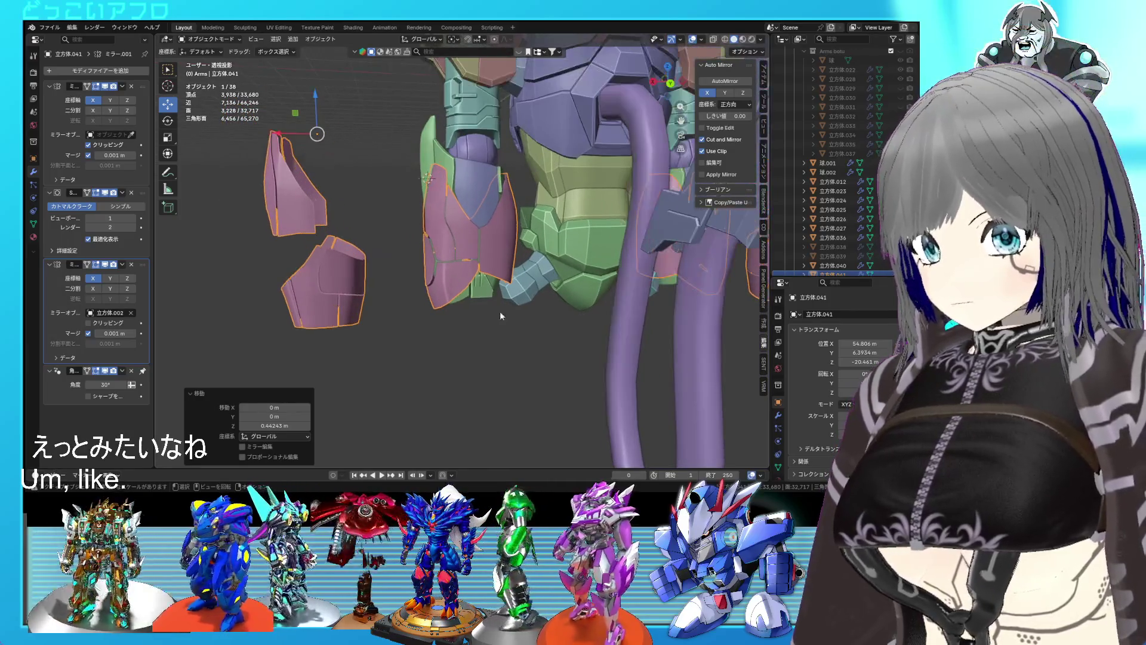
key("KP_Decimal")
key("s")
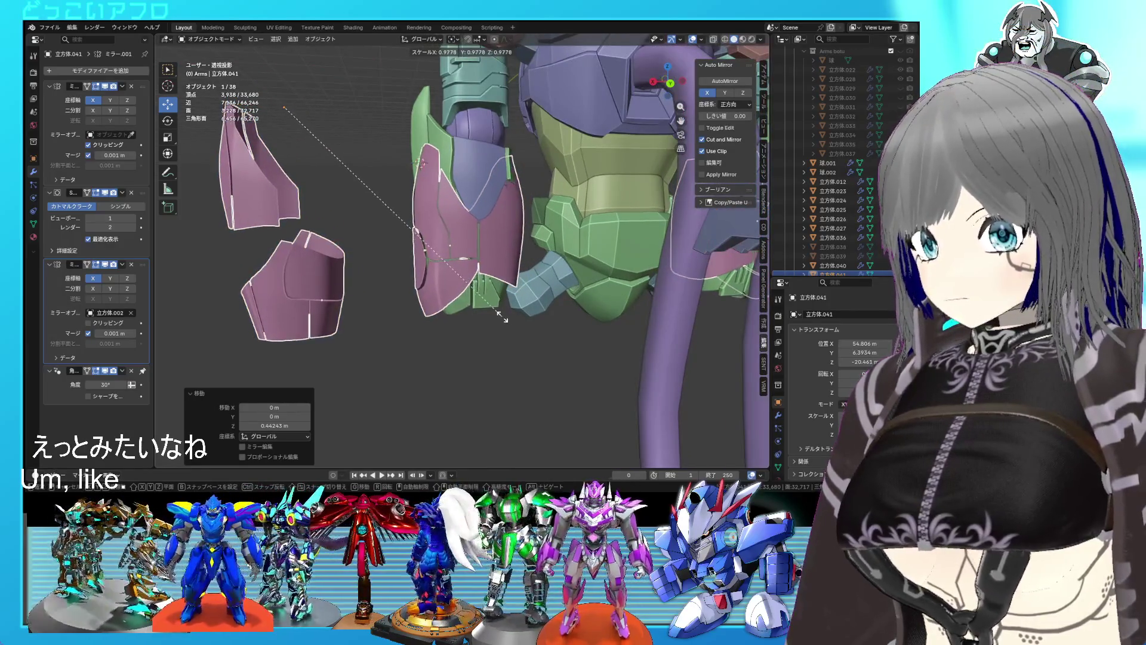
left_click(501, 318)
Undo the sideways X move, lower the pieces back to Z -20.963 m, save, and enter Edit Mode in side view.
left_click_drag(248, 106, 252, 105)
scroll(444, 198, "up", 4)
mouse_move(399, 224)
middle_mouse_down()
mouse_move(427, 234)
mouse_move(465, 225)
middle_mouse_up()
key("ctrl+z")
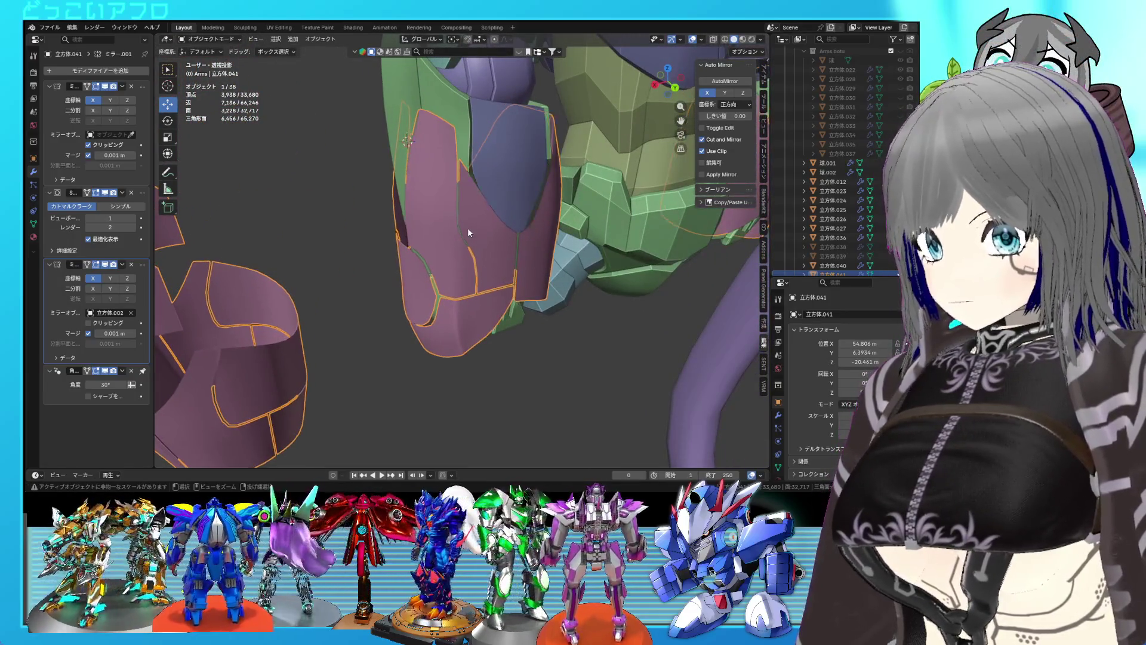
key("ctrl+z")
key("ctrl+s")
middle_click_drag(503, 283, 451, 227)
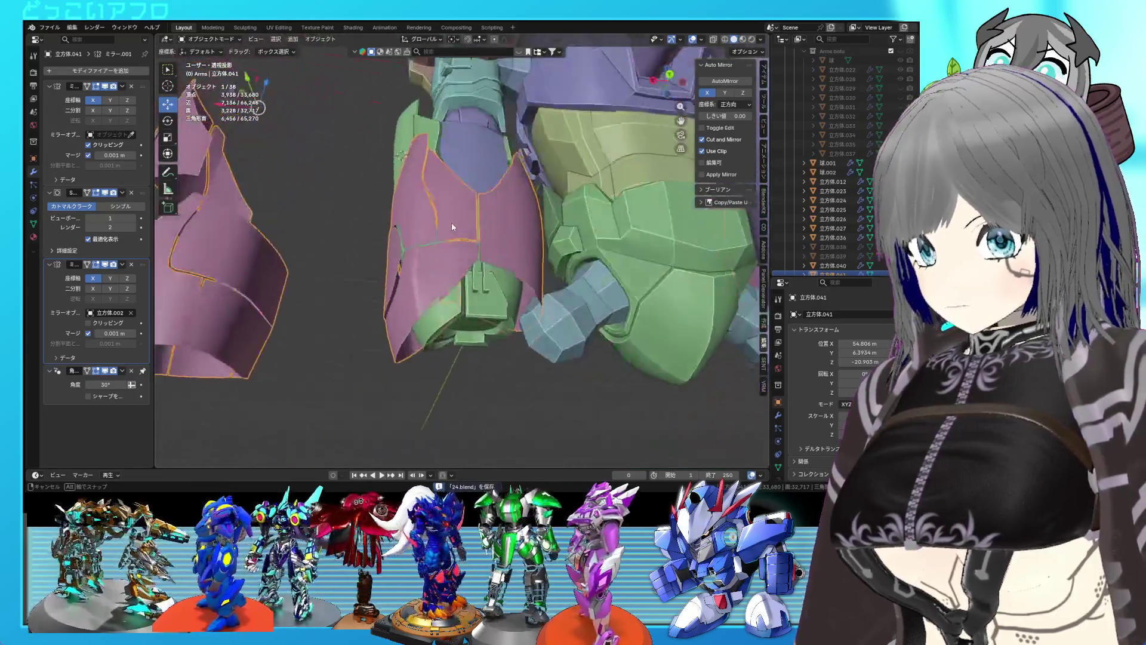
key("KP_3")
key("Tab")
scroll(563, 265, "up", 3)
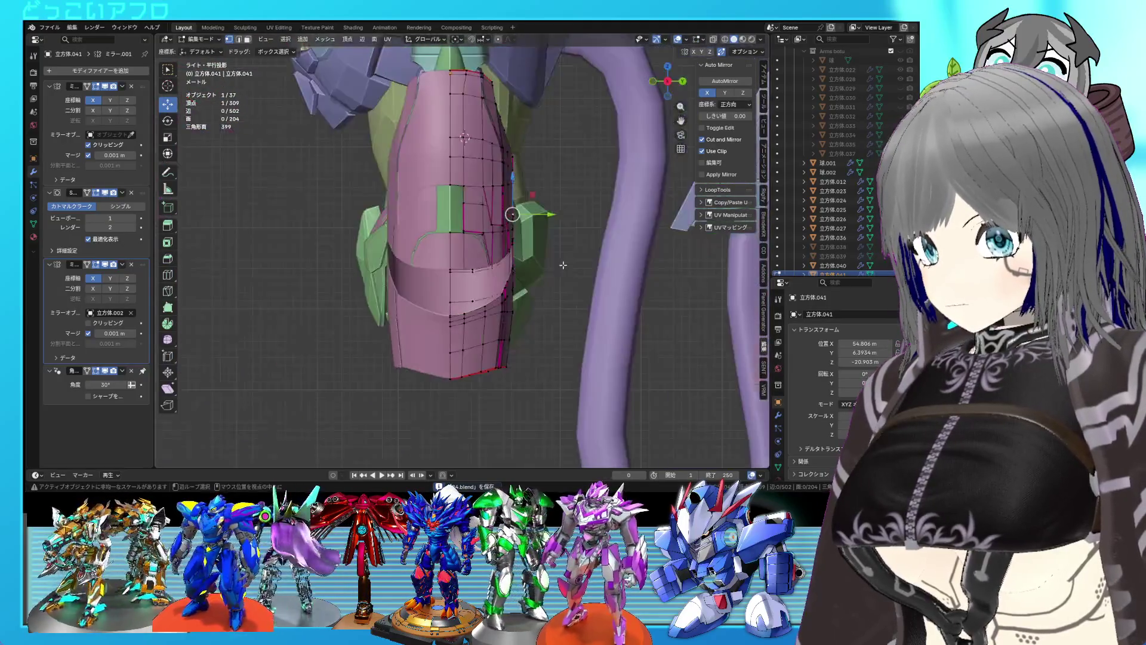
In X-ray back view, box-select the plate's vertices and nudge them slightly along Z.
key("ctrl+KP_1")
key("alt+z")
left_click_drag(563, 387, 358, 103)
mouse_move(466, 204)
left_mouse_down()
mouse_move(467, 192)
mouse_move(466, 201)
left_mouse_up()
key("alt+z")
mouse_move(513, 251)
middle_mouse_down()
mouse_move(614, 263)
mouse_move(573, 251)
mouse_move(537, 198)
mouse_move(535, 209)
mouse_move(426, 170)
mouse_move(439, 202)
mouse_move(504, 246)
mouse_move(457, 266)
middle_mouse_up()
scroll(537, 198, "up", 3)
Dissolve the stray edge on the pink plate and save.
left_click(414, 151)
left_click(458, 266)
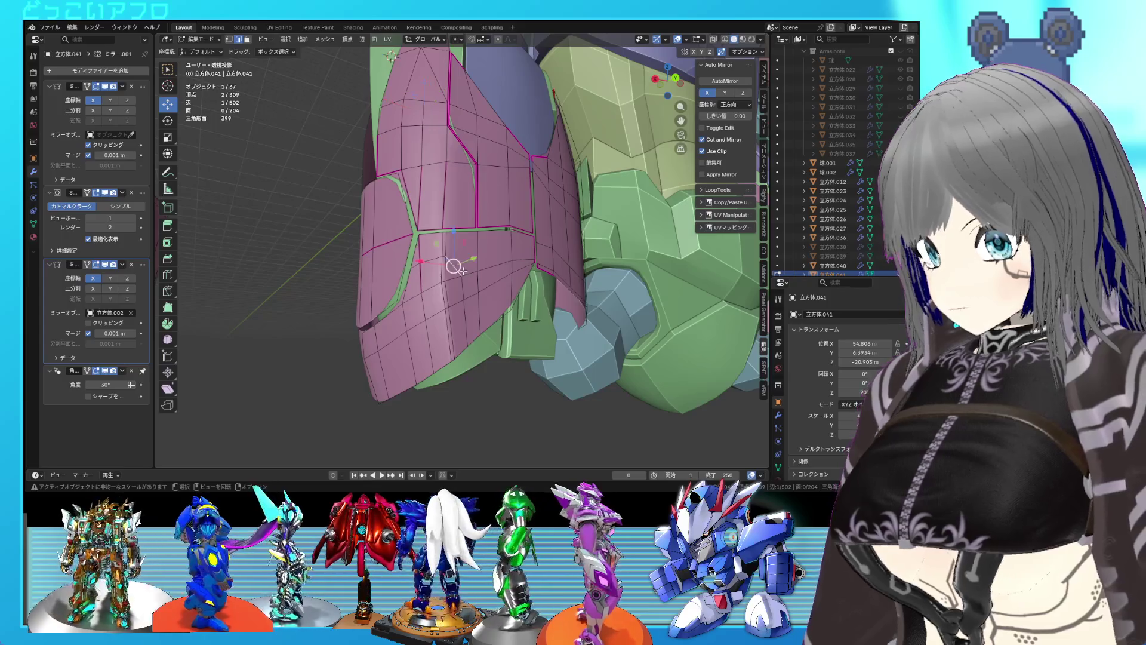
key("x")
left_click(450, 323)
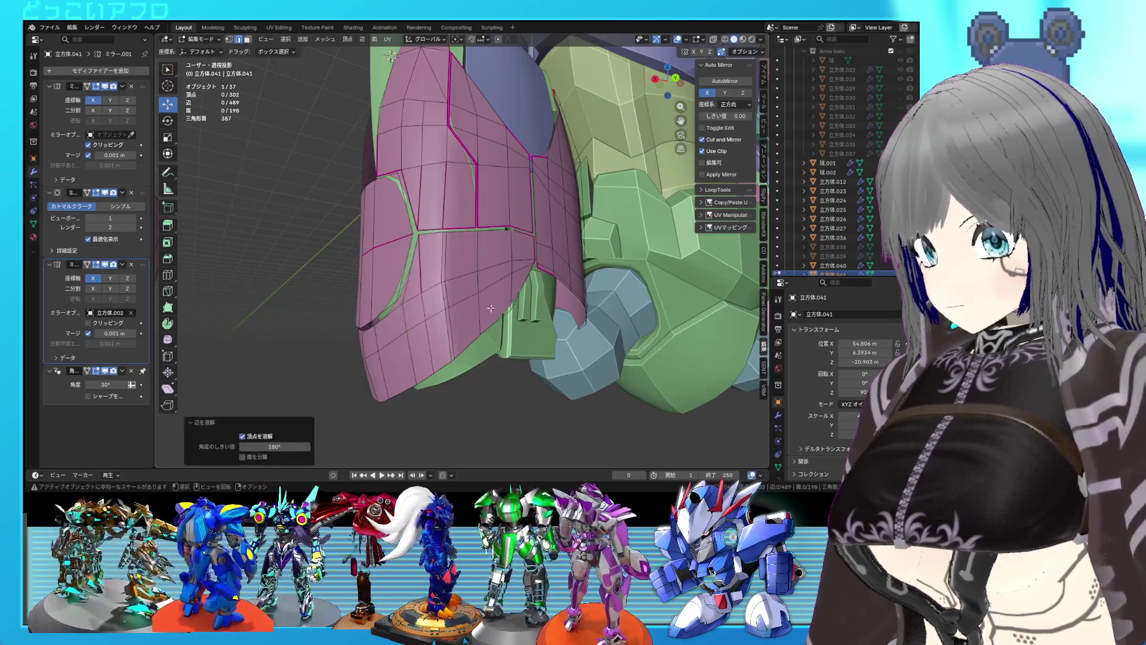
key("ctrl+s")
Select the entire plate mesh, return to the straight back view, and save.
mouse_move(501, 304)
middle_mouse_down()
mouse_move(508, 294)
mouse_move(490, 293)
middle_mouse_up()
left_click(498, 270, "alt")
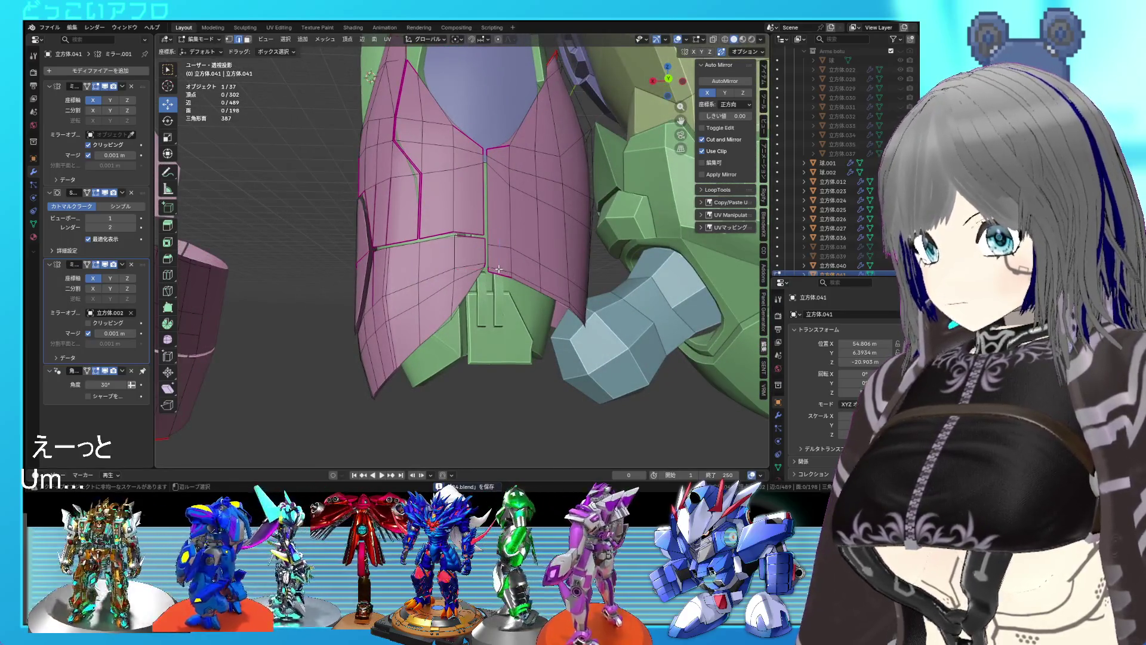
middle_click_drag(463, 276, 516, 306)
scroll(516, 306, "up", 2)
key("a")
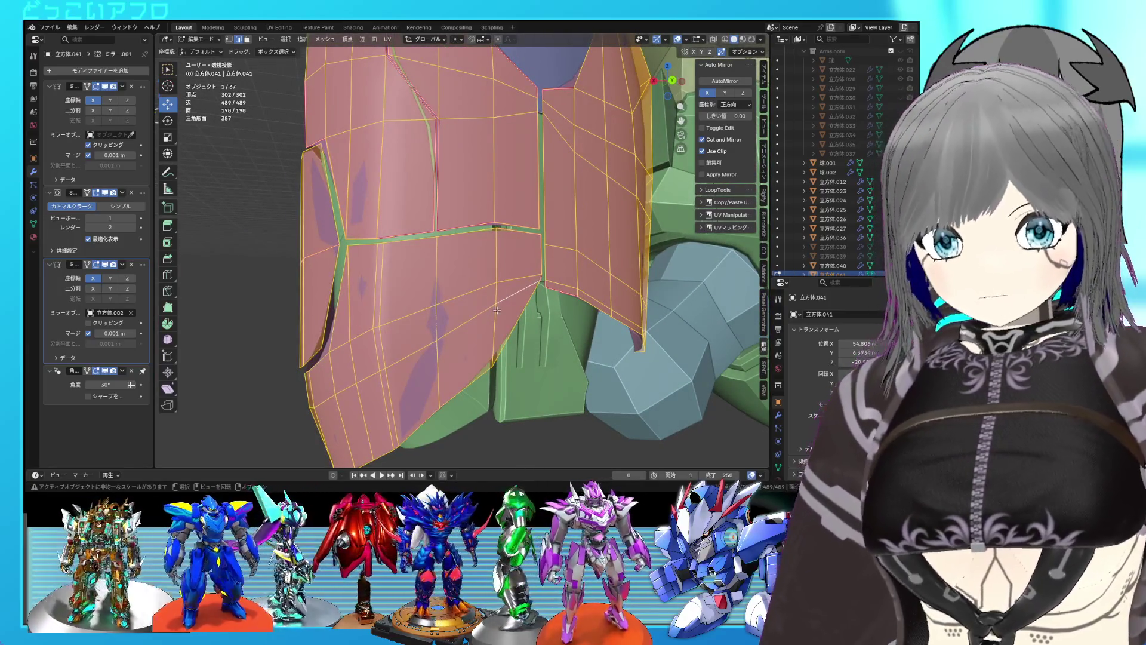
middle_click_drag(498, 316, 477, 312)
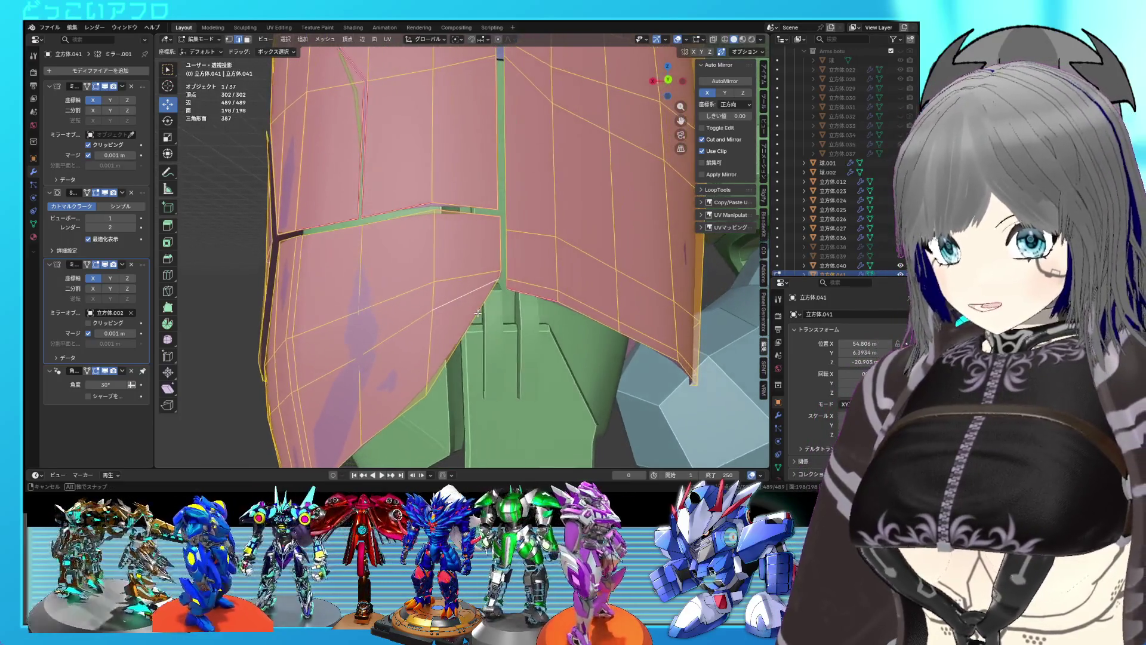
key("ctrl+KP_1")
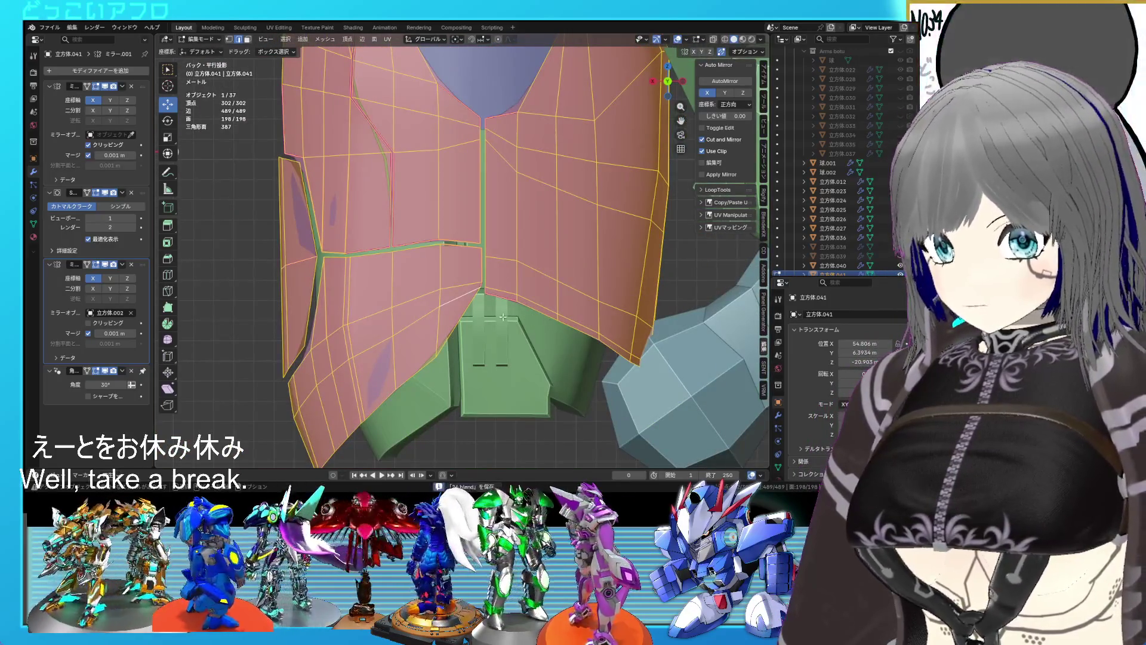
key("ctrl+s")
Select the lower-left face strip including its tip face and move it to a new position.
left_click(478, 299)
left_click(306, 428, "ctrl")
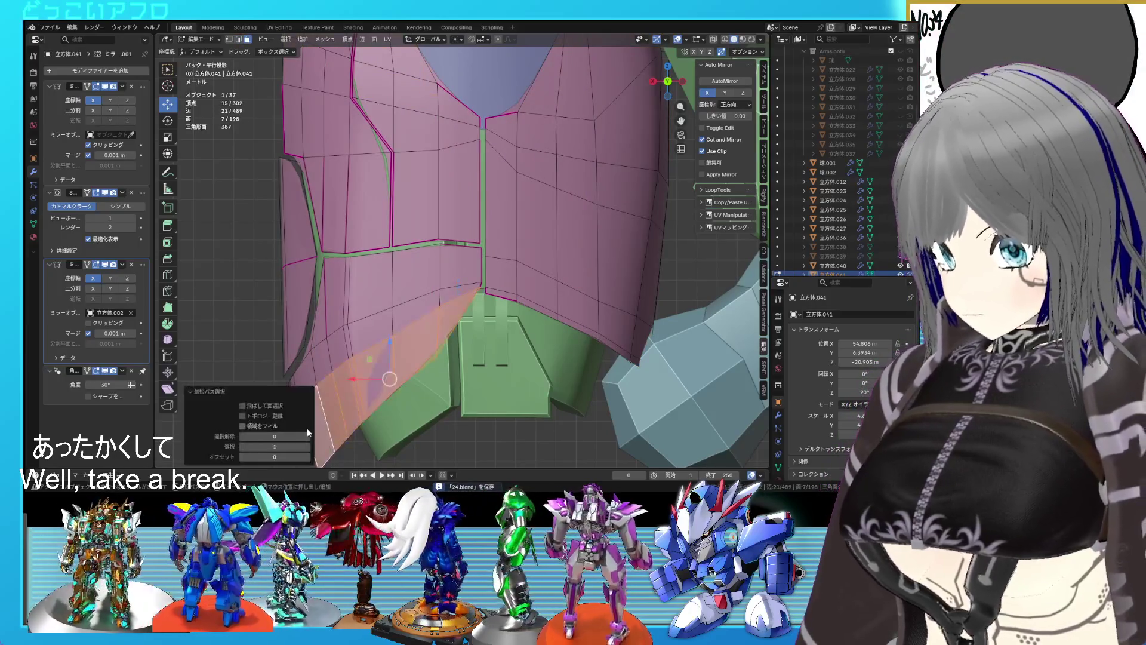
scroll(484, 313, "down", 3)
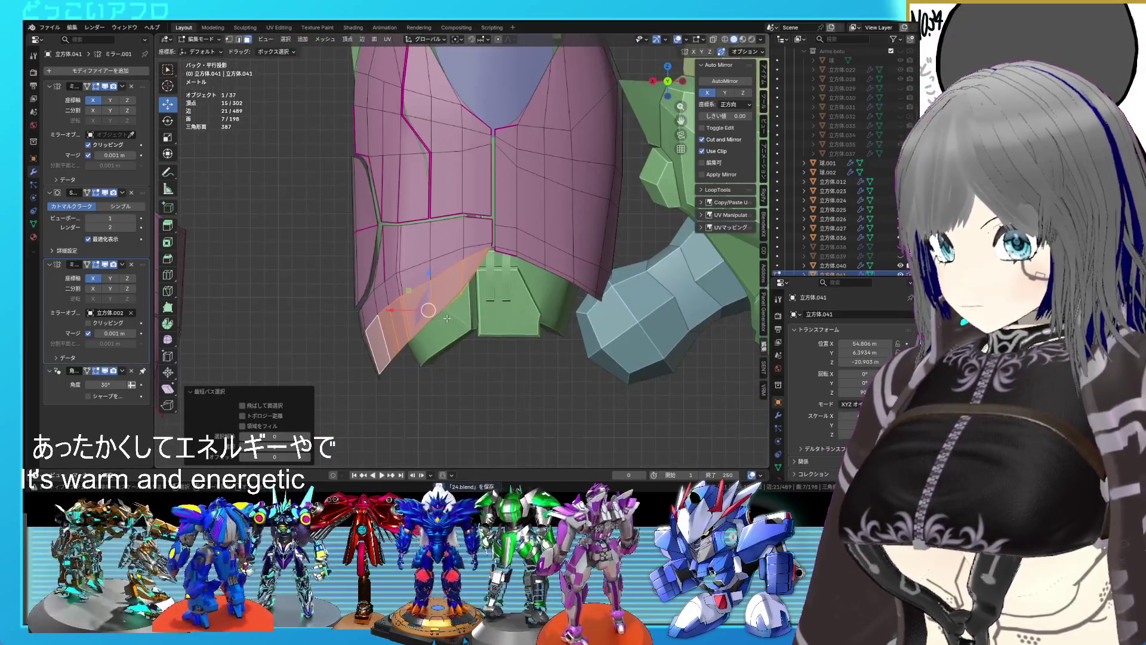
left_click(365, 345, "shift")
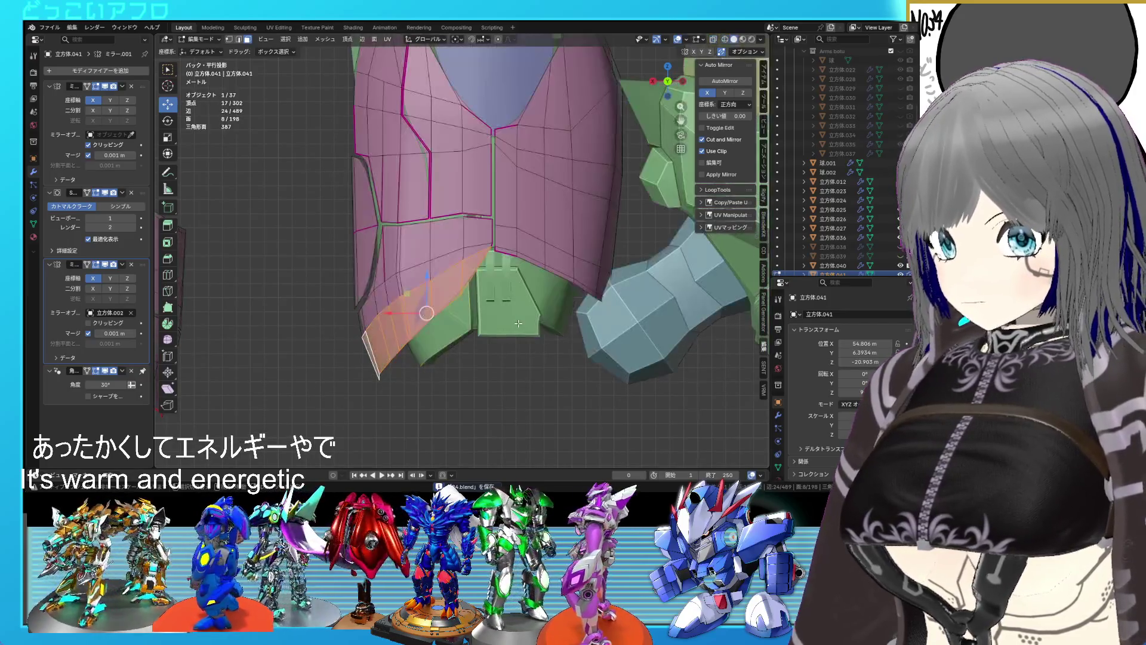
scroll(519, 323, "up", 4)
key("g")
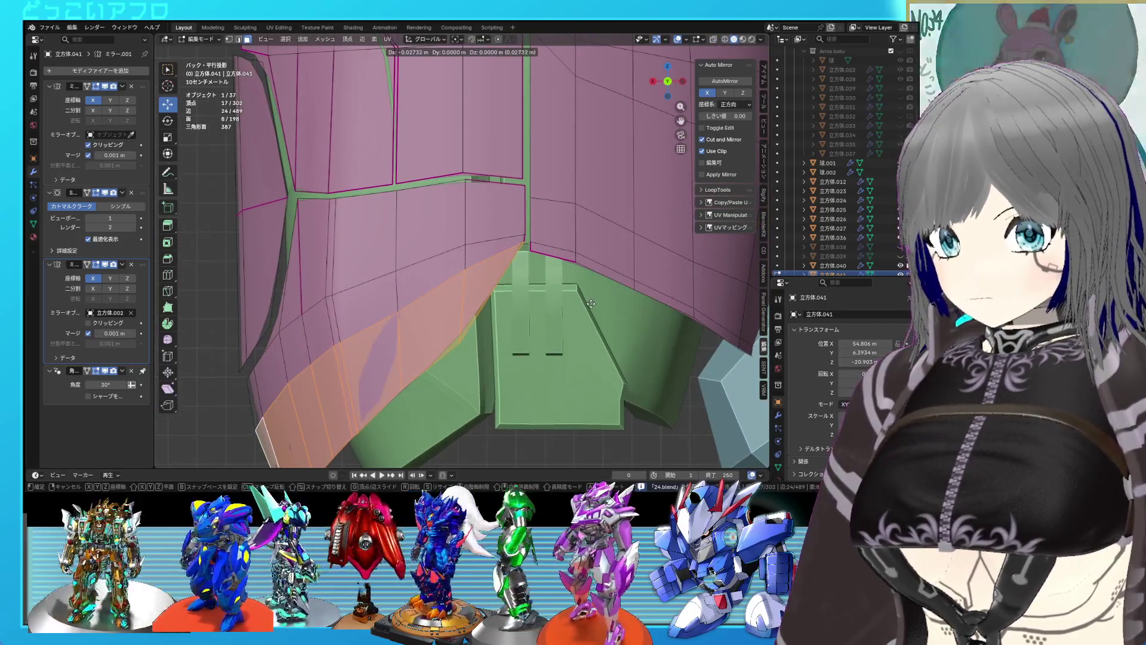
left_click(574, 290)
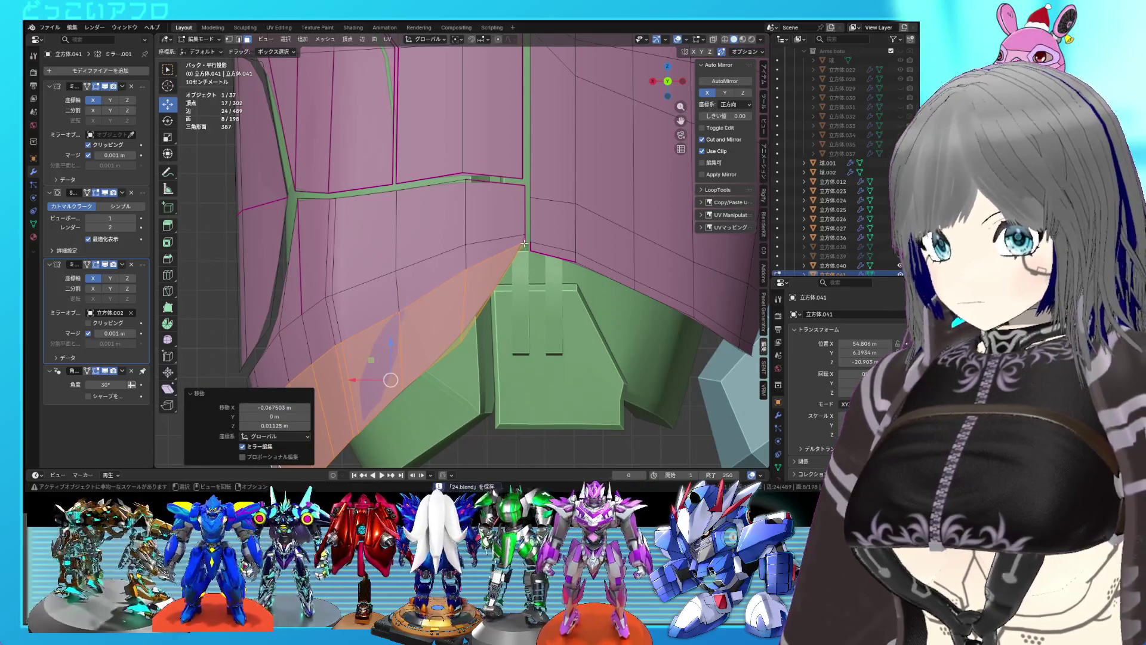
Lower the plate's bottom edge by 0.273 m along Z and orbit to check it.
key("2")
left_click(525, 238)
key("z")
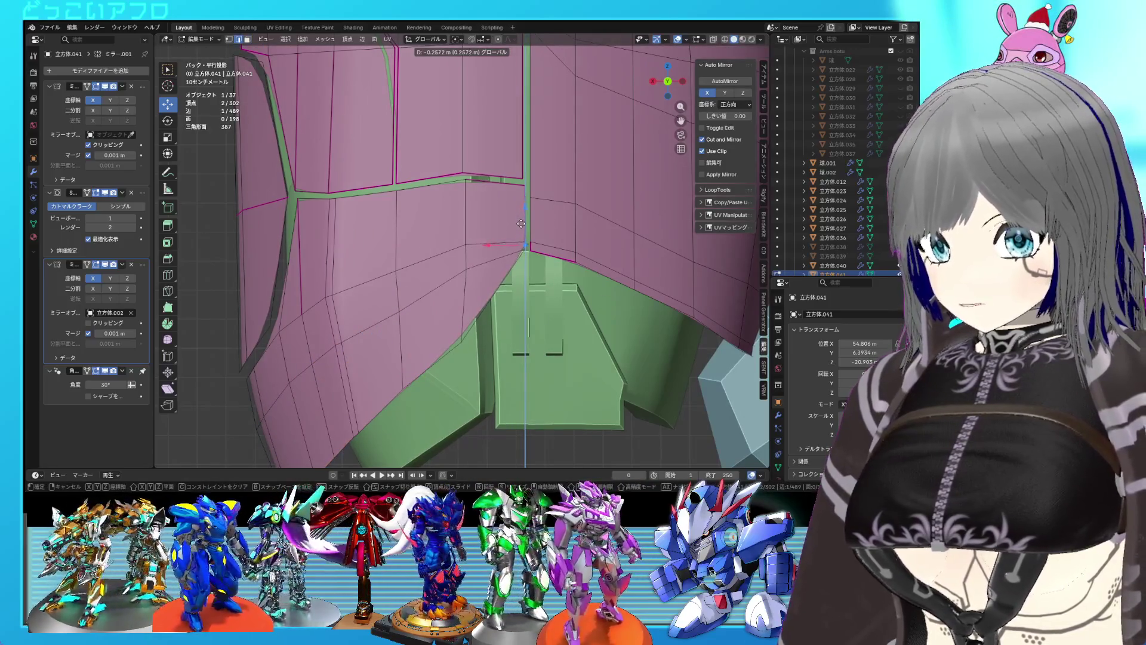
left_click(521, 224)
scroll(526, 230, "down", 3)
mouse_move(541, 243)
middle_mouse_down()
mouse_move(477, 257)
mouse_move(473, 245)
mouse_move(468, 258)
mouse_move(469, 181)
mouse_move(510, 285)
middle_mouse_up()
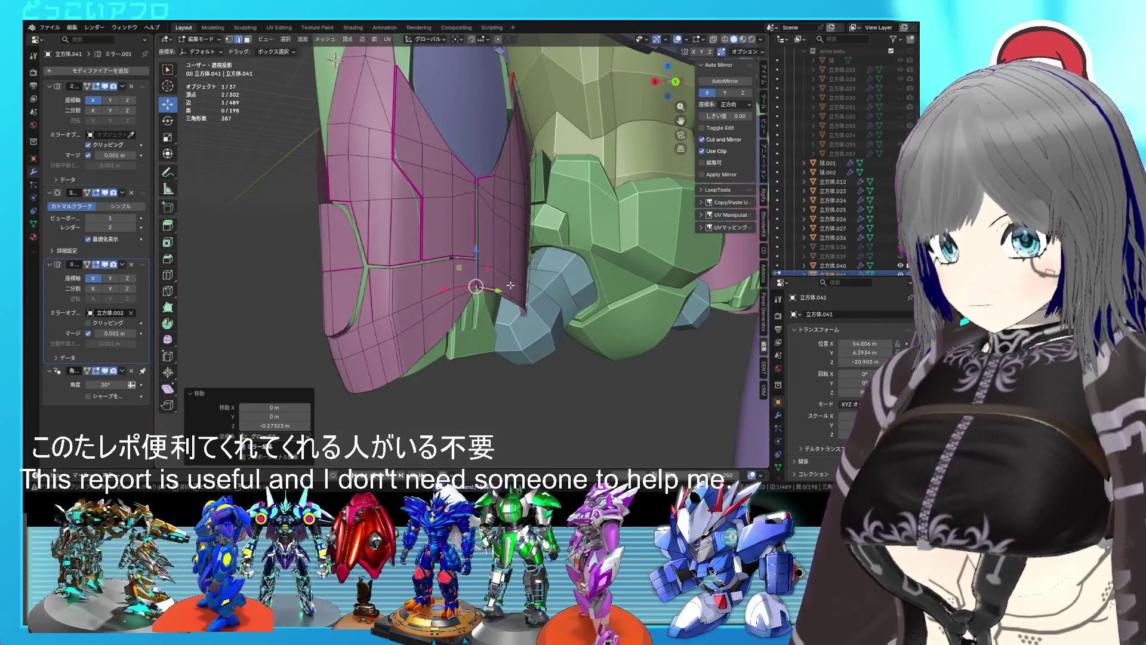
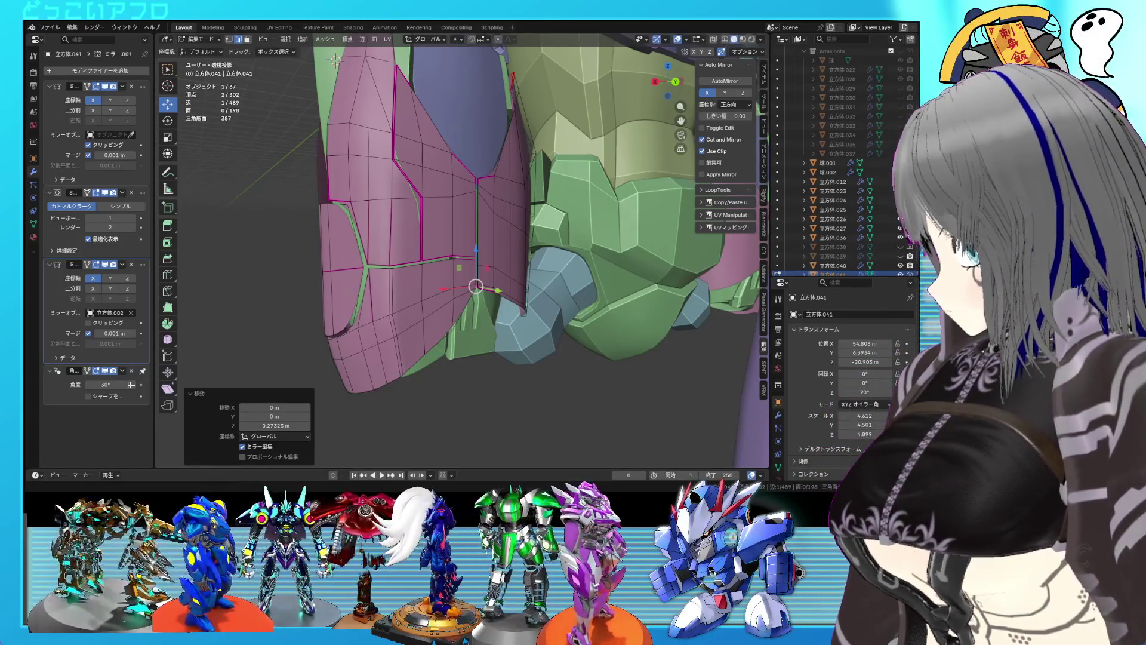
Save the mecha blend file after orbiting to view the pink armour.
mouse_move(510, 285)
middle_mouse_down()
mouse_move(543, 292)
mouse_move(549, 277)
middle_mouse_up()
scroll(552, 269, "up", 3)
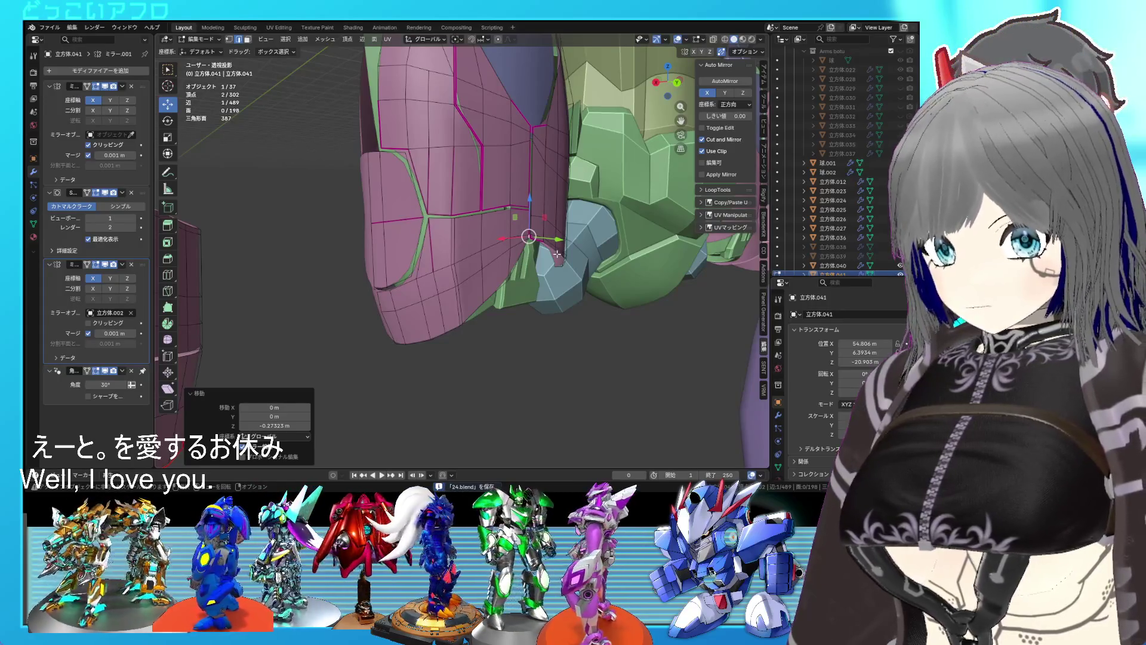
mouse_move(556, 254)
middle_mouse_down()
mouse_move(606, 160)
mouse_move(657, 173)
mouse_move(624, 167)
mouse_move(519, 239)
mouse_move(501, 304)
mouse_move(512, 320)
mouse_move(549, 310)
mouse_move(485, 296)
mouse_move(550, 325)
mouse_move(559, 357)
middle_mouse_up()
key("a")
key("ctrl+s")
In wireframe view, box-select one half of the central plate's mesh, then return to solid shading.
left_click(549, 310)
key("a")
key("shift+z")
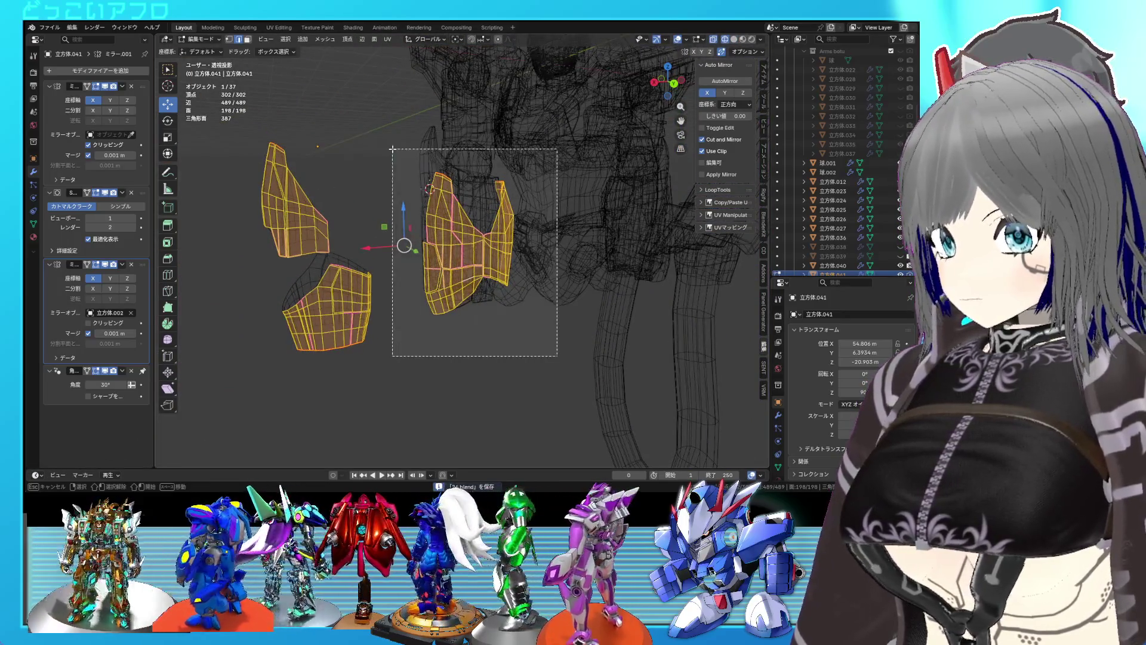
left_click_drag(393, 149, 392, 148)
key("shift+z")
mouse_move(392, 149)
middle_mouse_down()
mouse_move(412, 174)
mouse_move(369, 162)
mouse_move(420, 163)
mouse_move(364, 183)
middle_mouse_up()
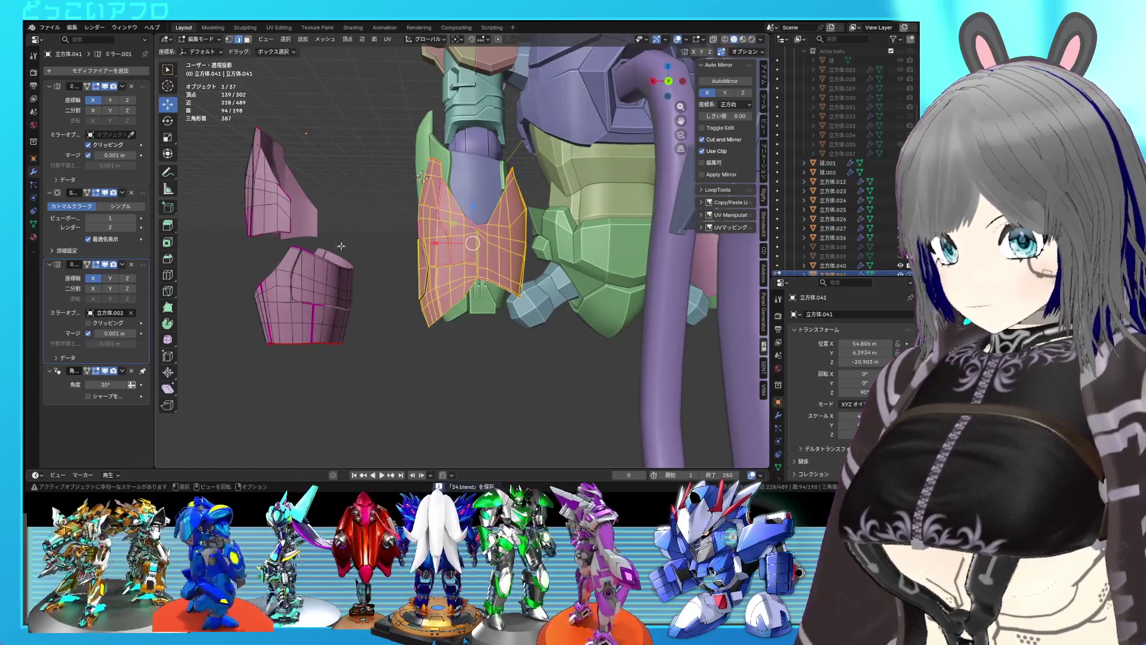
Duplicate the lower pink hip panel's linked faces, sliding the copy along X.
left_click(332, 297)
key("l")
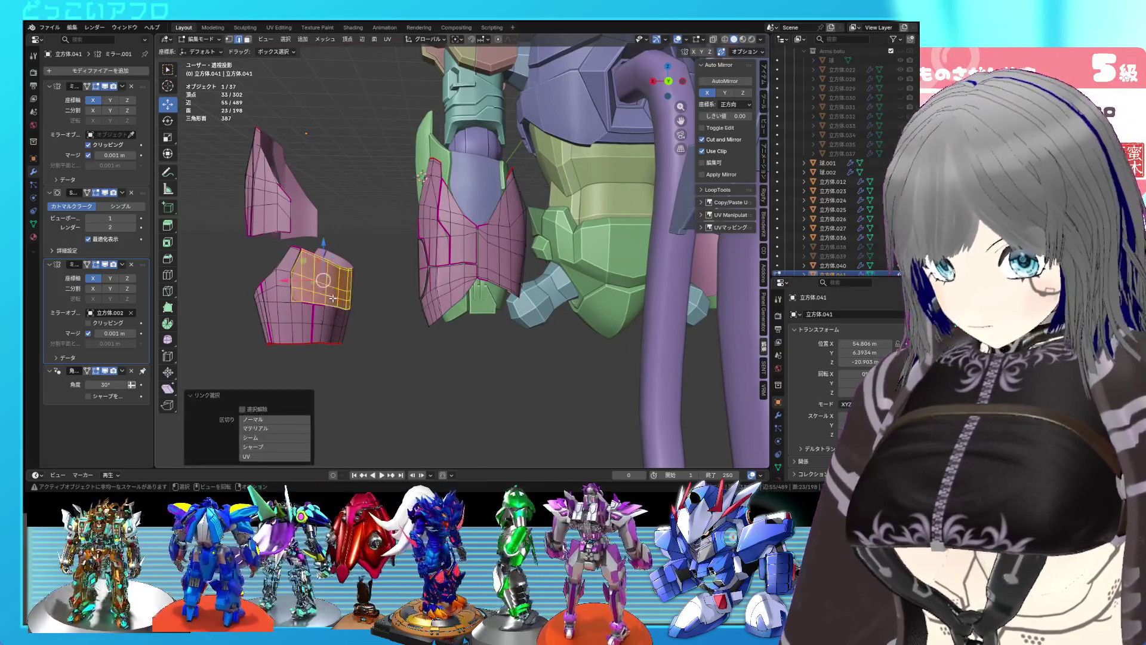
middle_click_drag(332, 297, 368, 313)
key("shift+d")
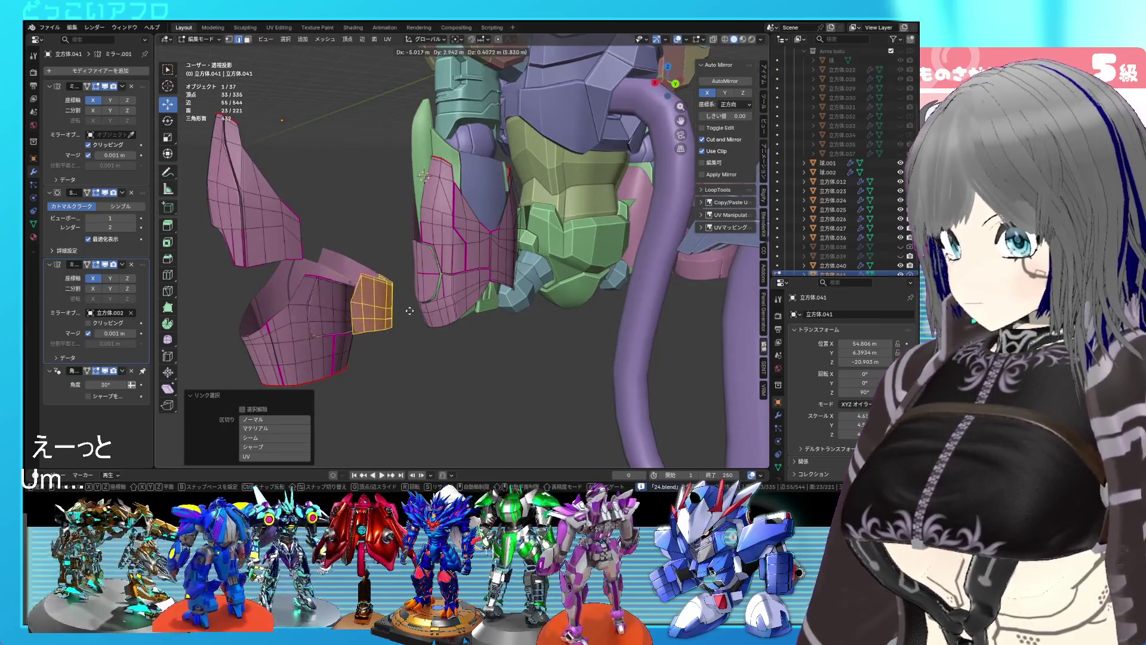
key("x")
left_click(554, 294)
scroll(553, 293, "up", 3)
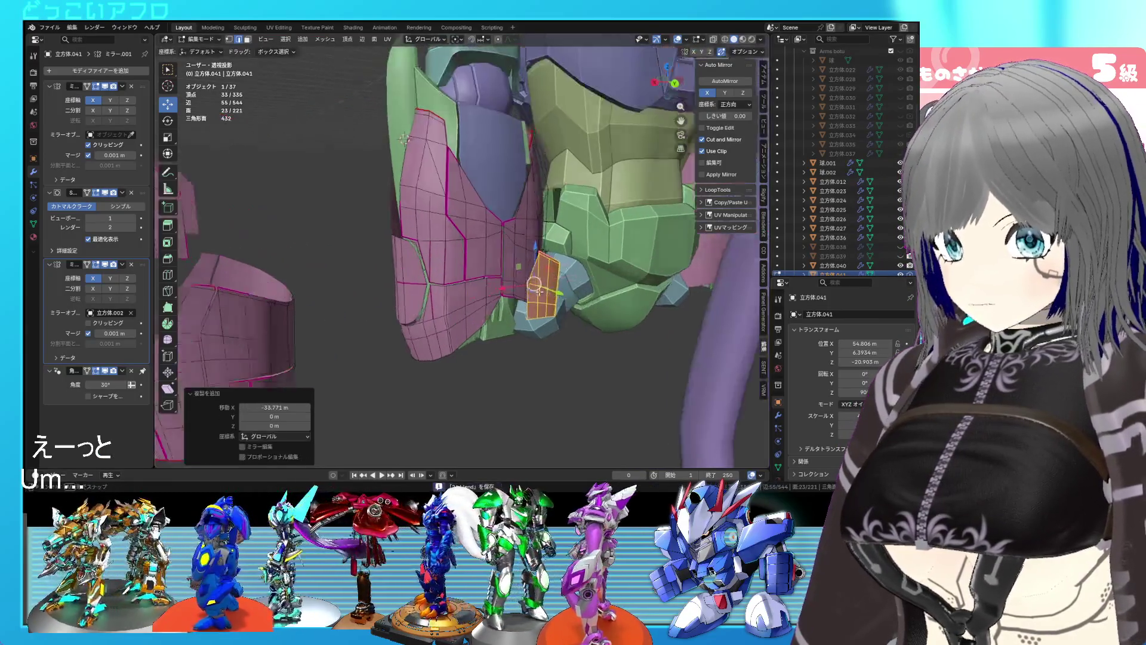
scroll(563, 367, "up", 3)
middle_click_drag(567, 353, 563, 366)
Move the copied panel along X against the bottom of the central plate and check it in Object Mode.
key("g")
key("x")
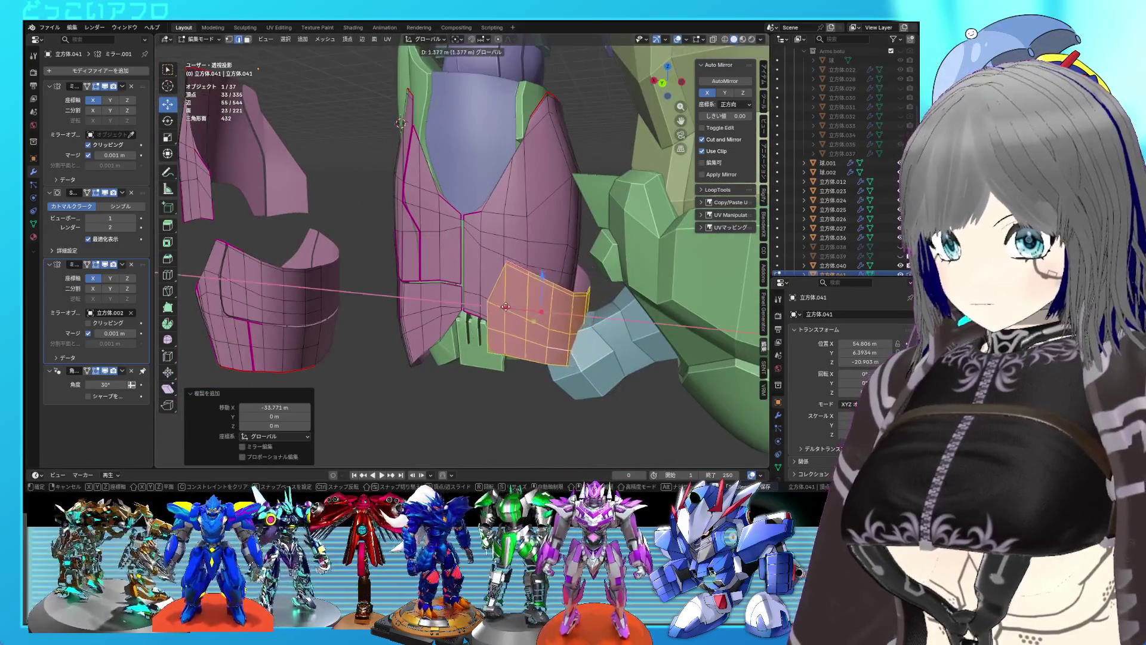
left_click(493, 303)
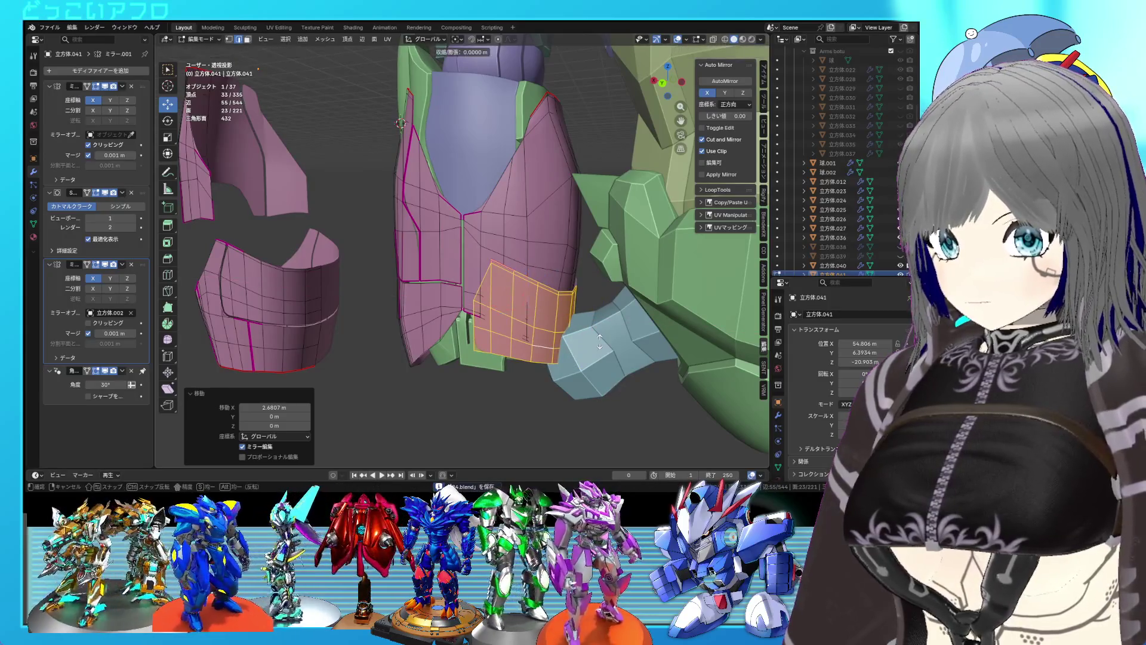
scroll(498, 317, "up", 4)
scroll(524, 359, "down", 2)
scroll(488, 389, "down", 2)
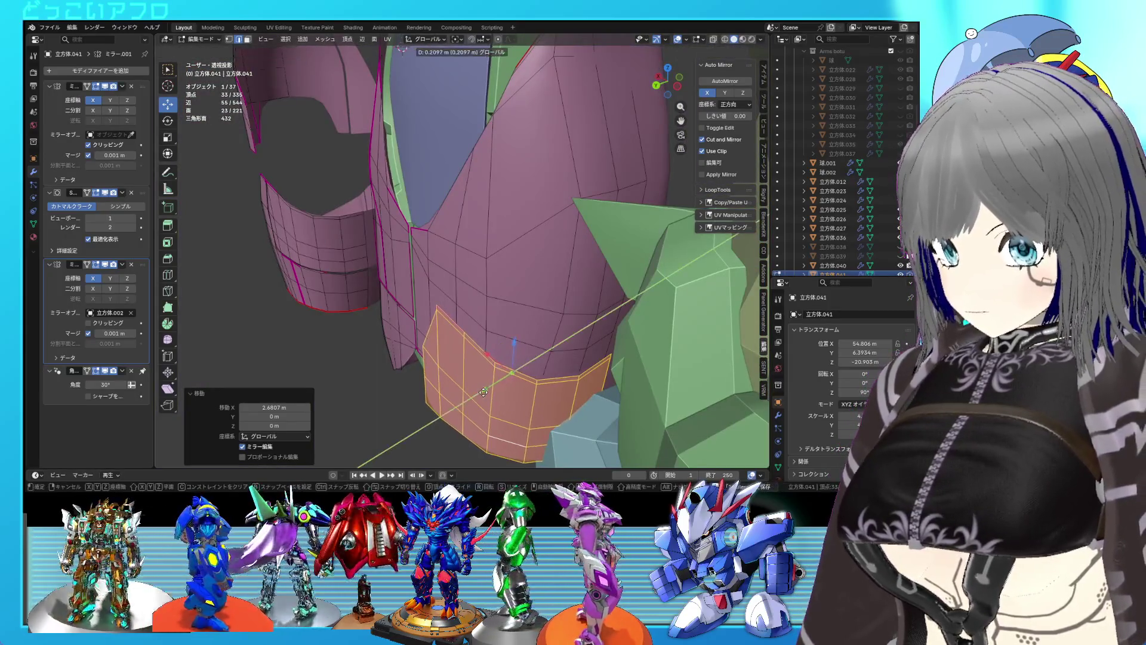
middle_click_drag(487, 389, 579, 329)
key("Tab")
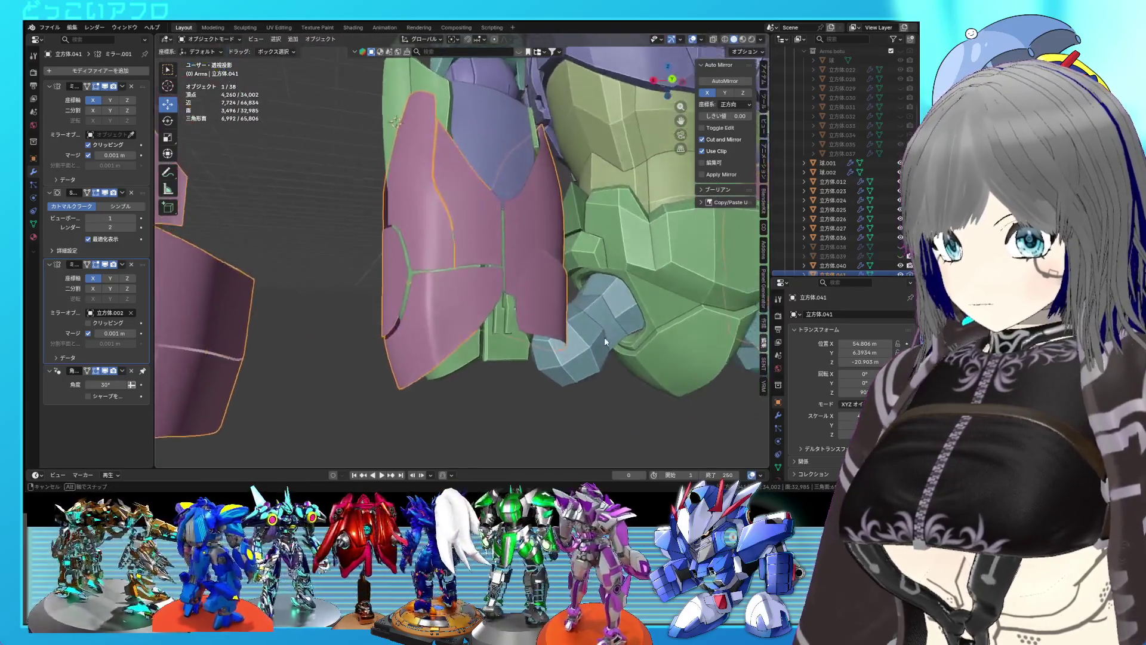
key("Tab")
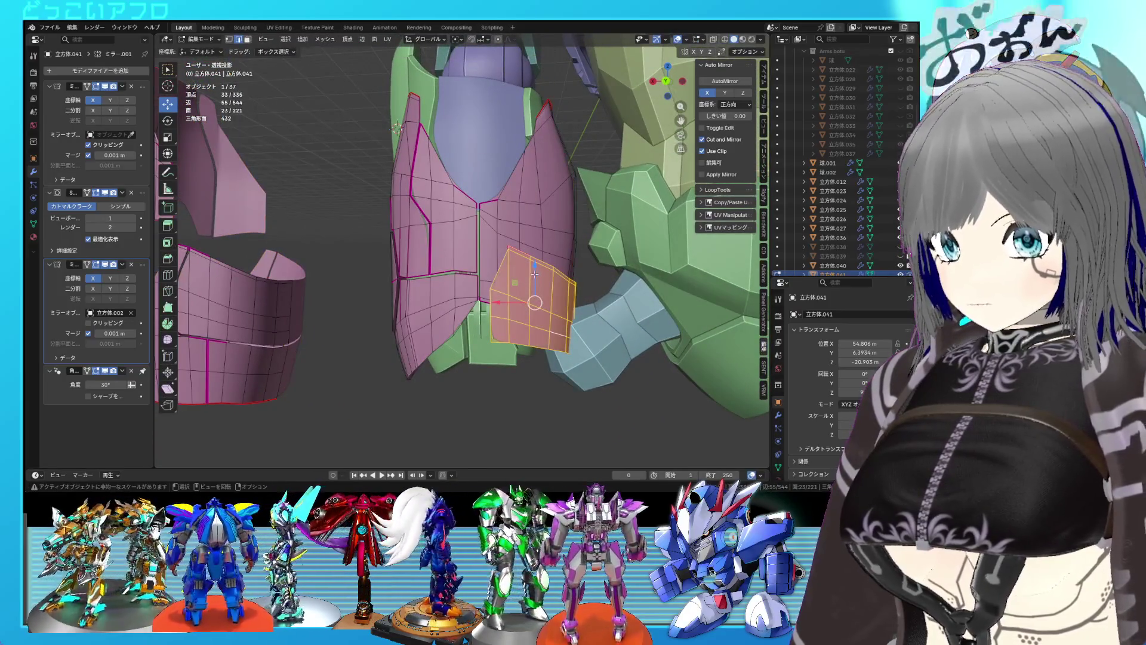
key("Tab")
mouse_move(535, 273)
middle_mouse_down()
mouse_move(502, 375)
mouse_move(565, 378)
mouse_move(487, 380)
middle_mouse_up()
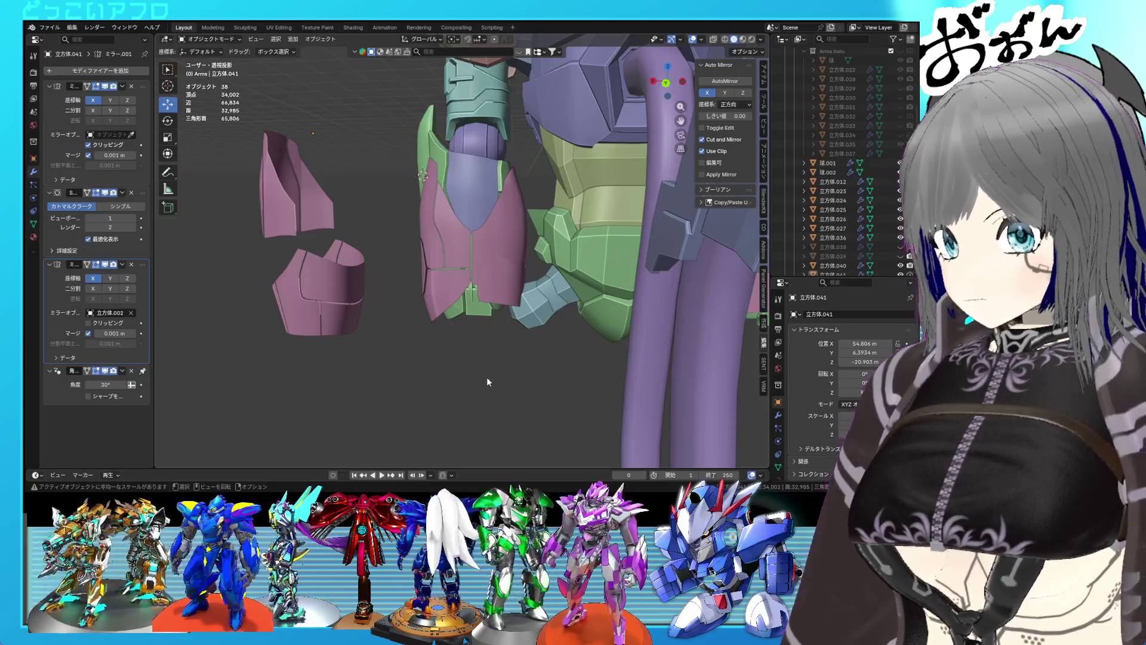
Select the pink armour object on the robot's torso and enter Edit Mode on its mesh.
scroll(467, 260, "up", 2)
mouse_move(501, 265)
middle_mouse_down()
mouse_move(550, 260)
mouse_move(513, 257)
mouse_move(568, 281)
mouse_move(683, 287)
mouse_move(578, 286)
middle_mouse_up()
scroll(493, 256, "down", 10)
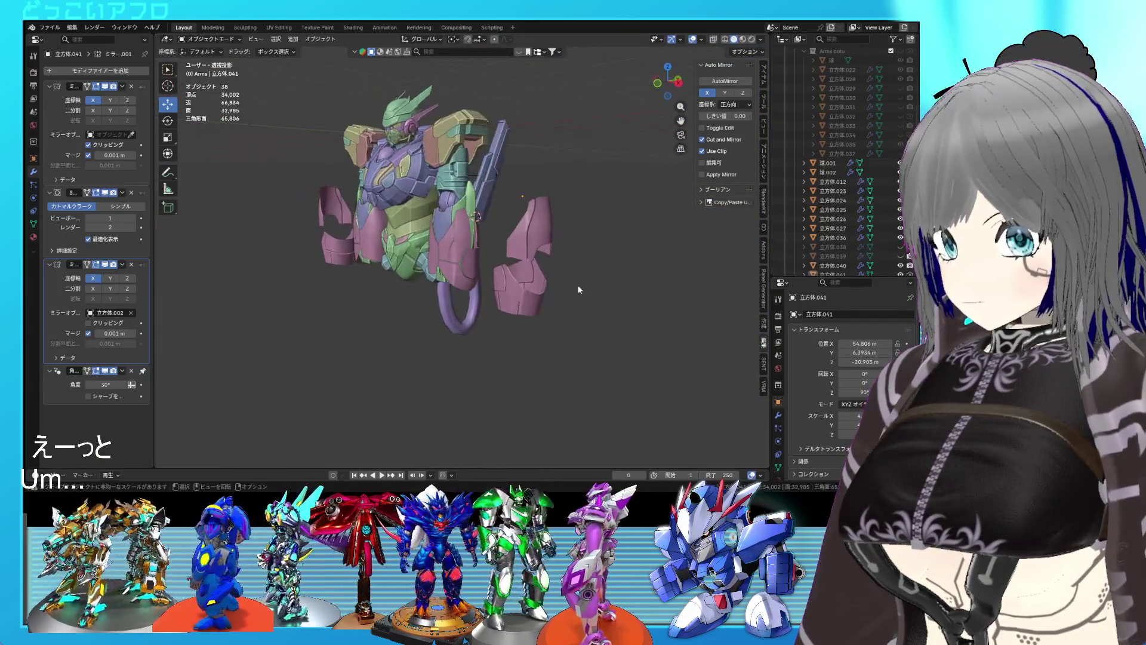
scroll(563, 287, "up", 10)
scroll(483, 283, "down", 8)
mouse_move(484, 283)
middle_mouse_down()
mouse_move(392, 253)
mouse_move(382, 192)
mouse_move(389, 235)
mouse_move(361, 293)
mouse_move(511, 271)
mouse_move(460, 246)
mouse_move(467, 272)
middle_mouse_up()
left_click(466, 272)
scroll(462, 269, "up", 2)
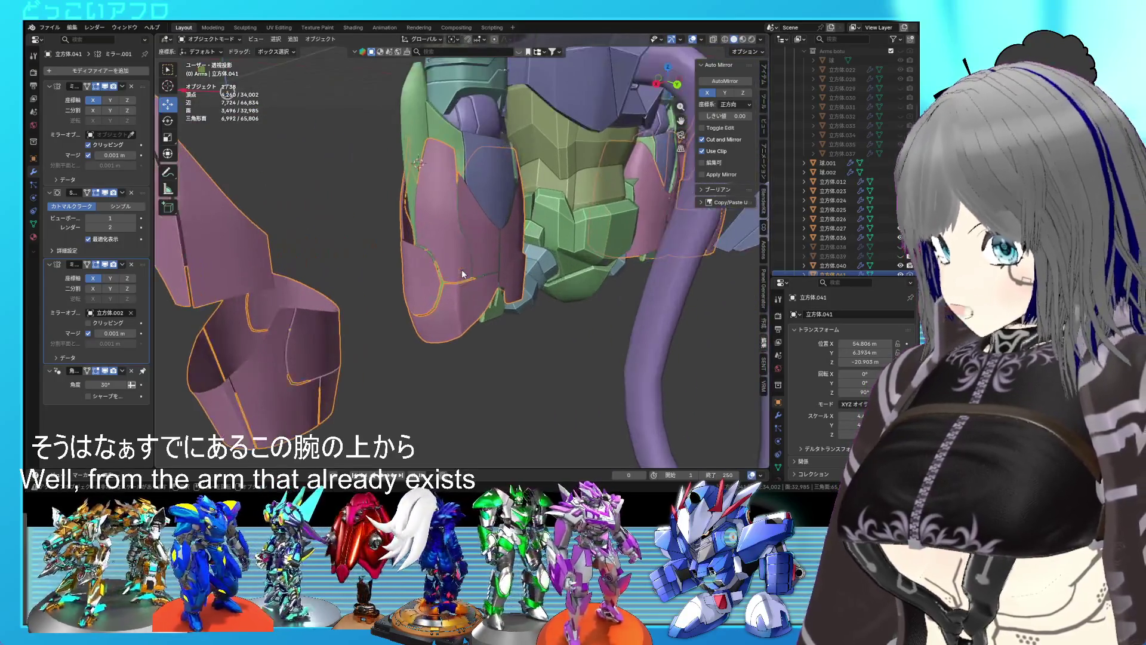
scroll(469, 275, "up", 1)
scroll(469, 268, "down", 3)
mouse_move(468, 259)
middle_mouse_down()
mouse_move(469, 242)
mouse_move(431, 245)
middle_mouse_up()
scroll(432, 248, "down", 2)
scroll(434, 250, "up", 1)
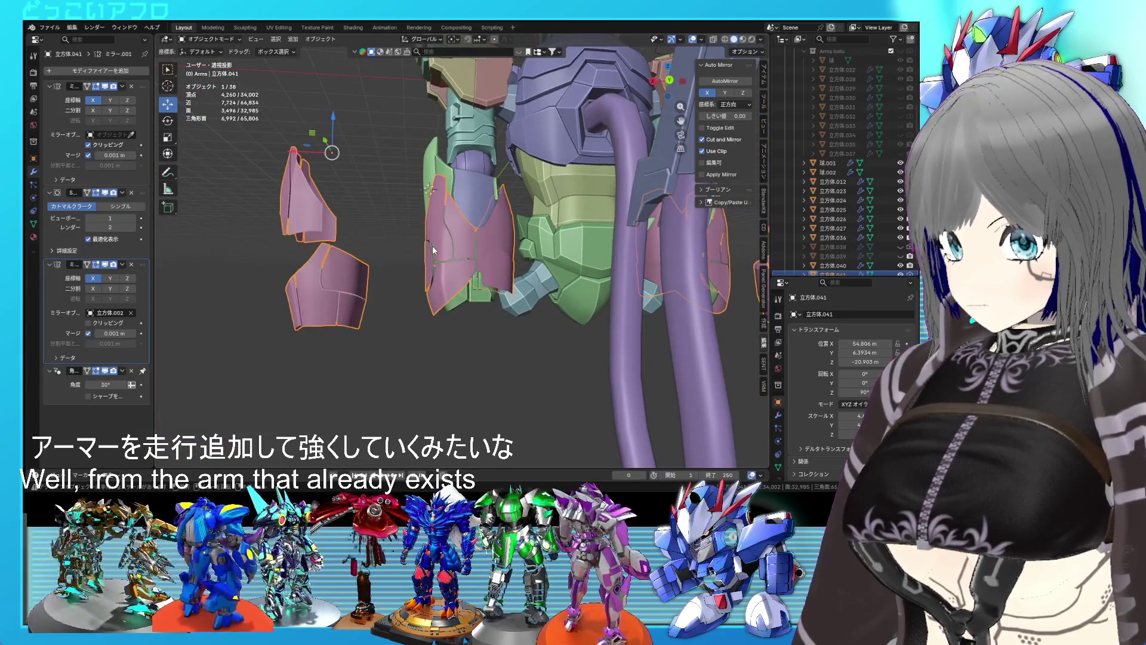
key("Tab")
Select the linked lower pink hip piece and rotate and move it from the back view.
left_click(349, 302)
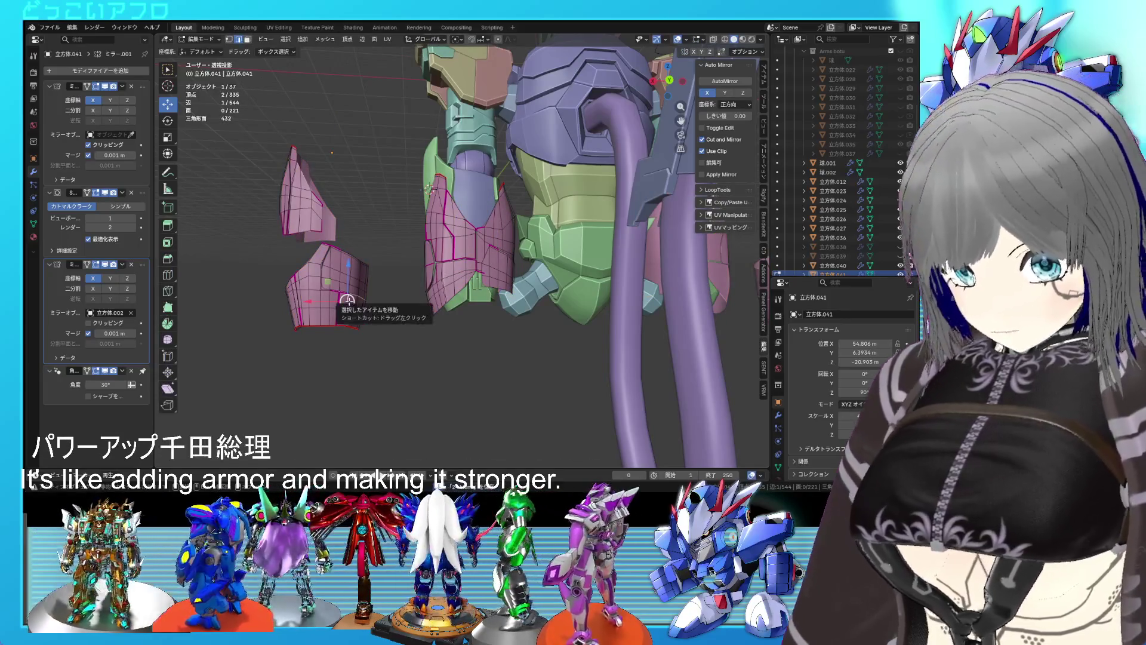
key("l")
mouse_move(351, 302)
middle_mouse_down()
mouse_move(353, 238)
mouse_move(360, 346)
middle_mouse_up()
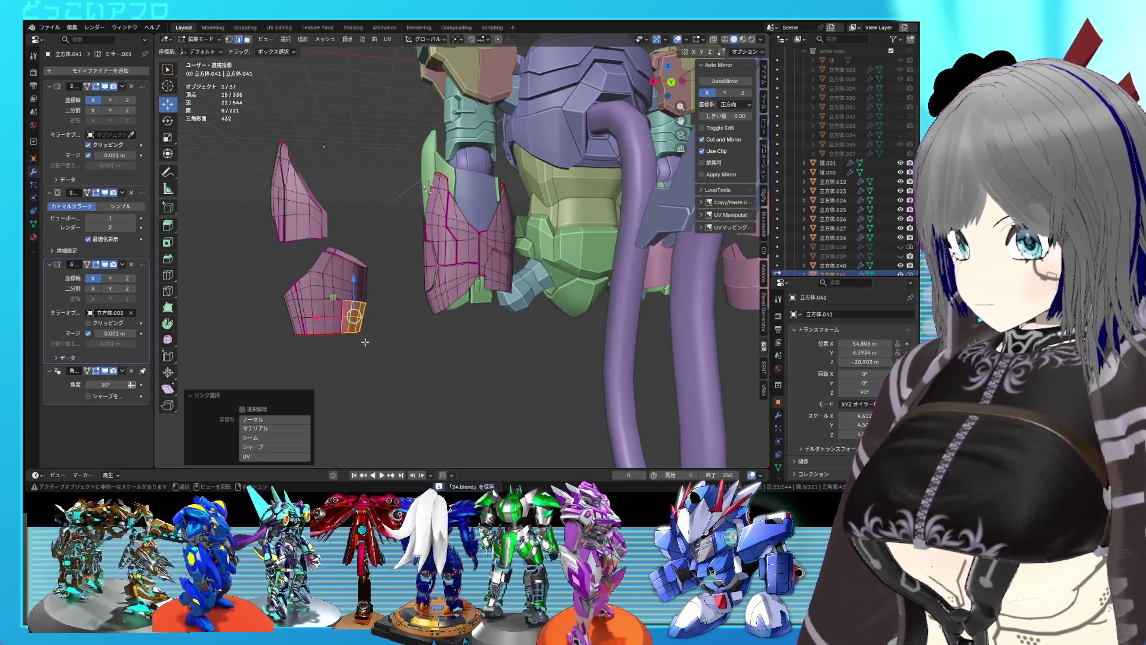
left_click(352, 309)
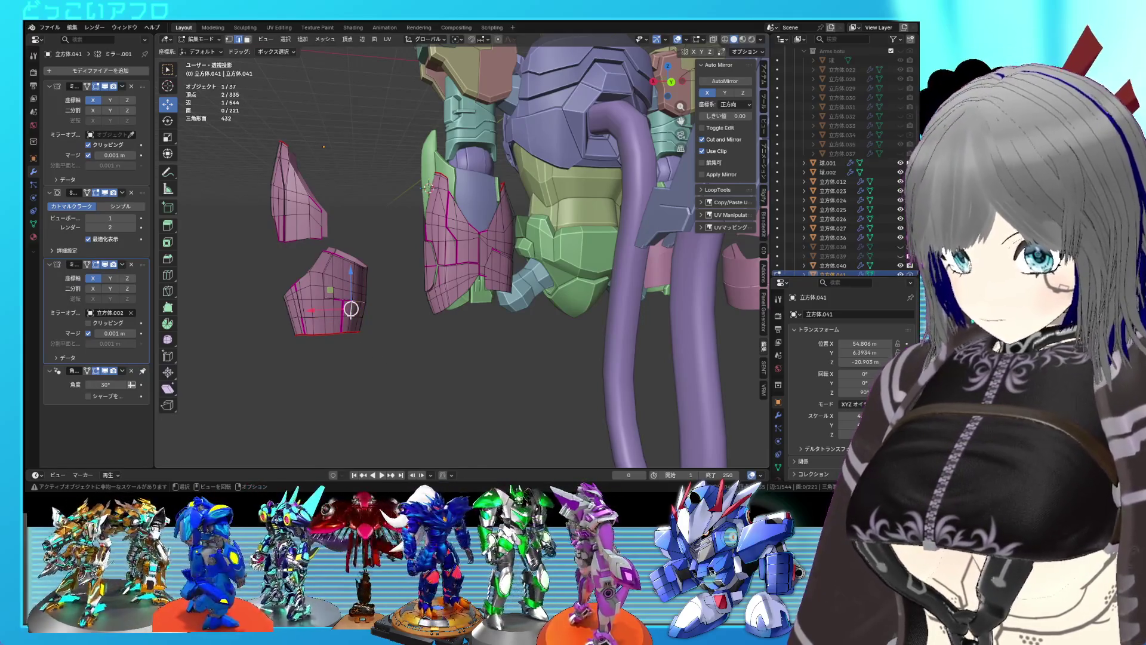
key("l")
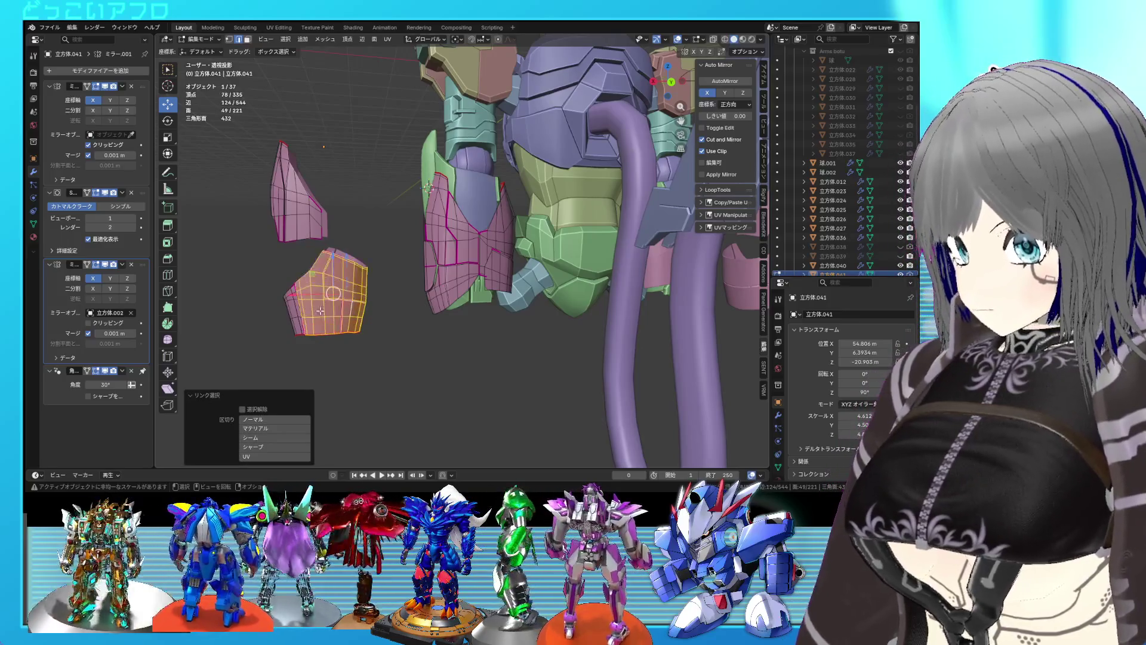
key("ctrl+KP_1")
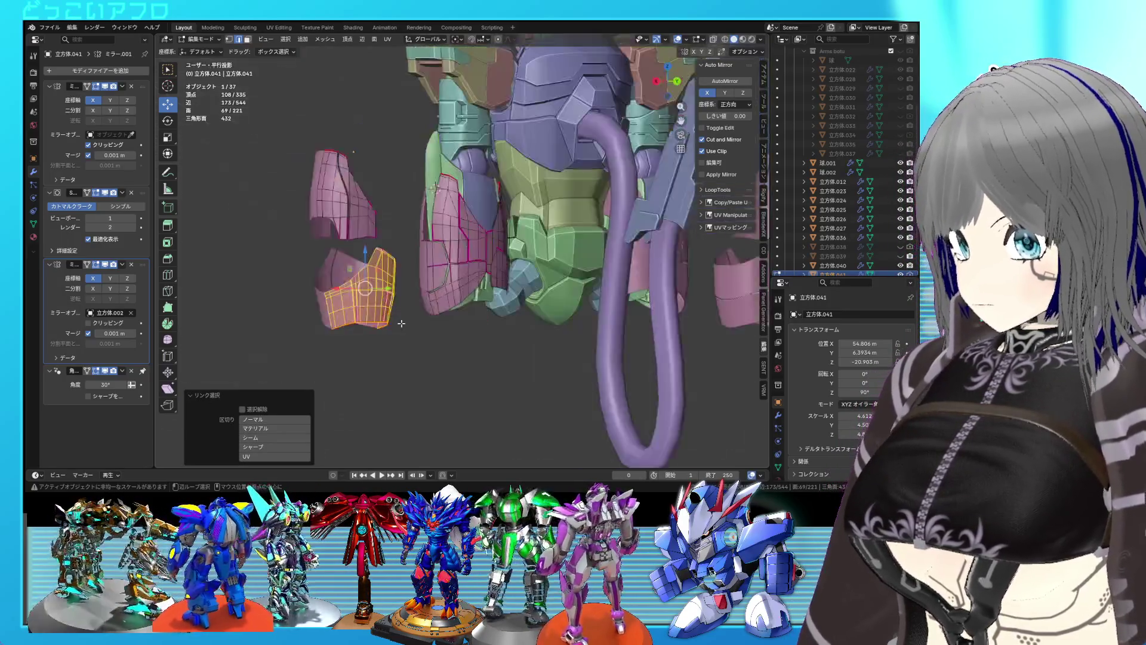
key("r")
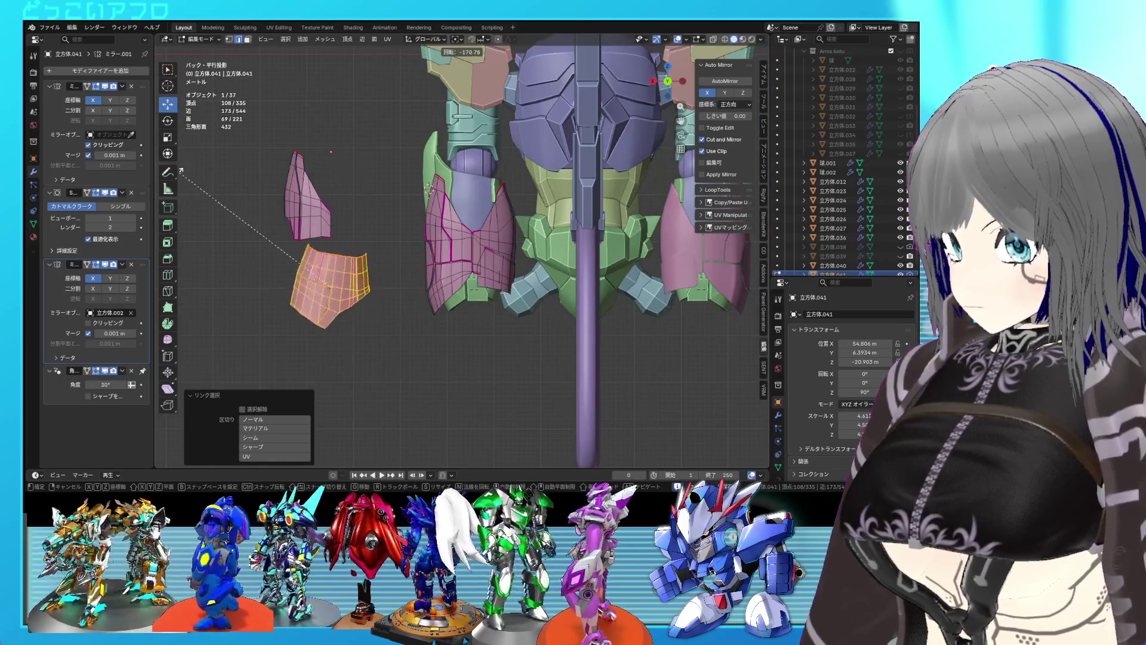
left_click(232, 314)
key("g")
left_click(296, 243)
Move the hip piece along Y and scale it down to 0.875.
mouse_move(297, 244)
middle_mouse_down()
mouse_move(333, 248)
mouse_move(433, 220)
mouse_move(314, 251)
mouse_move(318, 274)
mouse_move(402, 299)
middle_mouse_up()
mouse_move(459, 349)
middle_mouse_down()
mouse_move(430, 298)
mouse_move(476, 348)
middle_mouse_up()
key("s")
key("Escape")
key("s")
key("Escape")
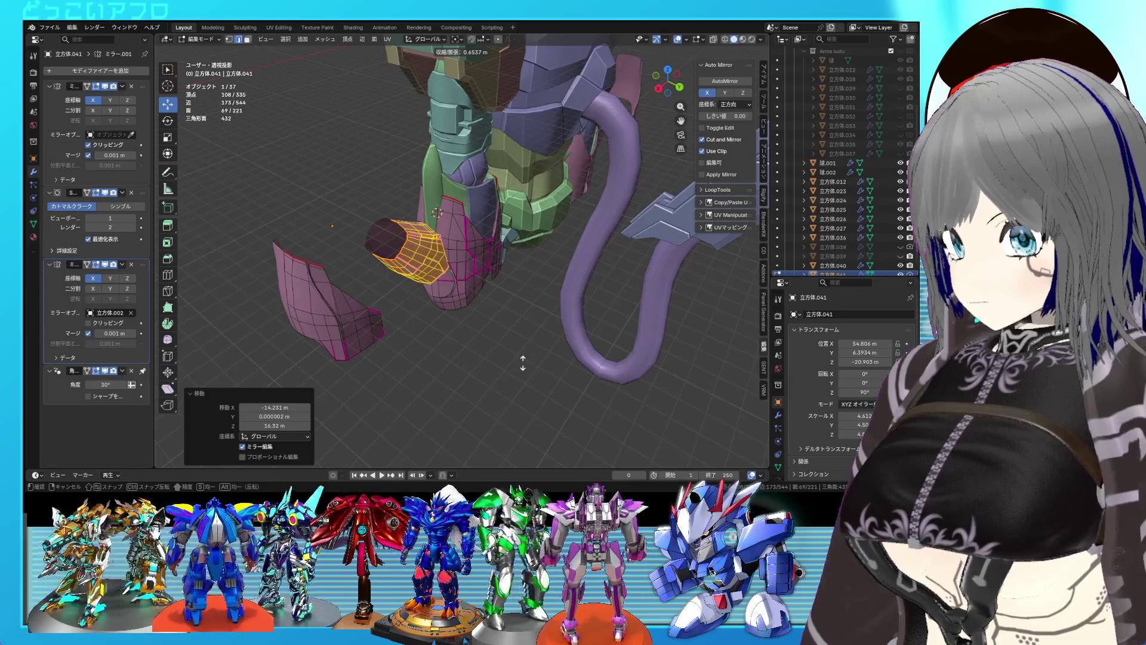
key("Escape")
key("s")
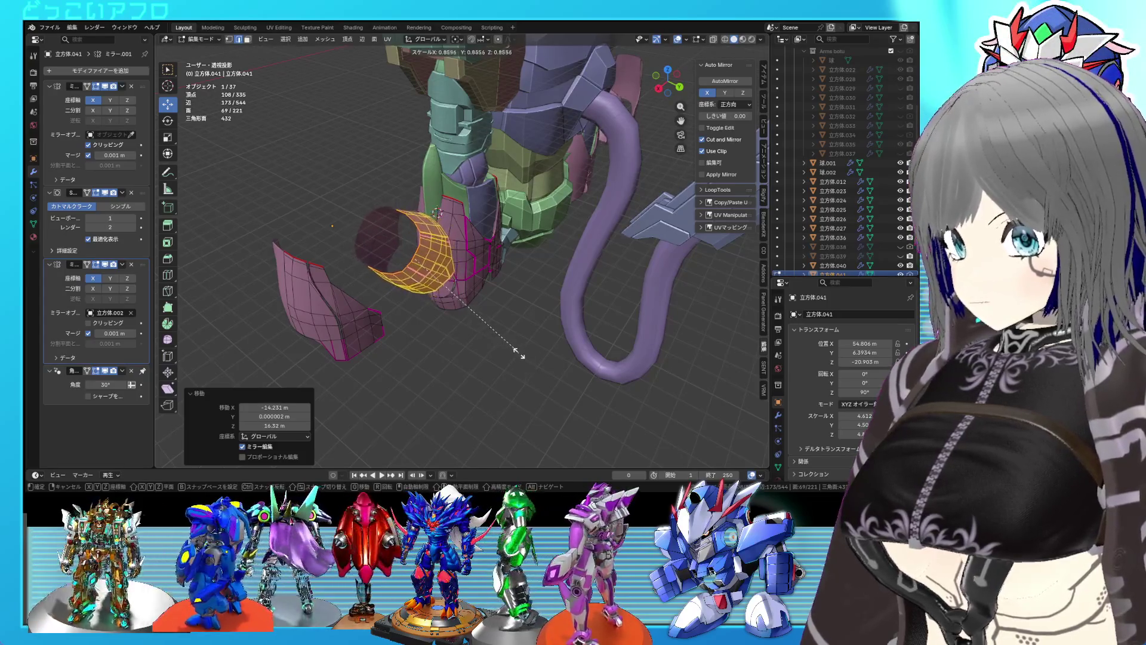
scroll(511, 336, "up", 4)
middle_click_drag(538, 346, 565, 360)
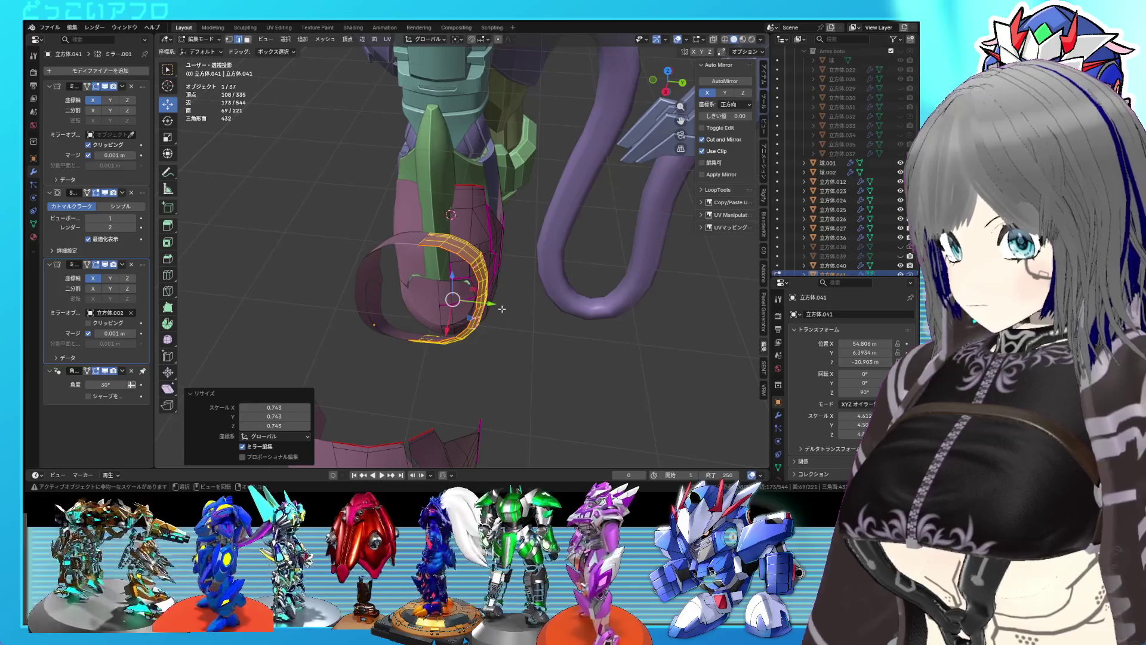
left_click(507, 326)
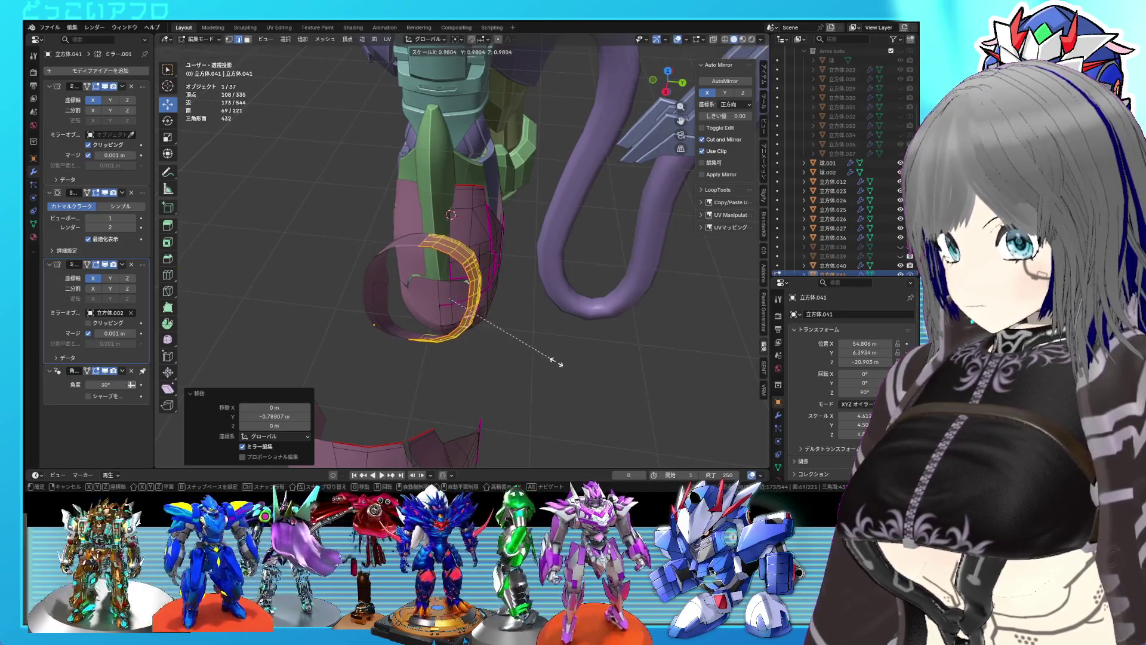
left_click(547, 348)
Tilt the piece by -21.7°, move it against the central plate's left side, and exit Edit Mode.
middle_click_drag(547, 347, 422, 319)
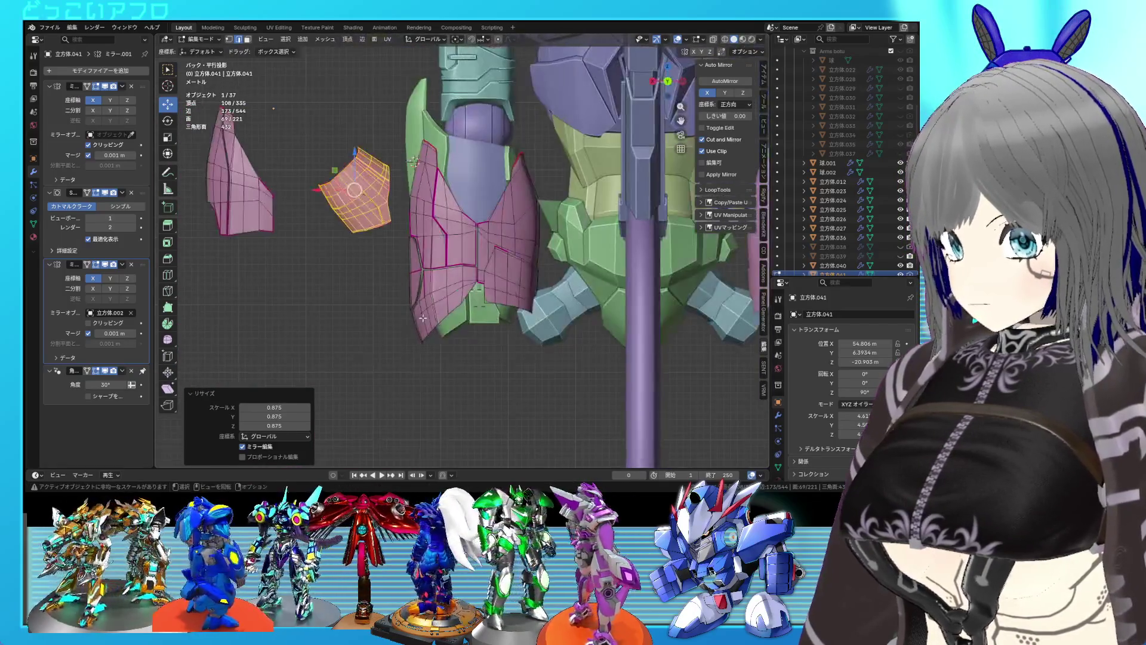
left_click(472, 334)
key("g")
left_click(477, 341)
mouse_move(478, 341)
middle_mouse_down()
mouse_move(656, 344)
mouse_move(501, 332)
mouse_move(496, 300)
mouse_move(671, 340)
mouse_move(426, 325)
middle_mouse_up()
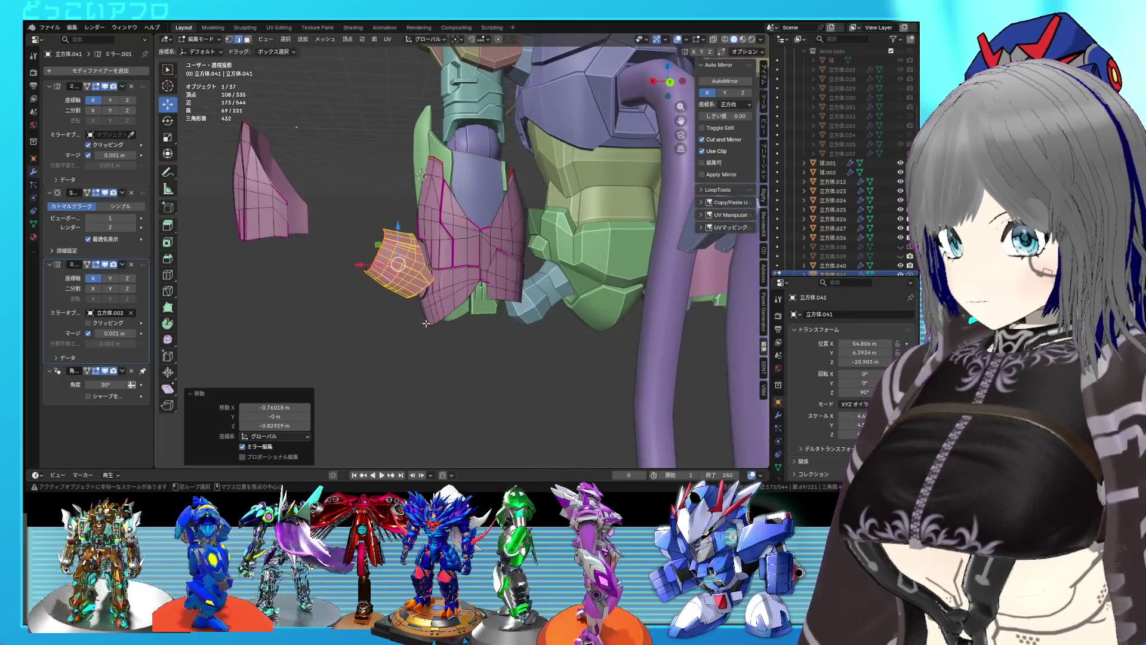
key("Tab")
mouse_move(426, 323)
middle_mouse_down()
mouse_move(489, 336)
mouse_move(584, 330)
mouse_move(588, 364)
mouse_move(620, 363)
mouse_move(431, 358)
mouse_move(426, 342)
mouse_move(495, 315)
mouse_move(438, 335)
middle_mouse_up()
key("KP_5")
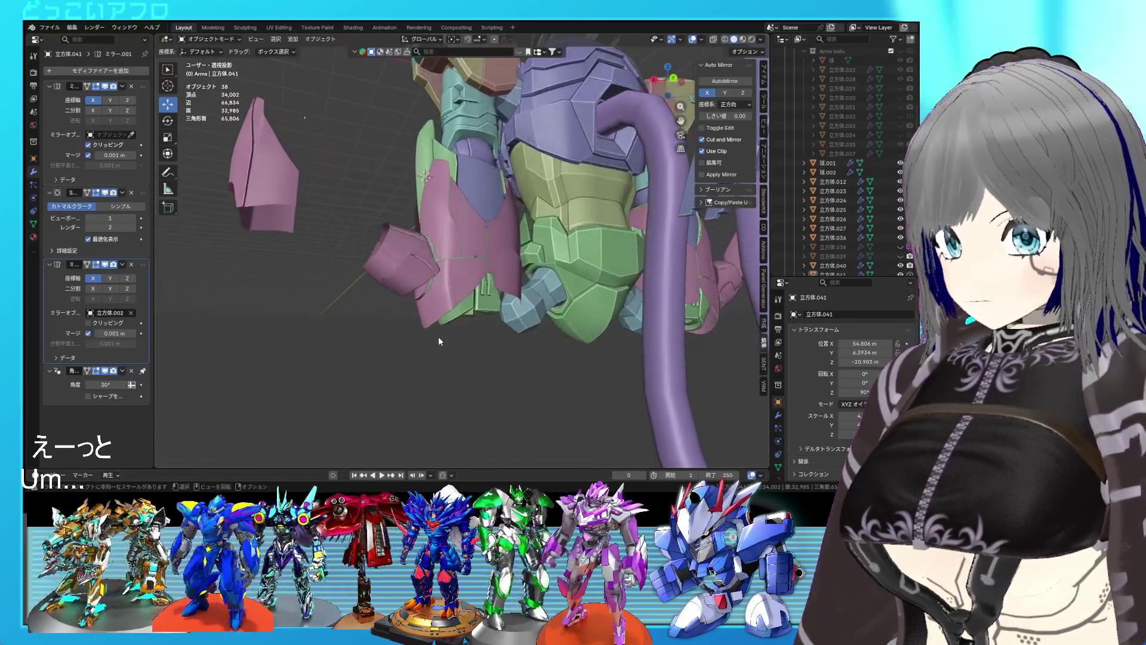
Make a first move of the small pink piece in Edit Mode and cancel a trial rotation.
key("Tab")
key("g")
left_click(370, 345)
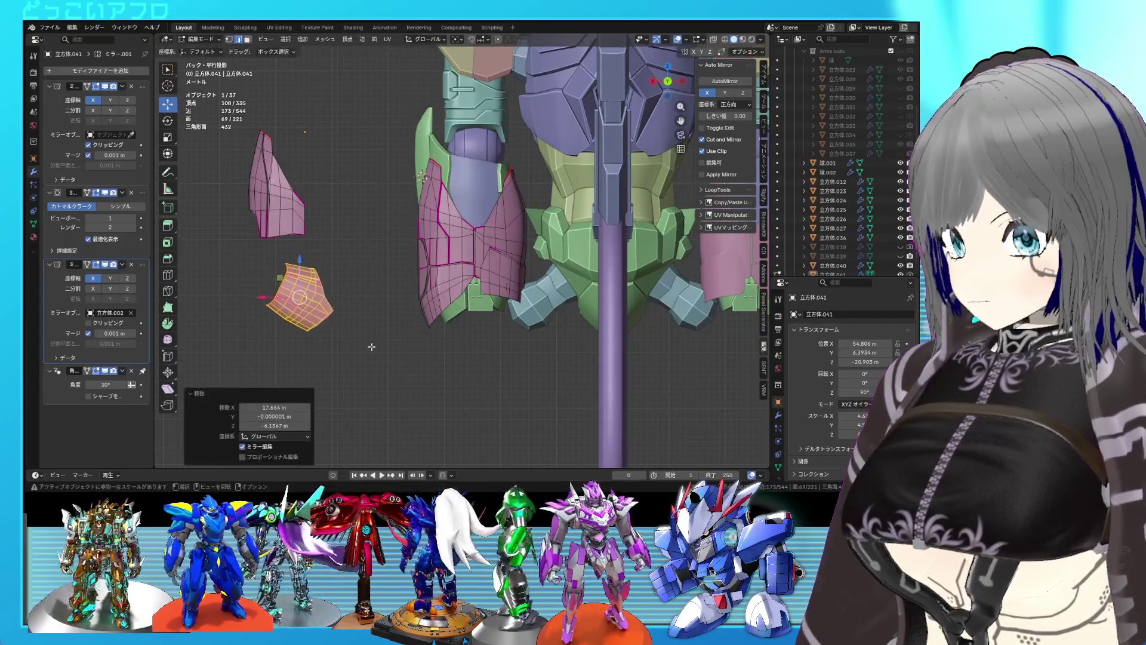
key("r")
key("Escape")
Select the whole small pink piece with L, move it, and rotate it about 21 degrees.
left_click(302, 323)
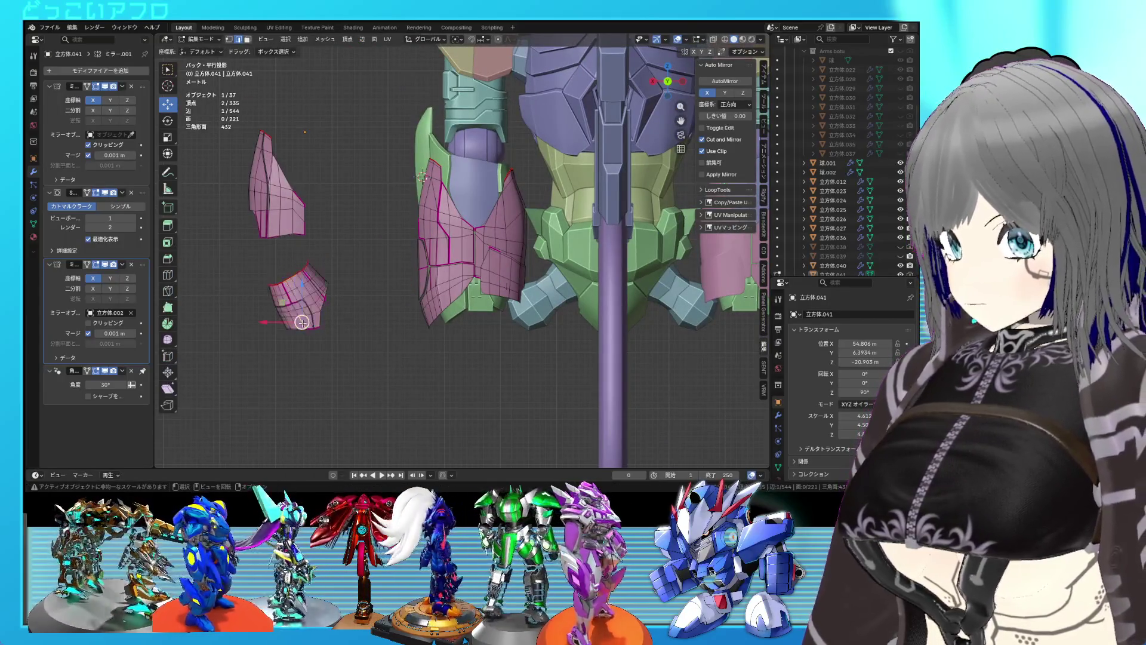
key("l")
middle_click_drag(325, 320, 396, 302)
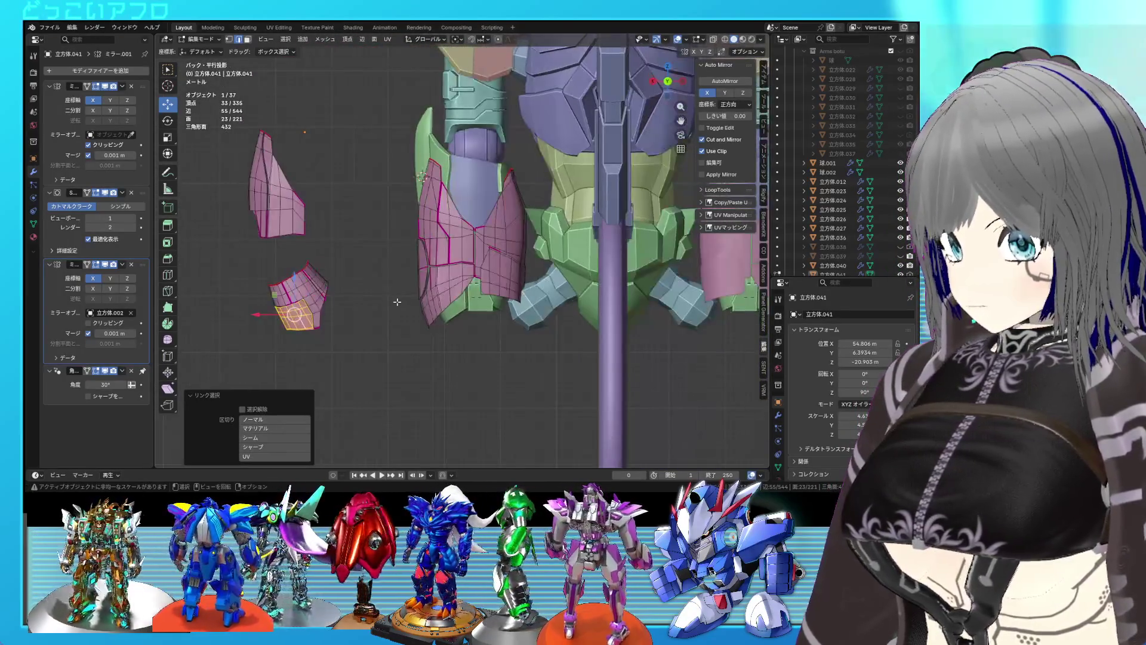
key("g")
left_click(519, 287)
key("r")
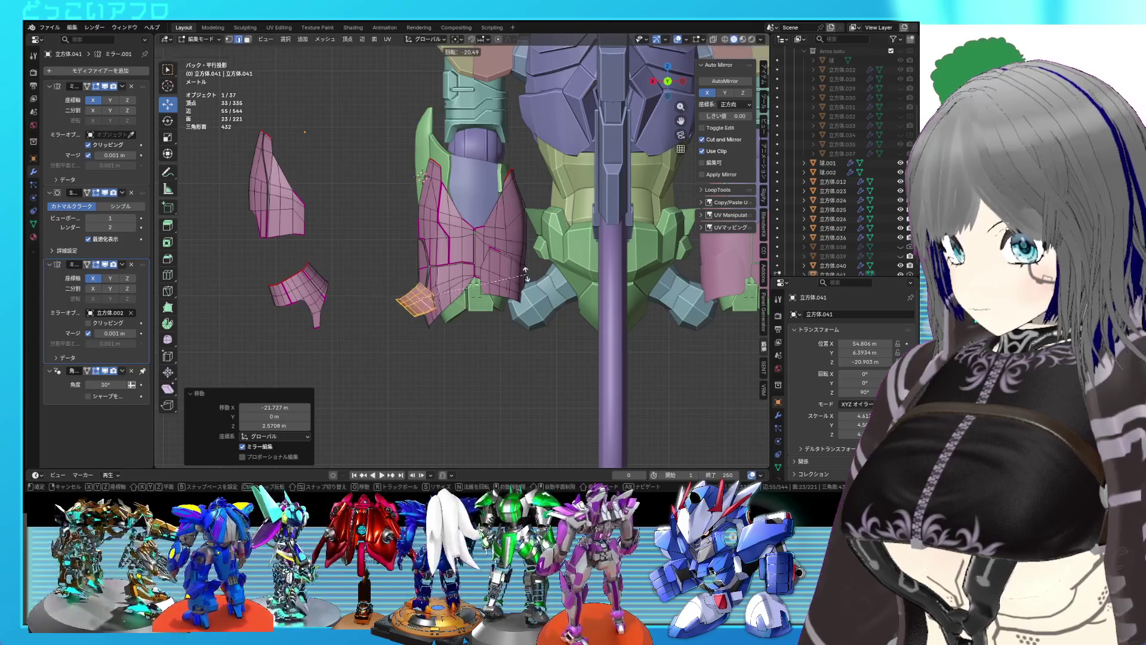
left_click(524, 287)
Cancel an accidental scaling and set the piece down closer beside the hip armour.
middle_click_drag(530, 310, 570, 239)
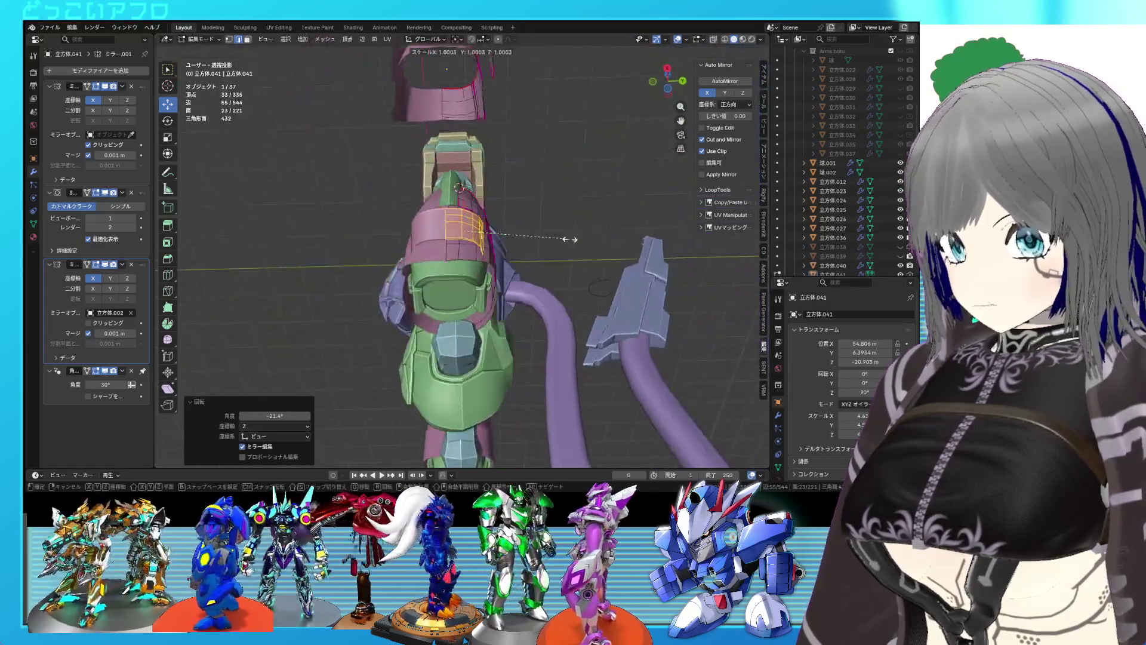
right_click(580, 247)
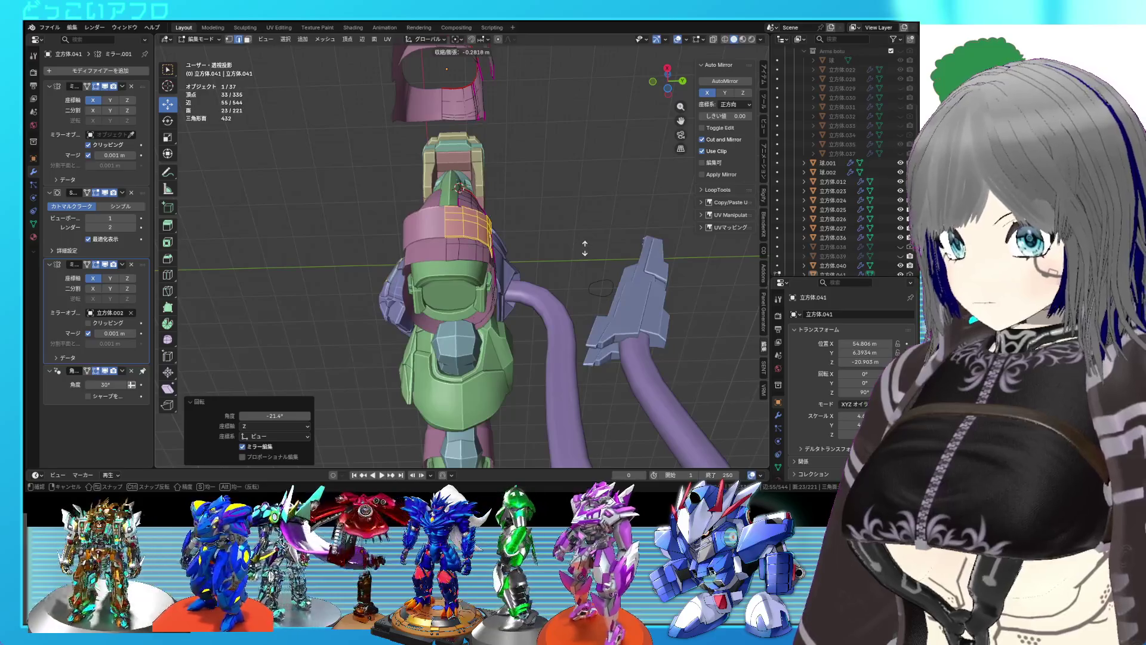
middle_click_drag(588, 251, 516, 281, "alt")
left_click(543, 268)
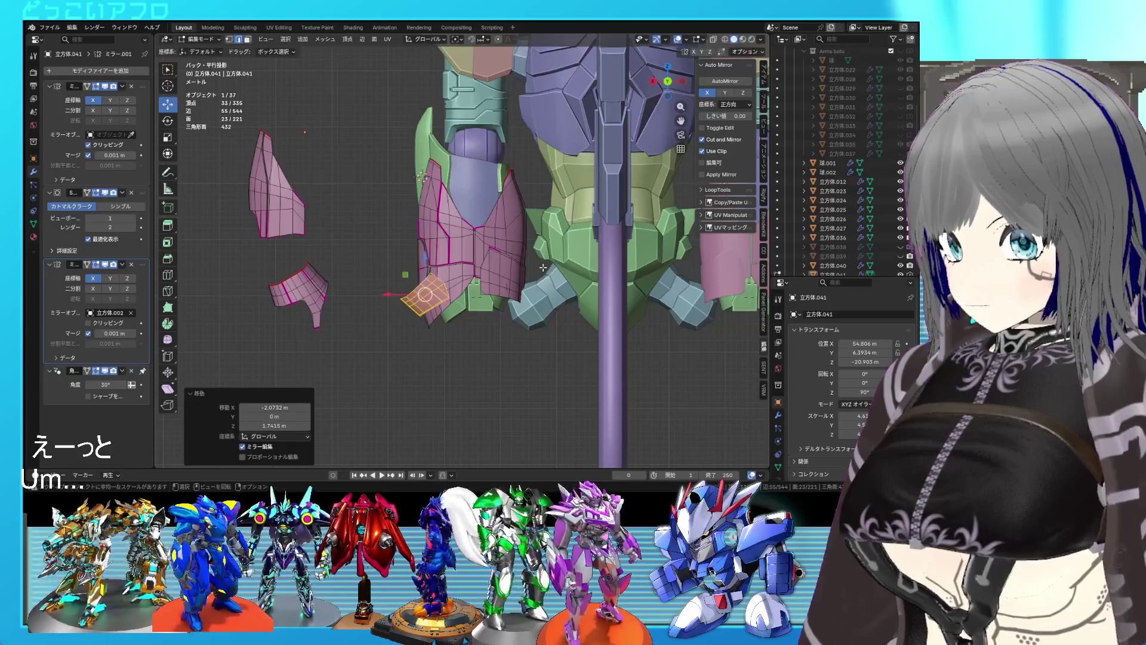
key("g")
left_click(533, 313)
Check the piece in X-ray, confirm its rotation, and return to solid Object Mode.
mouse_move(532, 313)
middle_mouse_down()
mouse_move(619, 304)
mouse_move(525, 325)
middle_mouse_up()
key("alt+z")
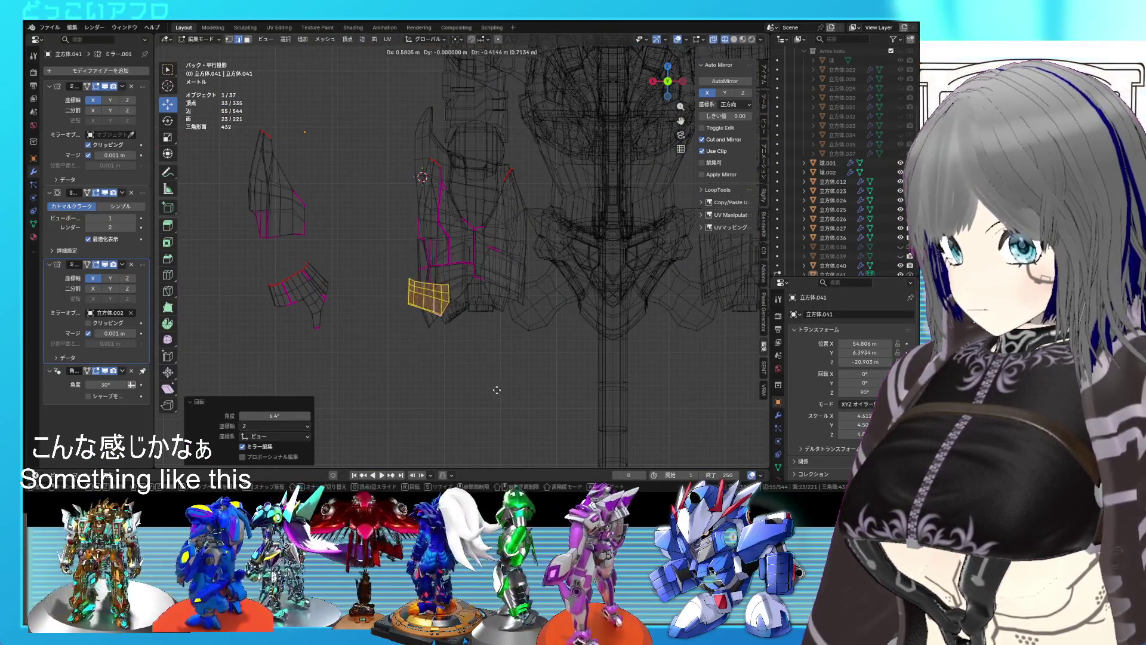
left_click(519, 366)
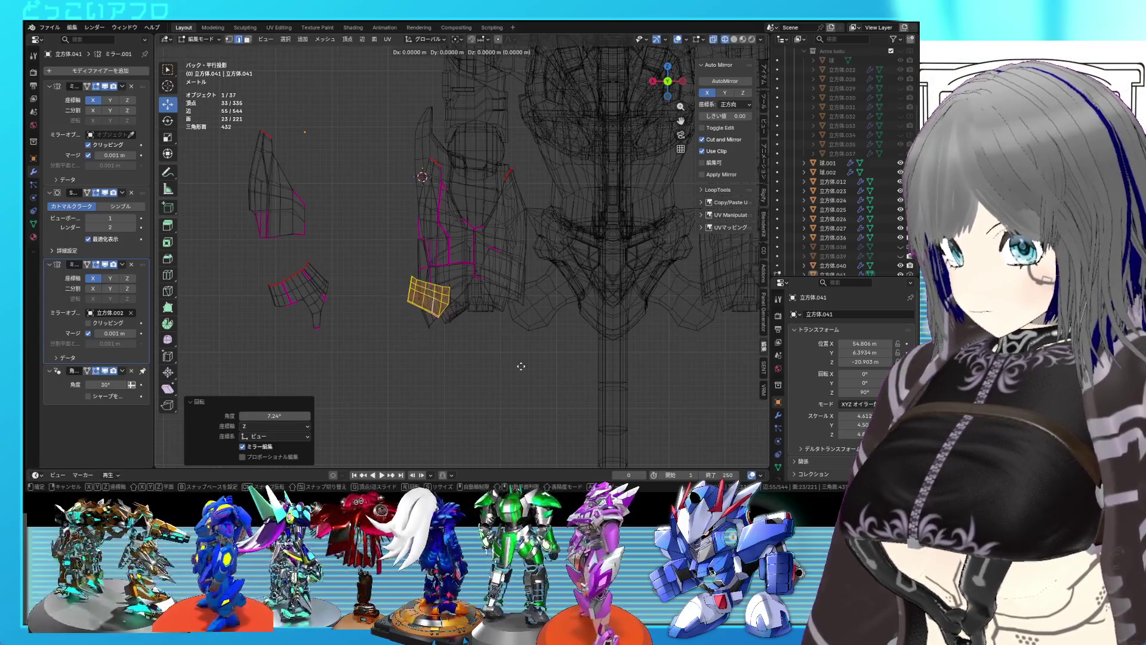
key("Tab")
key("alt+z")
mouse_move(471, 356)
middle_mouse_down()
mouse_move(686, 354)
mouse_move(464, 346)
mouse_move(506, 277)
mouse_move(454, 334)
mouse_move(489, 385)
mouse_move(518, 296)
mouse_move(498, 314)
mouse_move(479, 284)
mouse_move(502, 283)
middle_mouse_up()
scroll(505, 277, "up", 3)
Confirm the selected faces' placement and inspect the armour around the purple tube.
key("Tab")
key("Return")
key("Tab")
scroll(517, 298, "down", 4)
scroll(518, 298, "up", 3)
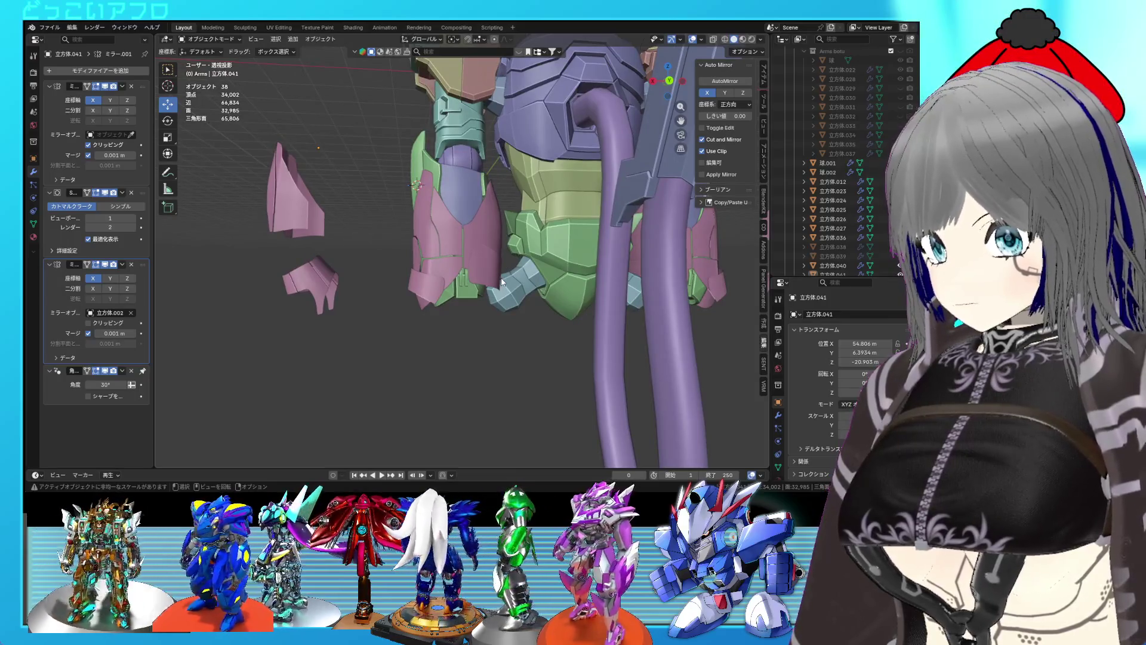
mouse_move(502, 282)
middle_mouse_down()
mouse_move(543, 250)
mouse_move(651, 209)
mouse_move(610, 234)
mouse_move(524, 243)
middle_mouse_up()
In back orthographic wireframe, box-select the small piece and move it down toward the hip.
key("Tab")
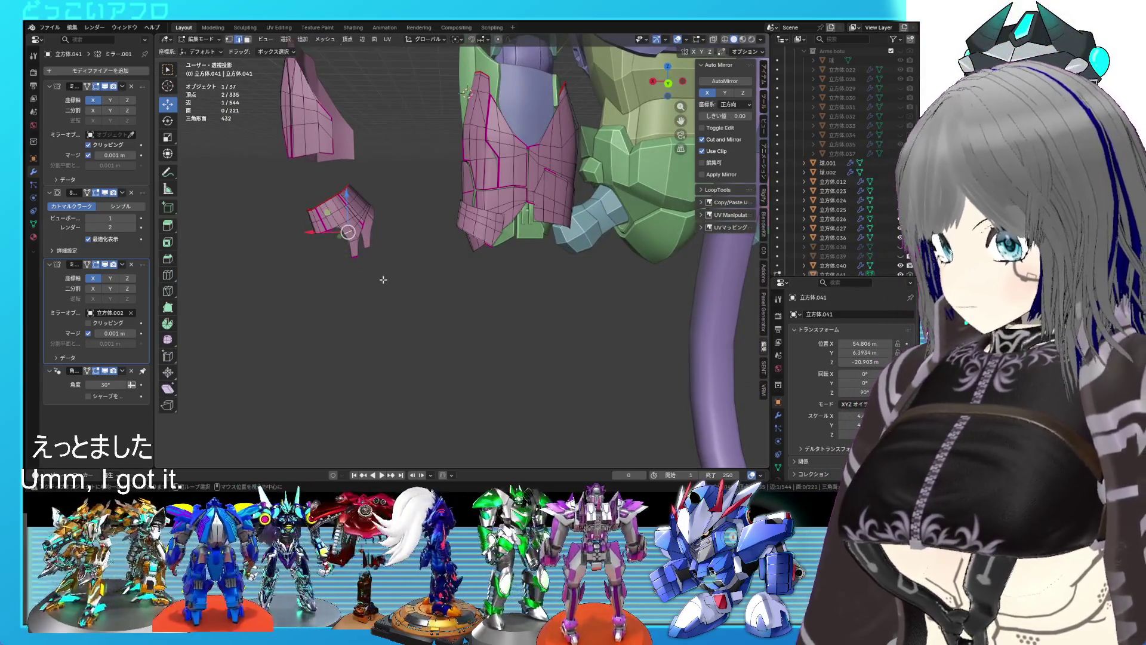
key("ctrl+KP_1")
key("shift+z")
left_click_drag(418, 295, 302, 164)
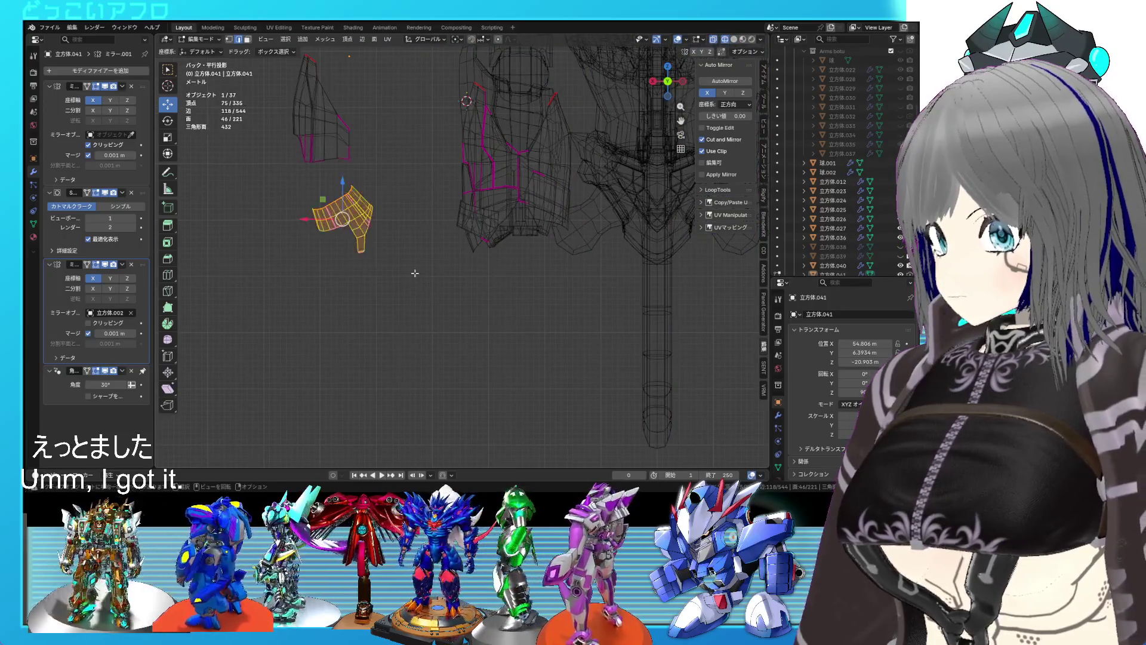
key("r")
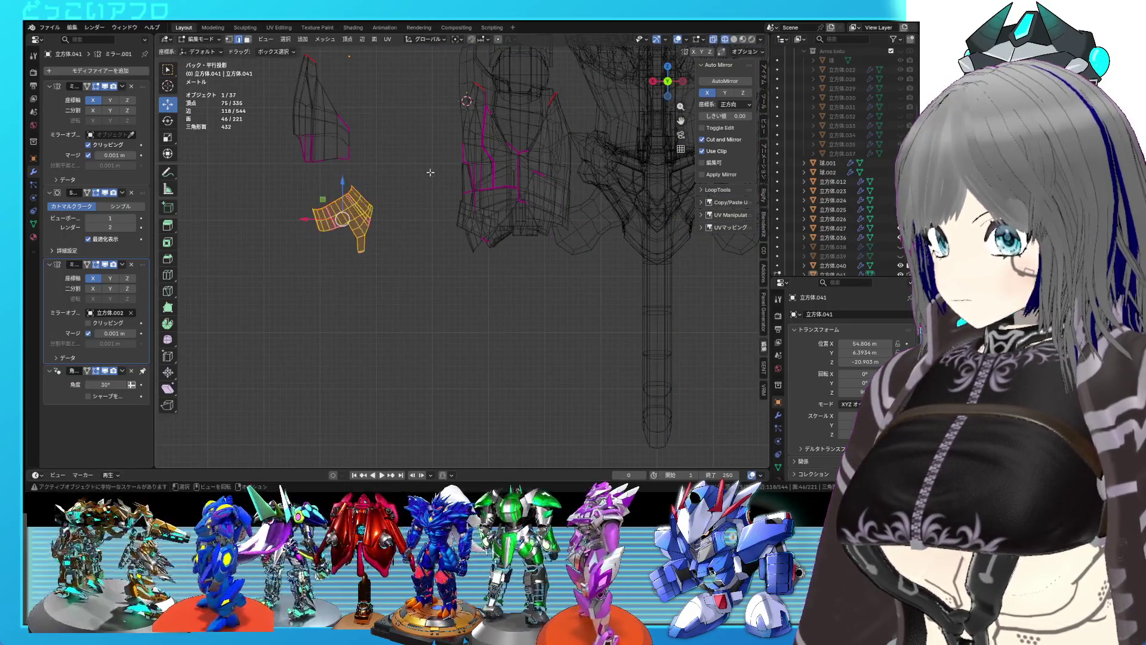
key("g")
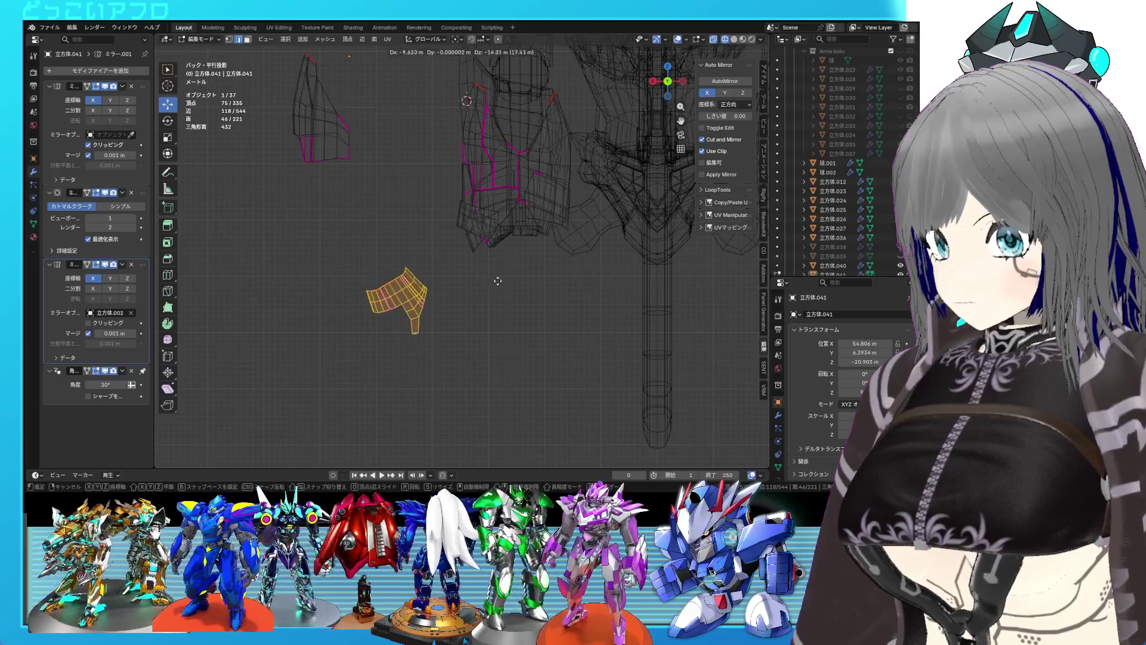
left_click(494, 277)
Rotate the piece about -153 degrees and place it just below the hip armour.
key("r")
left_click(243, 266)
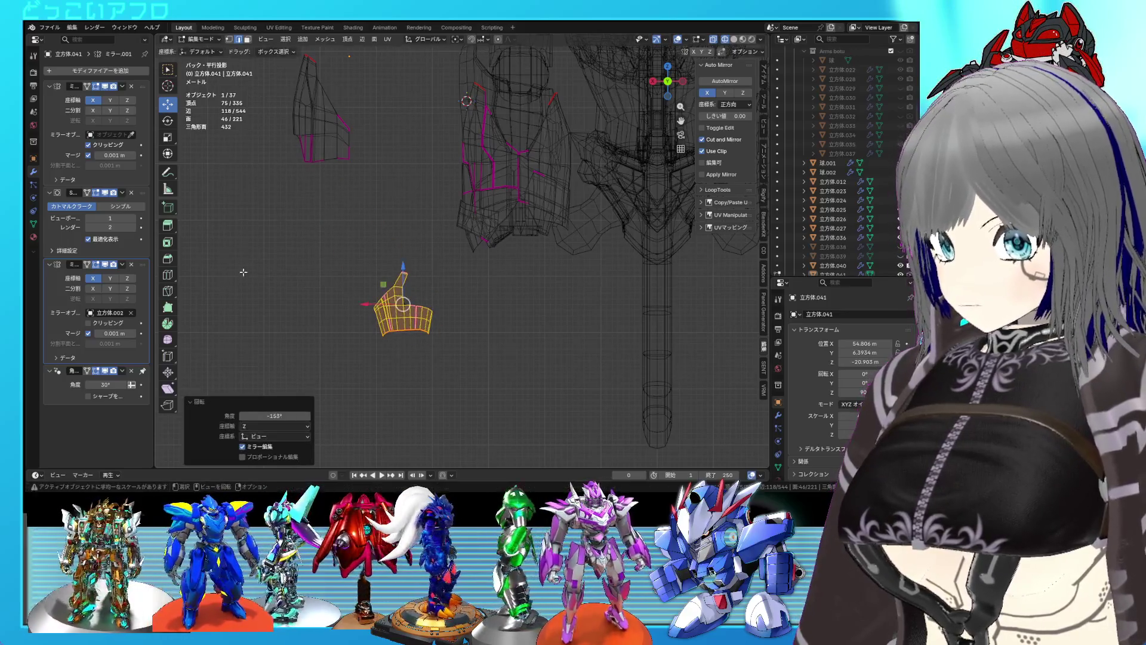
key("g")
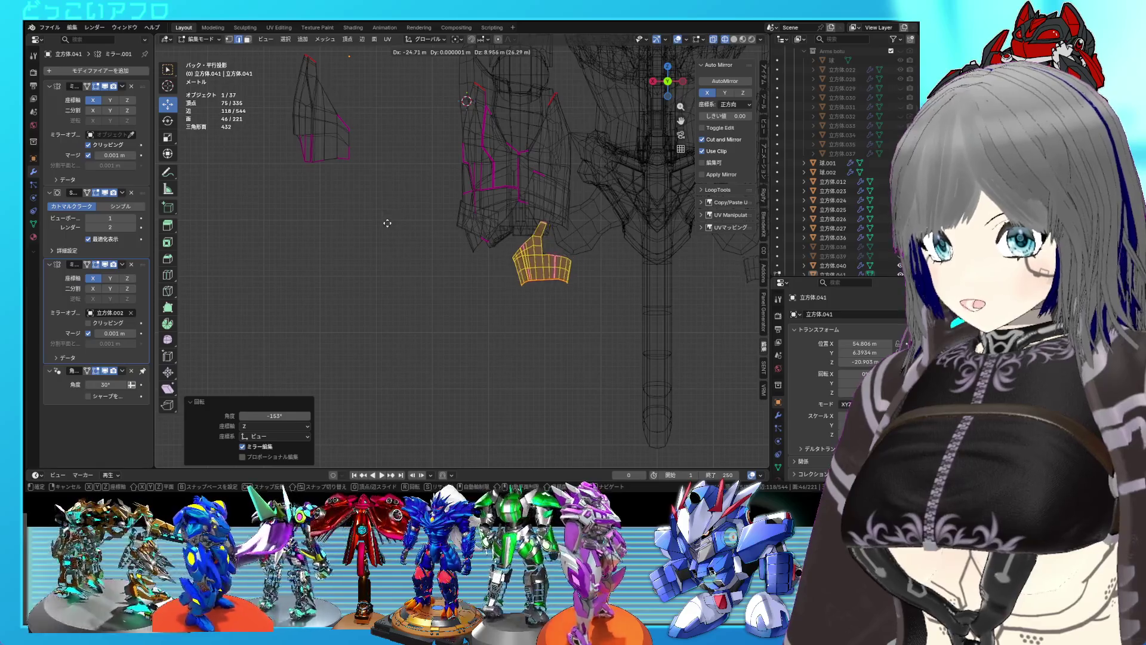
right_click(378, 243)
key("g")
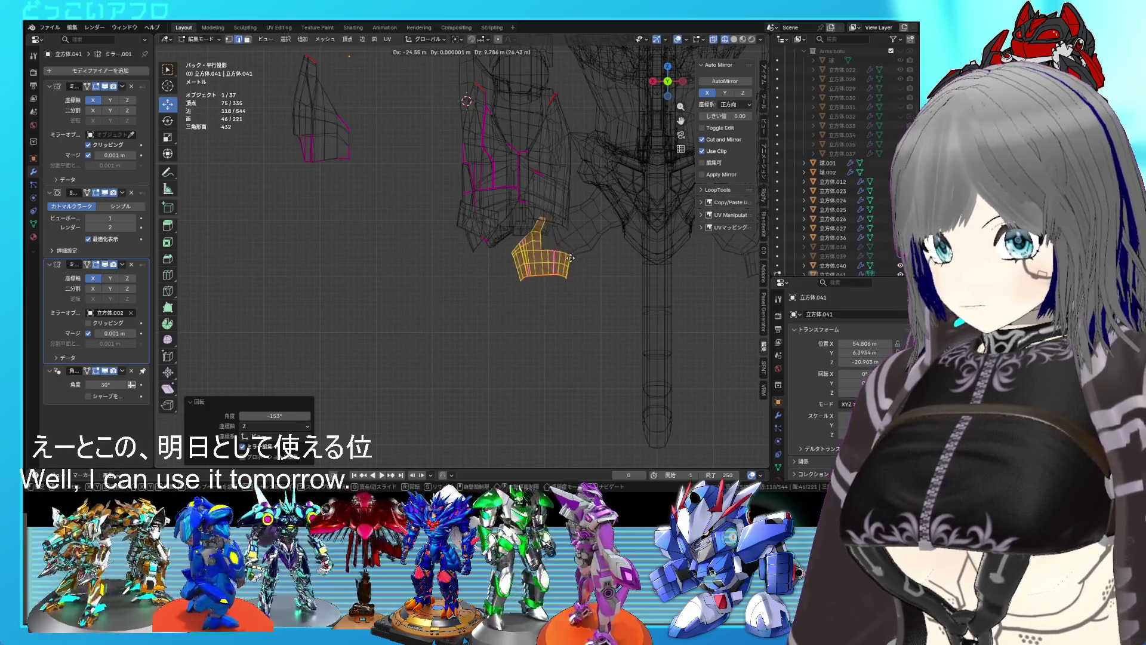
left_click(570, 258)
Inspect the lower torso from the front view in solid shading.
key("KP_1")
key("shift+z")
middle_click_drag(432, 290, 567, 257)
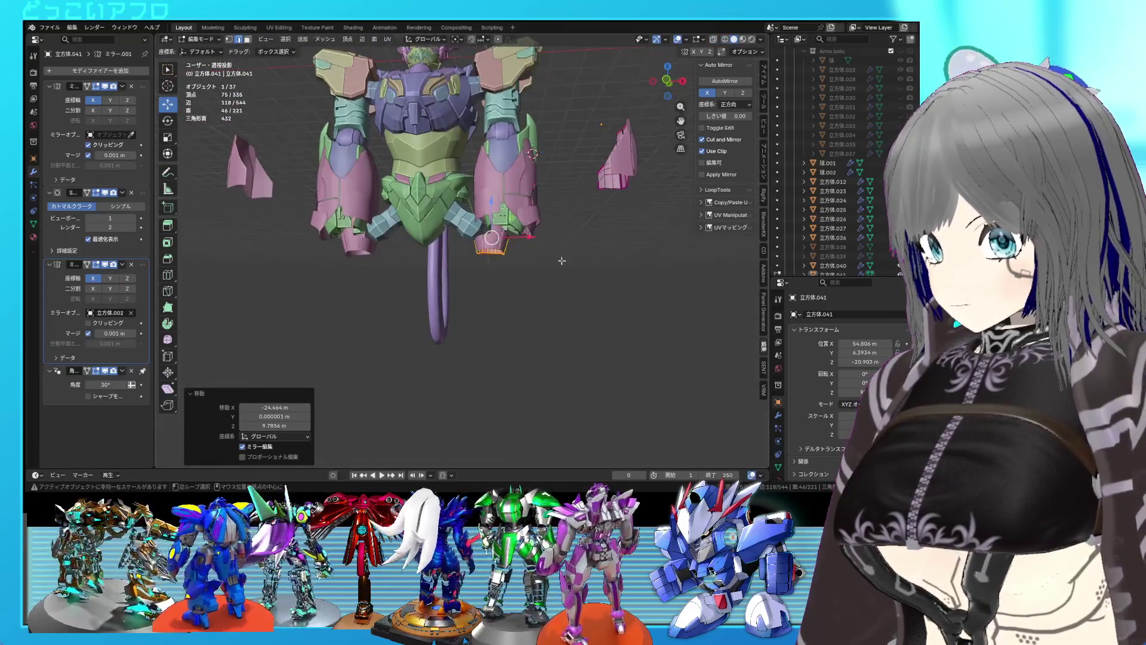
key("KP_1")
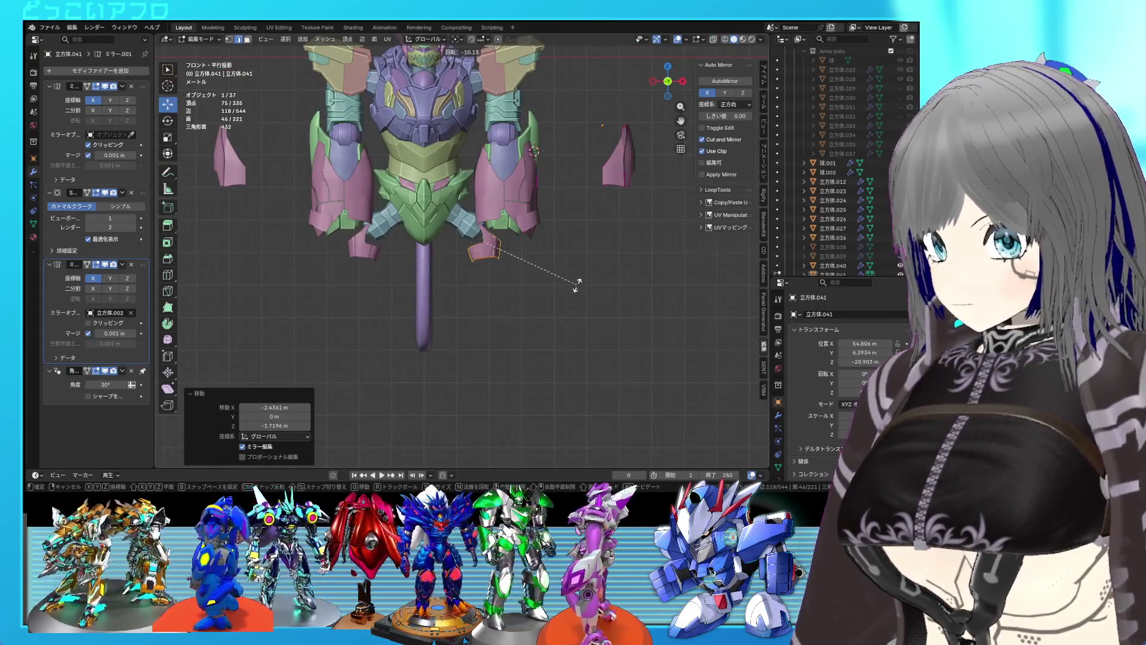
scroll(565, 283, "up", 3)
mouse_move(558, 266)
middle_mouse_down()
mouse_move(538, 286)
mouse_move(584, 286)
middle_mouse_up()
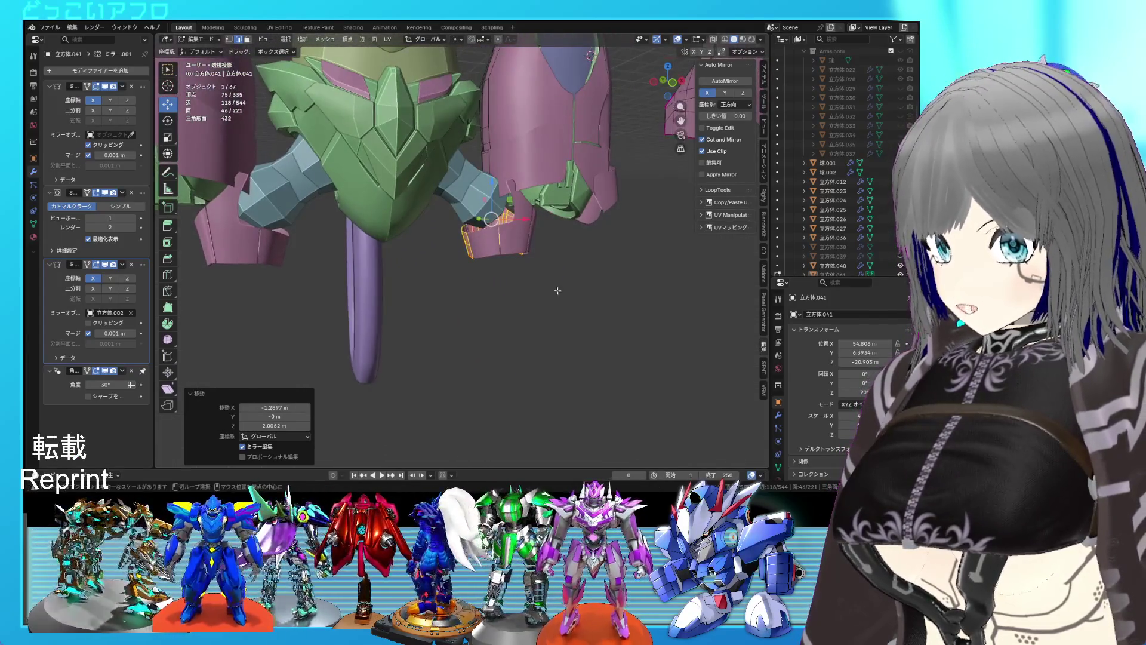
key("KP_1")
Nudge the mirrored hip flap into its final position and leave Edit Mode.
key("g")
left_click(546, 267)
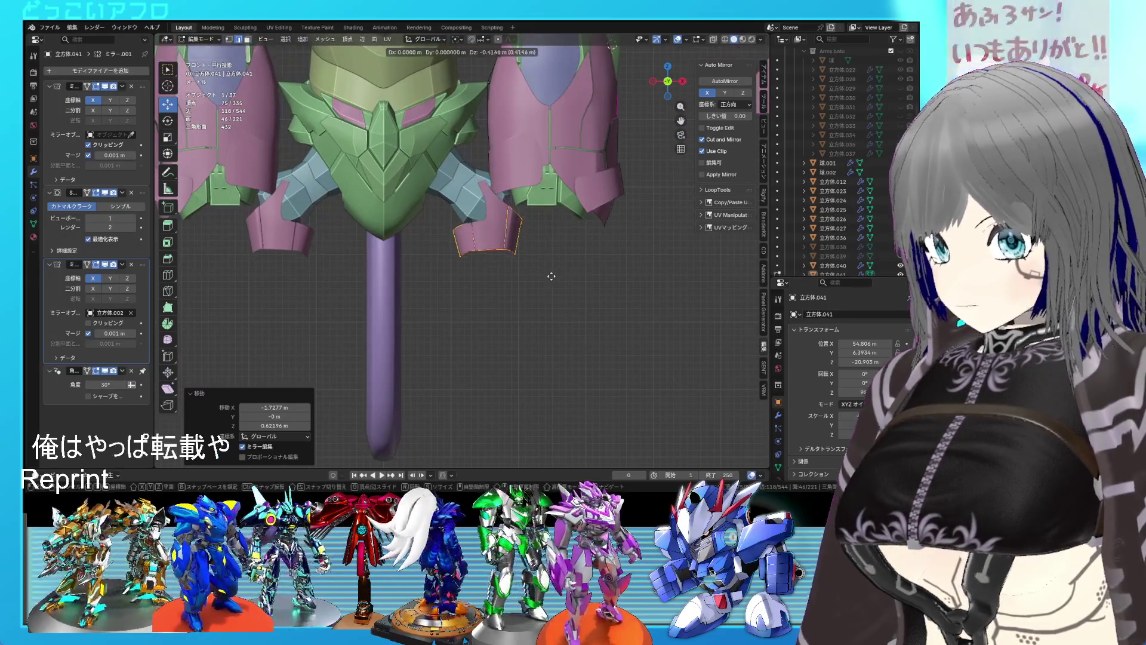
left_click(585, 273)
middle_click_drag(586, 273, 567, 292)
key("Tab")
Check the hip flap from the side in wireframe, then orbit around the whole robot.
scroll(567, 292, "up", 3)
mouse_move(462, 290)
middle_mouse_down()
mouse_move(410, 284)
mouse_move(435, 281)
middle_mouse_up()
key("KP_3")
key("Tab")
key("shift+z")
scroll(525, 272, "up", 3)
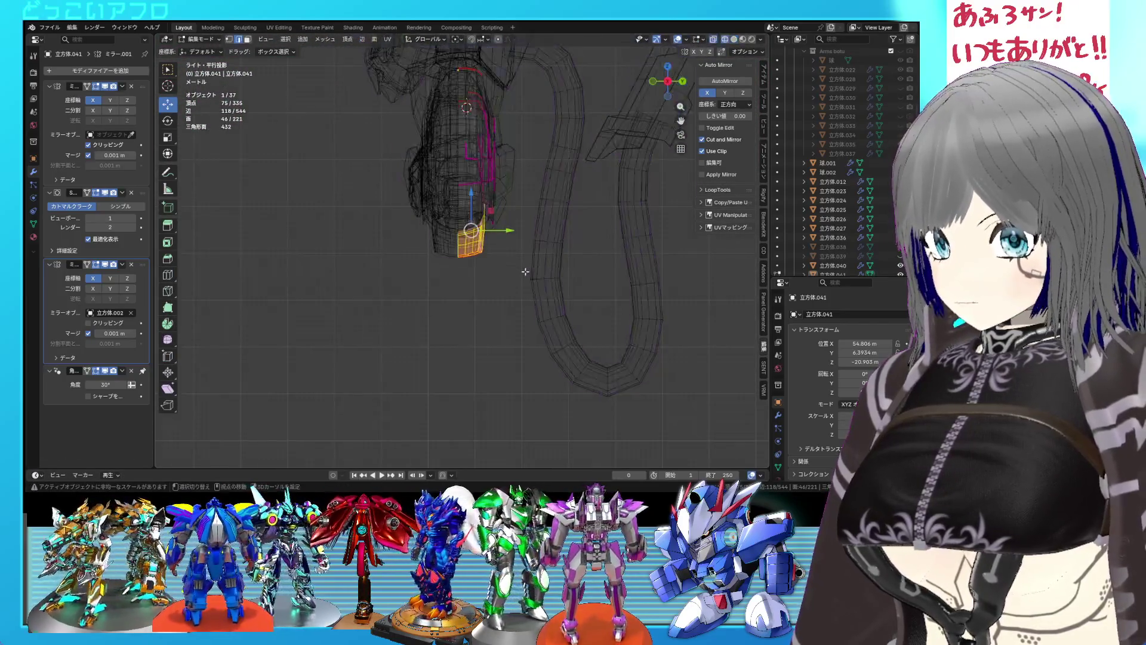
scroll(525, 271, "up", 4)
scroll(537, 221, "down", 3)
key("Tab")
key("shift+z")
mouse_move(542, 227)
middle_mouse_down()
mouse_move(540, 214)
mouse_move(449, 261)
mouse_move(503, 258)
middle_mouse_up()
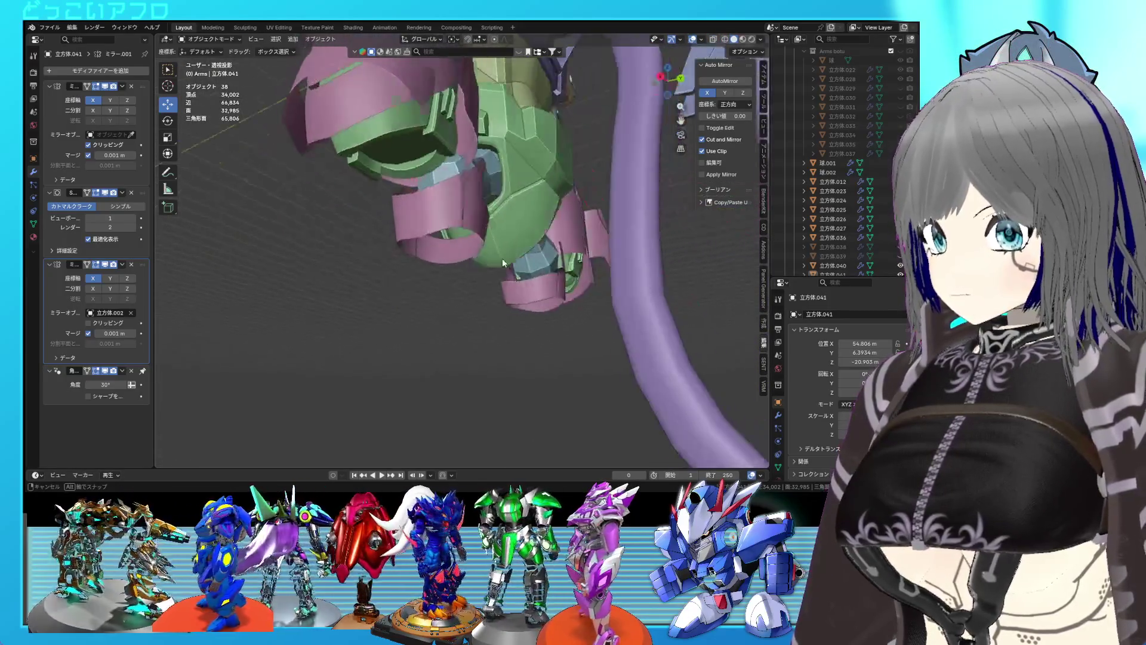
scroll(508, 238, "down", 5)
mouse_move(521, 220)
middle_mouse_down()
mouse_move(617, 220)
mouse_move(604, 238)
mouse_move(570, 224)
mouse_move(383, 225)
middle_mouse_up()
In Edit Mode's back view, box-select the tall pointed pink plate.
key("Tab")
key("KP_Decimal")
key("ctrl+KP_1")
key("shift+z")
mouse_move(276, 120)
left_mouse_down()
mouse_move(355, 244)
mouse_move(276, 120)
left_mouse_up()
key("shift+z")
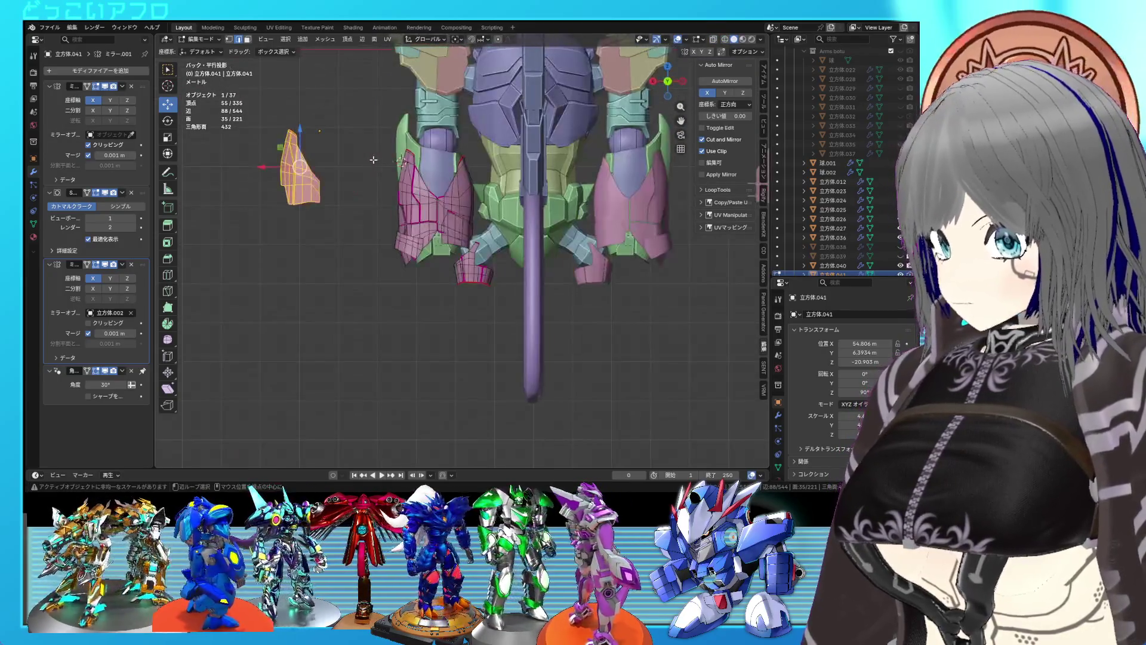
Drop the tall plate below the robot and flip it about 181 degrees.
left_click(553, 306)
mouse_move(553, 306)
middle_mouse_down()
mouse_move(614, 311)
mouse_move(528, 346)
middle_mouse_up()
key("r")
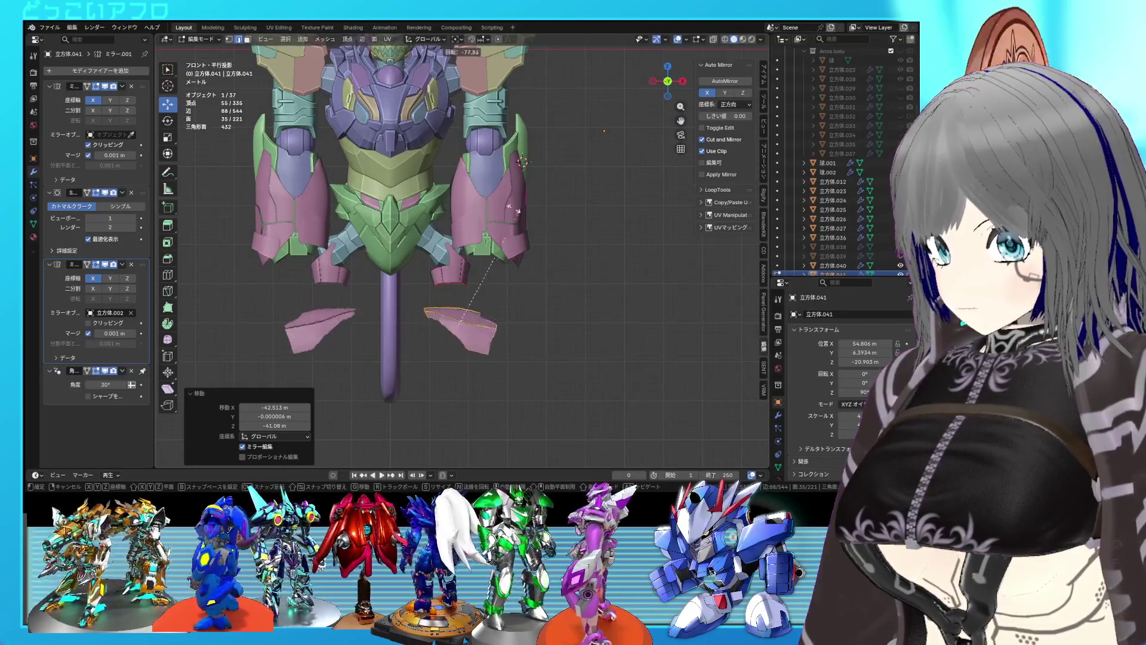
left_click(299, 290)
mouse_move(514, 345)
middle_mouse_down("shift")
mouse_move(510, 295)
mouse_move(299, 275)
mouse_move(307, 279)
middle_mouse_up("shift")
scroll(453, 280, "up", 5)
From the front view, set the flipped plate under the hip flap as leg armour.
key("KP_1")
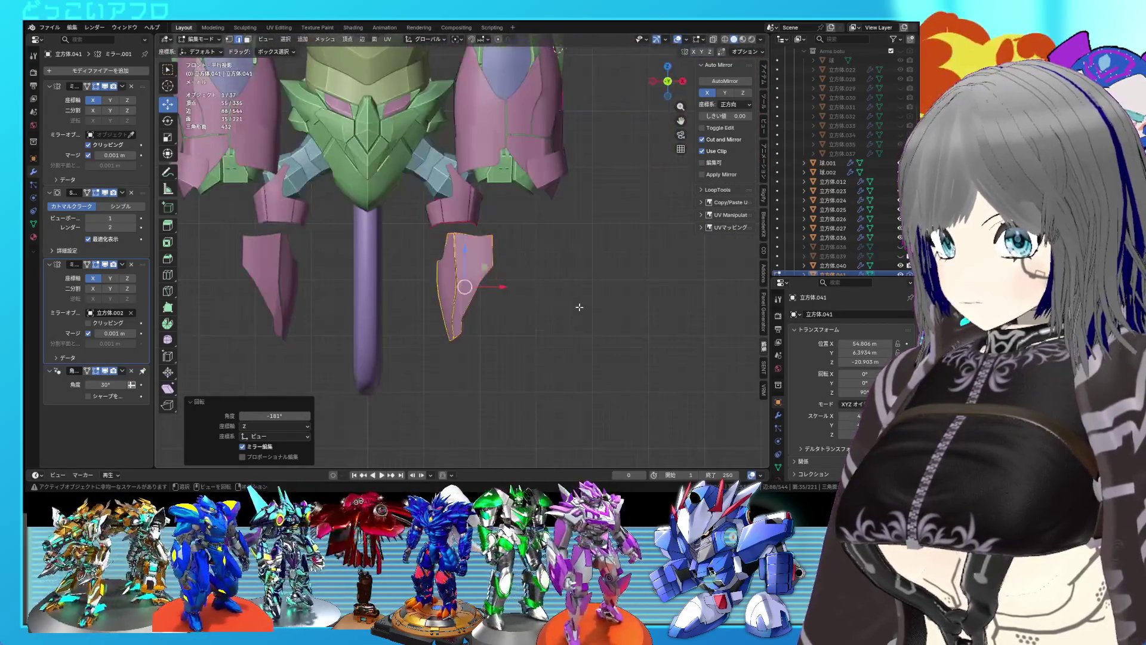
key("g")
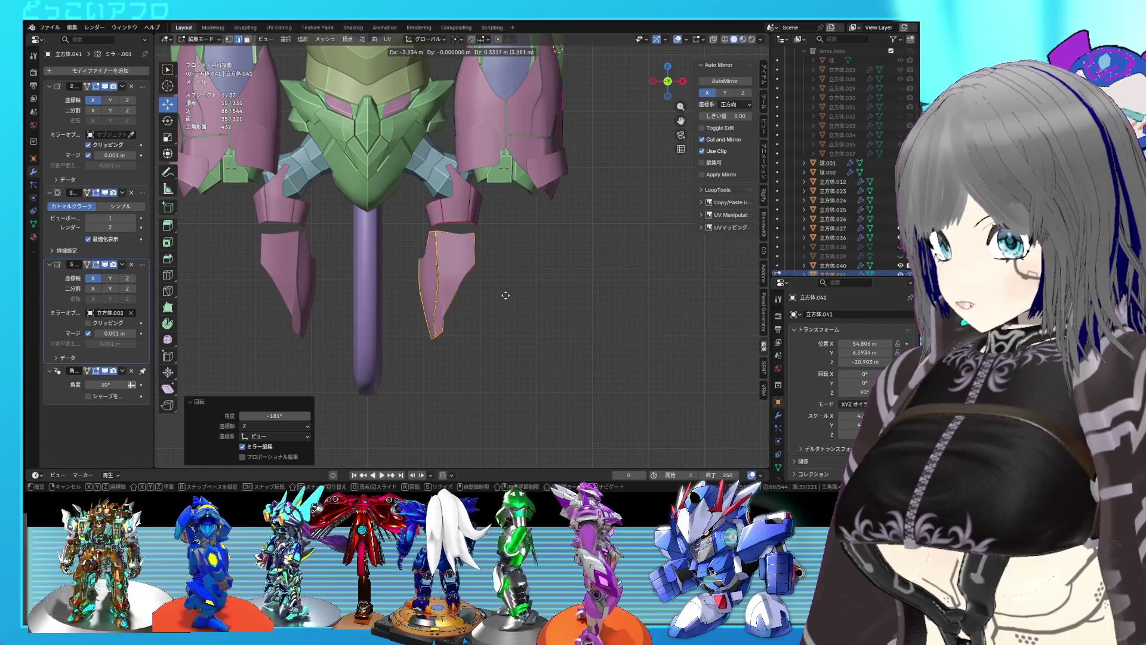
left_click(509, 294)
mouse_move(508, 294)
middle_mouse_down()
mouse_move(590, 332)
mouse_move(364, 303)
mouse_move(559, 307)
mouse_move(614, 282)
mouse_move(493, 284)
mouse_move(669, 253)
mouse_move(617, 258)
middle_mouse_up()
key("Tab")
Check the leg armour from a low angle, save the file, and select the crotch armour.
scroll(559, 306, "down", 5)
scroll(606, 276, "up", 3)
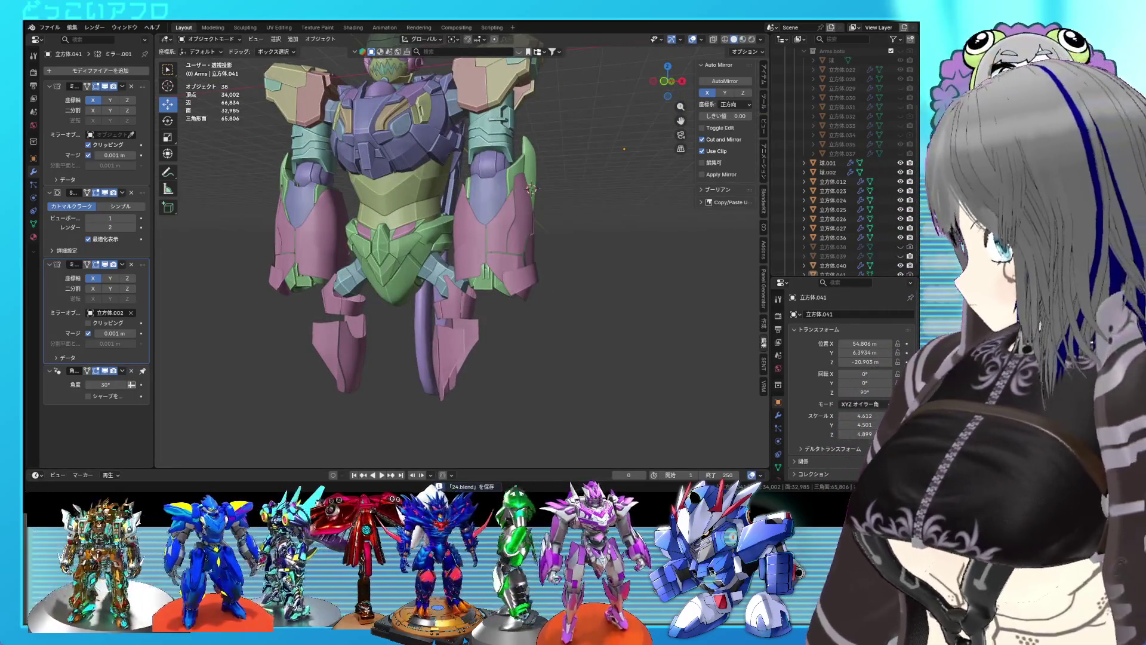
scroll(530, 344, "up", 5)
mouse_move(530, 344)
middle_mouse_down()
mouse_move(589, 253)
mouse_move(593, 288)
middle_mouse_up()
scroll(576, 289, "down", 5)
scroll(576, 288, "up", 5)
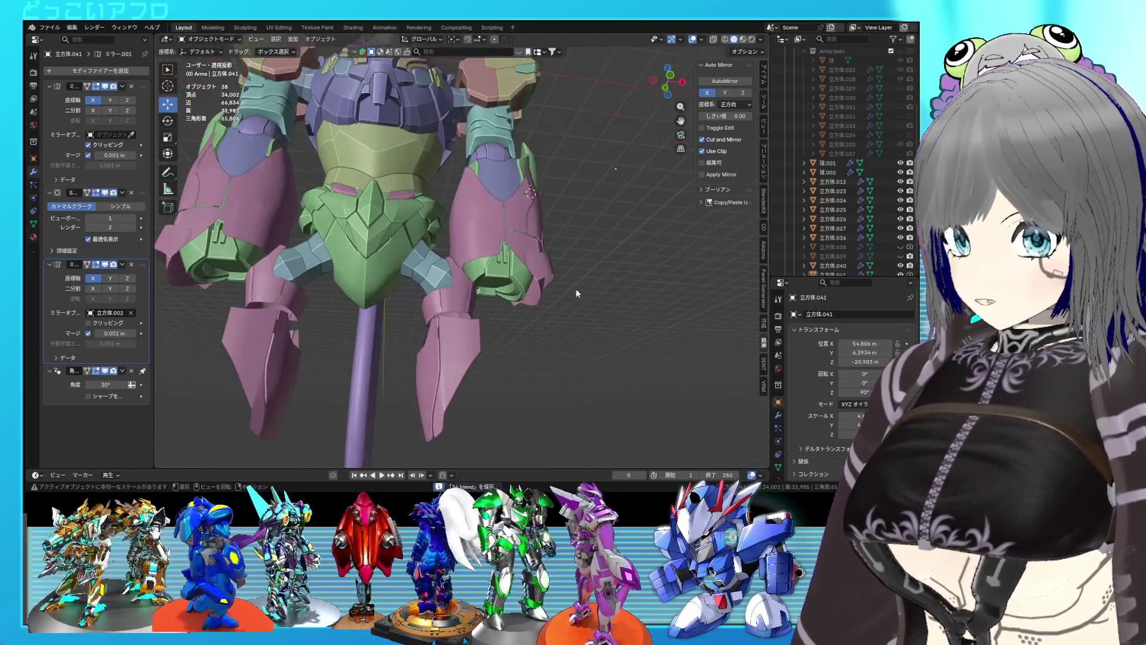
key("ctrl+s")
left_click(424, 279)
scroll(835, 205, "up", 3)
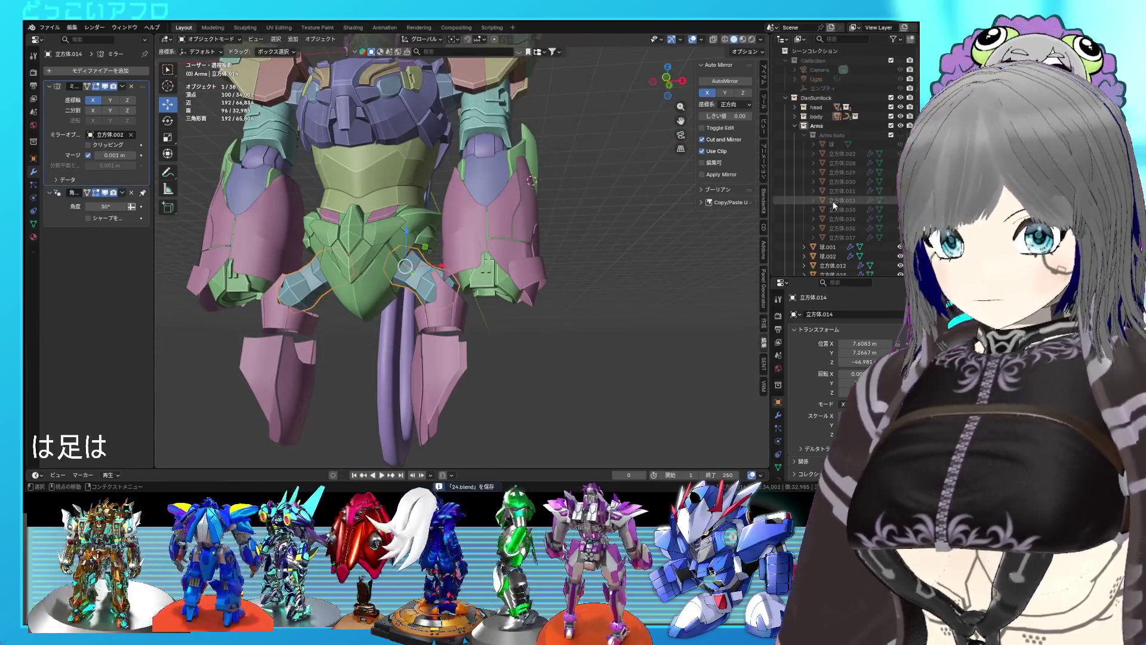
Create a new collection named 'legs' inside DanSumlock.
right_click(819, 102)
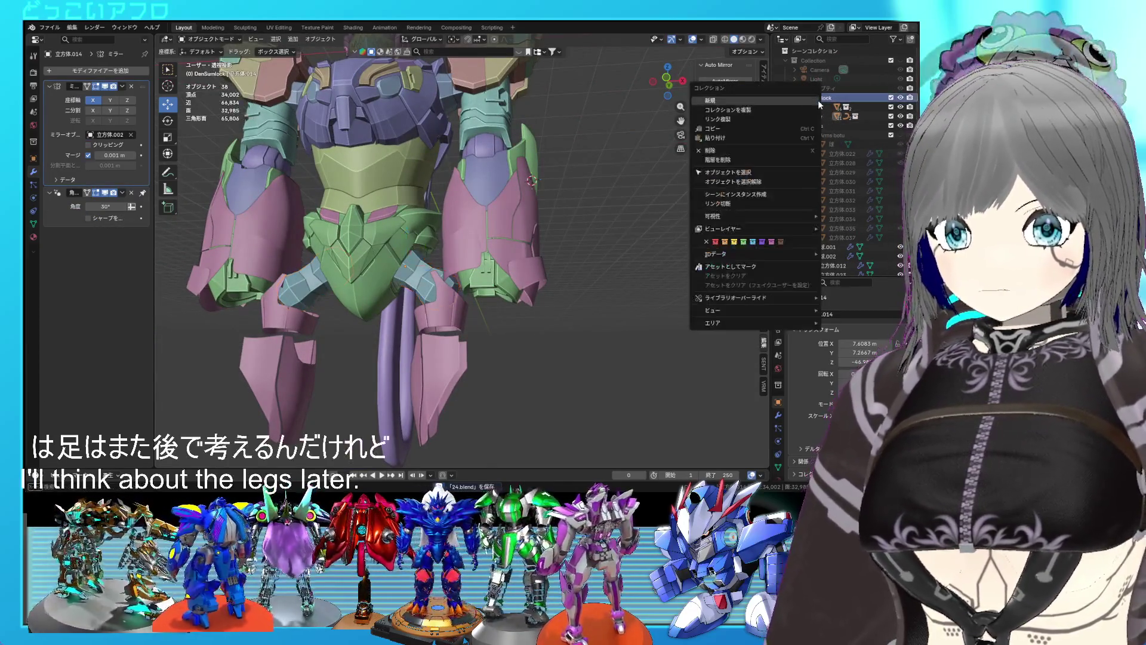
left_click(814, 116)
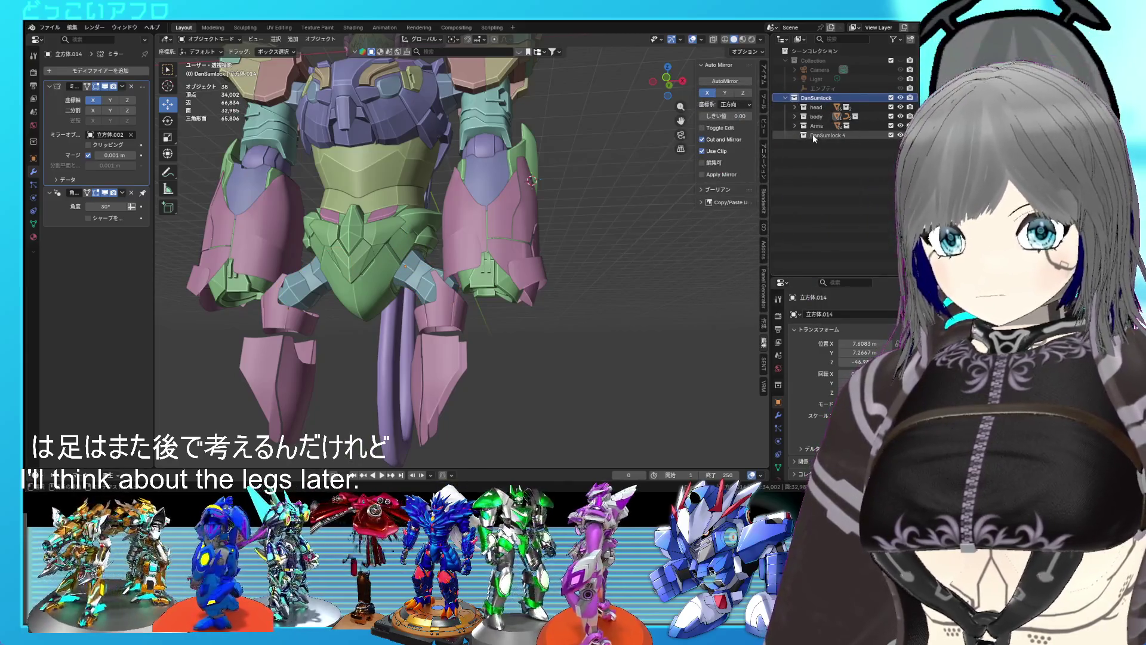
double_click(814, 136)
type("legs")
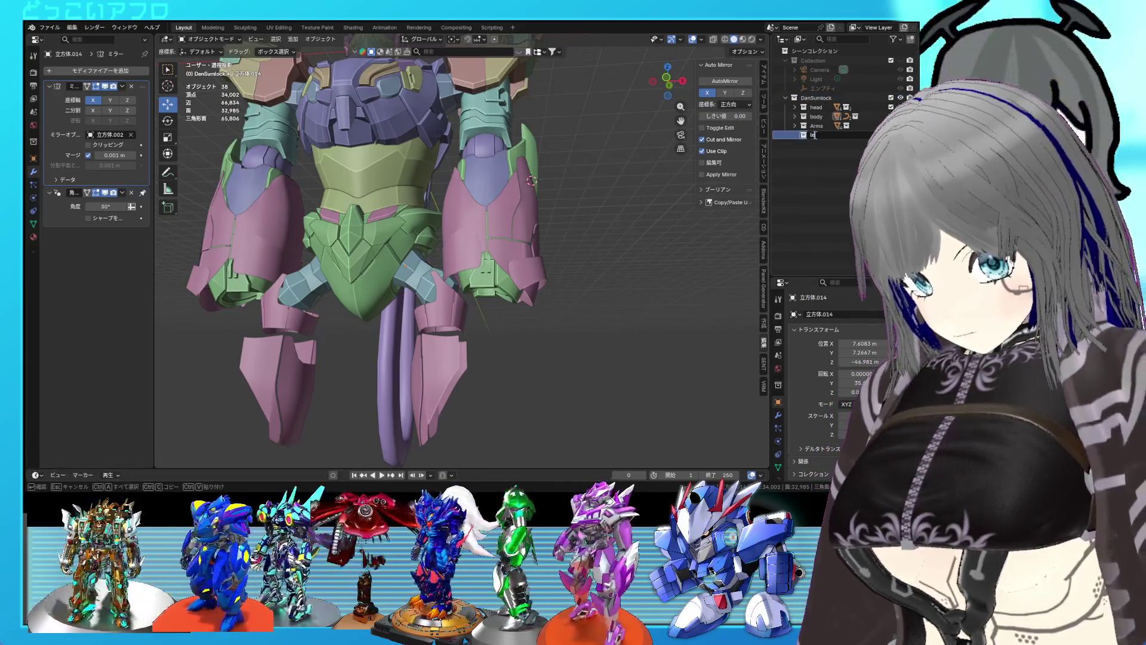
key("Return")
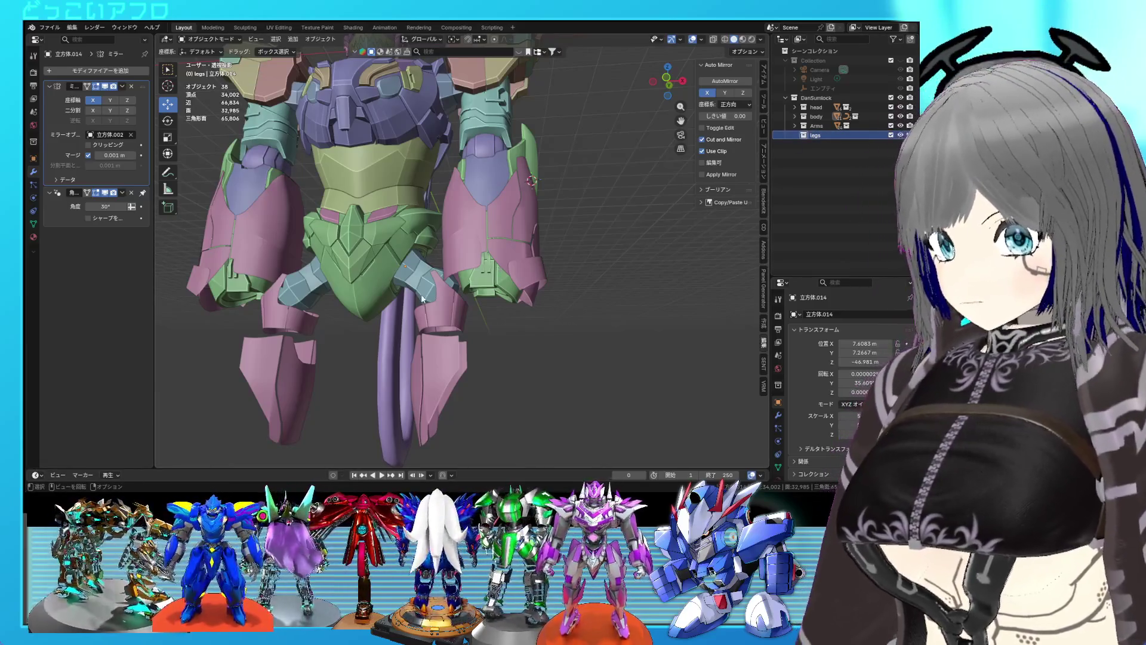
Separate the linked lower leg plates from the hip plate object into their own object.
left_click(435, 310)
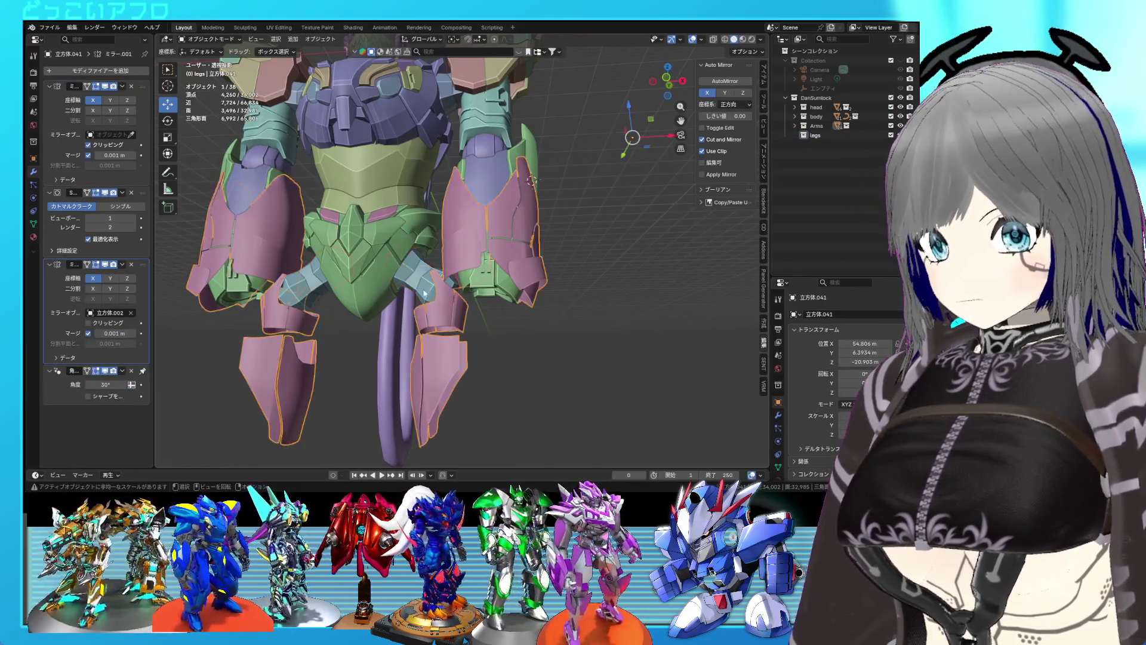
key("Tab")
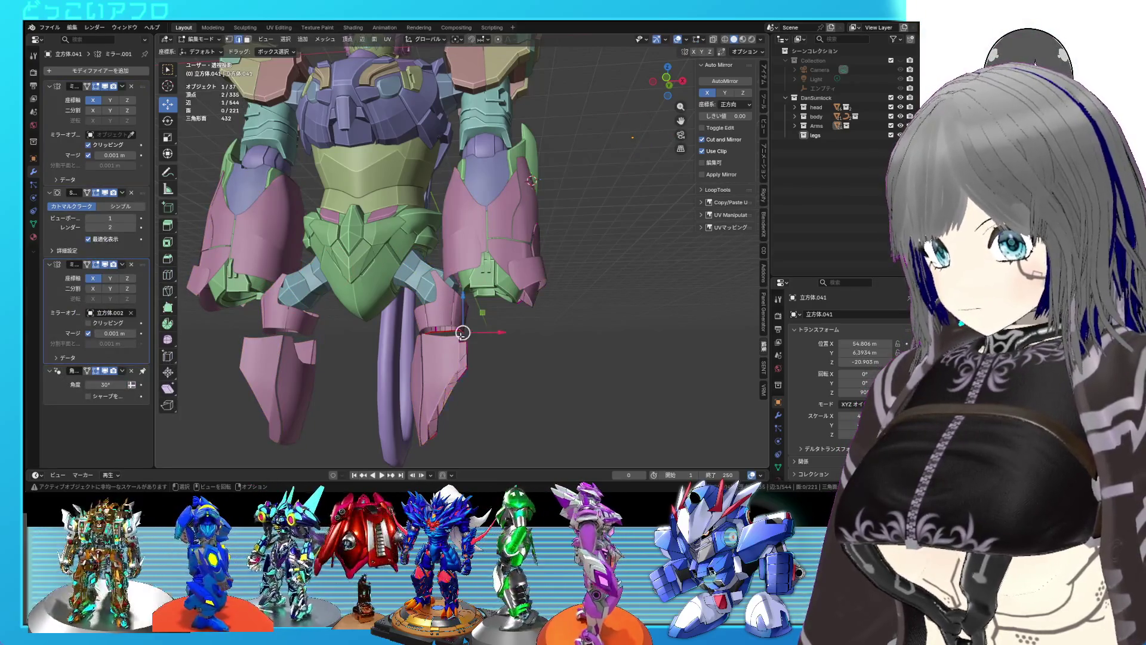
key("KP_1")
key("shift+z")
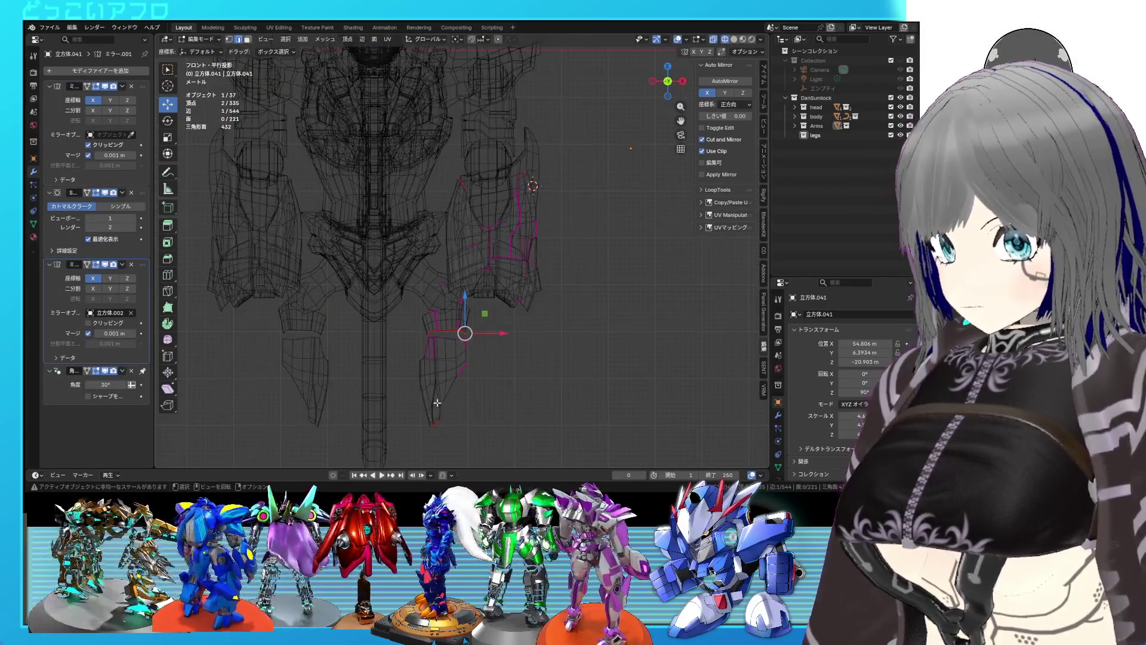
key("ctrl+l")
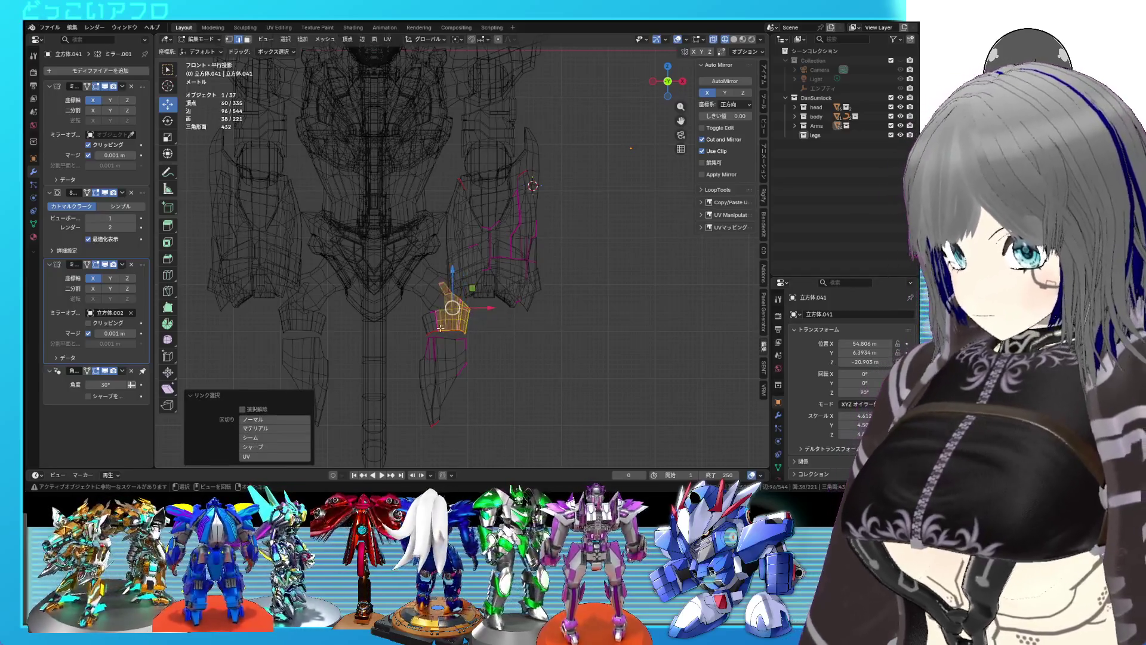
key("ctrl+e")
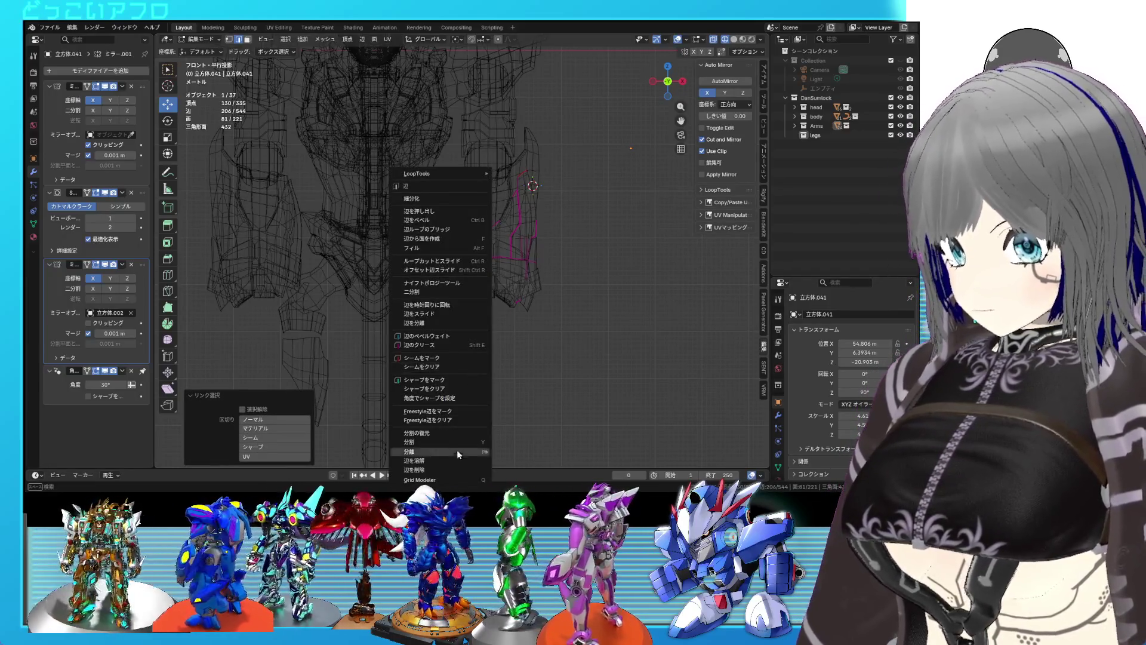
mouse_move(467, 452)
left_click(512, 451)
key("Tab")
Move the hip plate object 立方体.014 into the legs collection.
left_click(438, 304)
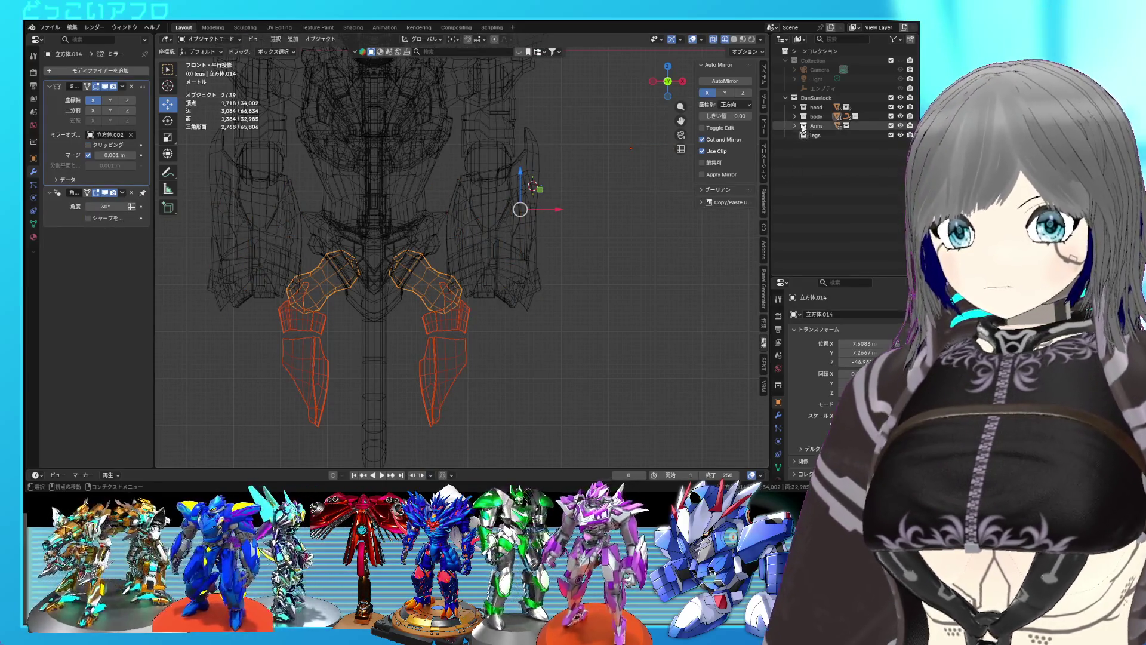
left_click(445, 358)
left_click(795, 126)
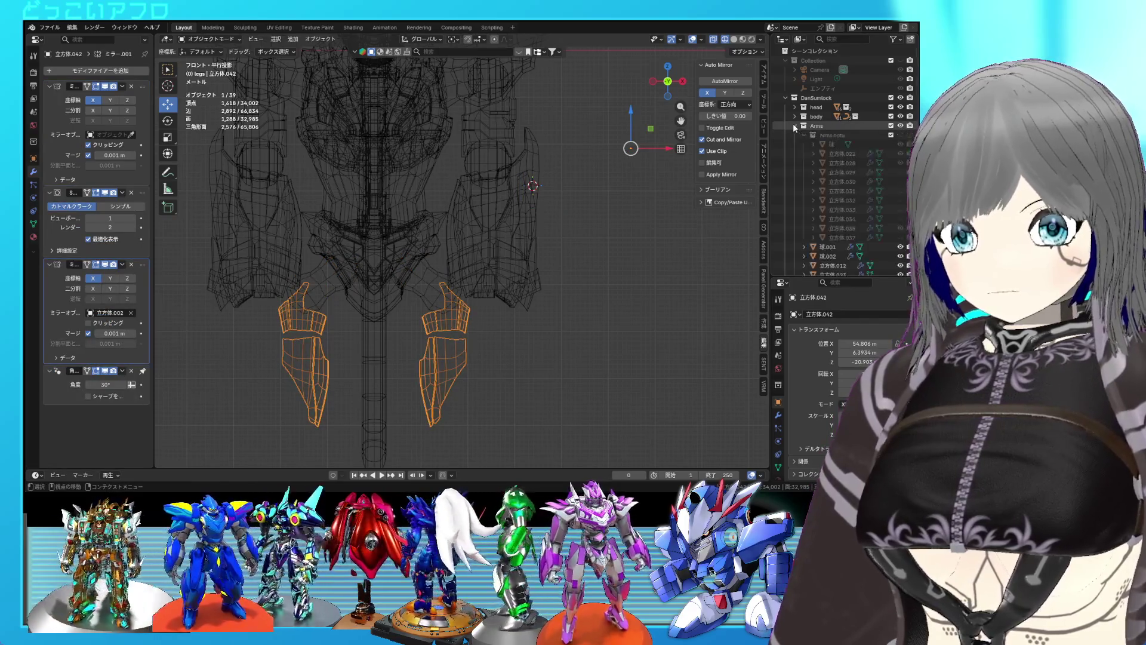
scroll(830, 169, "down", 5)
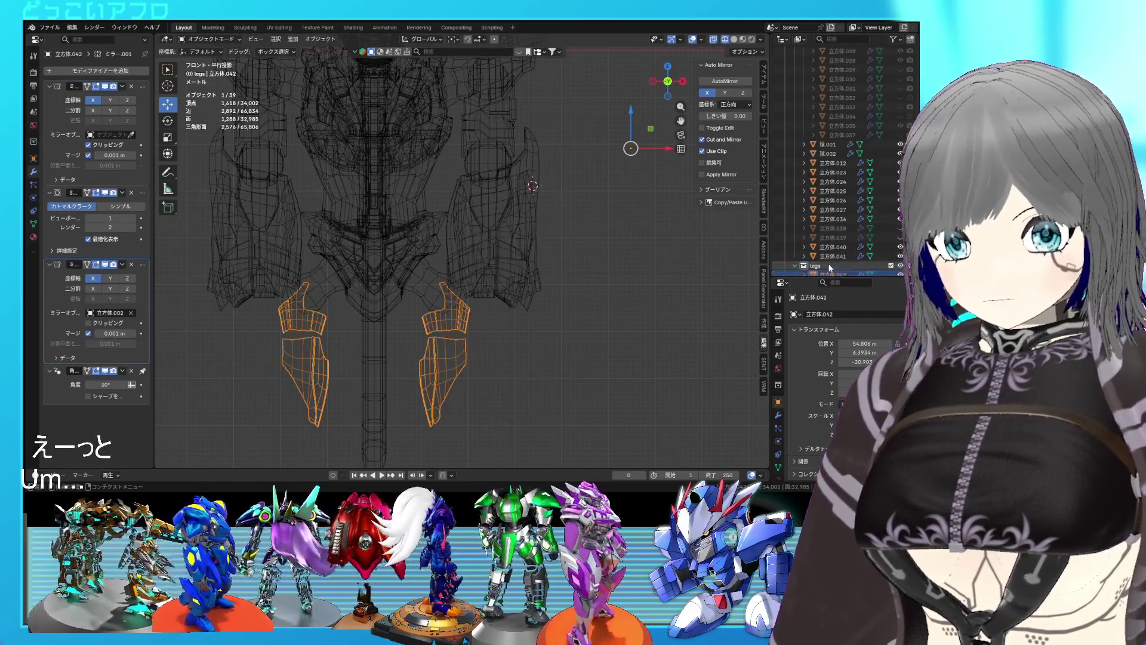
scroll(830, 239, "up", 5)
left_click(795, 126)
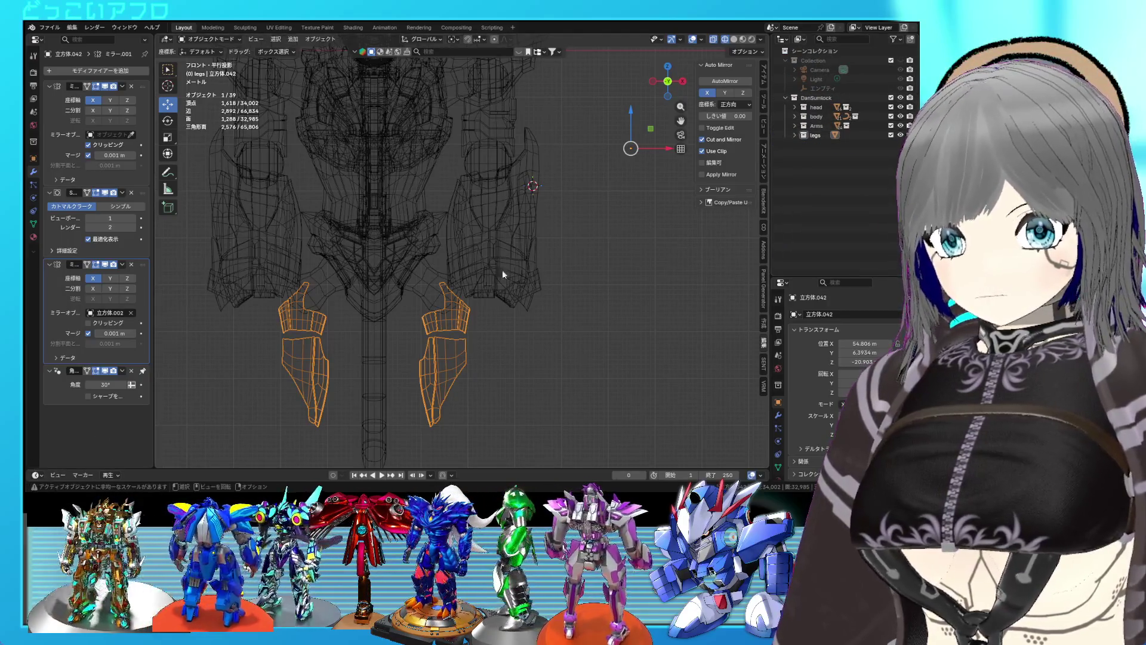
left_click(429, 285)
key("KP_Decimal")
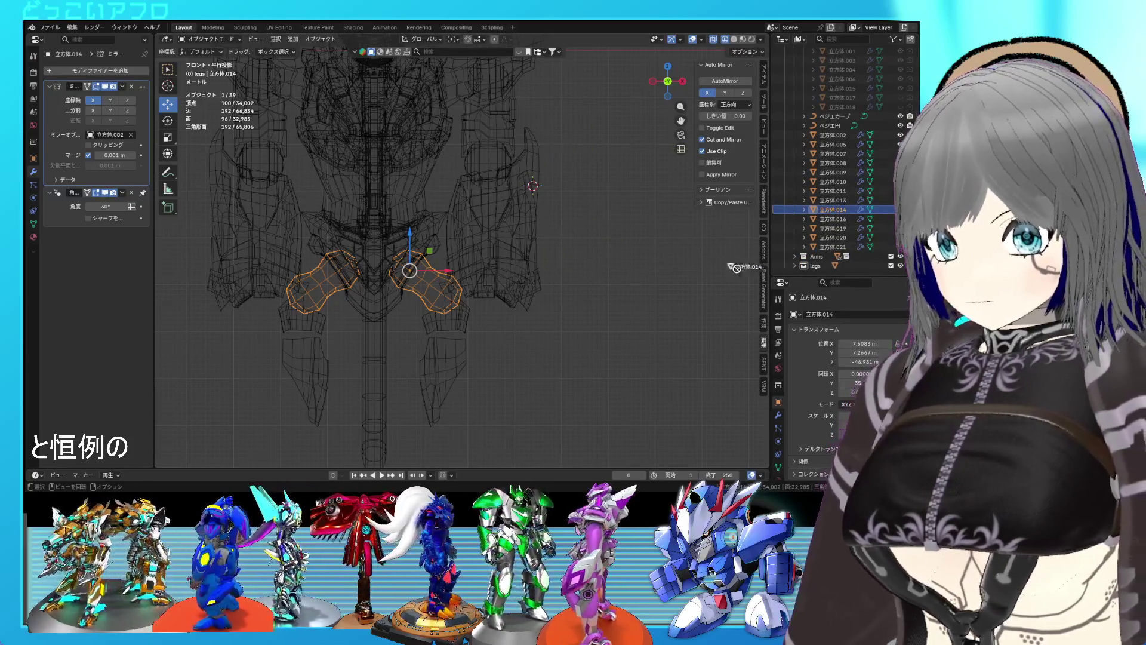
left_click_drag(836, 270, 815, 269)
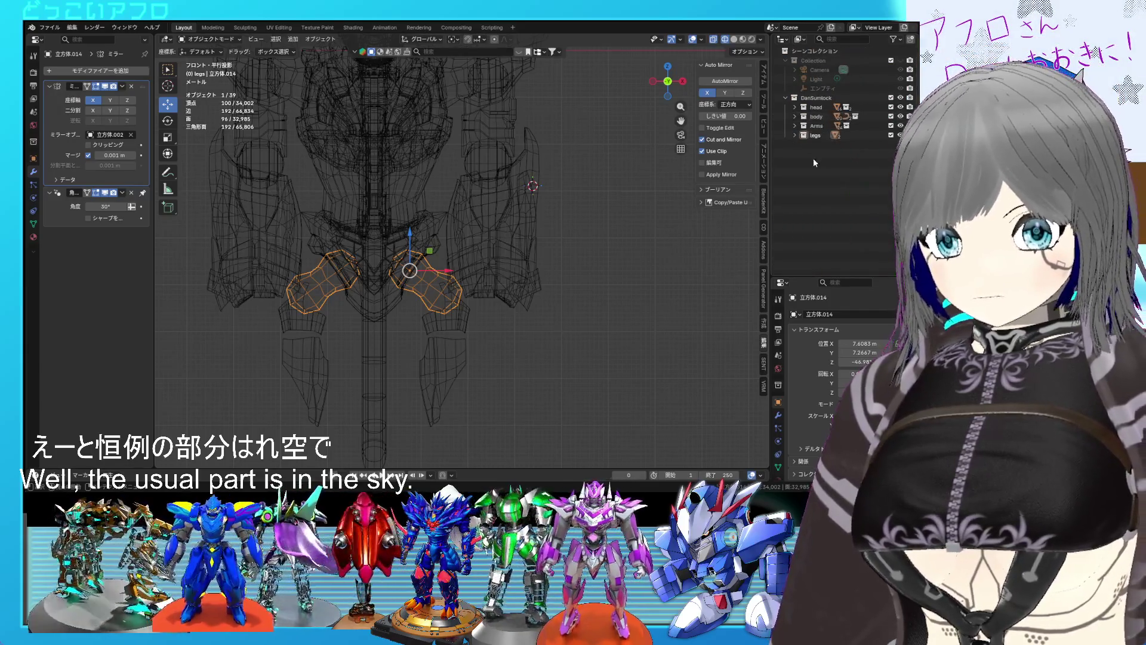
Set the lower leg plates' origin to the 3D cursor.
middle_click_drag(373, 283, 432, 296)
key("shift+z")
mouse_move(513, 293)
middle_mouse_down()
mouse_move(677, 273)
mouse_move(503, 330)
mouse_move(442, 322)
mouse_move(418, 329)
mouse_move(492, 332)
mouse_move(424, 333)
middle_mouse_up()
left_click(472, 317)
key("Tab")
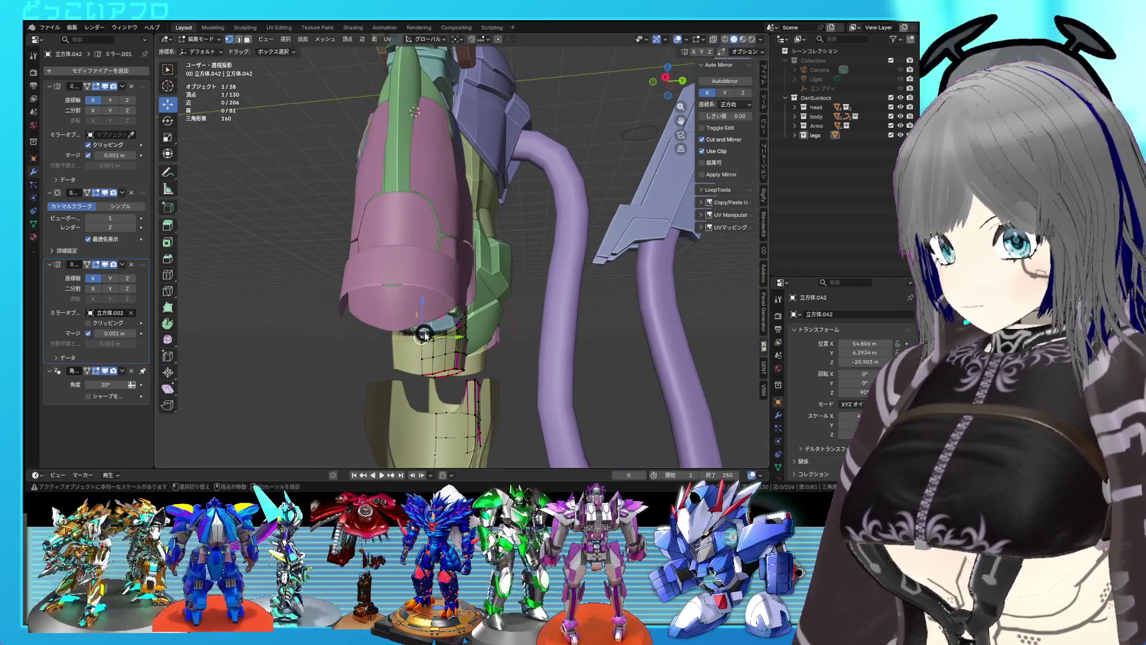
key("Tab")
right_click(415, 328)
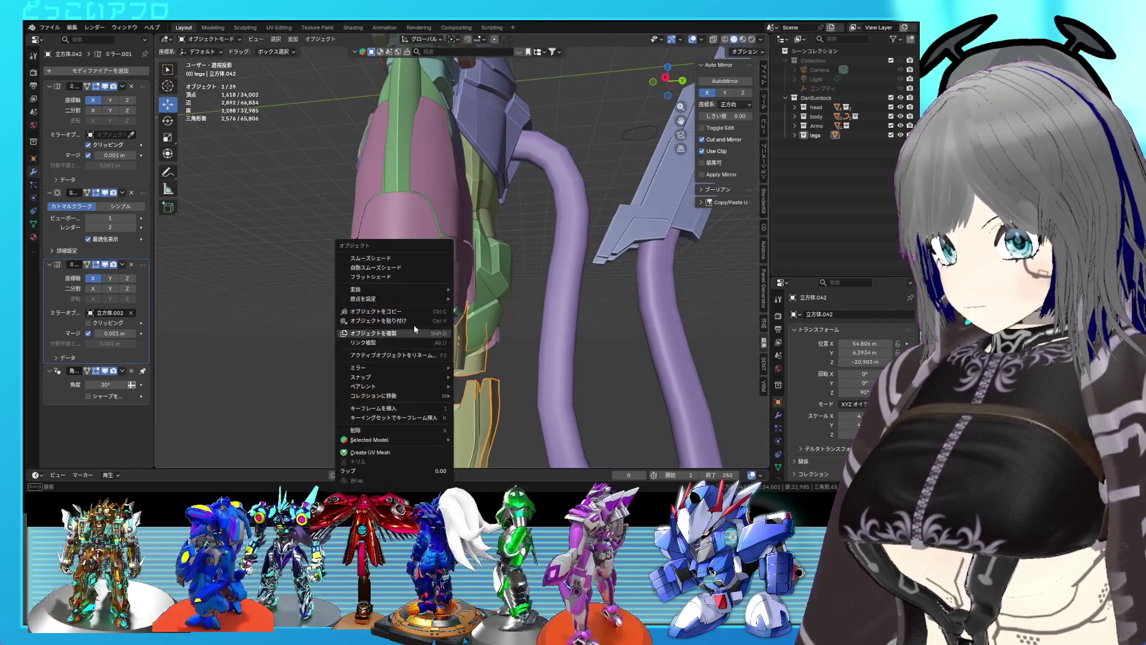
left_click(498, 318)
Snap the lower leg plates to the cursor and place them beneath the hip armor.
middle_click_drag(504, 328, 452, 339, "alt")
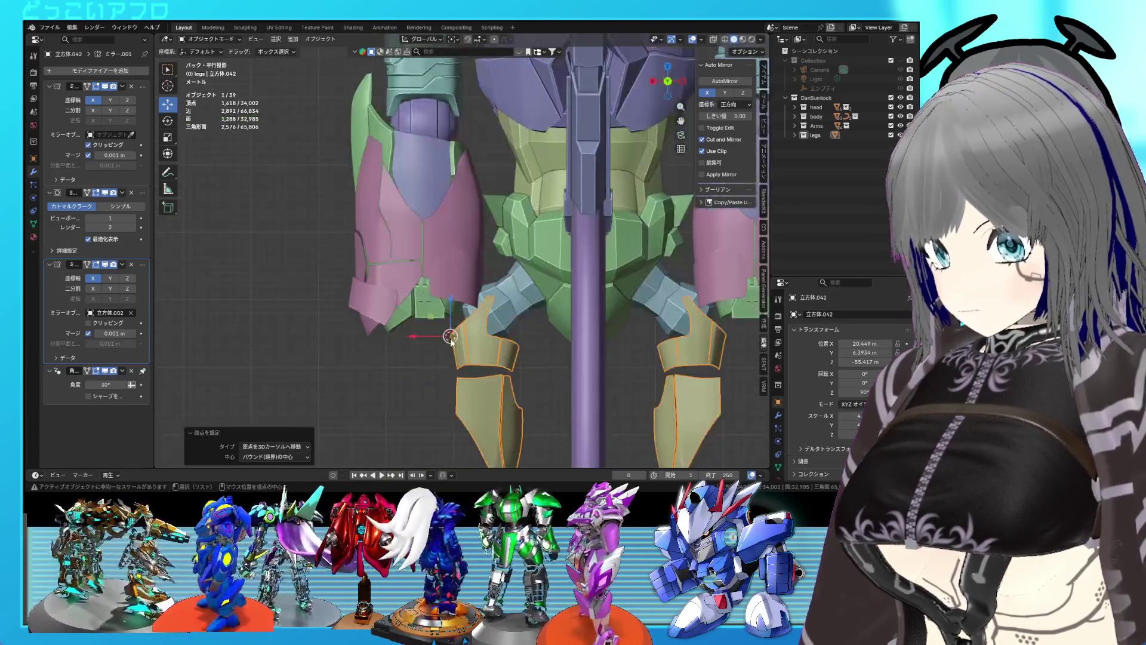
left_click(516, 323)
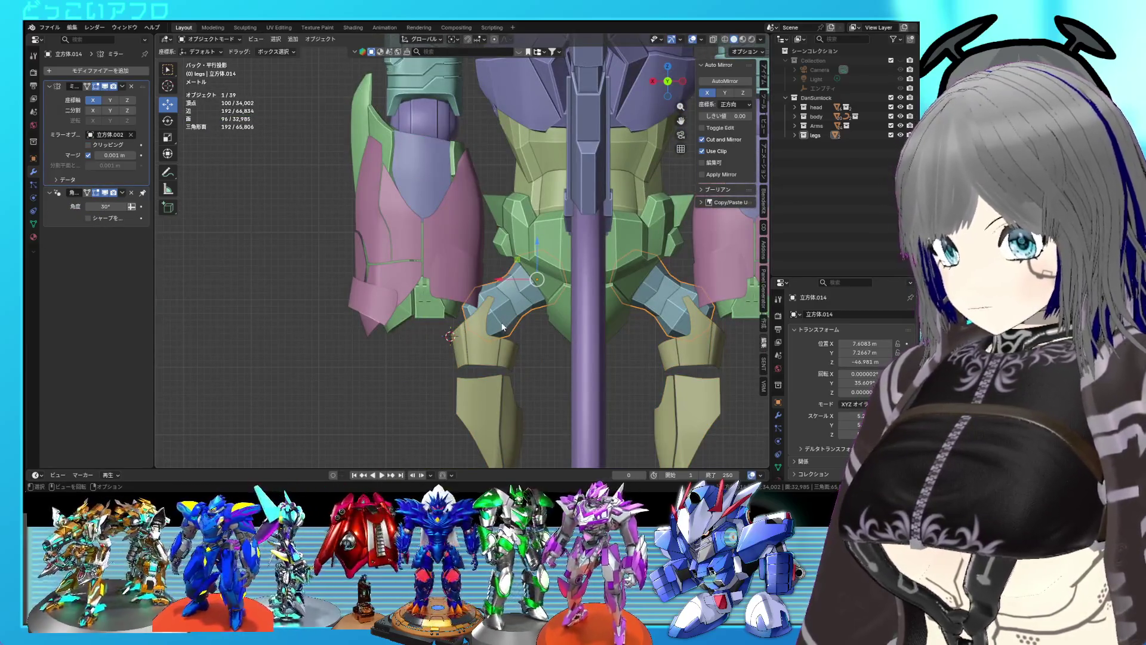
key("Tab")
key("shift+z")
key("b")
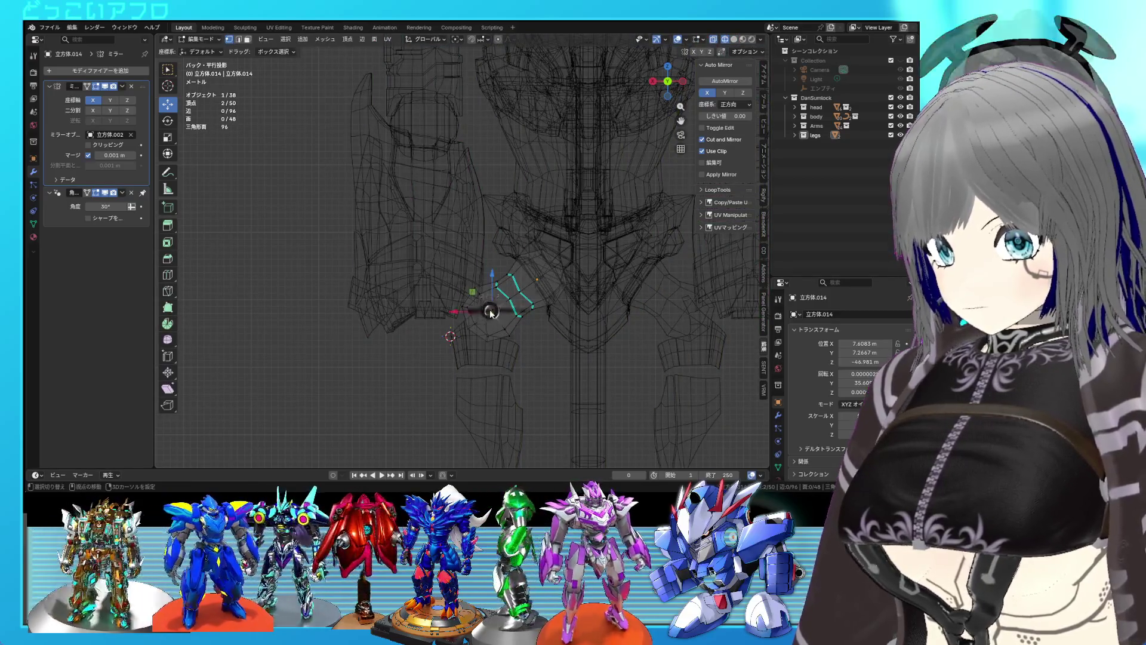
key("shift+z")
key("Tab")
left_click(494, 346)
key("shift+s")
left_click(491, 289)
key("g")
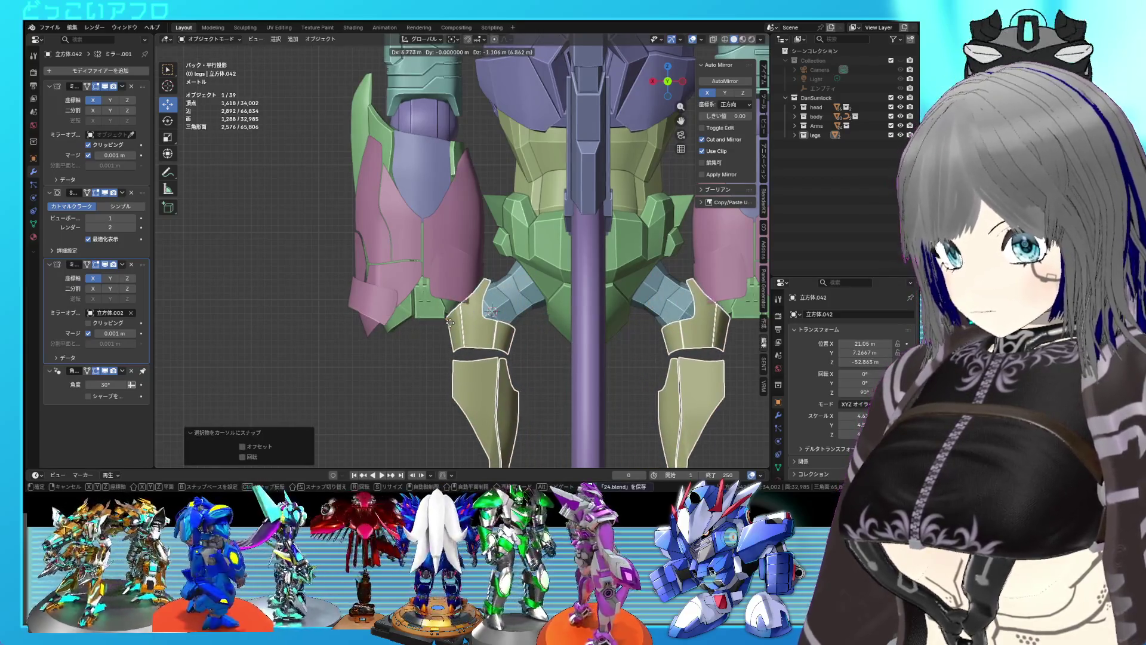
left_click(451, 332)
Hide the legs collection.
mouse_move(451, 332)
middle_mouse_down()
mouse_move(609, 327)
mouse_move(568, 337)
mouse_move(598, 316)
mouse_move(378, 304)
middle_mouse_up()
scroll(551, 302, "up", 3)
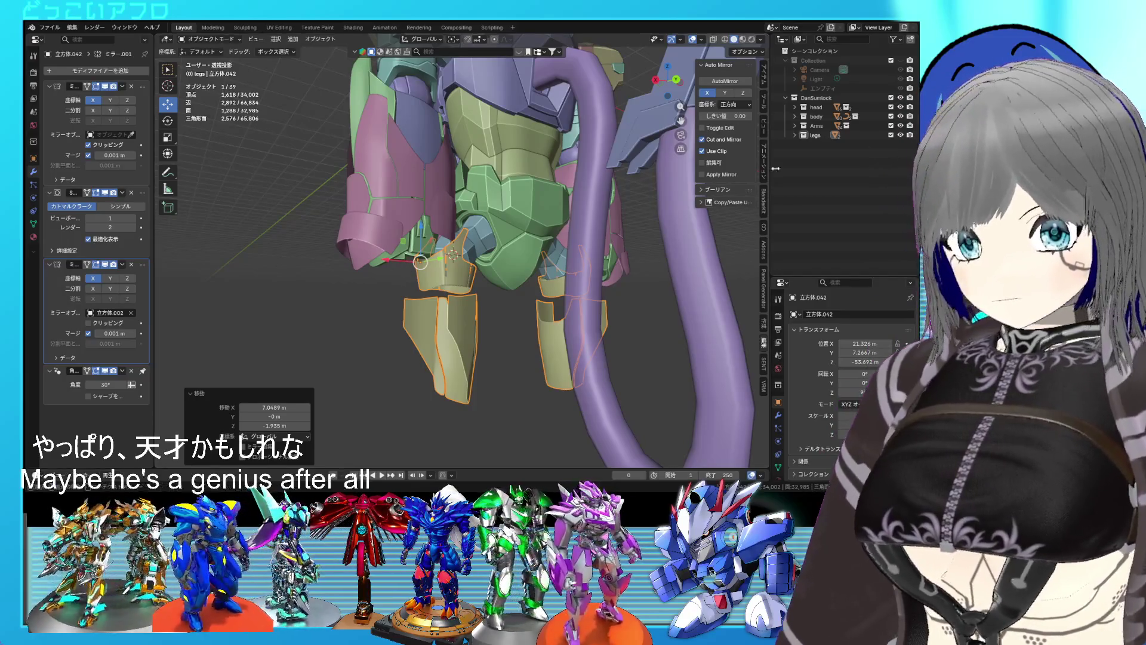
left_click(900, 135)
Start mesh editing on the purple plate on the thigh armor.
mouse_move(490, 251)
middle_mouse_down()
mouse_move(552, 345)
mouse_move(446, 339)
middle_mouse_up()
scroll(446, 339, "up", 6)
mouse_move(478, 285)
middle_mouse_down()
mouse_move(477, 256)
mouse_move(364, 276)
mouse_move(395, 292)
middle_mouse_up()
scroll(418, 251, "up", 3)
left_click(429, 217)
key("Tab")
mouse_move(429, 217)
middle_mouse_down()
mouse_move(419, 234)
mouse_move(518, 298)
mouse_move(524, 244)
middle_mouse_up()
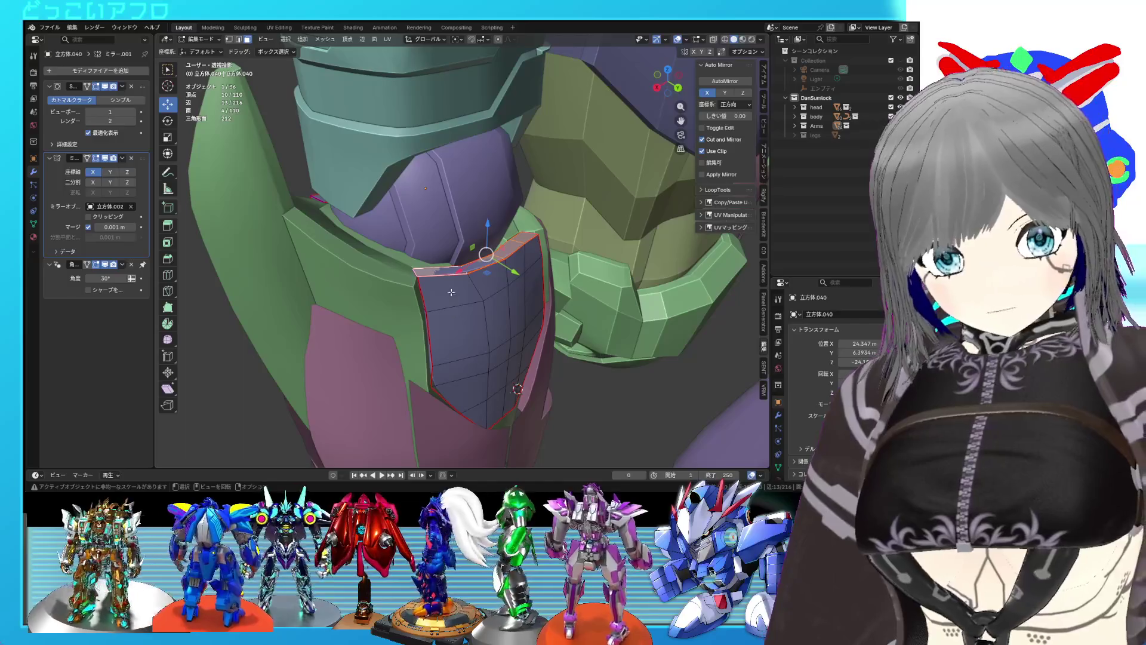
Save the file, then extrude the purple plate's top edge upward and scale it.
middle_click_drag(512, 285, 393, 267)
key("ctrl+s")
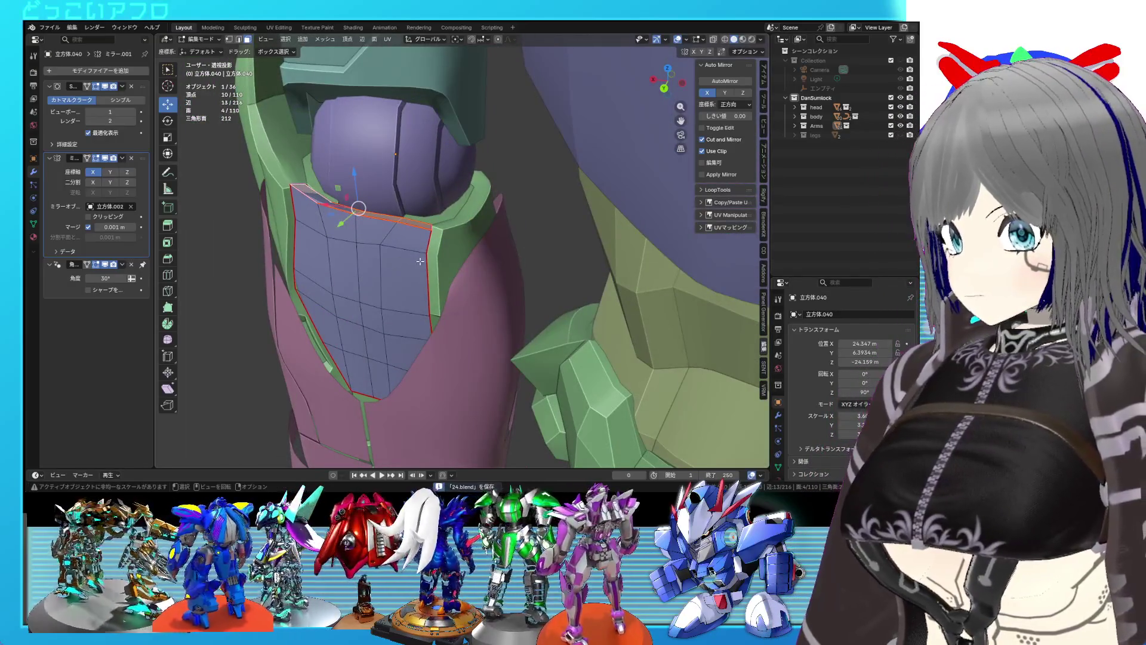
key("e")
key("z")
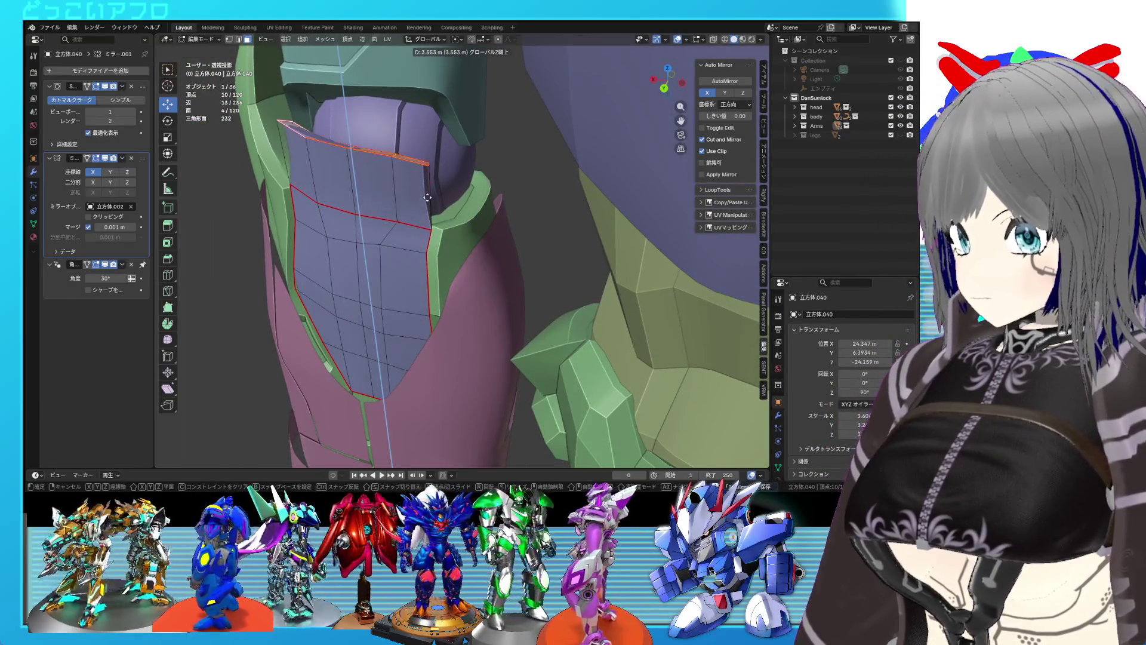
left_click(427, 197)
scroll(427, 197, "up", 1)
key("s")
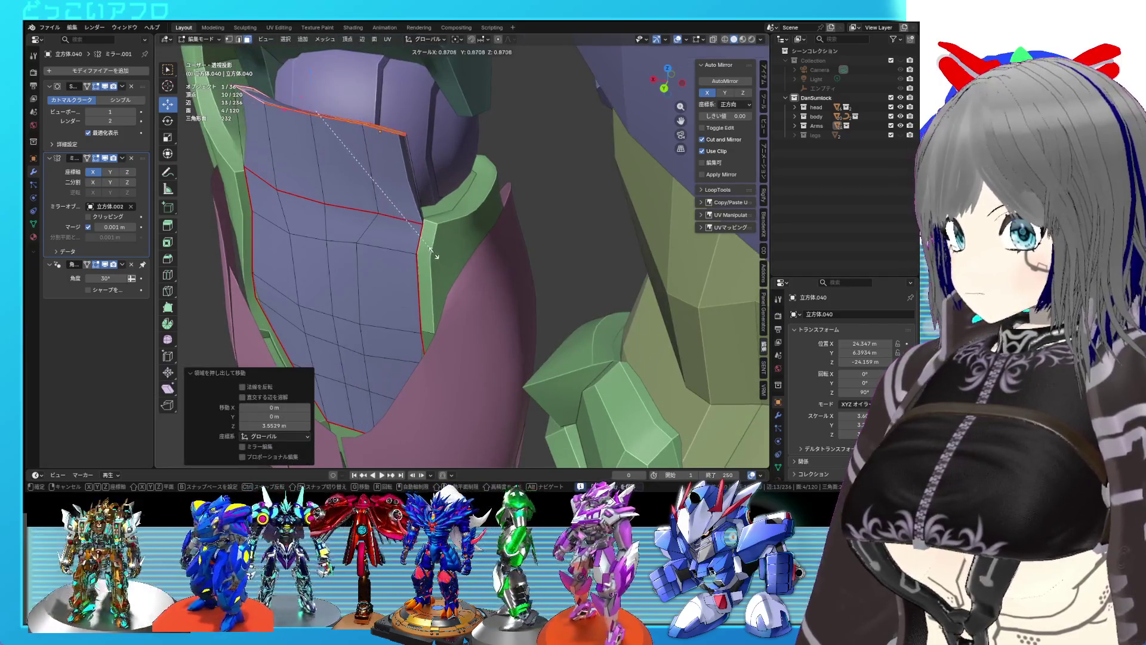
left_click(434, 254)
Raise the top edge vertically and flatten it to zero height.
key("ctrl+KP_1")
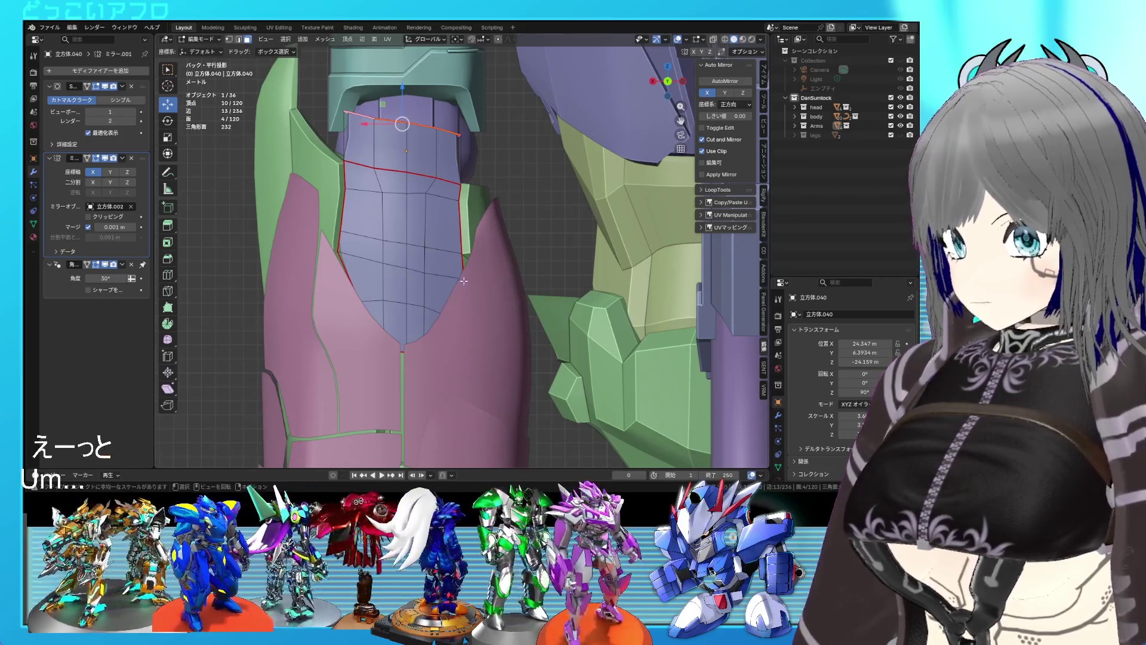
middle_click_drag(473, 300, 458, 361)
key("g")
key("z")
left_click(387, 151)
key("ctrl+KP_1")
key("s")
key("z")
key("0")
key("Return")
Give two of the plate's edges a full 1.0 crease.
middle_click_drag(466, 203, 481, 186)
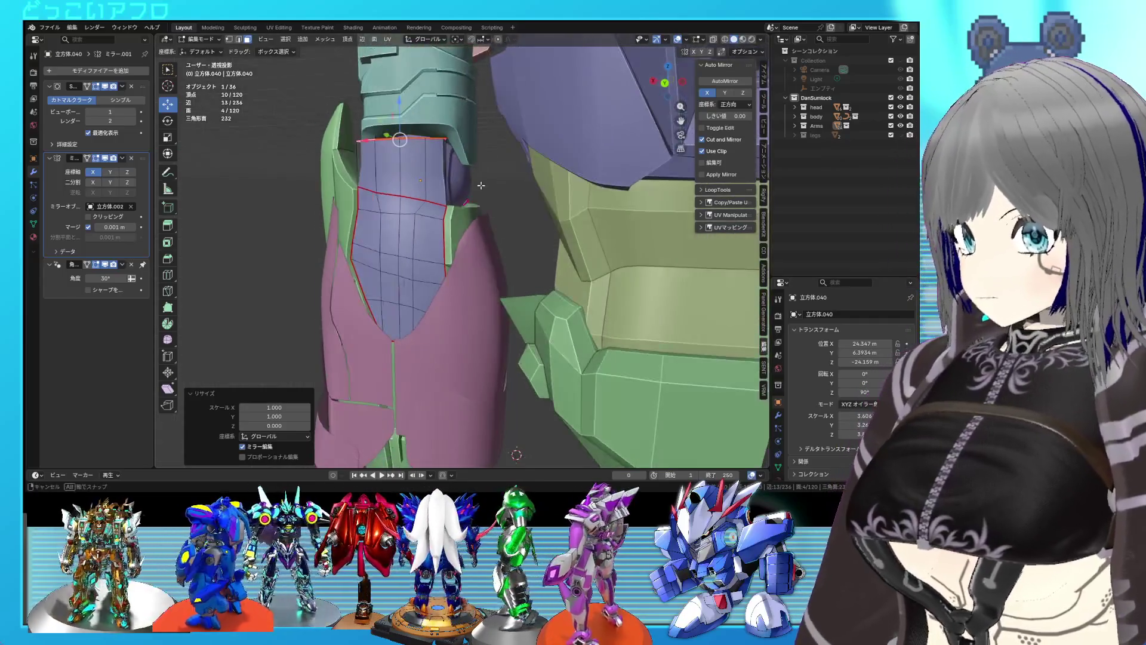
key("shift+z")
key("2")
left_click(387, 172)
middle_click_drag(394, 179, 382, 167)
key("shift+z")
key("shift+e")
key("1")
key("Return")
key("Tab")
Add a centered loop cut across the plate and scale it vertically.
mouse_move(511, 223)
middle_mouse_down()
mouse_move(580, 245)
mouse_move(468, 221)
middle_mouse_up()
key("Tab")
key("ctrl+r")
left_click(446, 191)
right_click(446, 191)
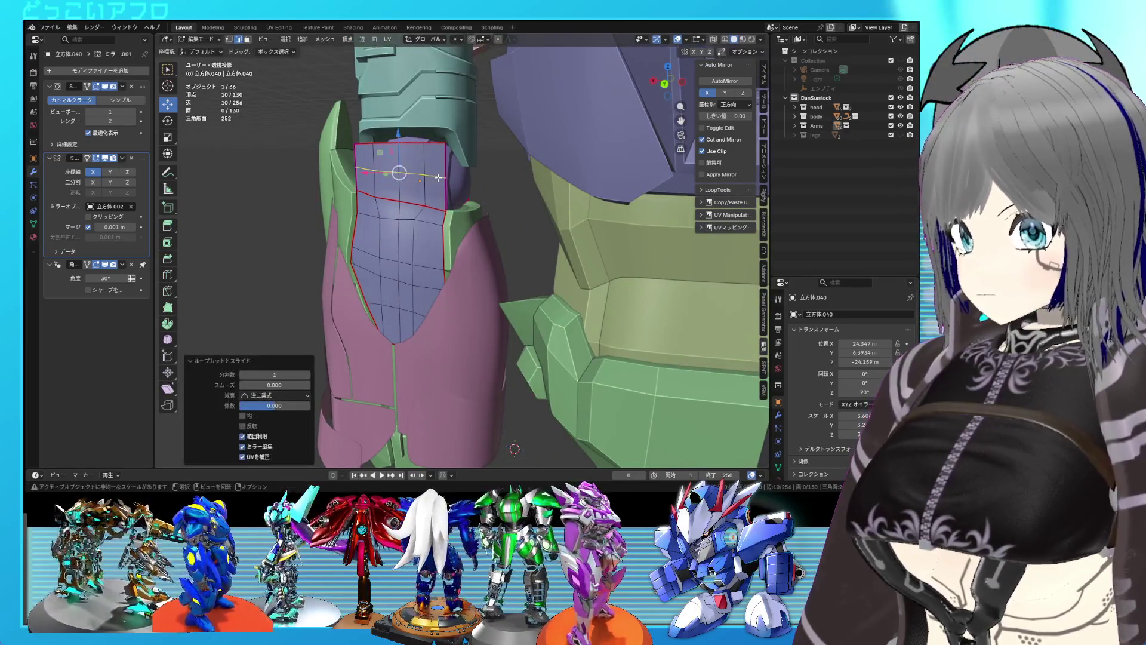
key("KP_3")
key("ctrl+KP_1")
key("shift+z")
key("s")
key("z")
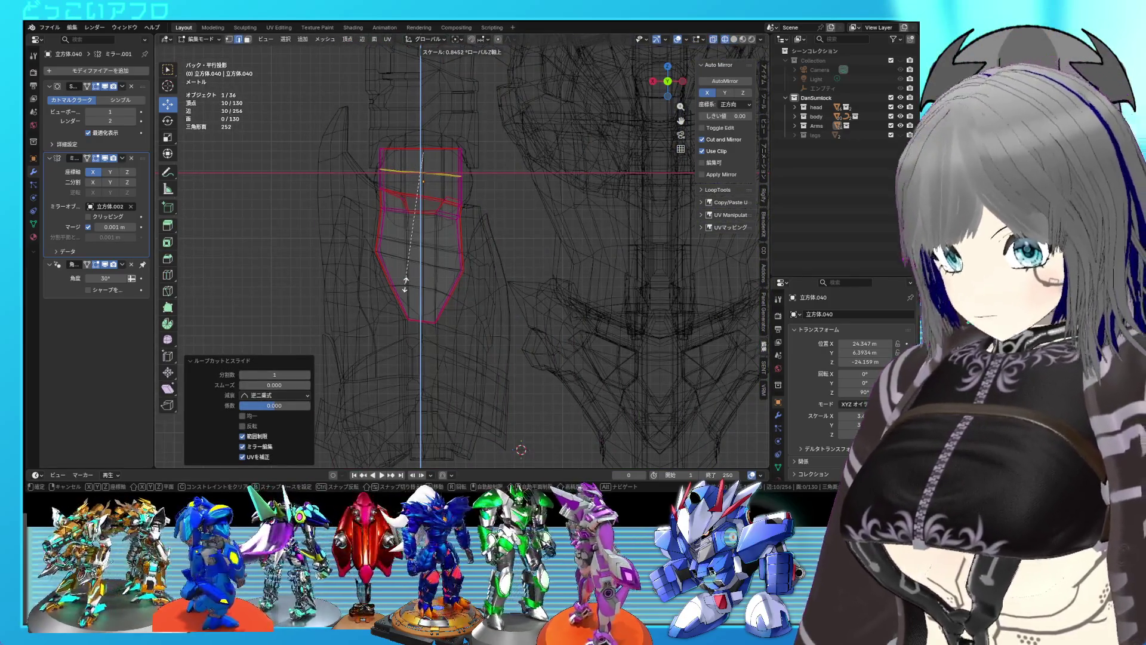
key("Return")
key("shift+z")
Select the vertical strip of faces on the plate's side.
mouse_move(464, 231)
middle_mouse_down()
mouse_move(485, 281)
mouse_move(576, 285)
middle_mouse_up()
key("3")
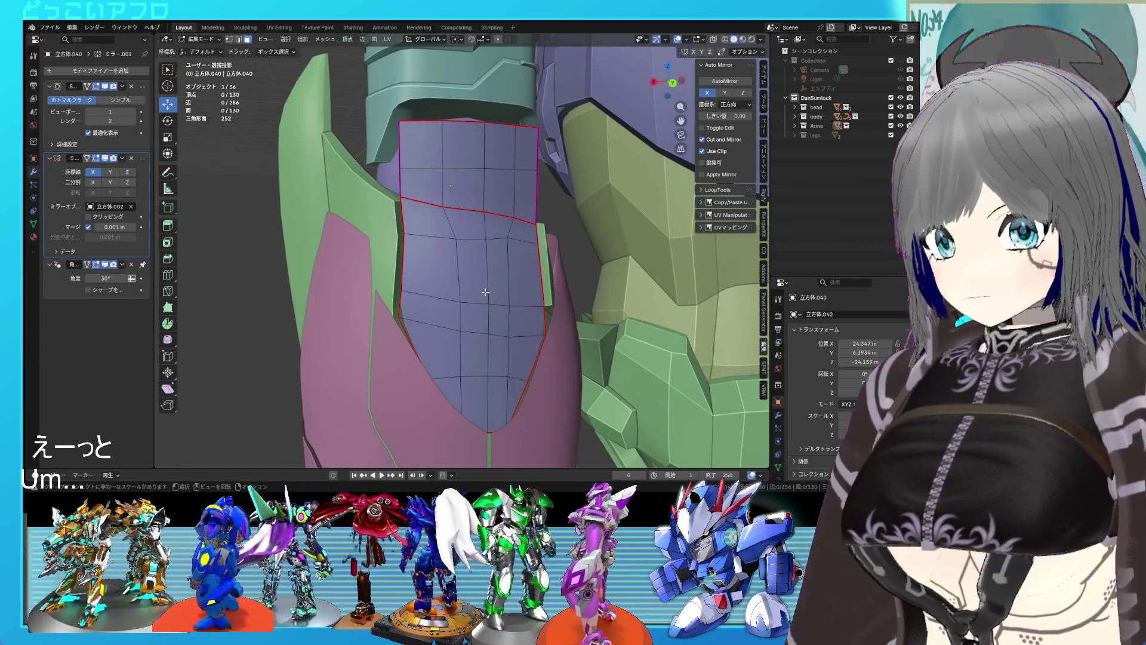
left_click(502, 353, "alt")
middle_click_drag(502, 352, 511, 379)
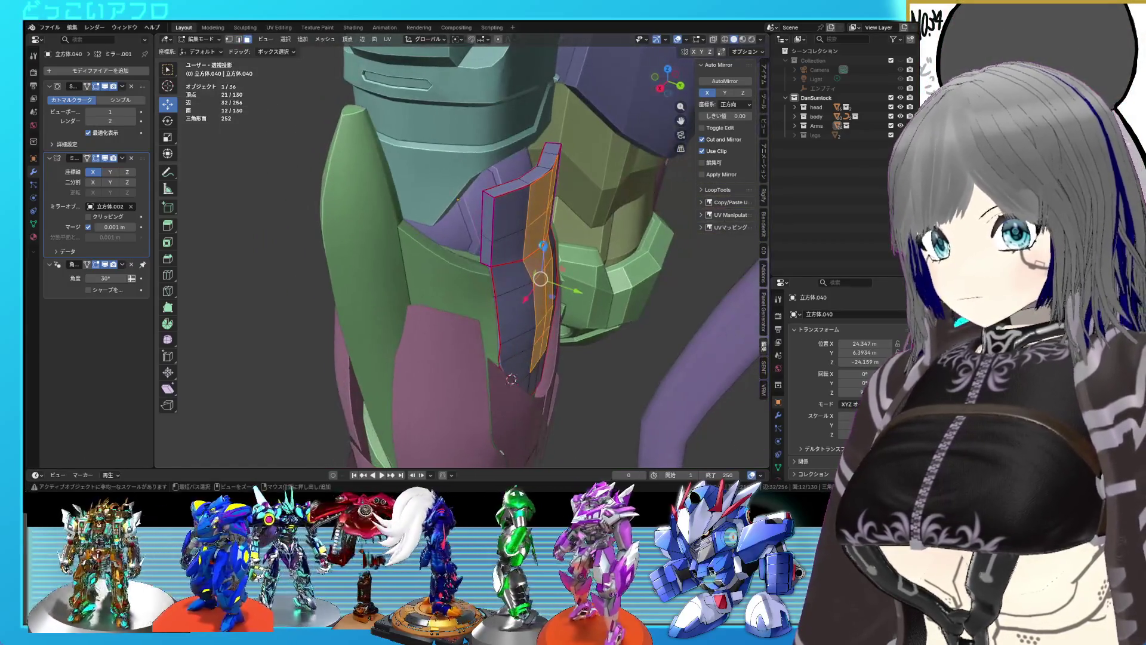
Shift the side face strip outward along the Y axis.
key("g")
key("y")
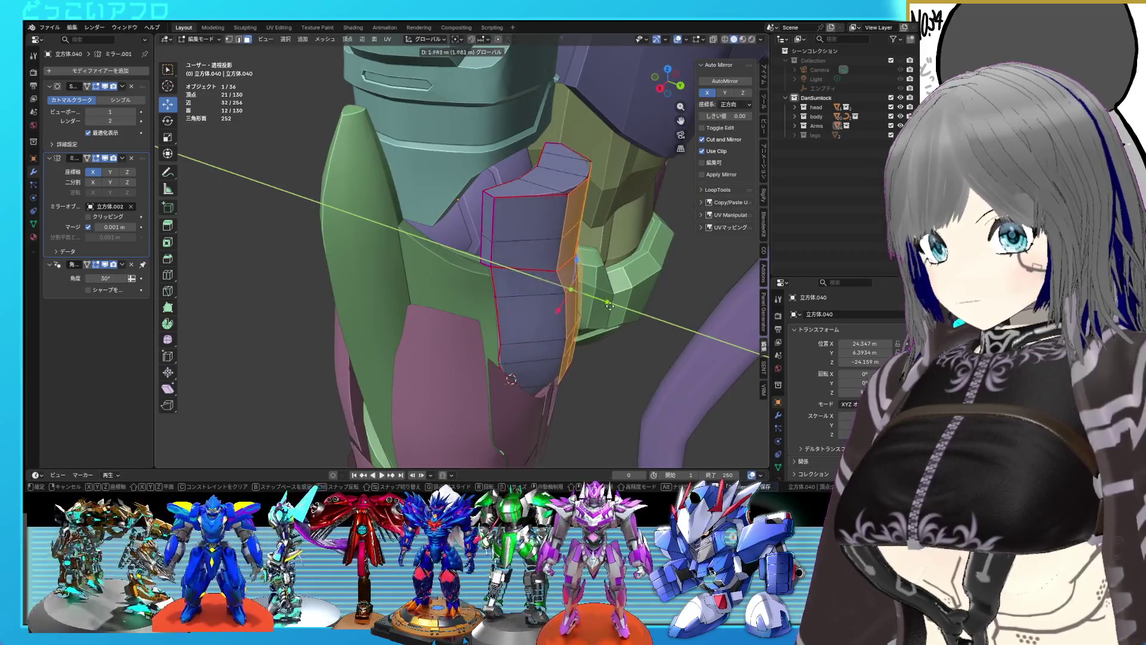
left_click(613, 312)
mouse_move(613, 312)
middle_mouse_down()
mouse_move(516, 266)
mouse_move(537, 285)
mouse_move(501, 310)
middle_mouse_up()
Select the two top faces and raise them upward.
left_click(457, 173)
left_click(462, 170, "shift")
mouse_move(463, 170)
middle_mouse_down()
mouse_move(489, 188)
mouse_move(413, 169)
middle_mouse_up()
scroll(489, 188, "up", 3)
left_click_drag(413, 169, 414, 136)
scroll(414, 137, "up", 5)
middle_click_drag(414, 136, 441, 203)
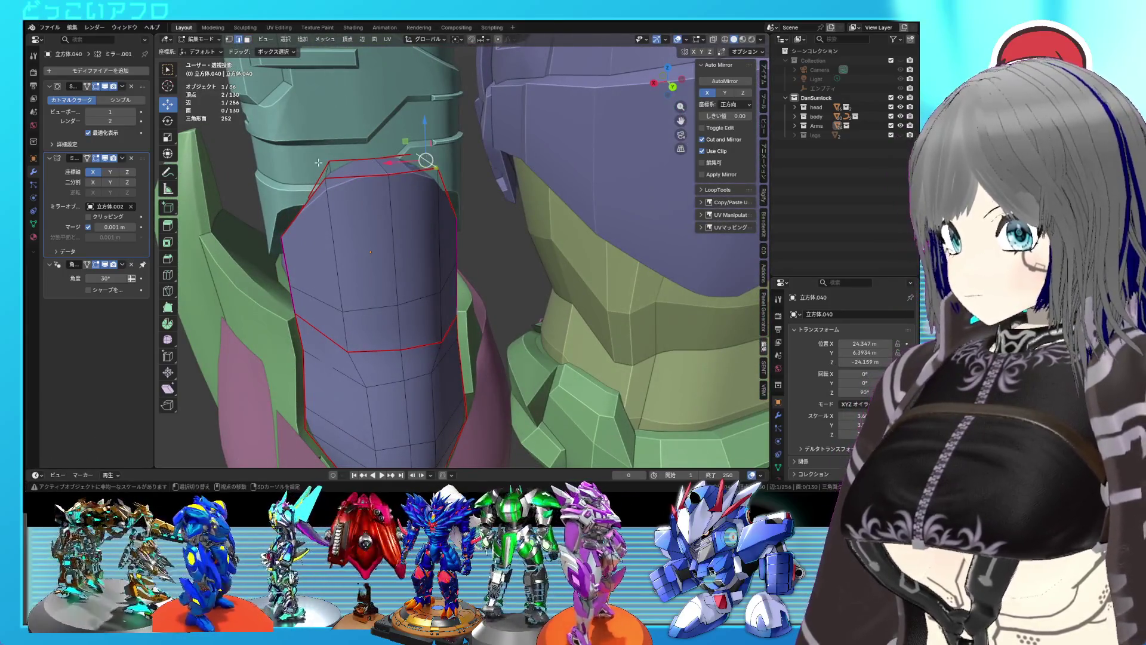
Crease the top fully at 1 and lift the top edge into a point.
key("shift+e")
type("1")
key("Return")
key("g")
key("z")
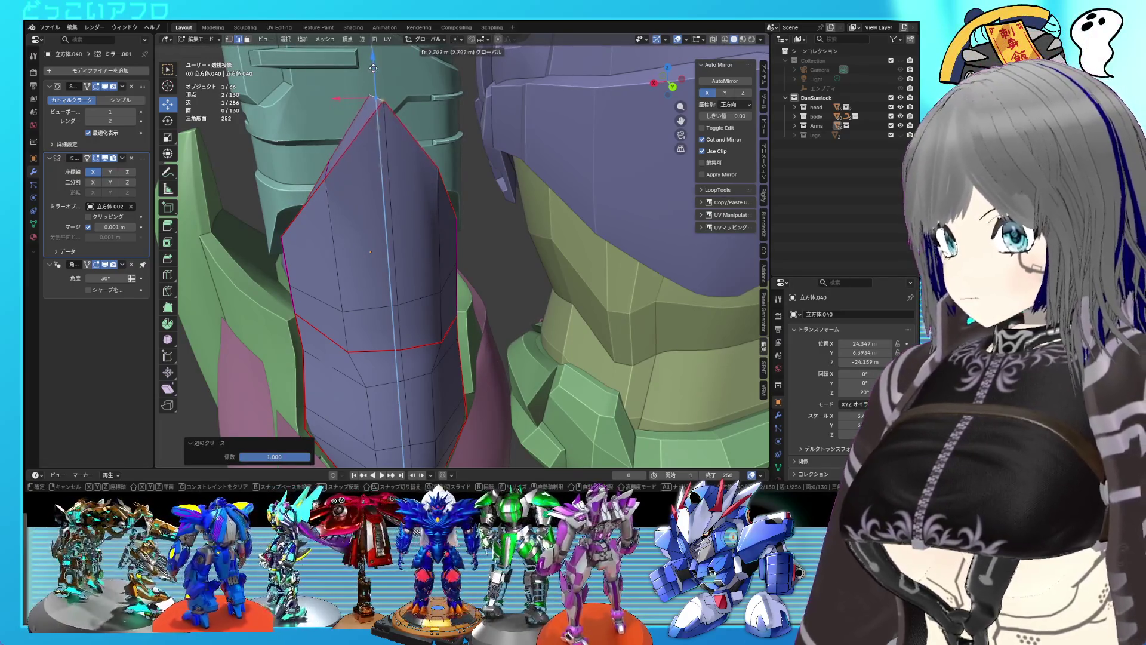
left_click(373, 67)
Inspect the reshaped plate from outside edit mode.
key("Tab")
scroll(561, 271, "down", 3)
middle_click_drag(561, 270, 498, 275)
key("Tab")
scroll(568, 269, "up", 3)
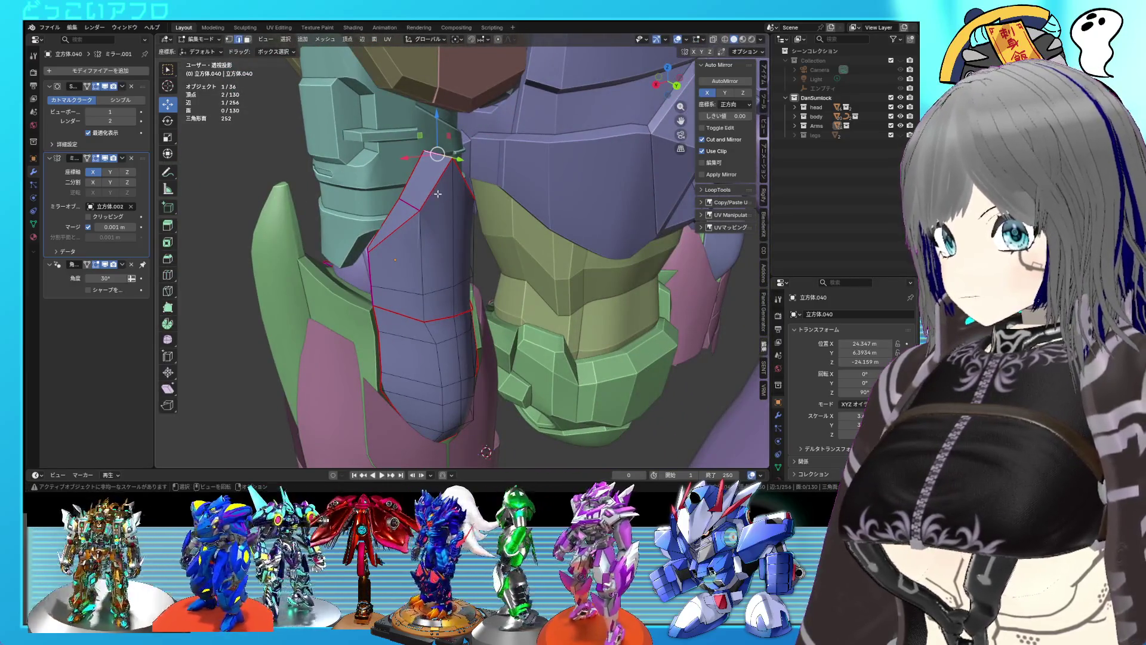
Select several plate vertices and scale them outward for a fuller shape.
left_click(470, 206, "shift")
mouse_move(469, 206)
middle_mouse_down()
mouse_move(545, 200)
mouse_move(425, 192)
mouse_move(438, 222)
middle_mouse_up()
key("g")
key("shift+z")
right_click(545, 200)
middle_click_drag(441, 272, 478, 271)
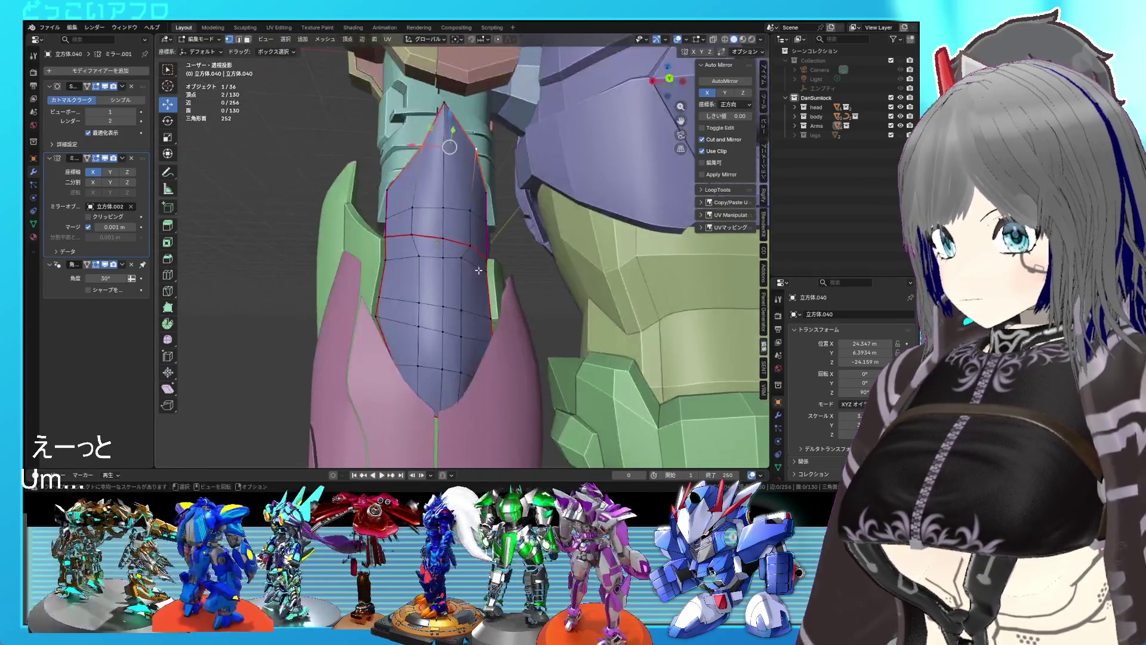
left_click(419, 264, "shift")
key("s")
left_click(570, 354)
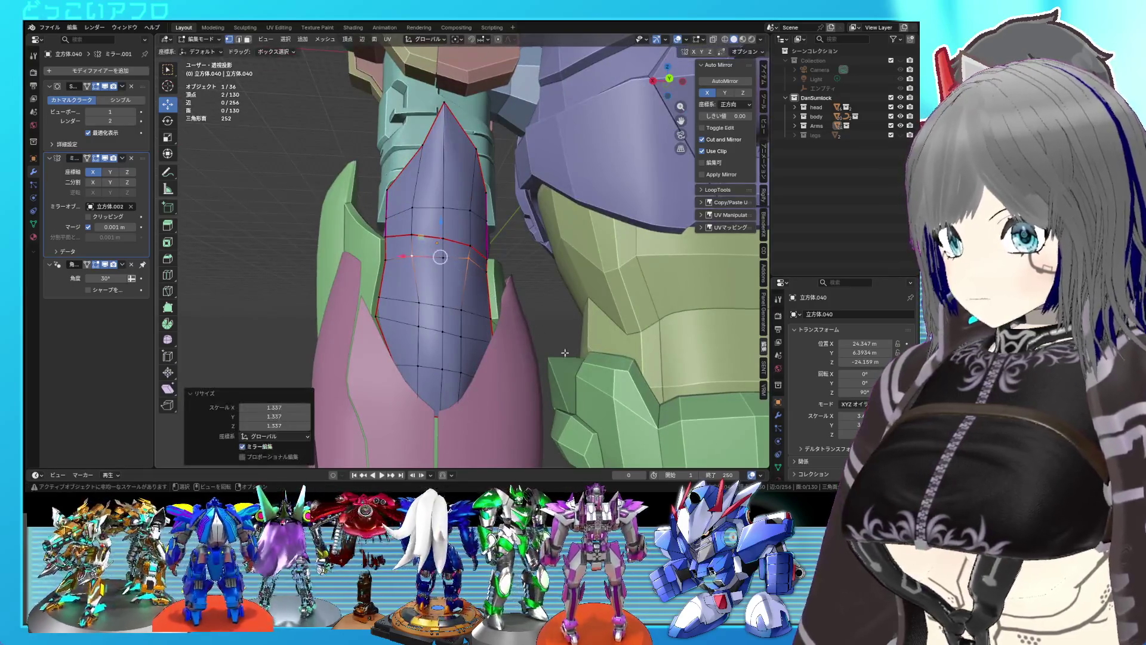
Select vertices on the plate's edge and lower side.
middle_click_drag(570, 353, 449, 223)
left_click(449, 223)
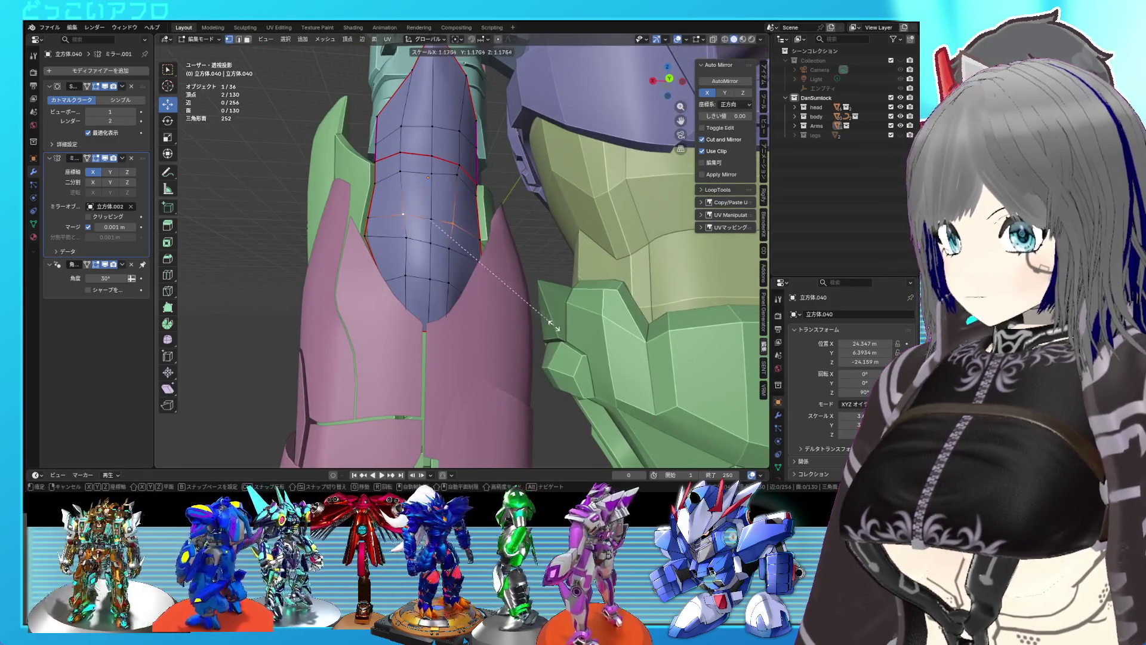
left_click(437, 245)
mouse_move(492, 302)
middle_mouse_down()
mouse_move(492, 231)
mouse_move(467, 250)
mouse_move(452, 227)
middle_mouse_up()
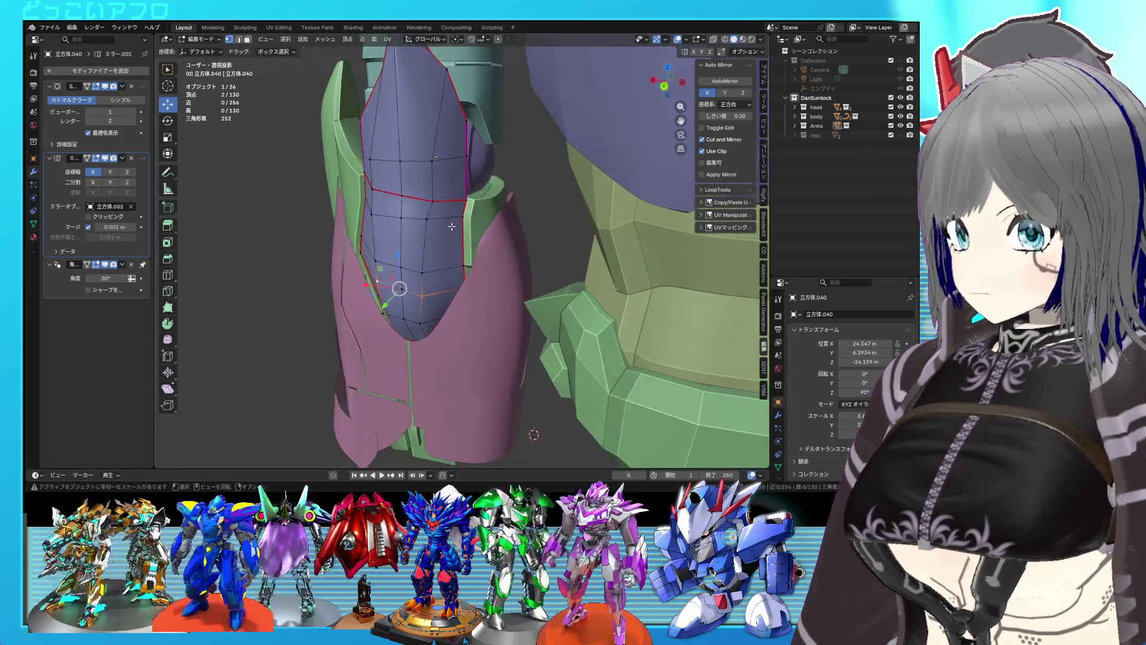
right_click(500, 210)
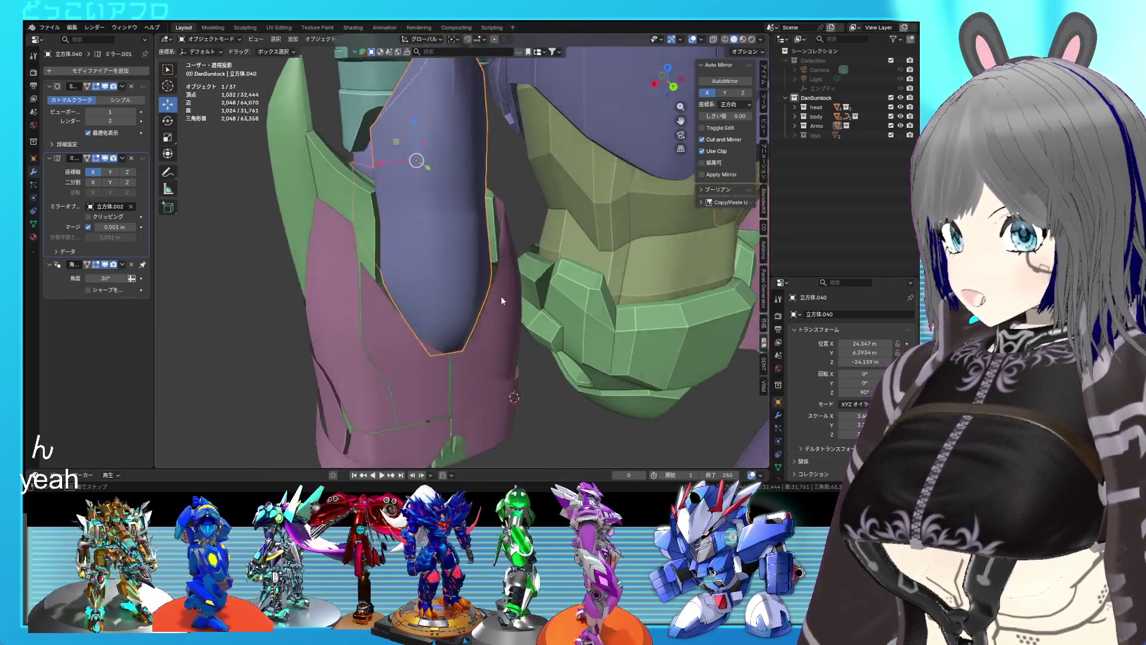
Orbit and zoom around the purple plate, back in its mesh editing.
mouse_move(501, 296)
middle_mouse_down()
mouse_move(395, 263)
mouse_move(458, 216)
mouse_move(483, 241)
middle_mouse_up()
key("Tab")
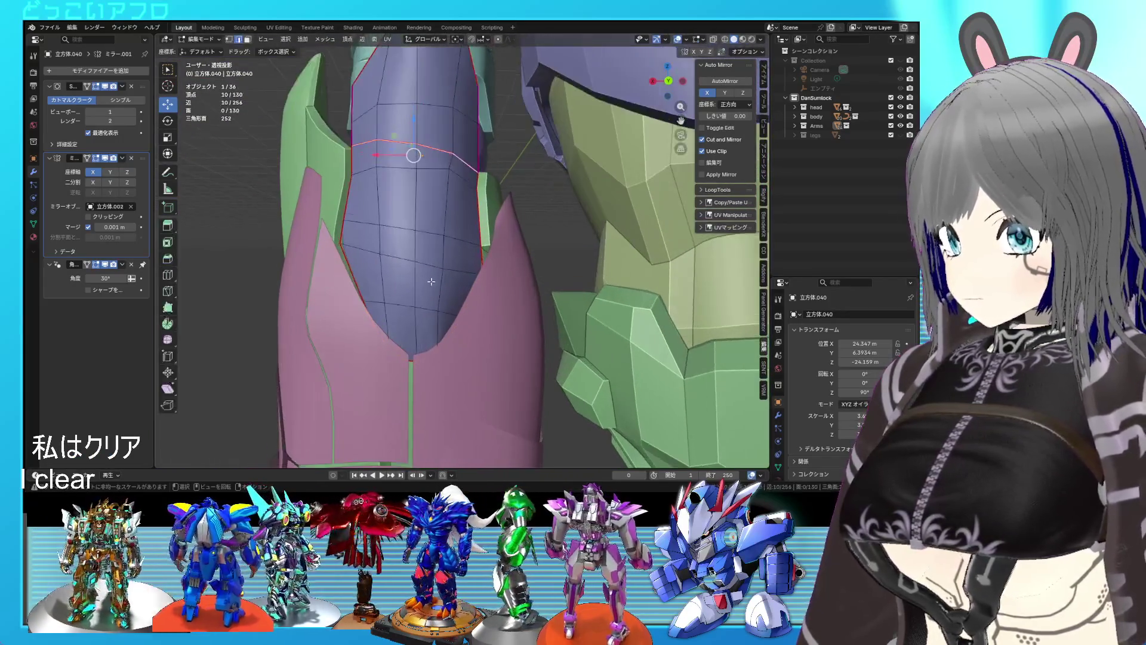
scroll(422, 294, "up", 3)
scroll(421, 297, "down", 5)
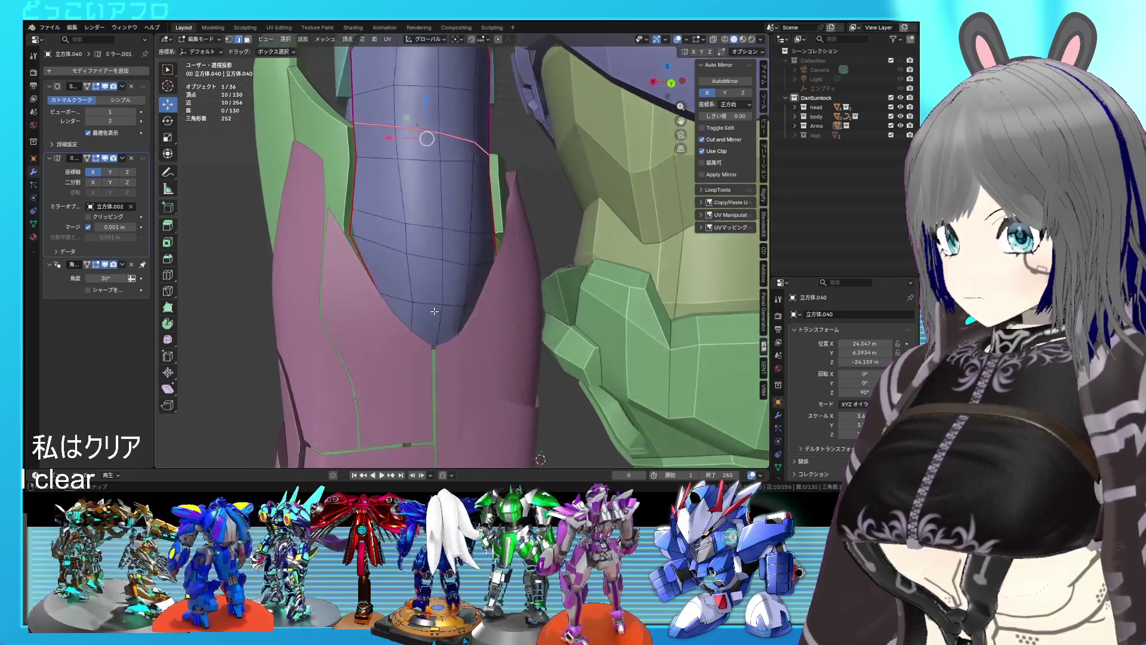
scroll(462, 297, "down", 2)
key("Tab")
mouse_move(462, 297)
middle_mouse_down()
mouse_move(586, 314)
mouse_move(562, 321)
mouse_move(456, 295)
mouse_move(482, 272)
mouse_move(457, 146)
middle_mouse_up()
key("Tab")
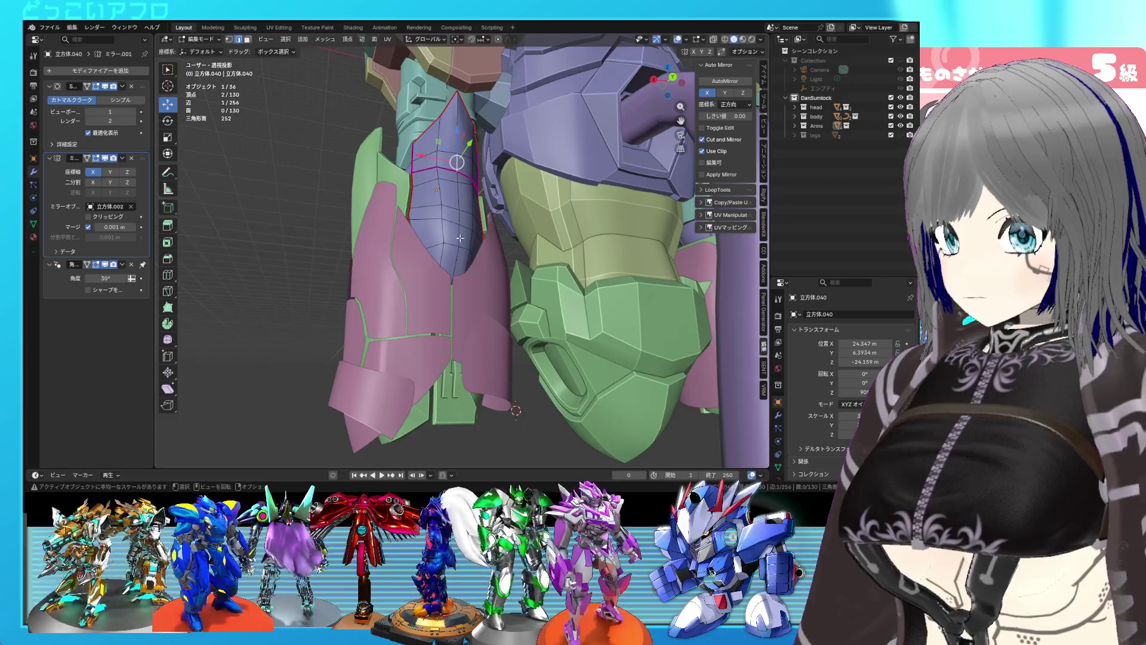
Select the center edge path, give it crease 1, and mark it sharp.
left_click(456, 249, "ctrl")
left_click(456, 151, "ctrl")
key("shift+e")
type("1")
key("Return")
key("ctrl+e")
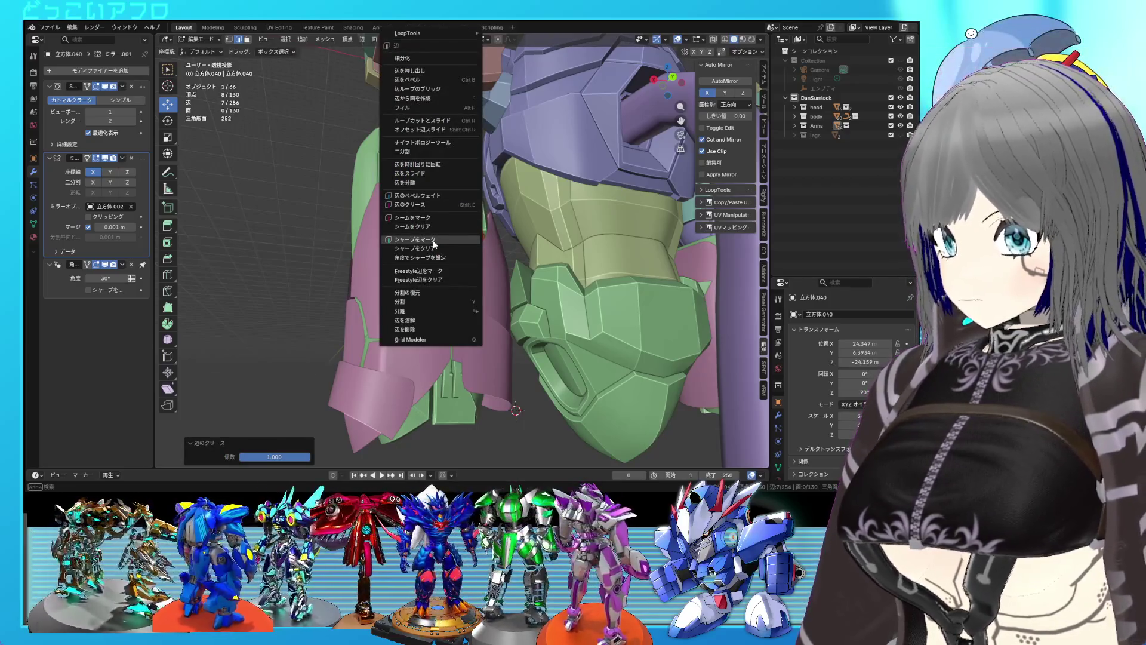
left_click(434, 240)
mouse_move(436, 245)
middle_mouse_down()
mouse_move(462, 263)
mouse_move(428, 263)
middle_mouse_up()
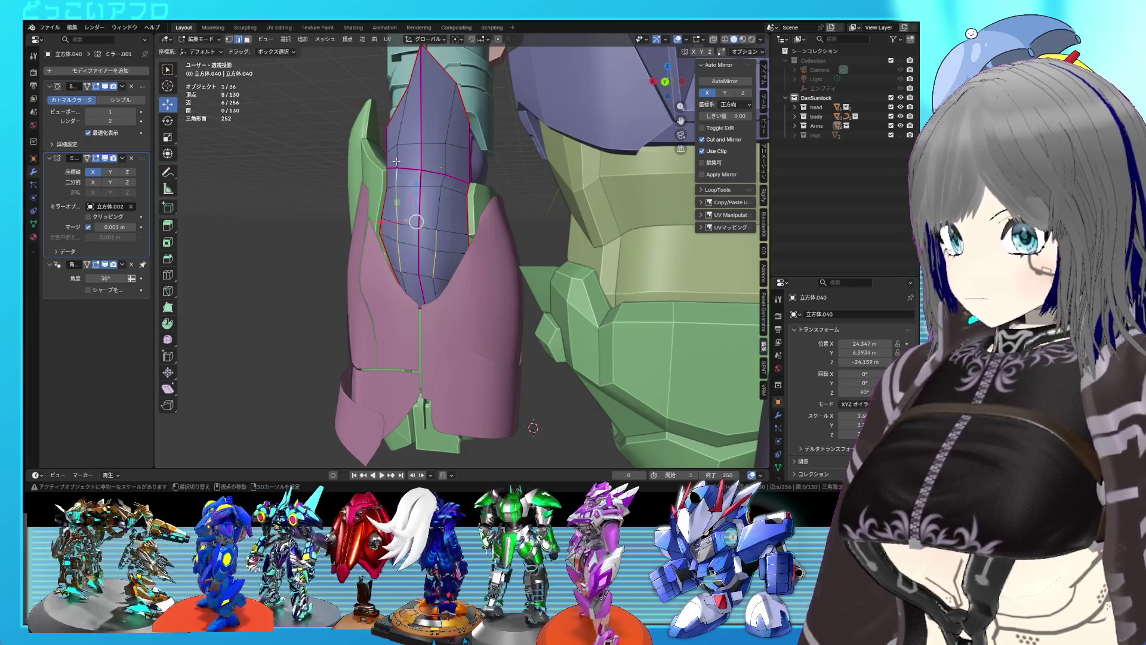
In Right ortho wireframe view, move the purple plate's selected vertices along Y.
key("ctrl+KP_1")
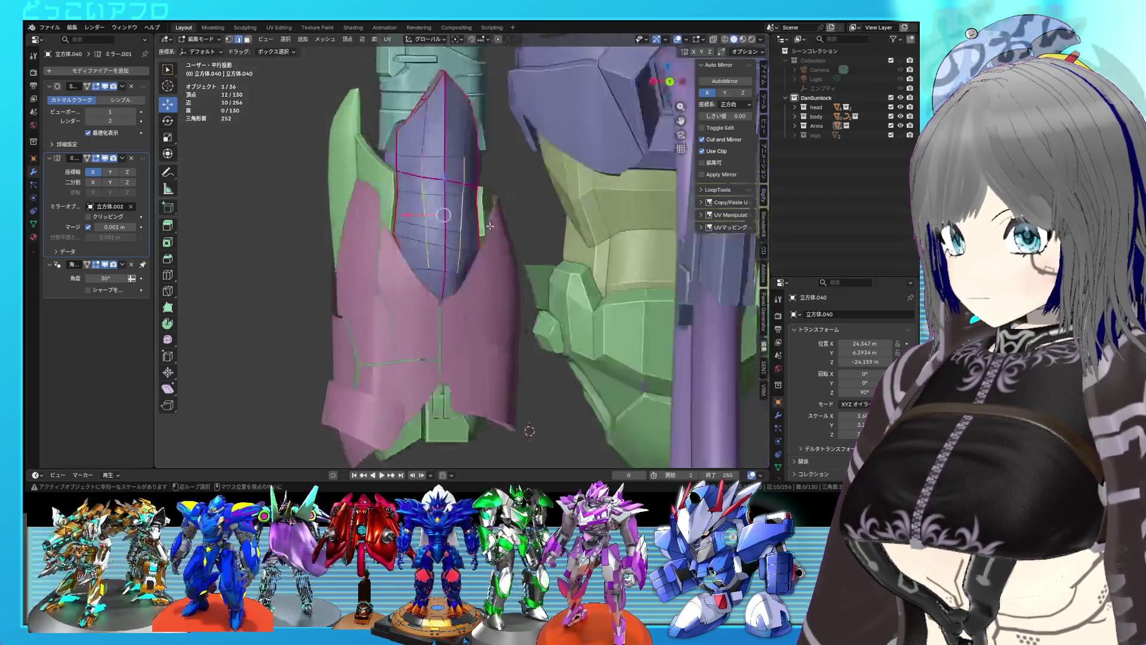
key("KP_3")
key("shift+z")
left_click_drag(560, 218, 548, 219)
mouse_move(548, 219)
middle_mouse_down()
mouse_move(473, 218)
mouse_move(457, 190)
middle_mouse_up()
key("shift+z")
Snap the cursor to a cross edge of the plate and scale it flat on Z.
left_click(443, 178)
key("ctrl+KP_1")
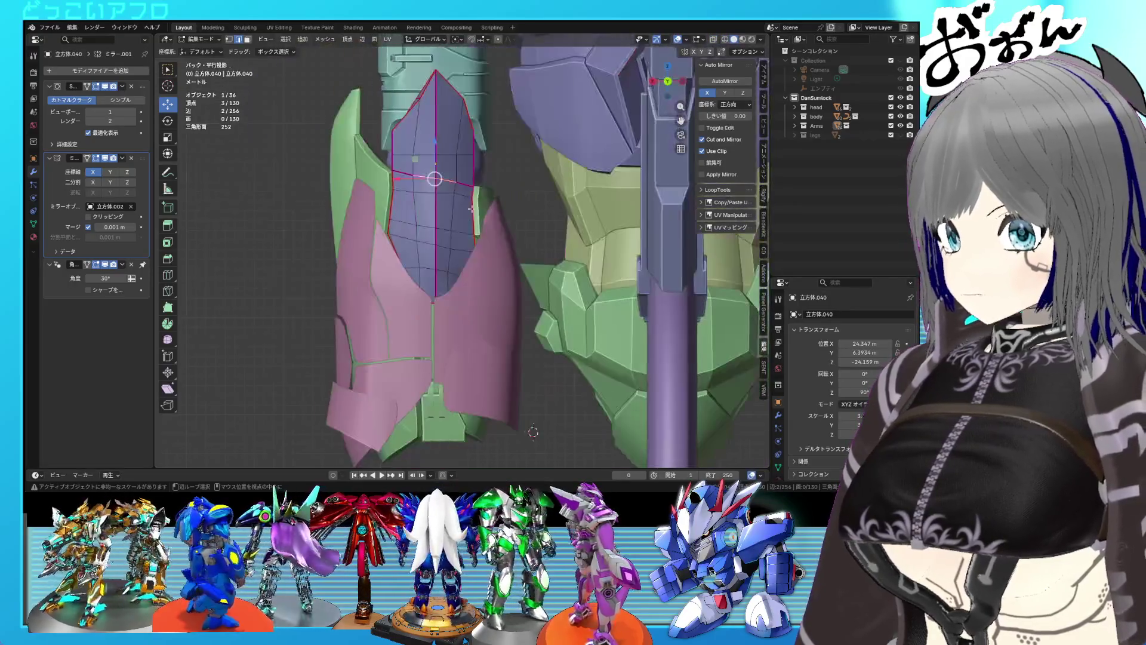
key("shift+s")
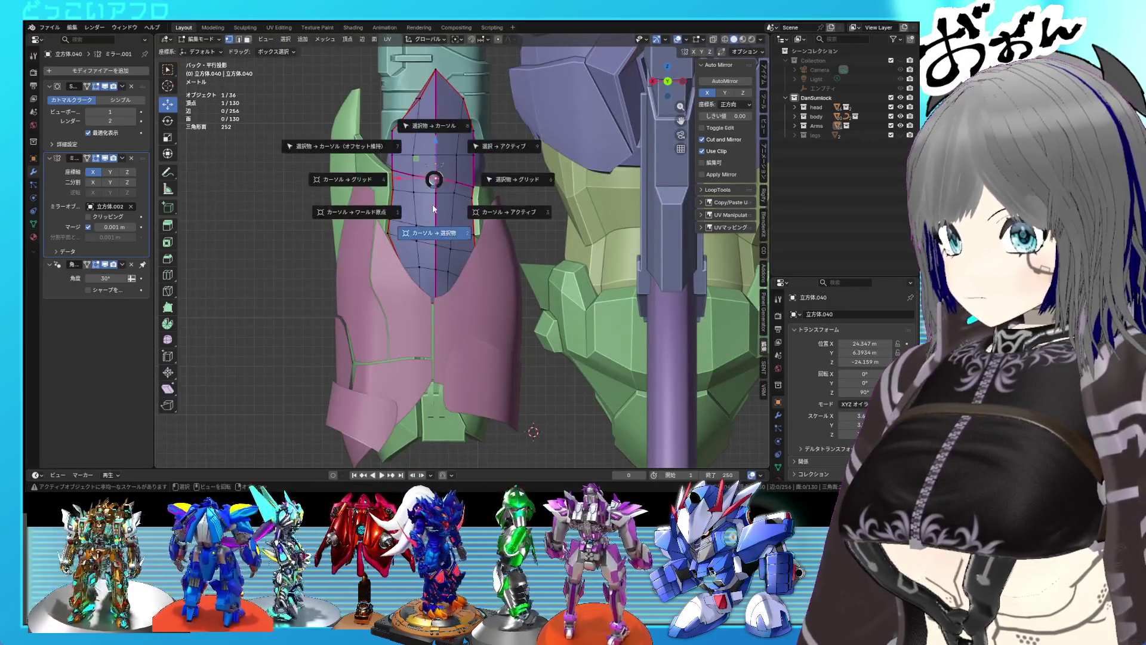
right_click(424, 177, "shift")
left_click(450, 179, "shift")
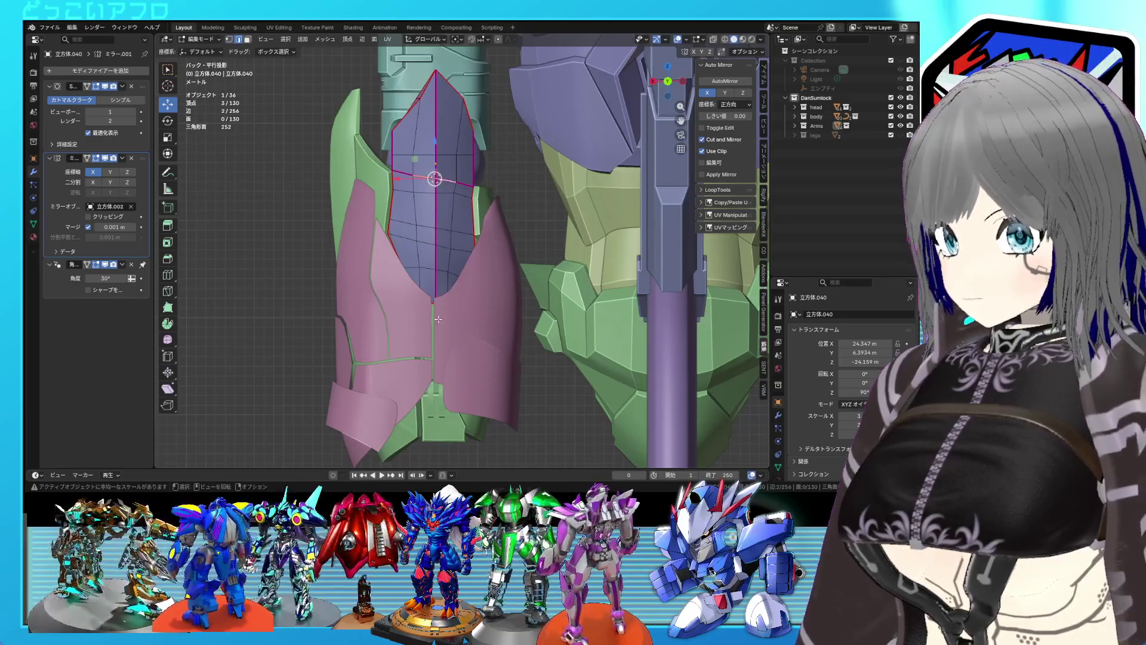
key("s")
key("z")
key("z")
key("Return")
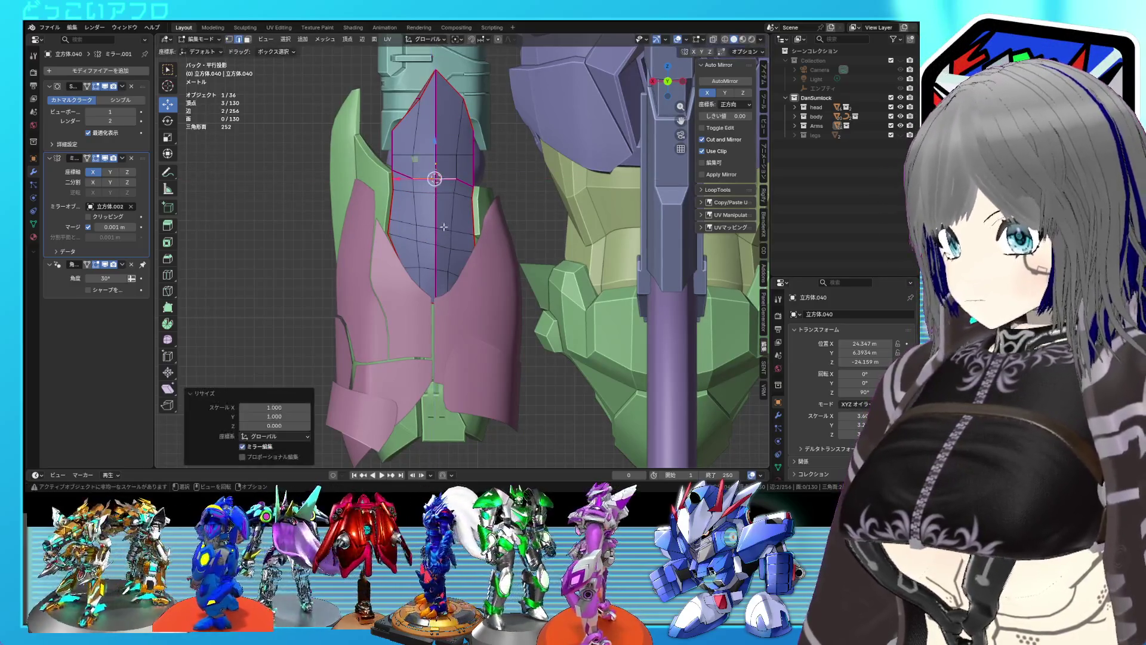
In edge select mode, flatten another horizontal edge with S Z 0.
key("1")
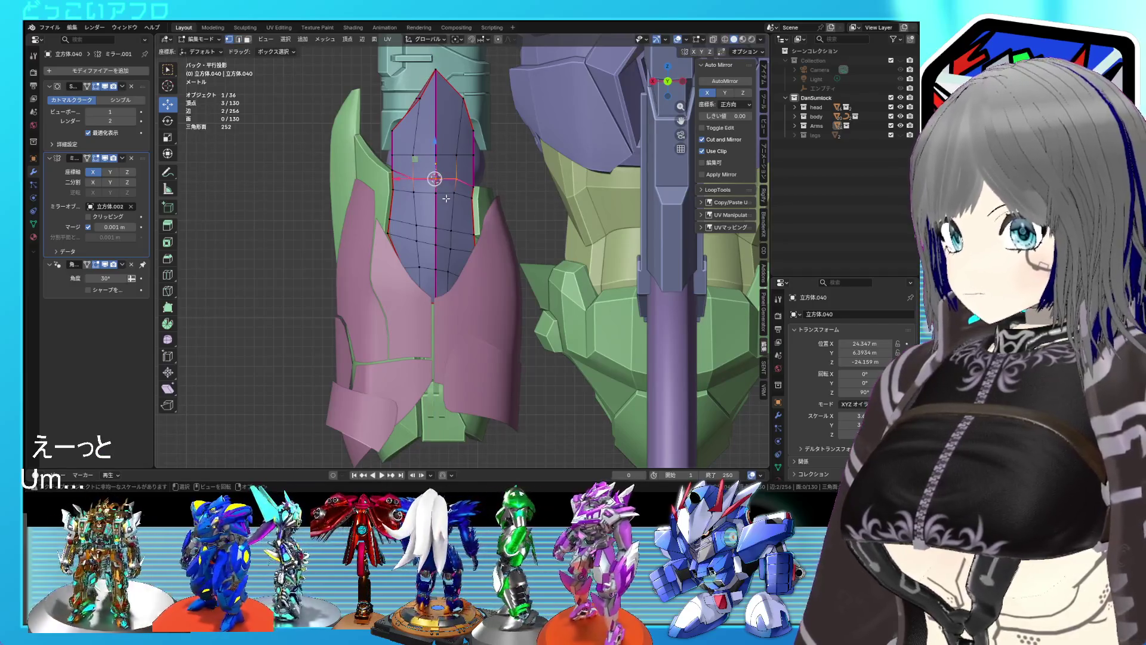
key("ctrl+Tab")
left_click(442, 229)
key("s")
key("z")
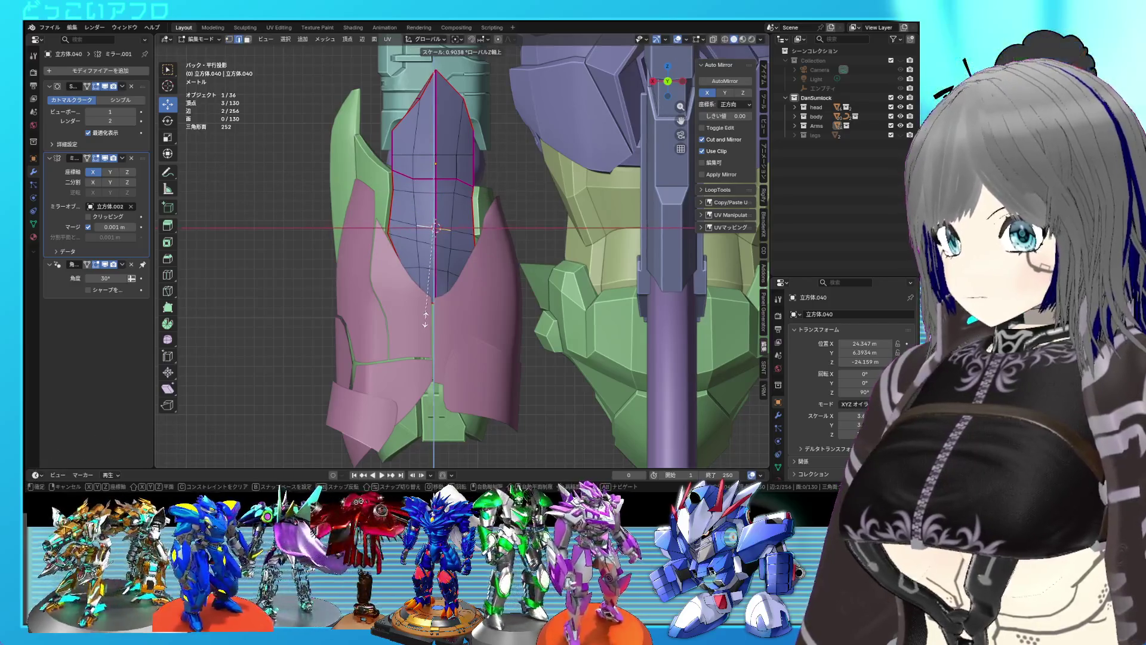
key("0")
key("Return")
Select a lower vertex of the plate and scale the selection on Z.
key("ctrl+Tab")
left_click(436, 245)
key("shift+s")
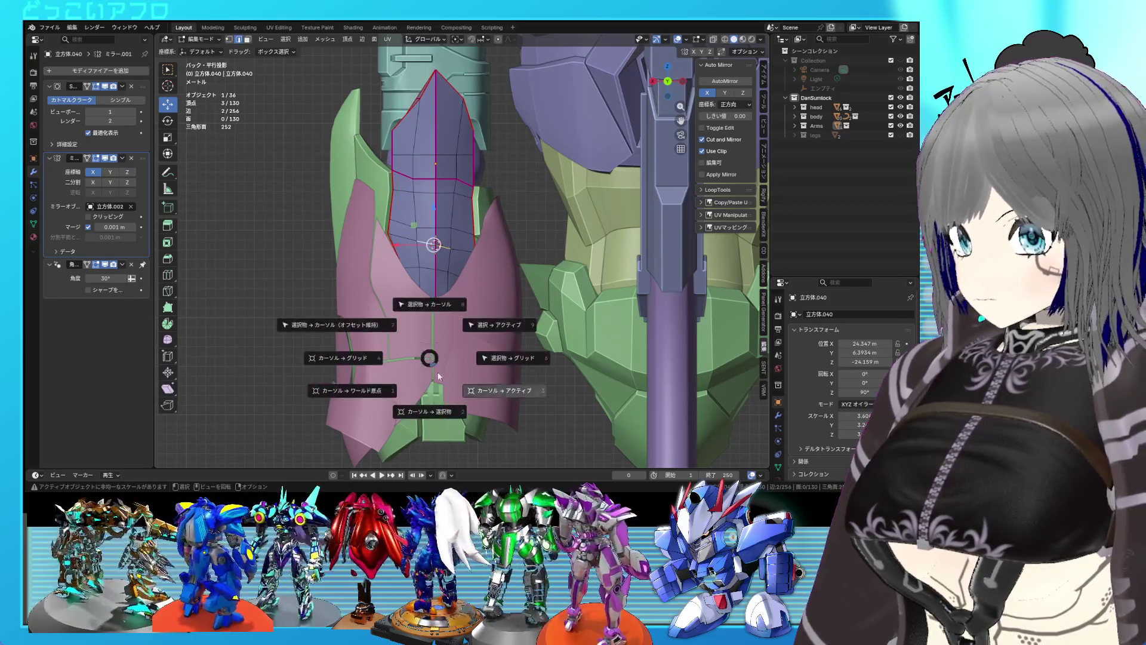
key("shift+s")
key("s")
key("z")
left_click(432, 329)
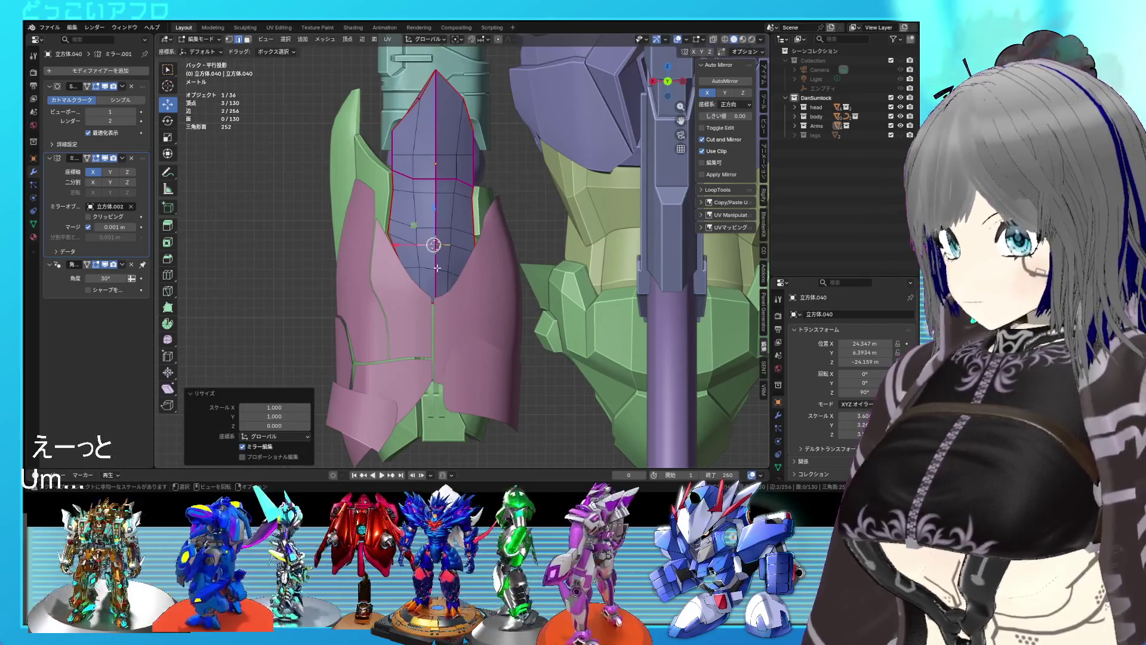
Snap the cursor to another lower vertex and scale the plate's lower shape on Z.
left_click(437, 272)
key("shift+s")
left_click(442, 282)
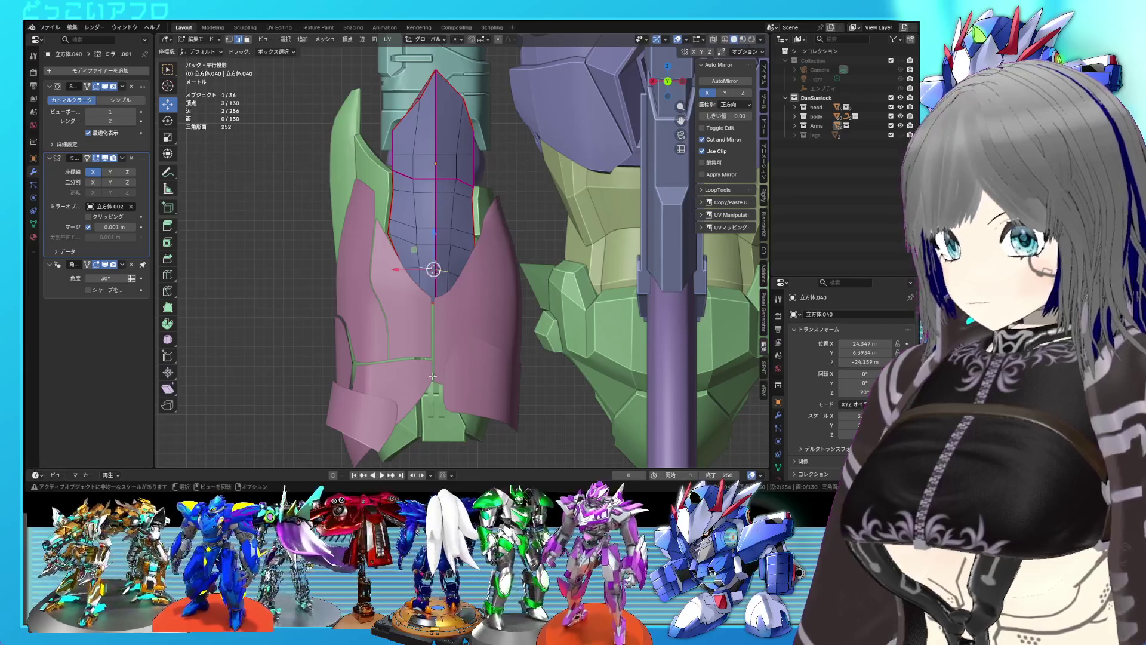
key("s")
key("z")
key("z")
key("Return")
Exit to object mode, deselect the plate and orbit toward the arm and hip.
mouse_move(422, 276)
middle_mouse_down()
mouse_move(390, 274)
mouse_move(496, 176)
mouse_move(592, 203)
mouse_move(525, 203)
mouse_move(493, 182)
mouse_move(507, 210)
mouse_move(628, 285)
mouse_move(718, 266)
mouse_move(538, 286)
middle_mouse_up()
key("Tab")
key("alt+a")
mouse_move(373, 316)
middle_mouse_down()
mouse_move(380, 266)
mouse_move(471, 277)
middle_mouse_up()
scroll(471, 277, "up", 5)
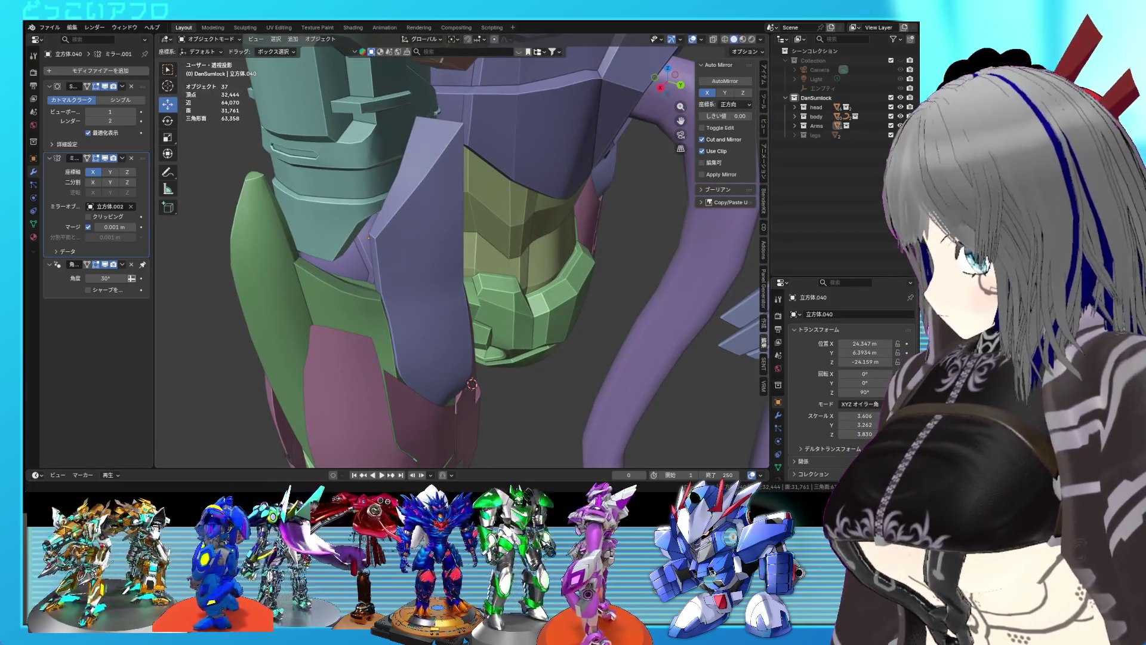
Enter edit mode on the purple plate in side view and lower its selected edge.
middle_click_drag(470, 277, 484, 272)
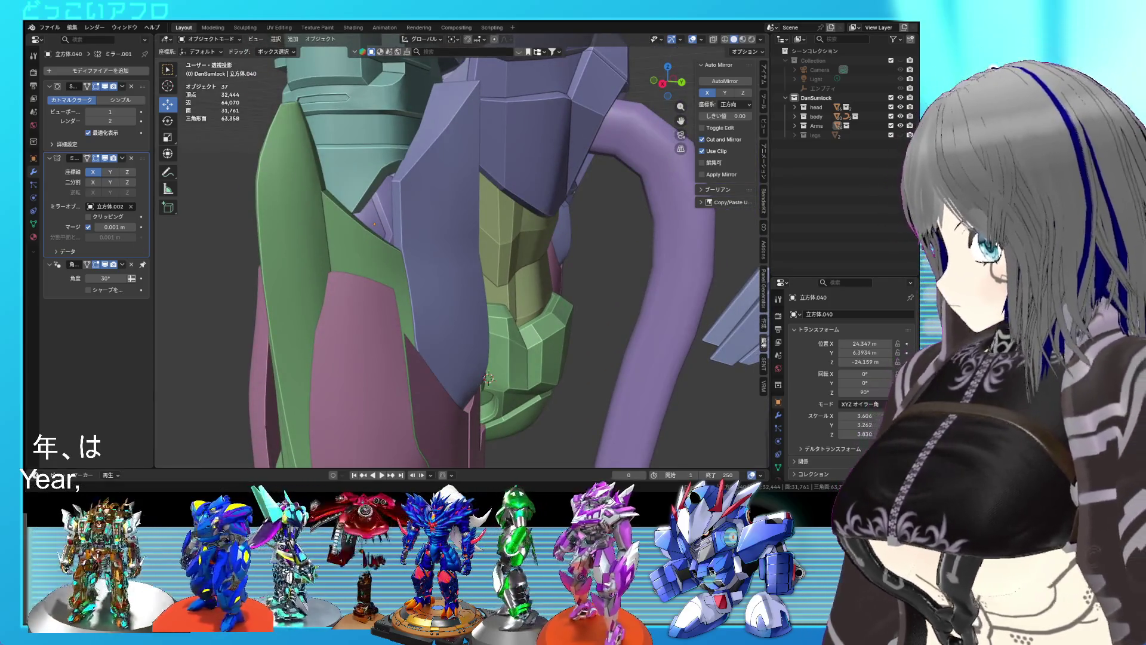
scroll(547, 174, "down", 3)
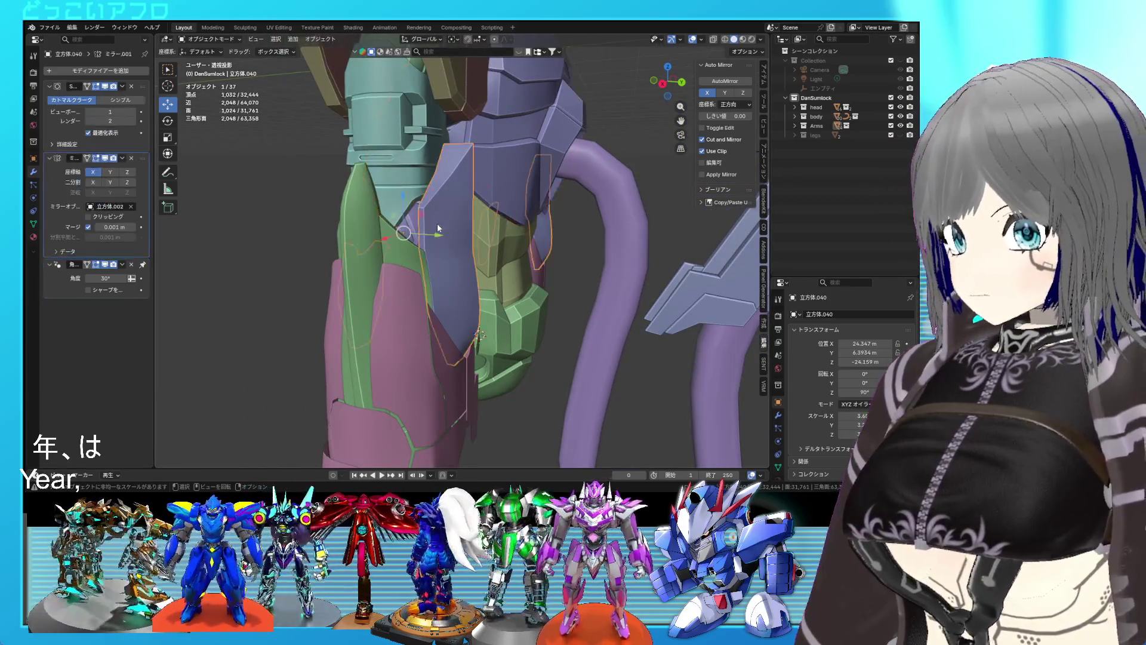
key("KP_3")
key("Tab")
scroll(508, 227, "up", 1)
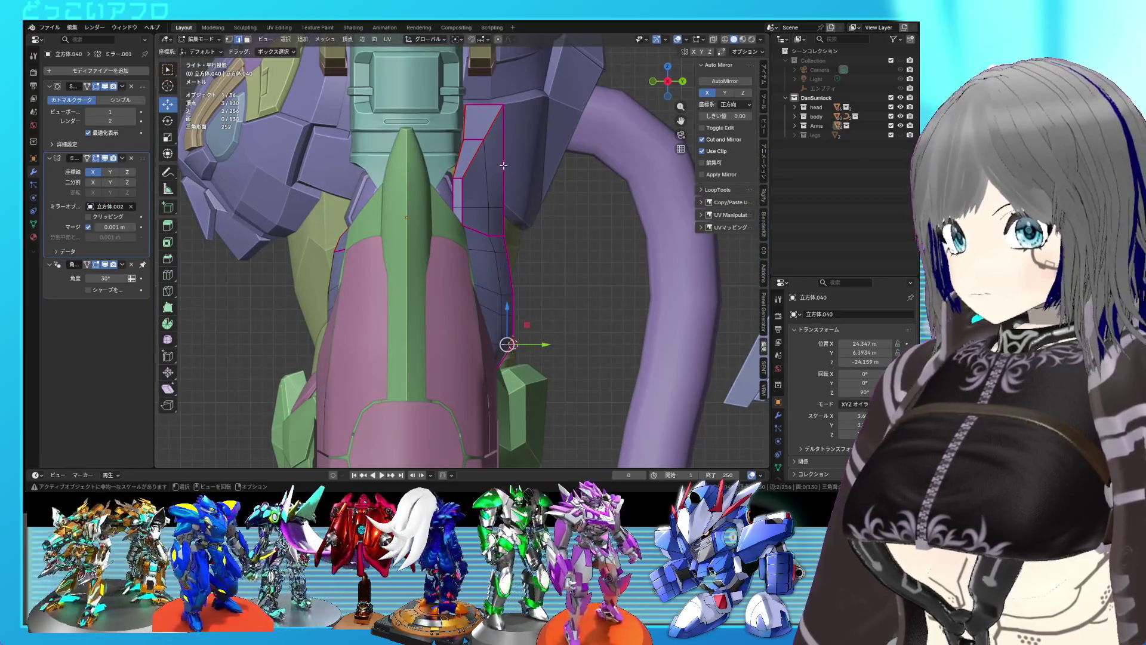
left_click_drag(483, 81, 483, 118)
Straighten a side edge path of the plate with S Y 0 and shift it outward.
left_click(504, 221)
left_click(503, 141, "shift")
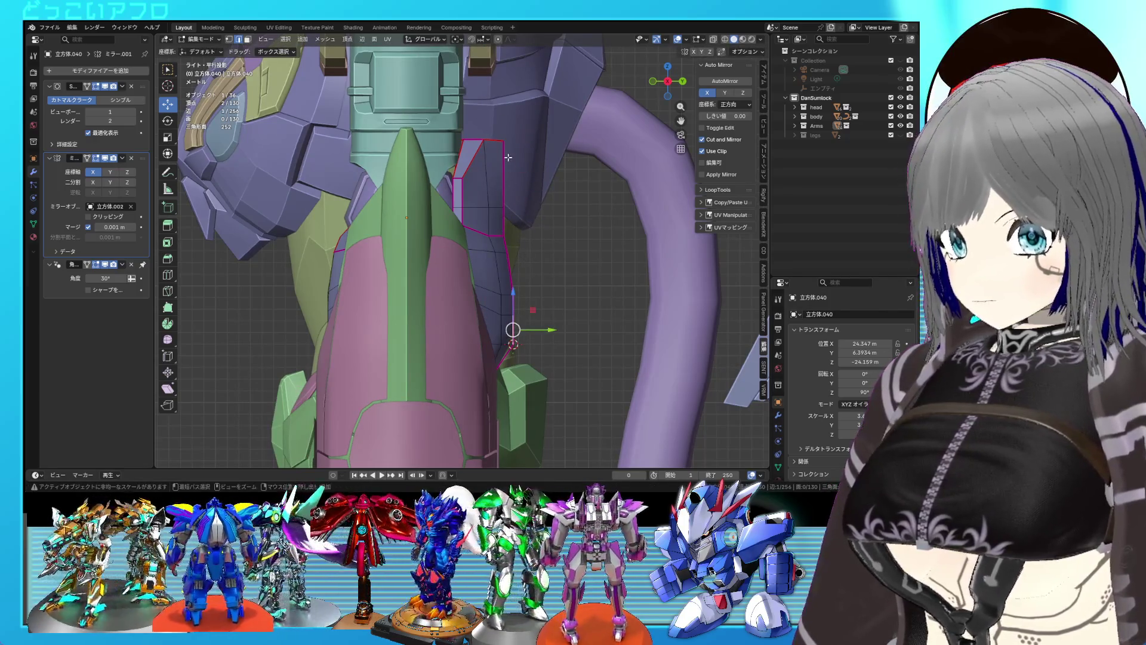
left_click(503, 158, "ctrl")
key("s")
key("y")
key("0")
key("Return")
left_click_drag(543, 242, 556, 242)
Select two vertical vertex paths on the plate and flatten them onto straight lines on Y.
middle_click_drag(555, 241, 395, 326)
left_click(396, 326)
left_click(397, 335)
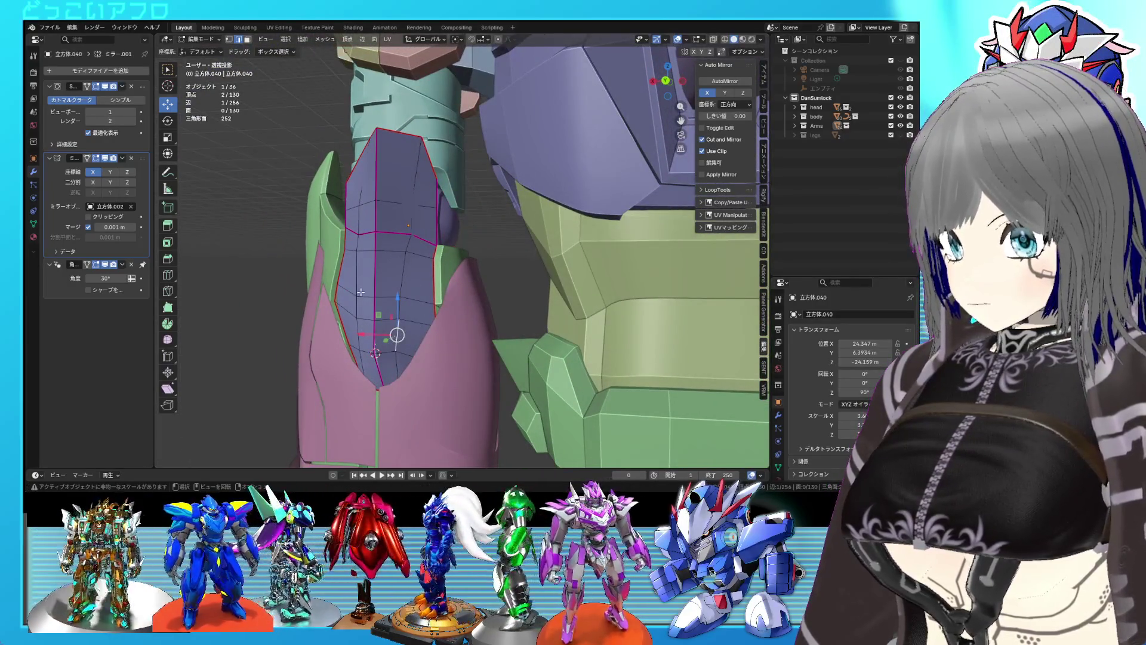
left_click(361, 220, "ctrl")
left_click(402, 268, "ctrl")
left_click(361, 222, "ctrl")
key("KP_3")
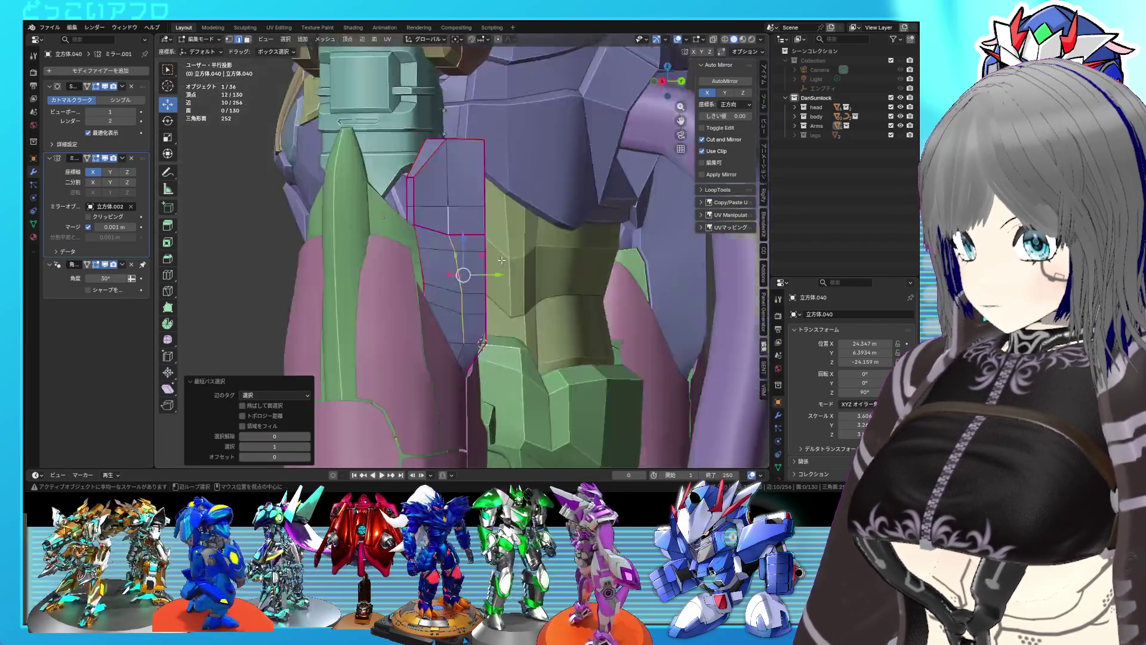
key("shift+z")
key("s")
key("y")
key("y")
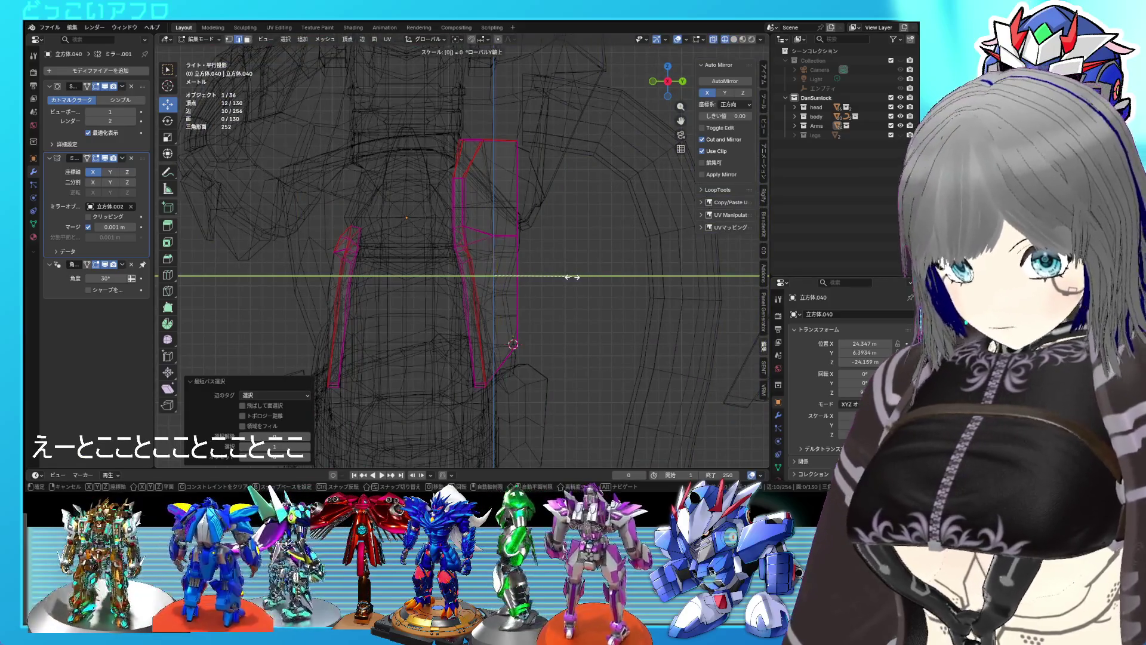
key("Return")
key("shift+z")
mouse_move(514, 275)
middle_mouse_down()
mouse_move(469, 243)
mouse_move(500, 195)
mouse_move(511, 203)
mouse_move(508, 241)
mouse_move(471, 270)
middle_mouse_up()
Widen the selection slightly on X and scale a single plate edge sideways on X.
key("s")
key("x")
left_click(480, 273)
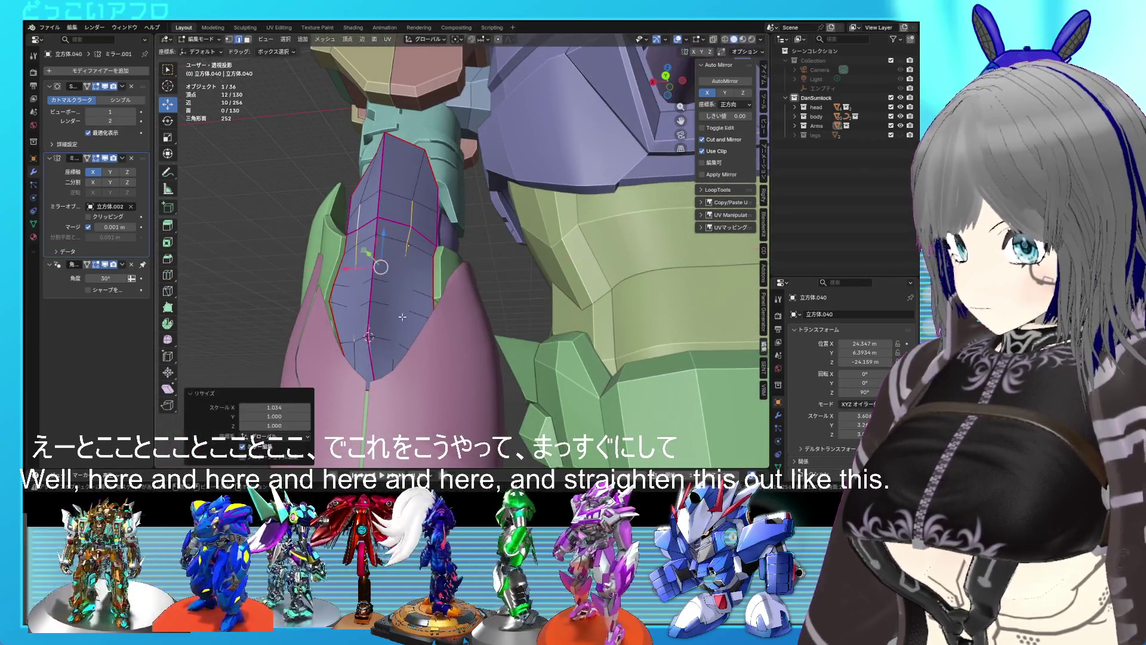
middle_click_drag(405, 320, 370, 335)
left_click(358, 337)
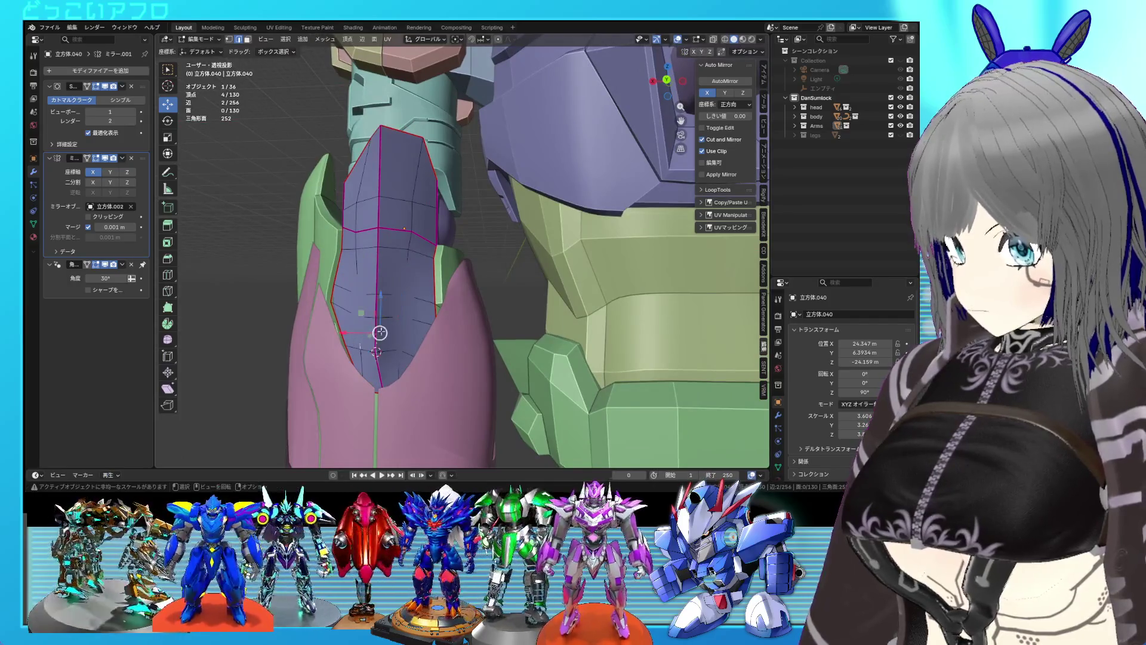
key("alt+z")
key("alt+z")
key("s")
key("x")
left_click(443, 323)
Return to object mode and save the file.
key("Tab")
mouse_move(443, 323)
middle_mouse_down()
mouse_move(492, 347)
mouse_move(458, 328)
mouse_move(477, 314)
mouse_move(464, 332)
middle_mouse_up()
scroll(492, 348, "down", 2)
key("ctrl+s")
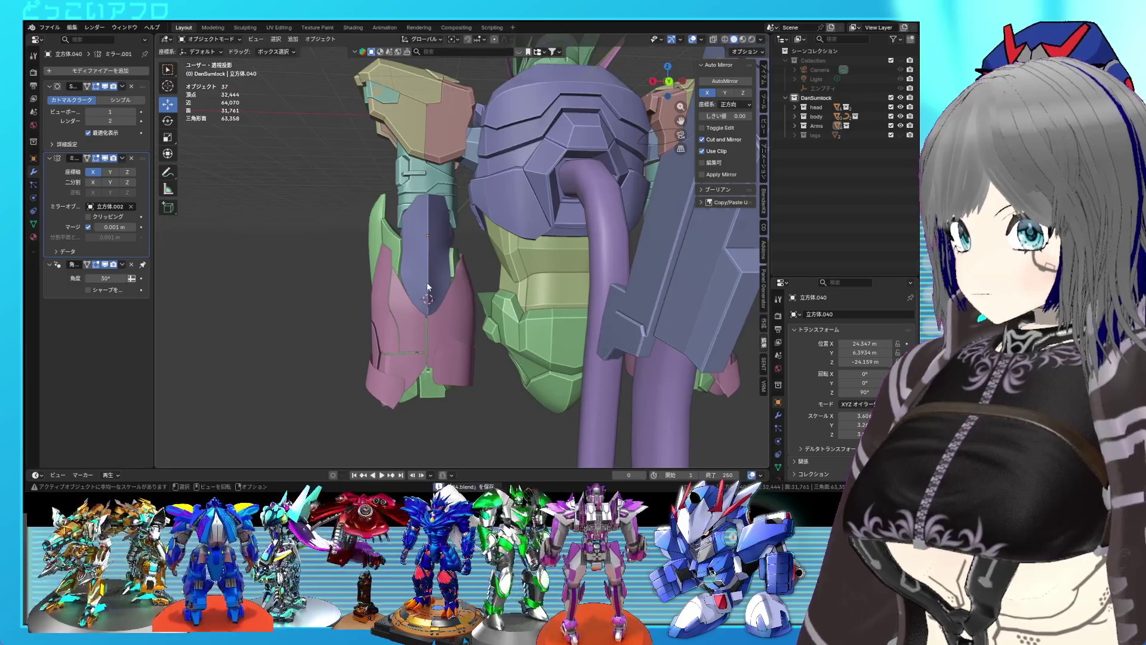
scroll(485, 342, "up", 3)
scroll(462, 332, "up", 4)
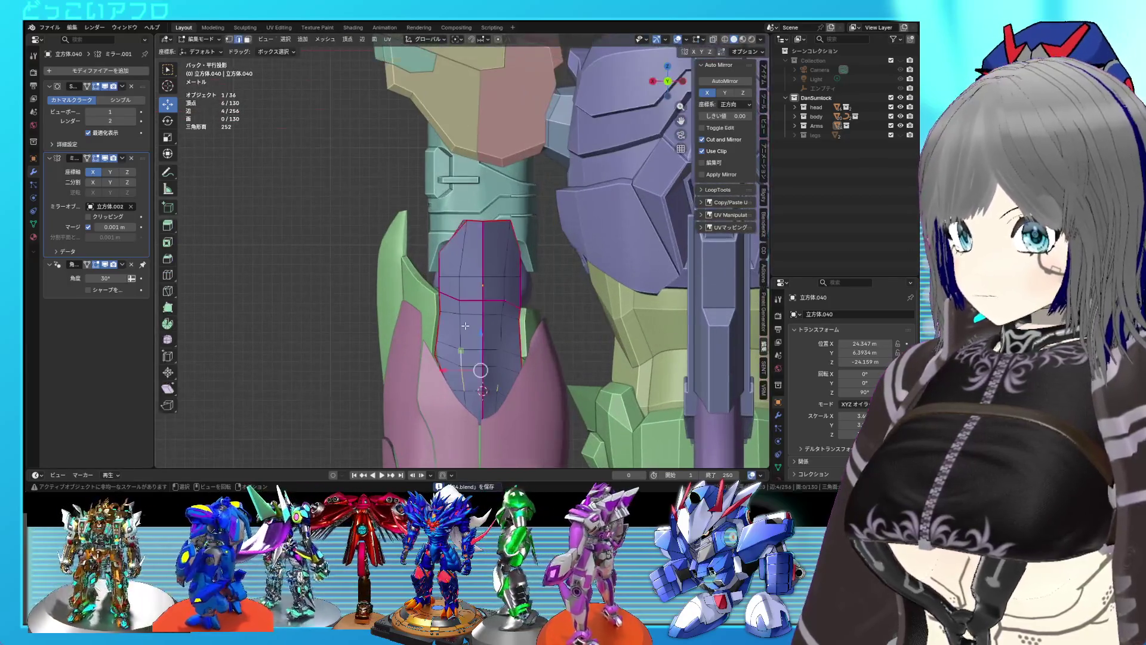
Back in edit mode, move the plate's top corner vertex along X.
key("Tab")
key("shift+z")
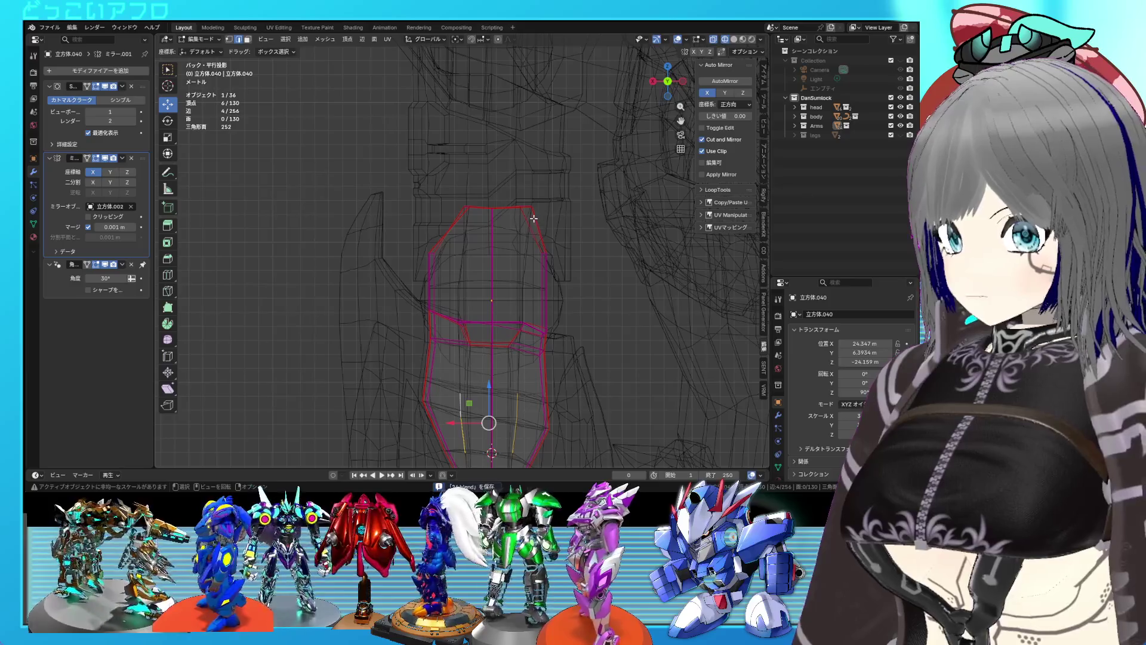
left_click_drag(538, 213, 536, 211)
left_click(521, 211)
middle_click_drag(521, 212, 498, 257)
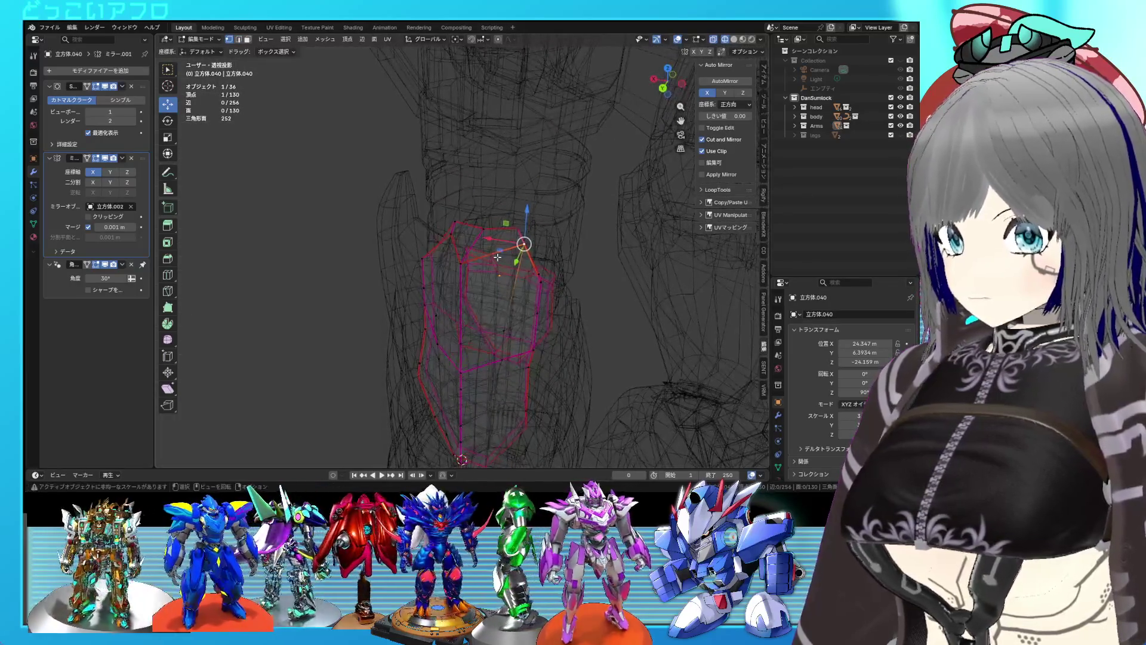
left_click_drag(495, 237, 472, 235)
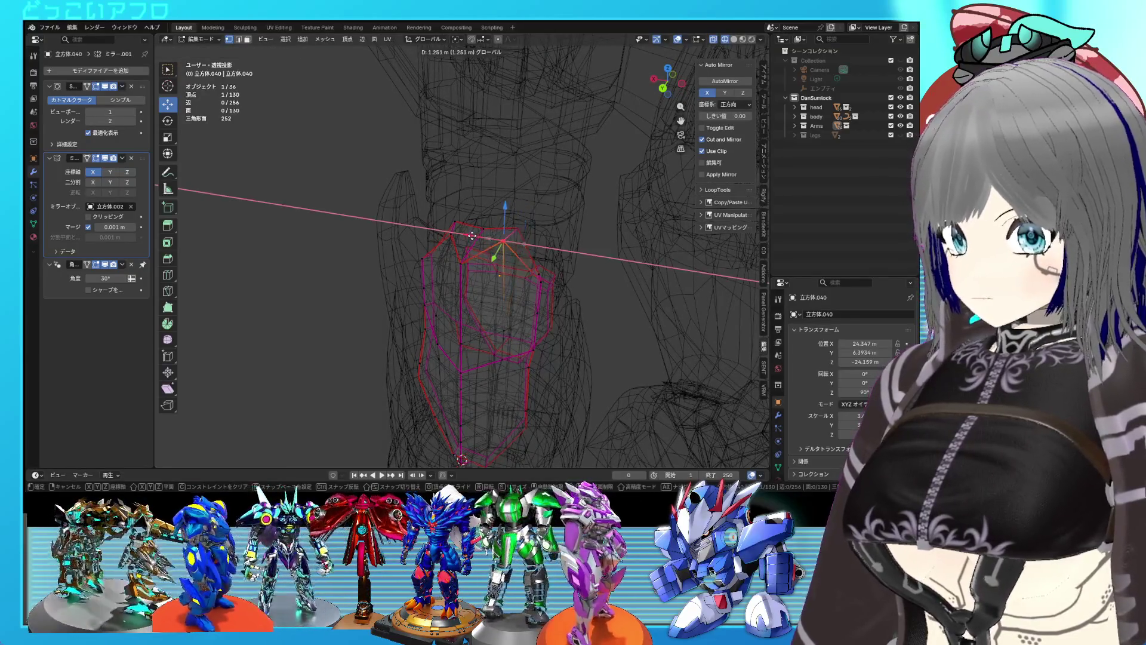
left_click(474, 237)
key("ctrl+KP_1")
key("alt+z")
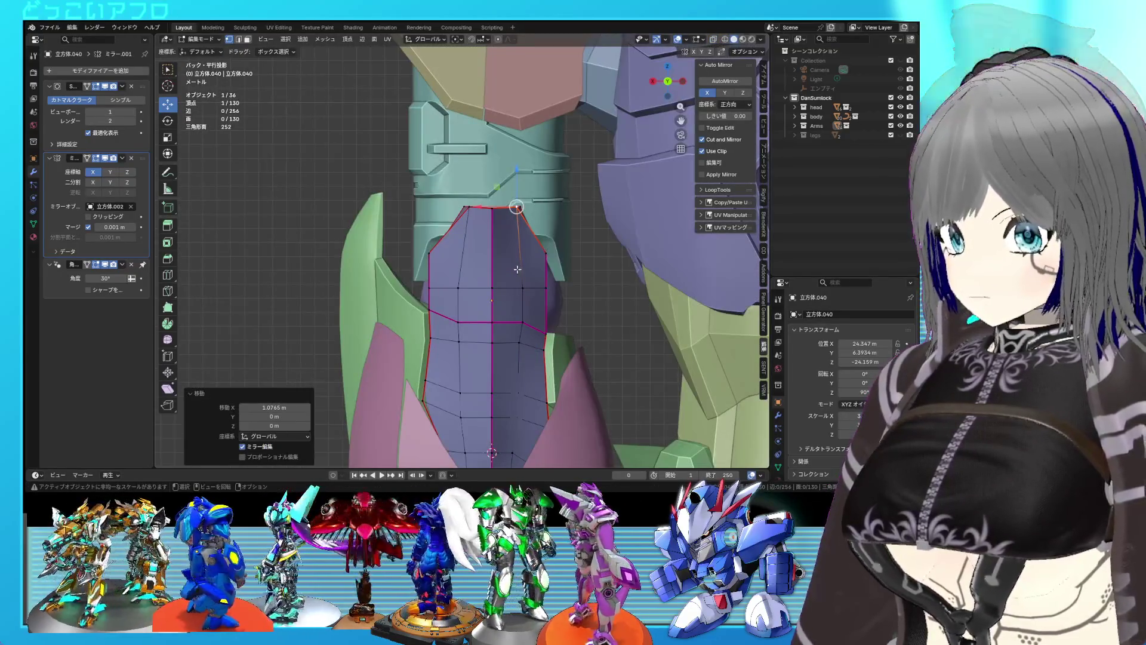
Add the top-left vertices to the selection and slide the edge along the plate twice.
middle_click_drag(504, 242, 487, 293)
scroll(488, 294, "up", 3)
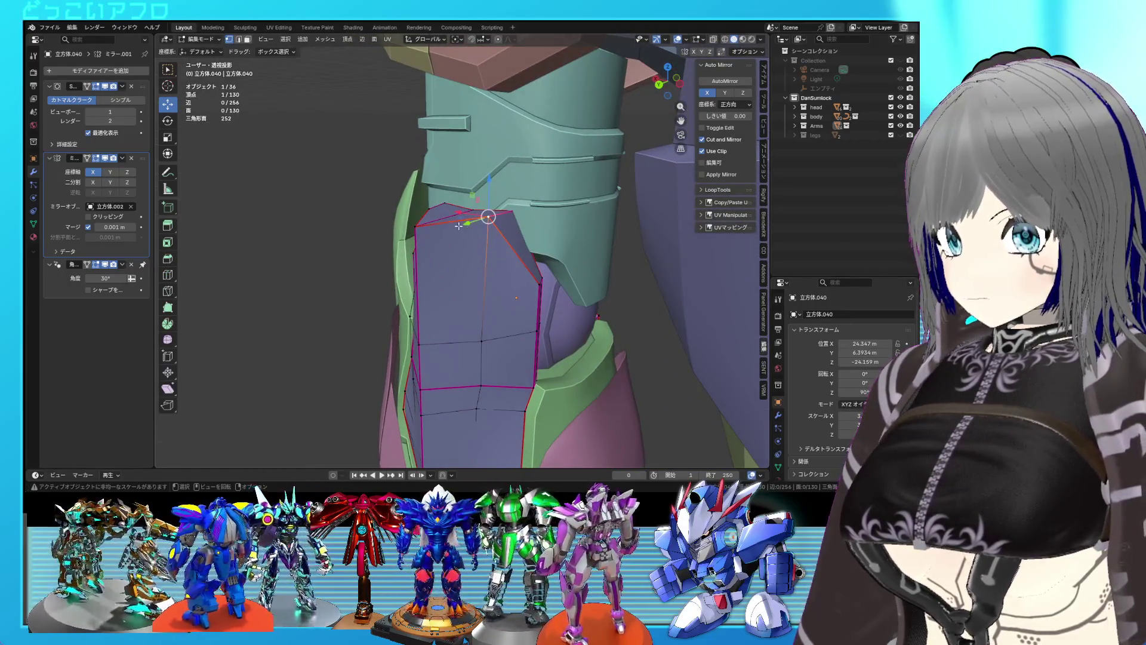
middle_click_drag(459, 219, 520, 231)
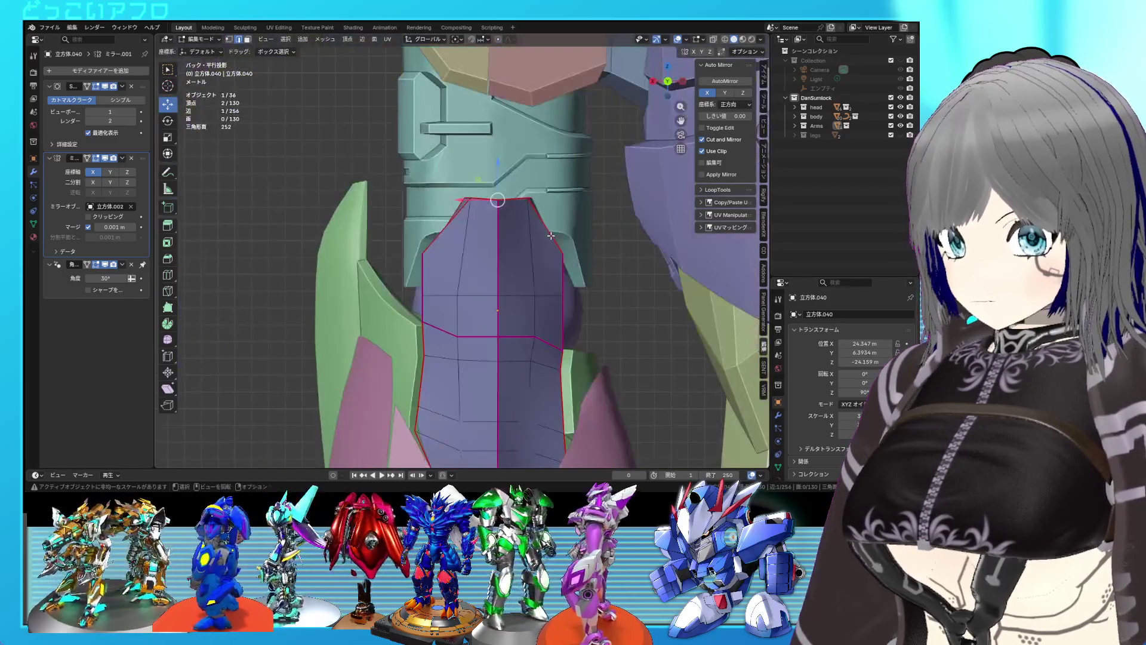
key("ctrl+KP_1")
key("alt+z")
mouse_move(431, 166)
left_mouse_down("shift")
mouse_move(474, 202)
mouse_move(505, 207)
mouse_move(499, 181)
mouse_move(501, 195)
left_mouse_up("shift")
mouse_move(502, 195)
middle_mouse_down()
mouse_move(558, 281)
mouse_move(597, 277)
middle_mouse_up()
key("alt+z")
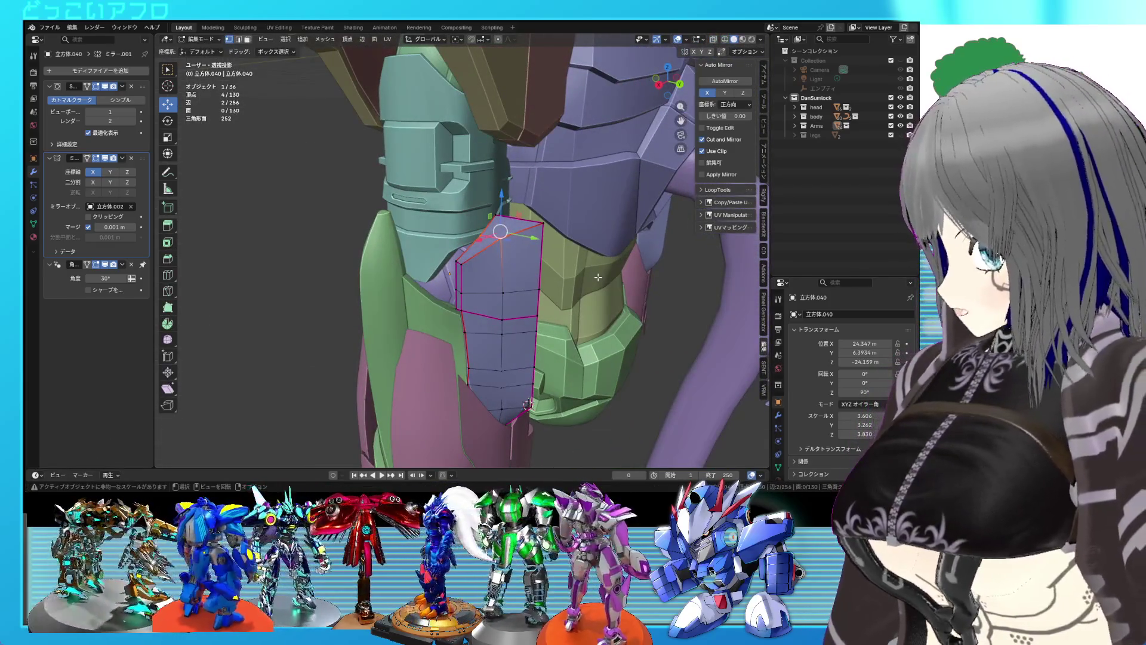
mouse_move(598, 277)
middle_mouse_down()
mouse_move(512, 256)
mouse_move(513, 235)
mouse_move(506, 268)
middle_mouse_up()
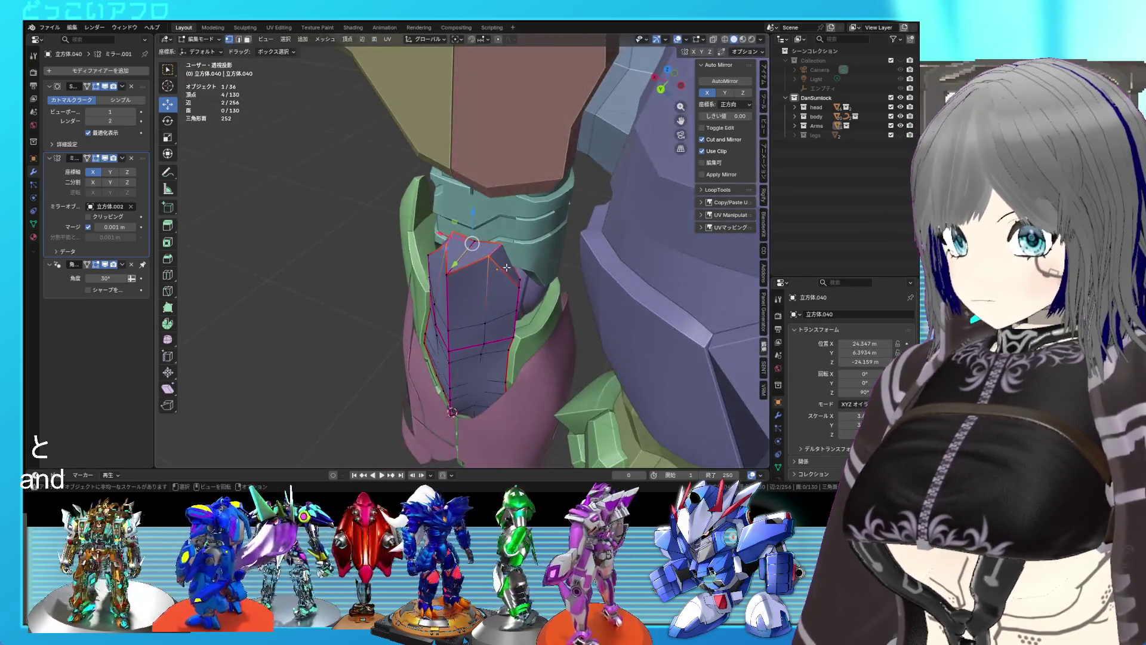
key("g")
key("g")
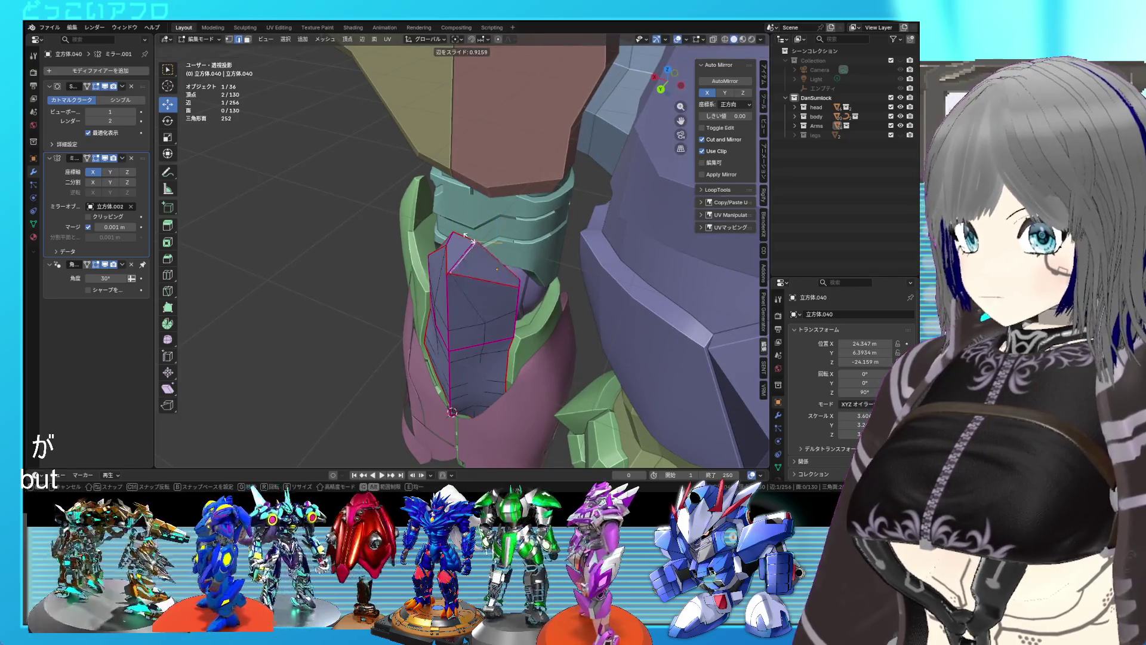
left_click(470, 240)
key("g")
key("g")
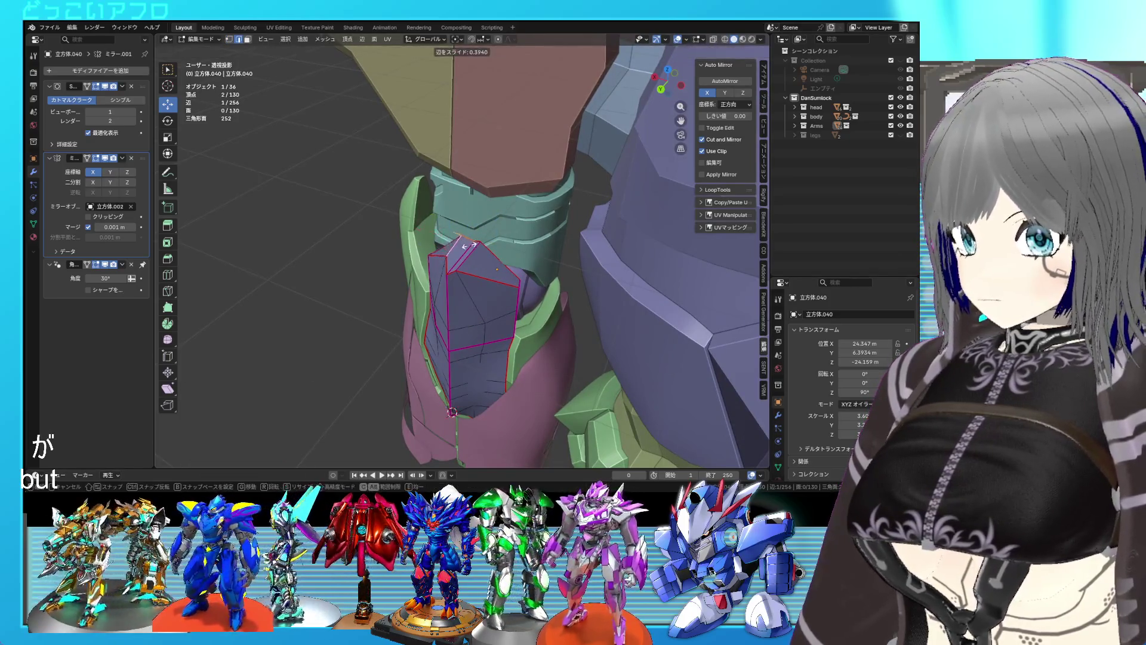
left_click(477, 248)
Raise the plate's top vertex on Z into a pointed tip and nudge it along X.
mouse_move(477, 247)
middle_mouse_down()
mouse_move(518, 220)
mouse_move(569, 235)
mouse_move(538, 257)
mouse_move(505, 189)
middle_mouse_up()
scroll(523, 272, "up", 2)
key("ctrl+KP_1")
key("shift+z")
key("g")
key("z")
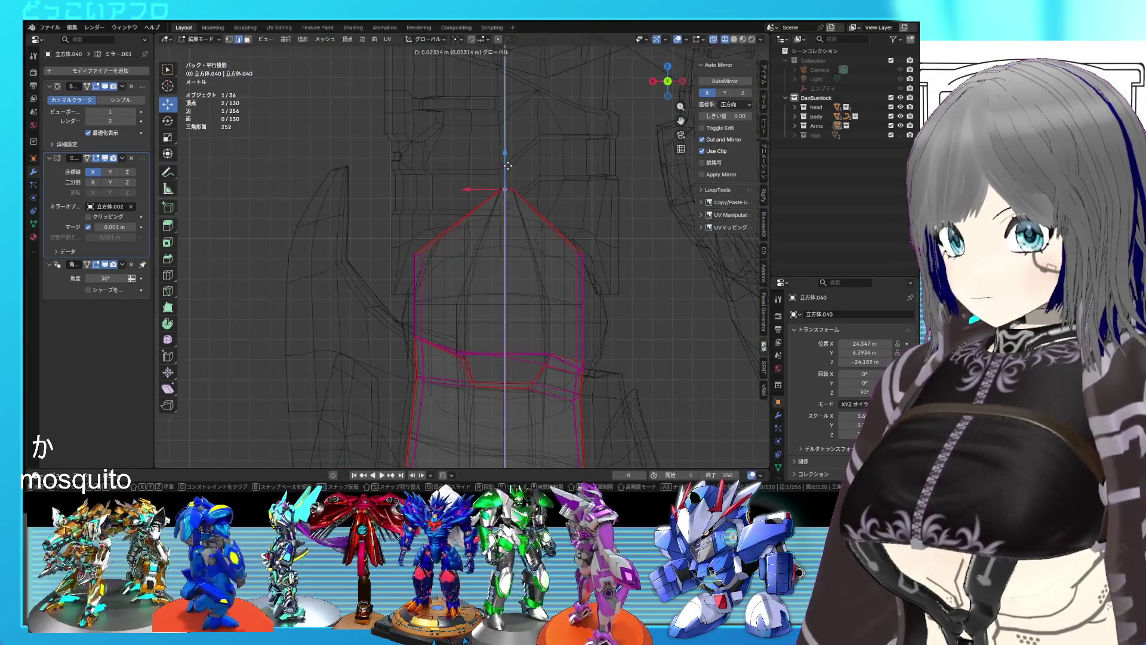
left_click(509, 163)
key("shift+z")
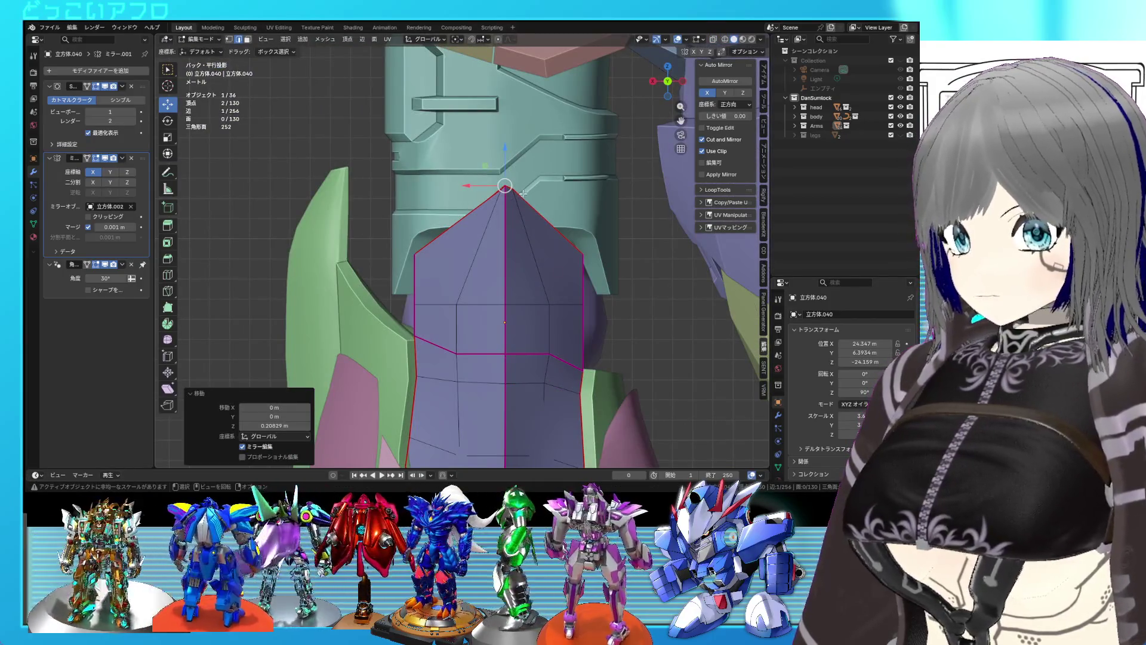
key("shift+z")
key("g")
key("x")
left_click(514, 218)
Save the file and return to object mode with the reshaped plate.
key("Tab")
key("shift+z")
key("Tab")
key("ctrl+s")
mouse_move(565, 266)
middle_mouse_down()
mouse_move(540, 316)
mouse_move(565, 268)
mouse_move(465, 231)
mouse_move(488, 212)
mouse_move(531, 209)
mouse_move(547, 255)
mouse_move(700, 278)
mouse_move(456, 264)
mouse_move(460, 251)
mouse_move(496, 240)
mouse_move(553, 235)
mouse_move(506, 227)
middle_mouse_up()
key("Tab")
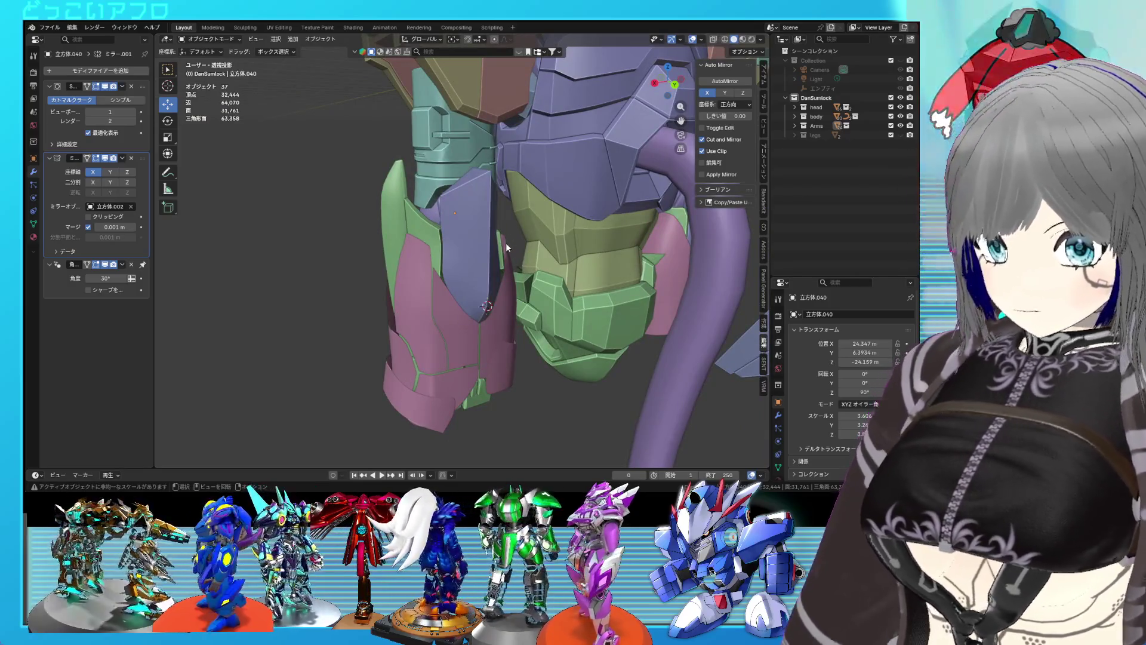
In side view, select the side plate's upper faces and move them outward along Y.
scroll(506, 247, "up", 5)
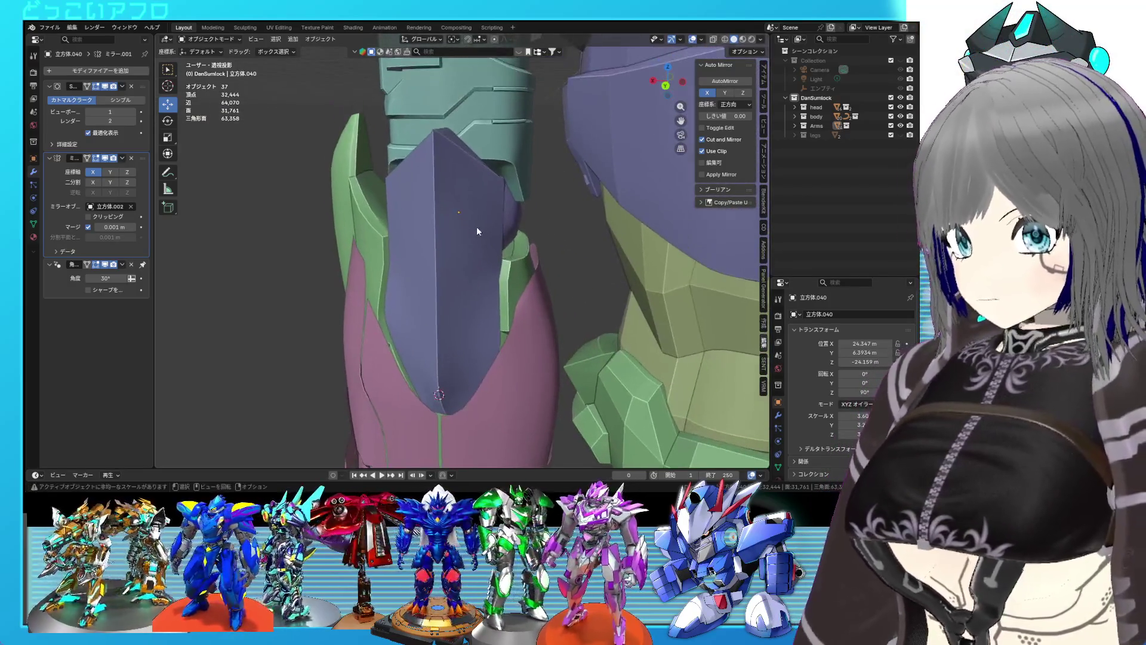
key("Tab")
mouse_move(476, 227)
middle_mouse_down()
mouse_move(453, 246)
mouse_move(511, 226)
middle_mouse_up()
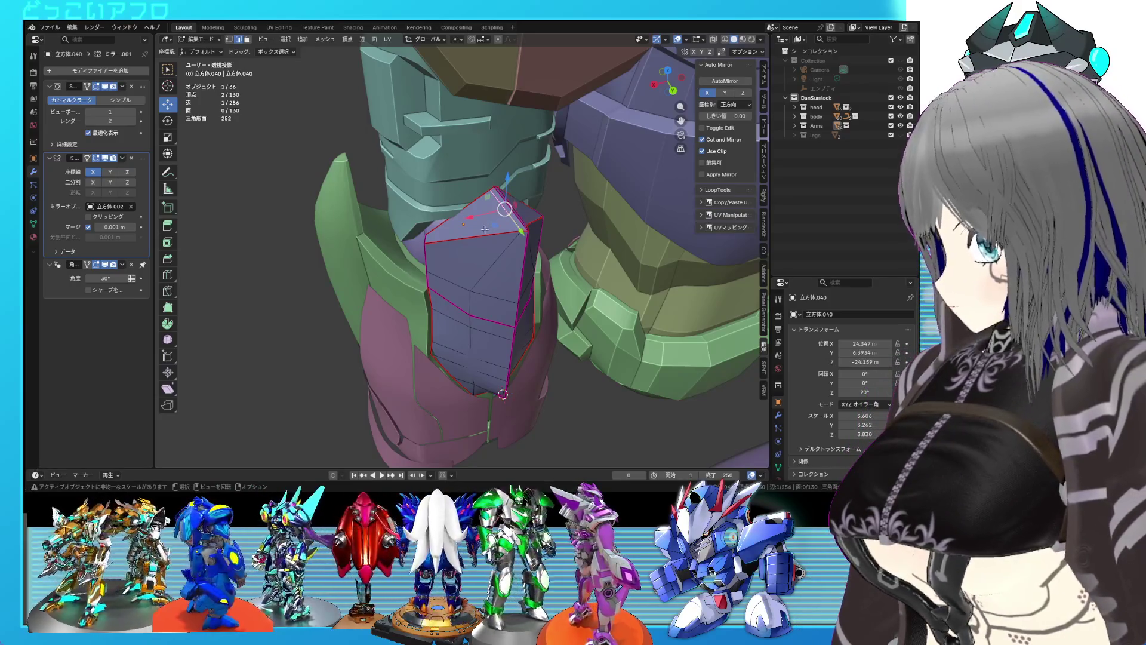
key("KP_3")
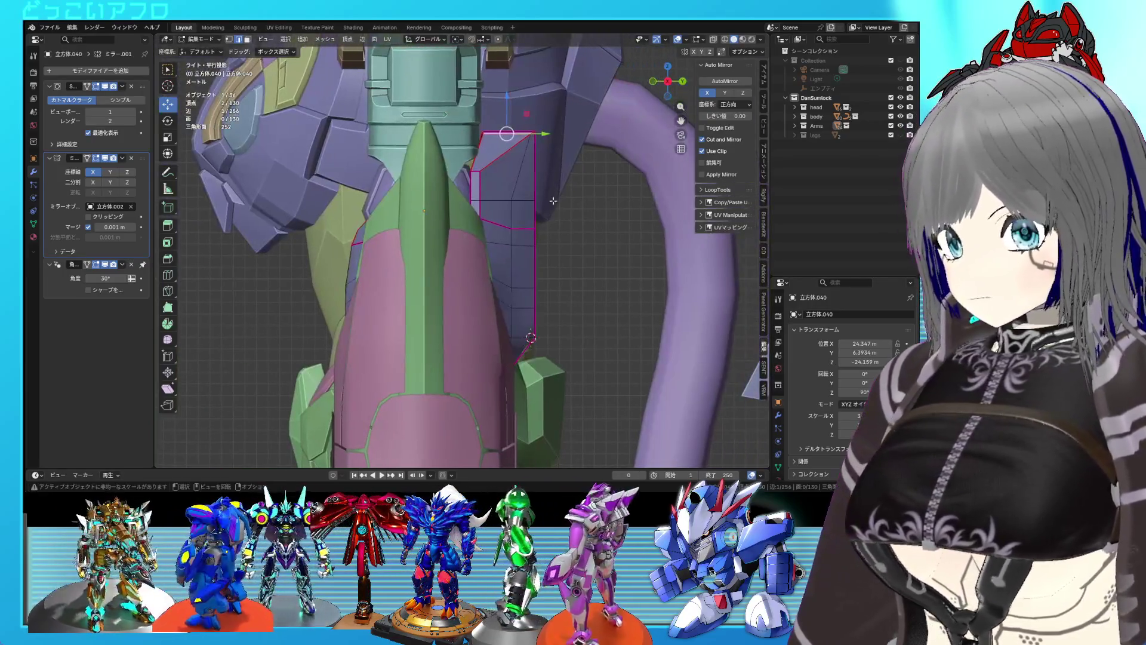
key("shift+z")
mouse_move(556, 186)
left_mouse_down()
mouse_move(444, 106)
mouse_move(502, 145)
left_mouse_up()
key("shift+z")
key("shift+z")
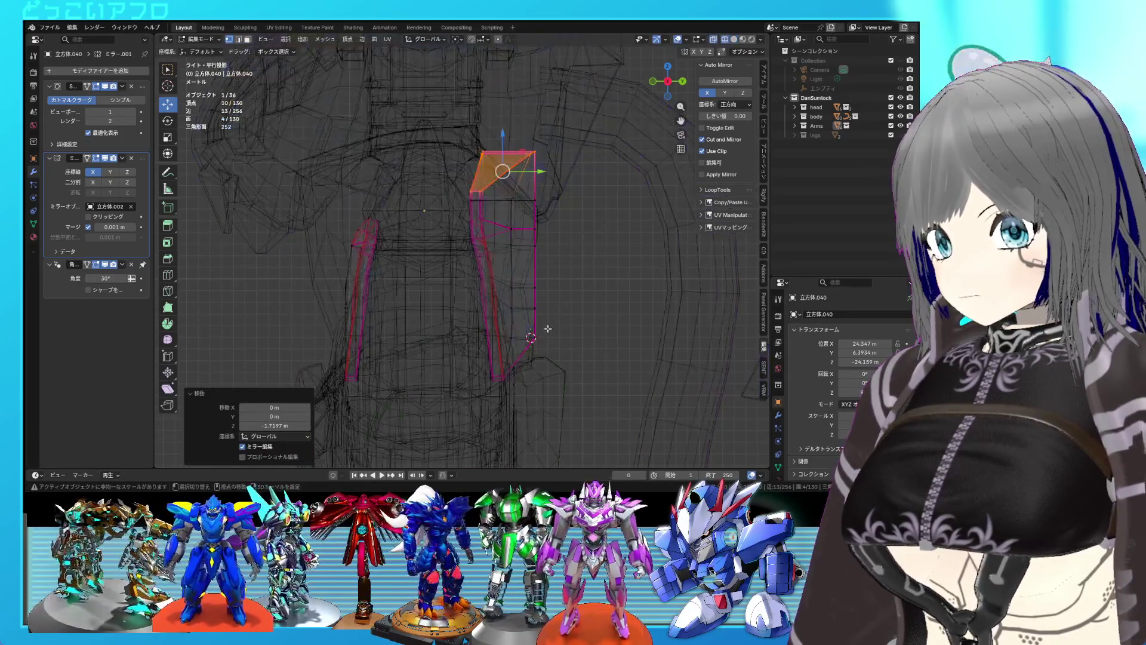
left_click_drag(536, 277, 502, 142)
left_click_drag(548, 232, 572, 218)
Deselect the lower faces and shift the remaining two upper faces further outward along Y.
left_click(505, 301, "ctrl")
left_click_drag(508, 269, 508, 269, "ctrl")
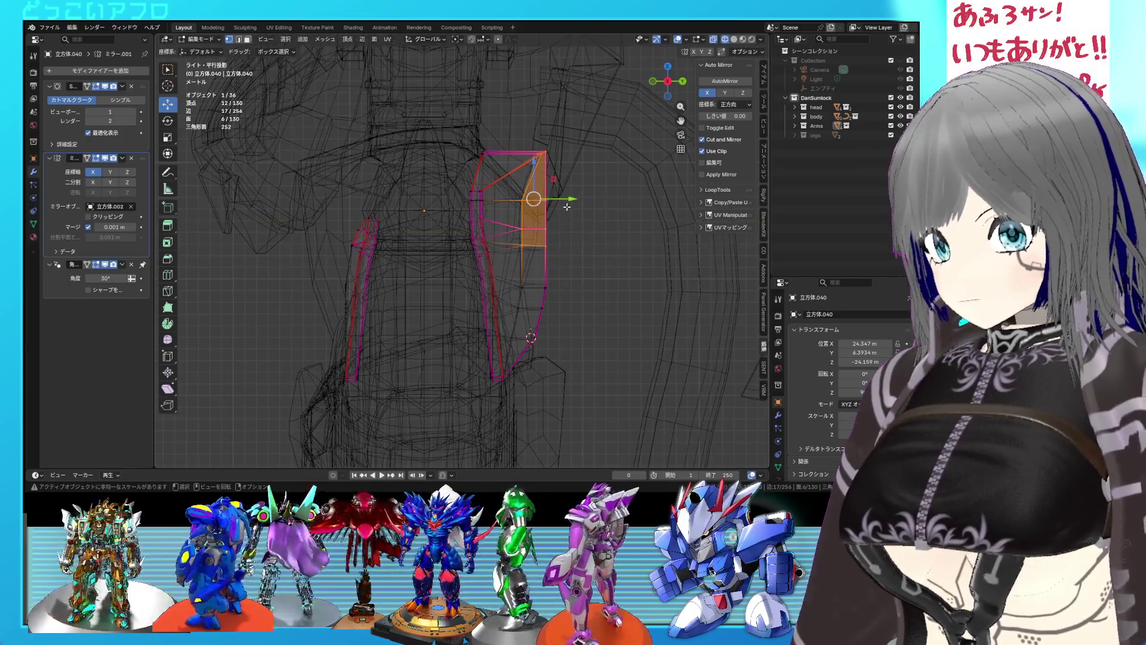
left_click_drag(572, 201, 575, 201)
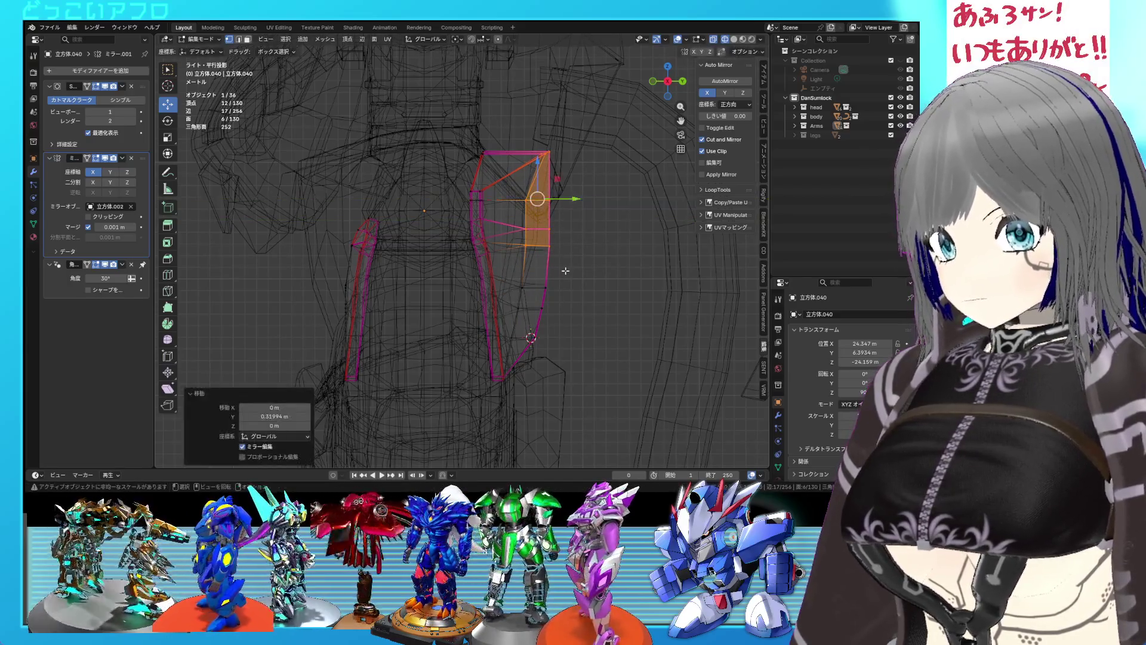
left_click_drag(515, 239, 515, 238, "ctrl")
mouse_move(577, 191)
left_mouse_down()
mouse_move(572, 237)
mouse_move(506, 231)
left_mouse_up()
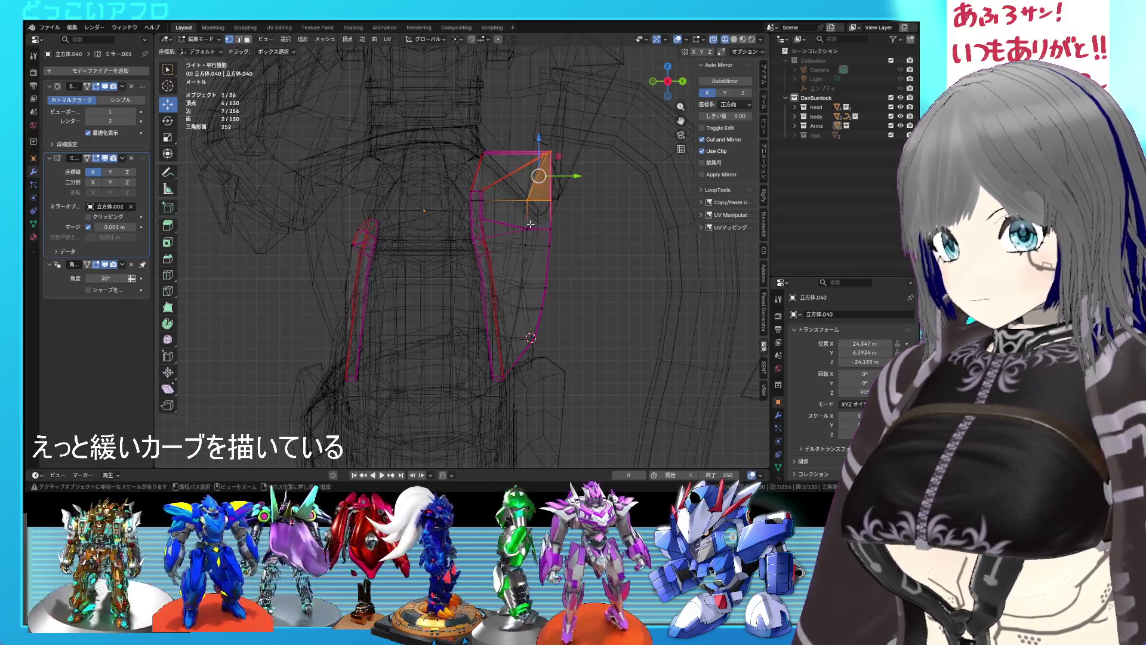
left_click_drag(575, 191, 580, 177)
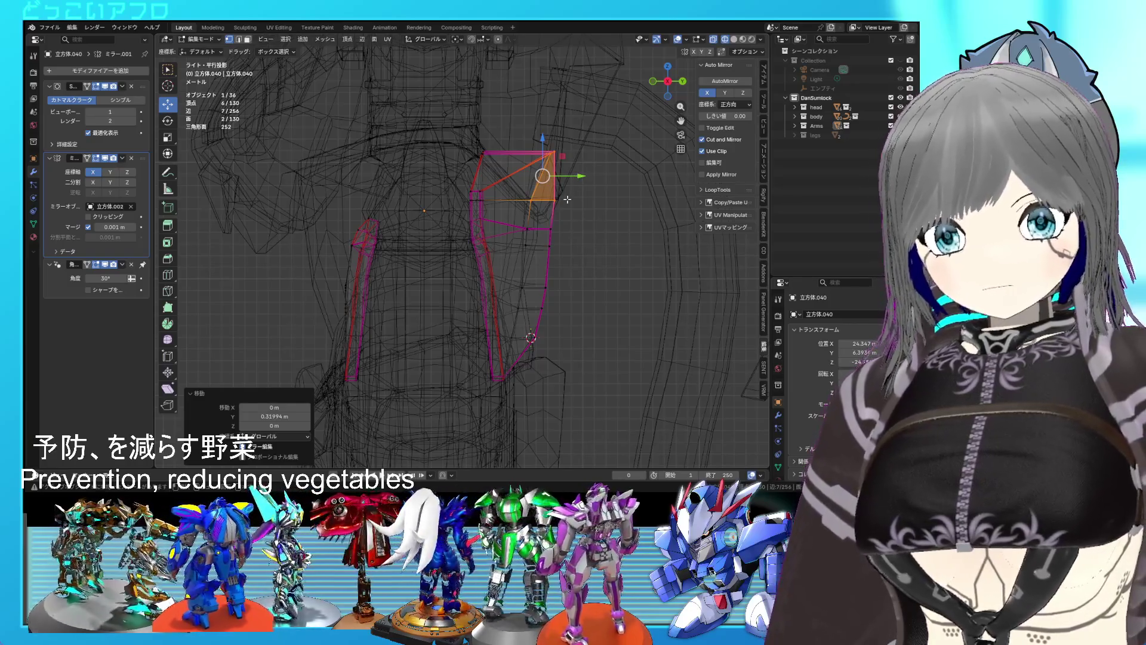
Narrow the selection to three vertices in see-through view and save the .blend file.
middle_click_drag(567, 199, 572, 220)
key("shift+z")
key("shift+z")
left_click_drag(588, 240, 503, 189, "ctrl")
key("shift+z")
key("ctrl+s")
mouse_move(576, 209)
middle_mouse_down()
mouse_move(491, 149)
mouse_move(605, 180)
mouse_move(469, 207)
mouse_move(584, 208)
mouse_move(578, 194)
mouse_move(547, 224)
middle_mouse_up()
key("shift+z")
key("shift+z")
Lower the plate's top corner vertex about 1.87 m in Z, then return to Object Mode.
key("Tab")
key("Tab")
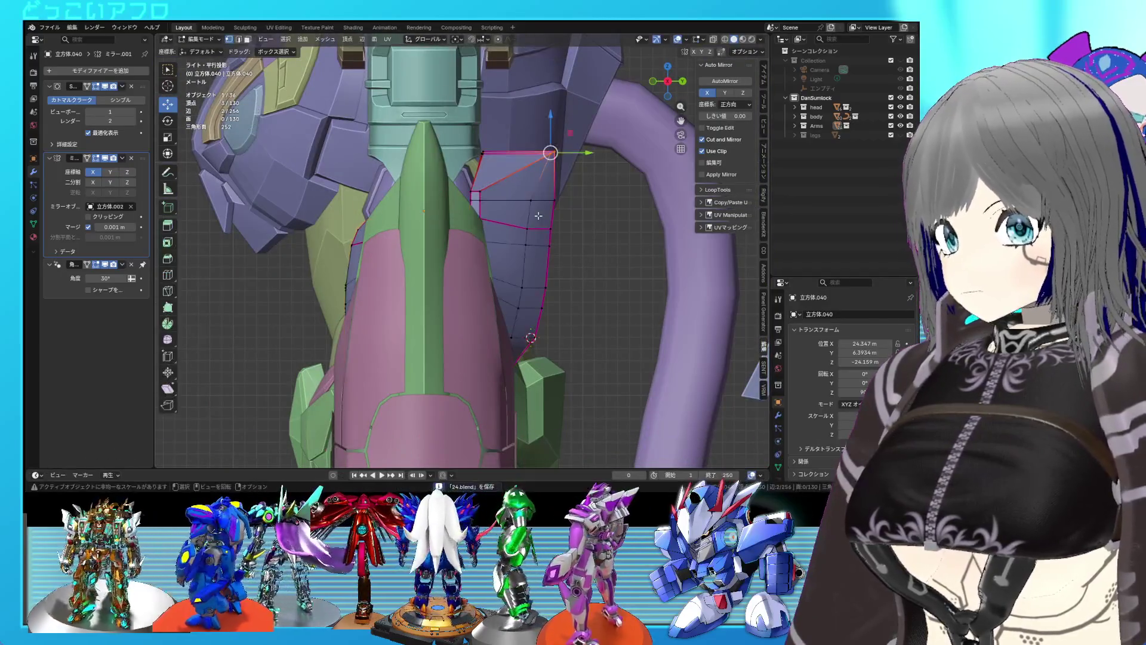
key("shift+z")
mouse_move(454, 131)
left_mouse_down()
mouse_move(500, 167)
mouse_move(485, 139)
mouse_move(484, 150)
left_mouse_up()
key("shift+z")
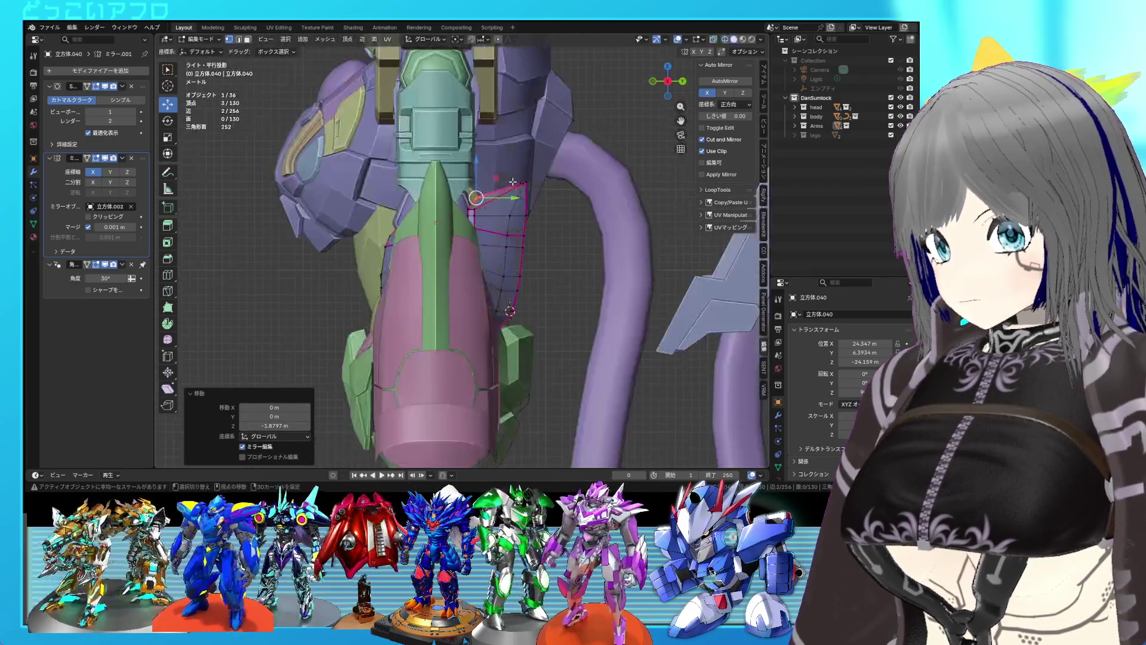
key("Tab")
middle_click_drag(513, 182, 497, 245)
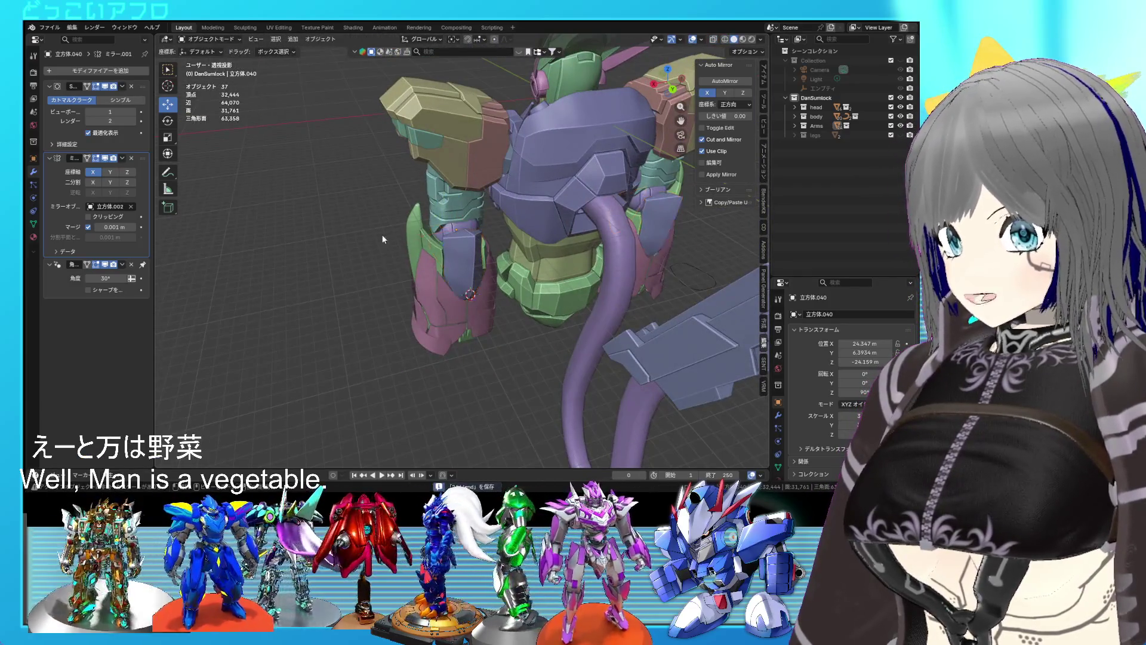
Save, then raise the purple plate's top vertices to lengthen its point.
scroll(382, 235, "up", 5)
key("Tab")
key("ctrl+s")
scroll(437, 255, "up", 4)
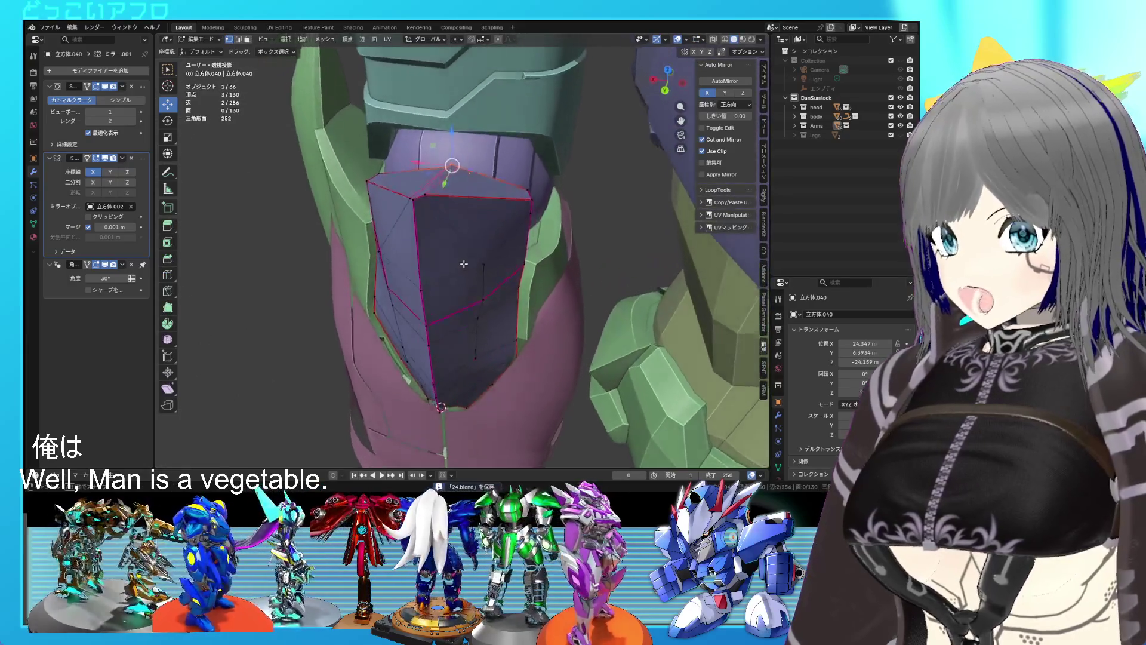
middle_click_drag(474, 262, 476, 246)
key("shift+z")
scroll(505, 259, "up", 2)
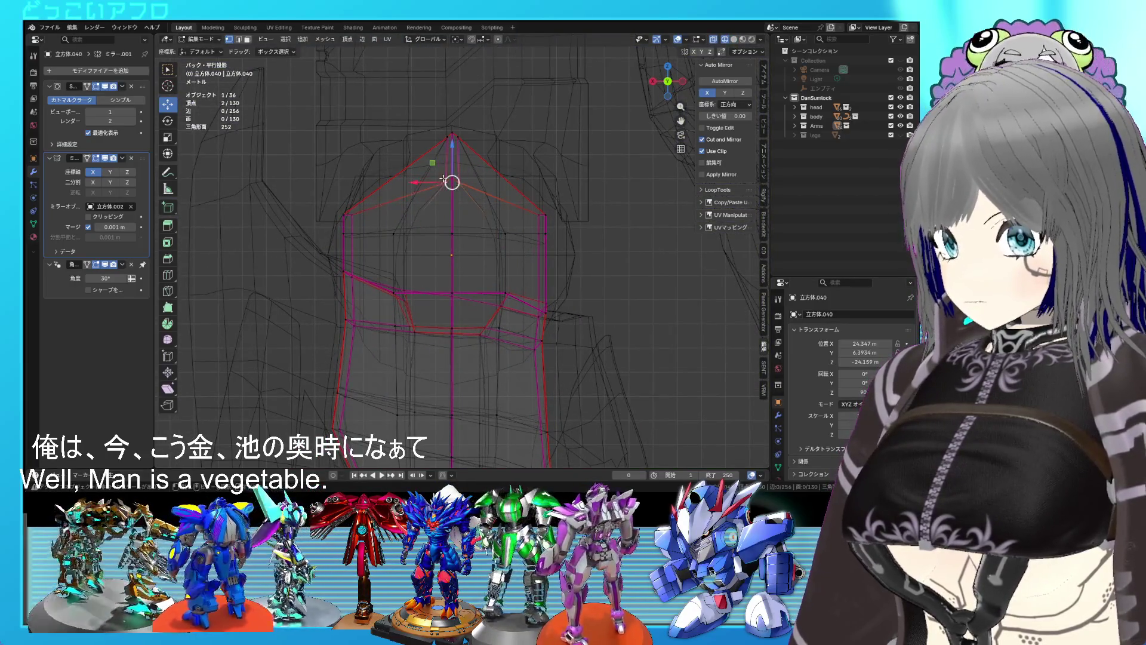
left_click_drag(451, 154, 455, 148)
key("shift+z")
mouse_move(450, 174)
middle_mouse_down()
mouse_move(538, 284)
mouse_move(480, 279)
mouse_move(513, 311)
middle_mouse_up()
Slide a single plate vertex along its edge into a new position.
left_click(420, 327)
mouse_move(420, 327)
middle_mouse_down()
mouse_move(590, 337)
mouse_move(483, 282)
mouse_move(463, 302)
mouse_move(524, 266)
mouse_move(575, 274)
mouse_move(572, 227)
mouse_move(557, 249)
mouse_move(490, 210)
mouse_move(538, 286)
mouse_move(535, 259)
middle_mouse_up()
key("g")
left_click(597, 340)
key("s")
key("Escape")
key("Tab")
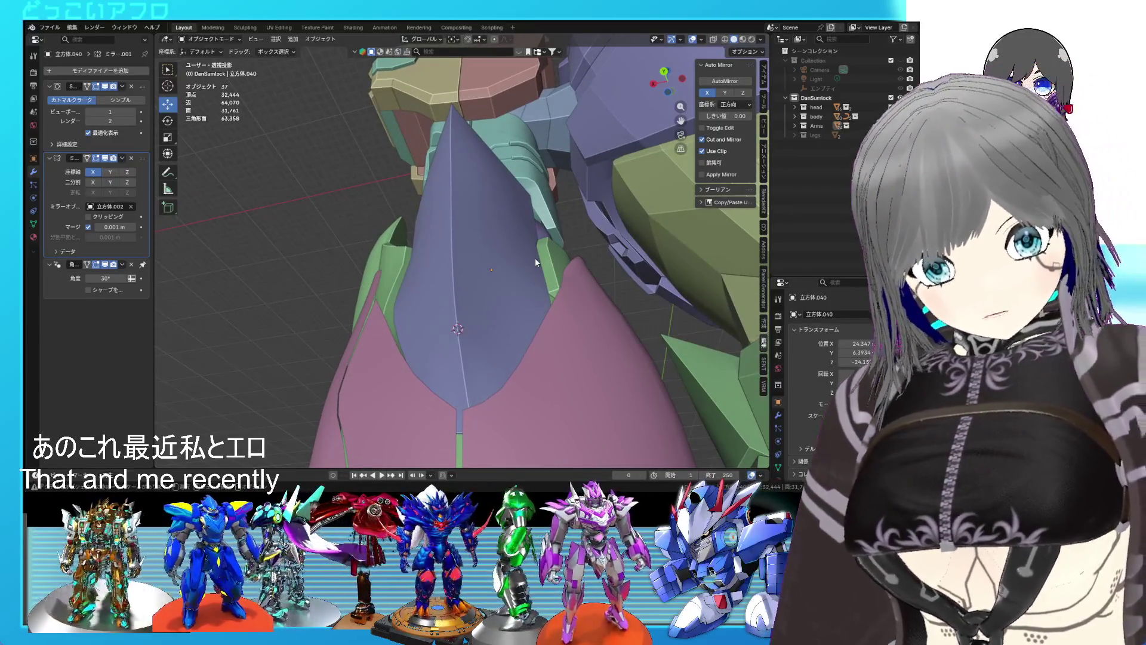
In the back view, box-select the purple plate's centre vertex loop in wireframe.
mouse_move(532, 271)
middle_mouse_down()
mouse_move(601, 310)
mouse_move(589, 250)
mouse_move(504, 246)
middle_mouse_up()
key("ctrl+KP_1")
key("shift+z")
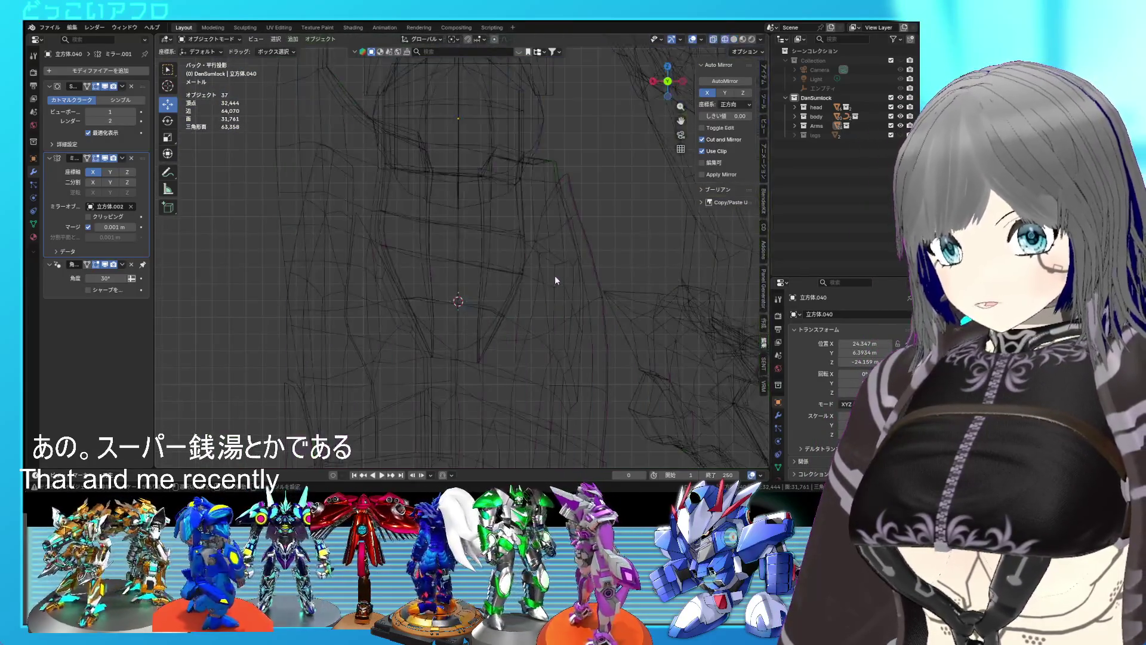
middle_click_drag(554, 275, 571, 256, "shift")
key("shift+z")
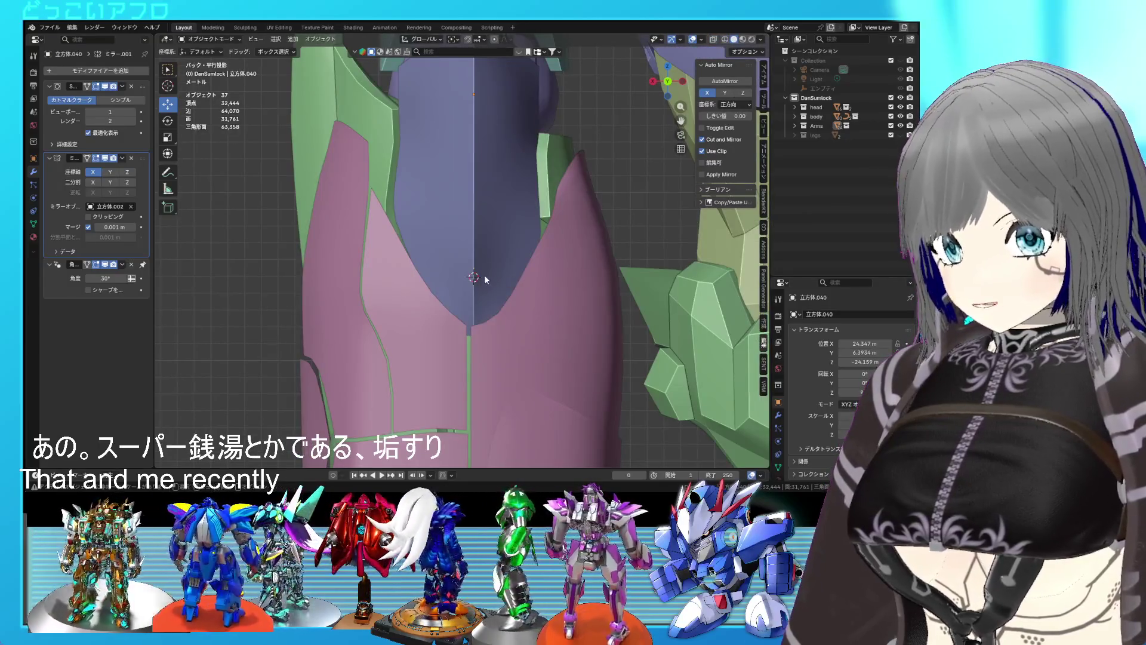
key("Tab")
key("shift+z")
scroll(484, 276, "down", 1)
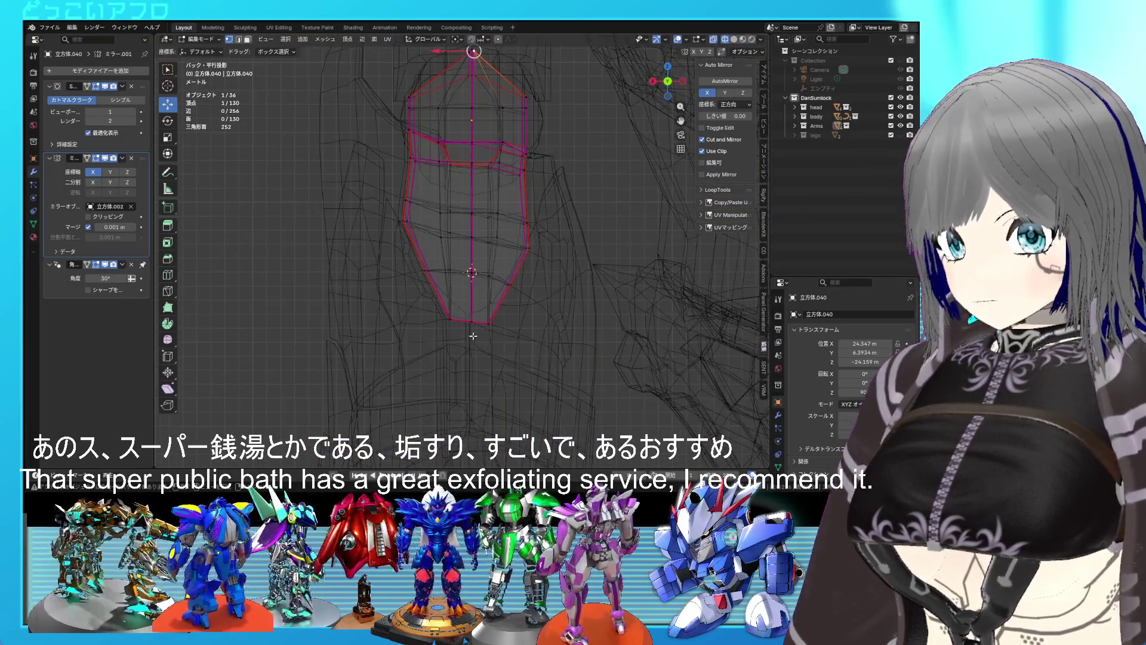
scroll(474, 331, "down", 1)
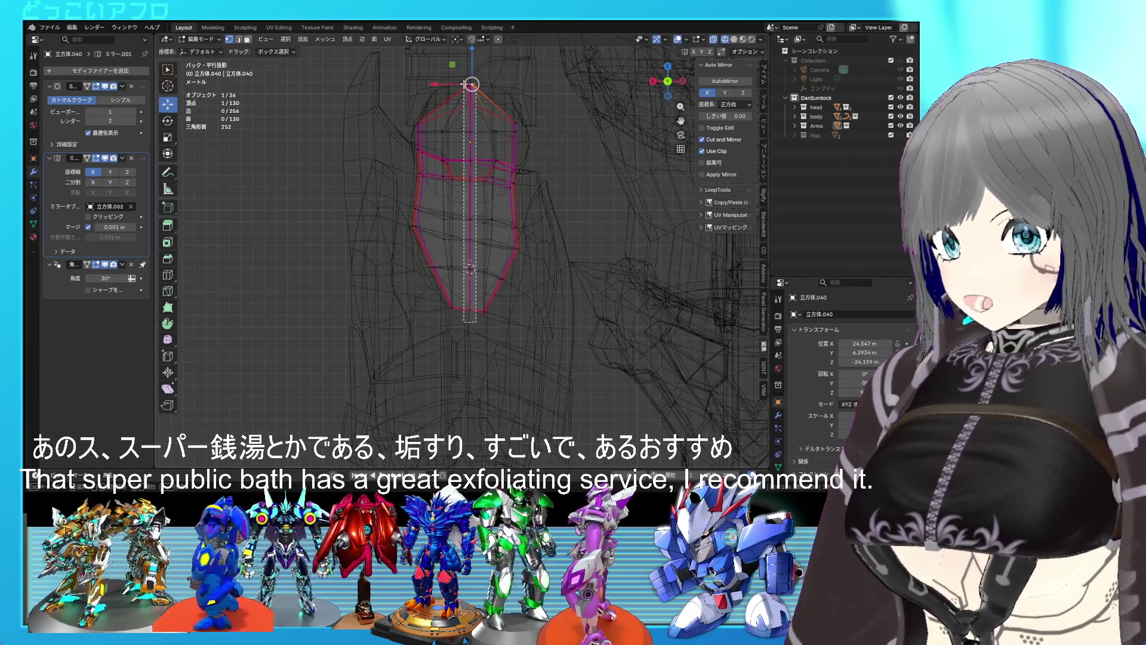
left_click_drag(464, 47, 476, 322)
key("shift+z")
key("shift+z")
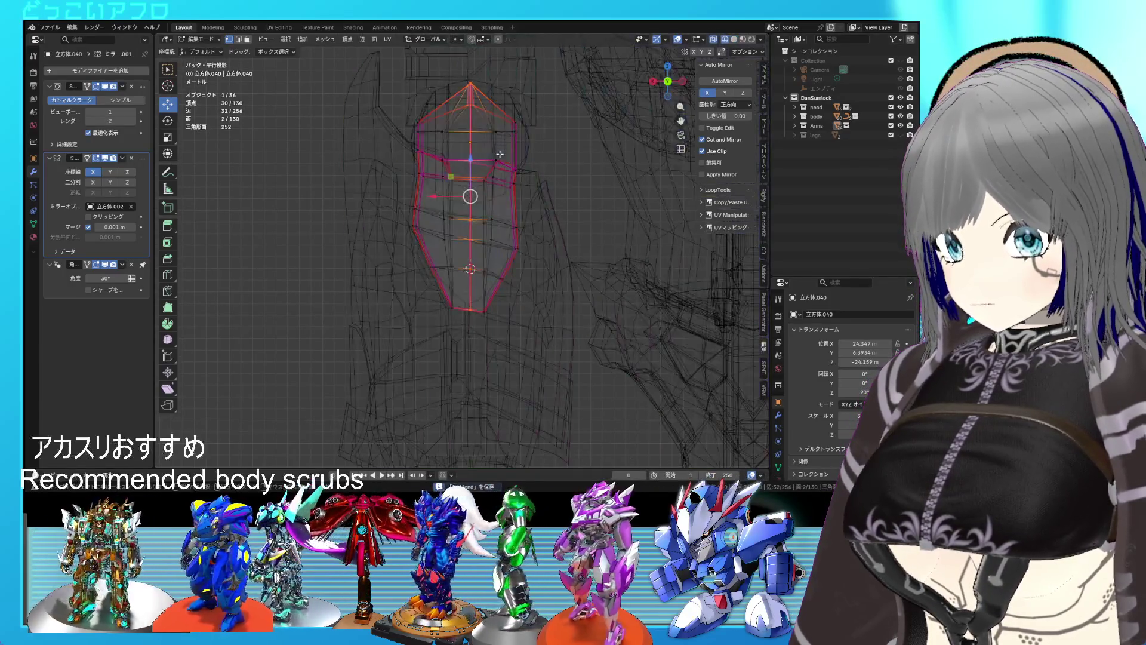
key("shift+z")
key("shift+z")
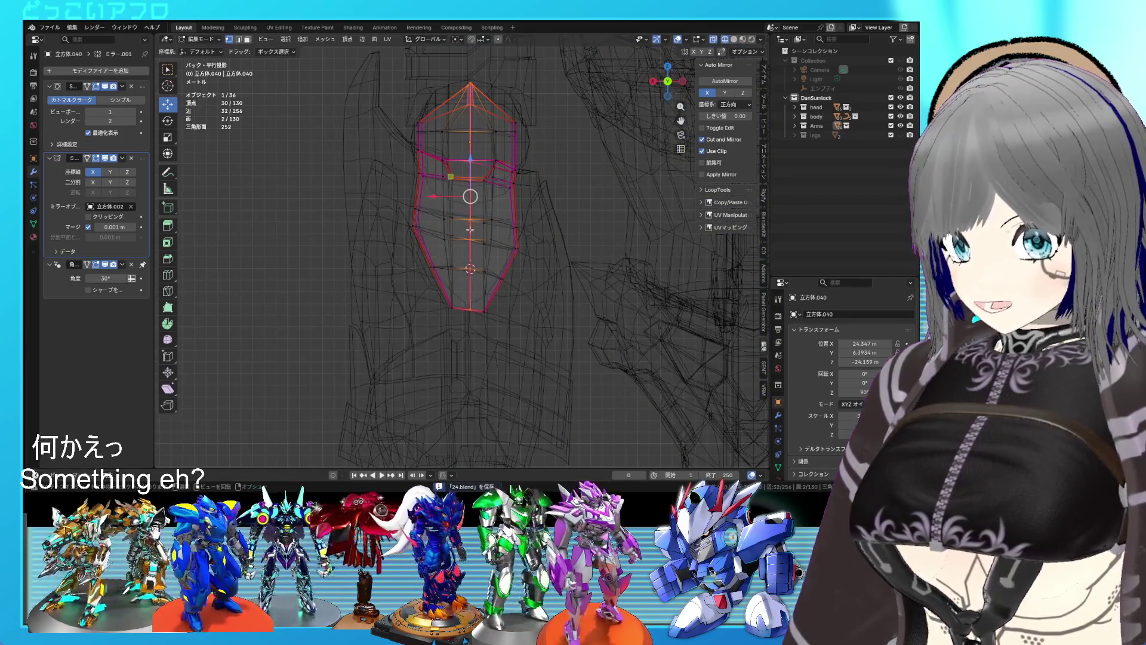
key("shift+z")
key("shift+z")
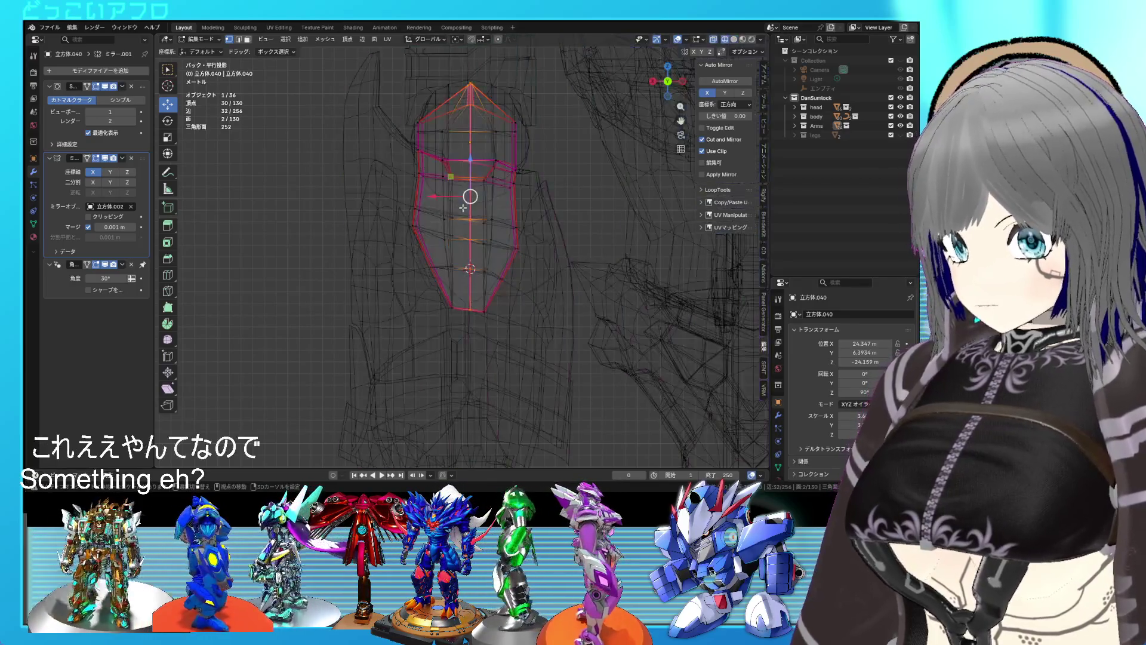
Move the centre loop so the plate sits between the pink hip plates.
scroll(525, 298, "up", 5)
middle_click_drag(564, 366, 545, 300, "shift")
key("g")
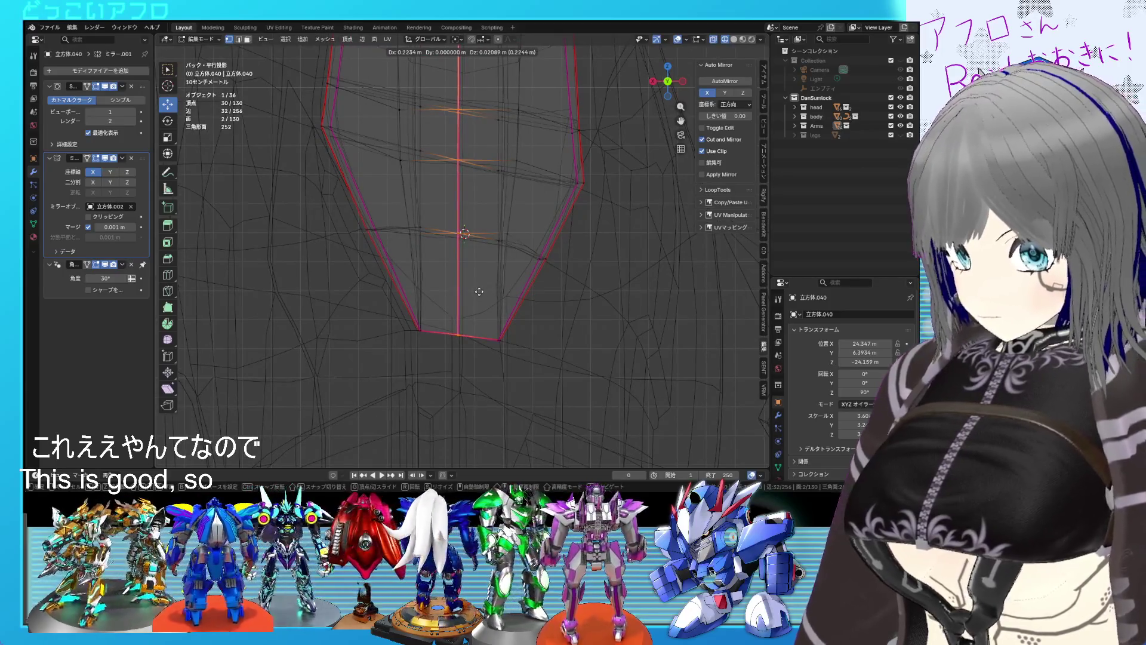
left_click(463, 292)
scroll(464, 293, "down", 4)
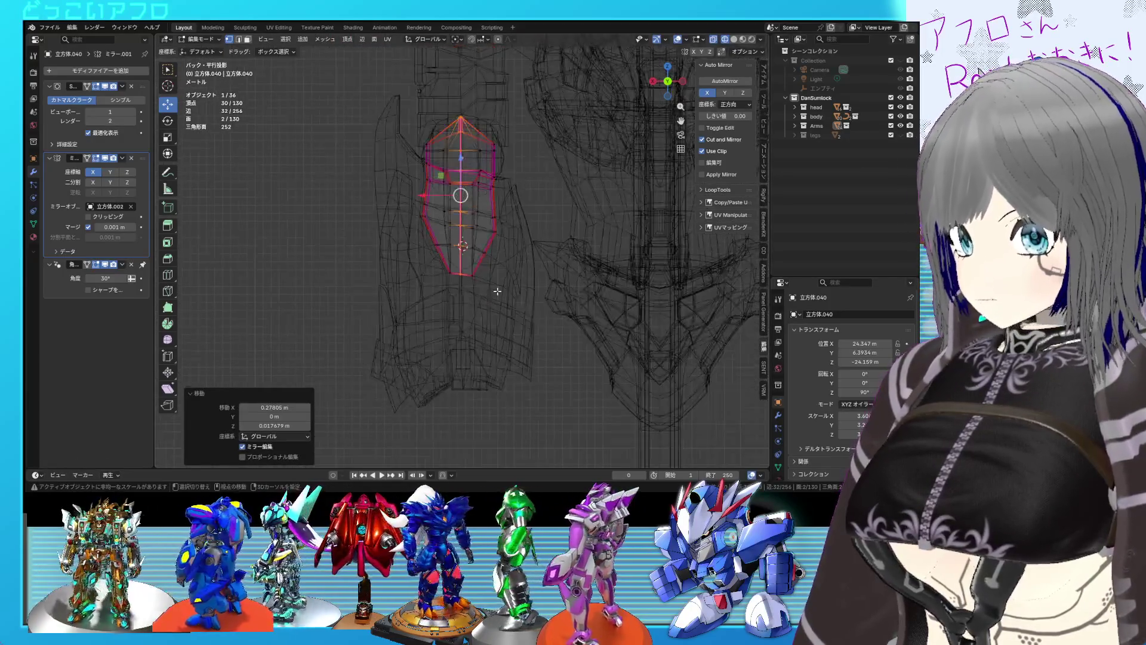
key("shift+z")
key("Tab")
middle_click_drag(498, 295, 561, 341)
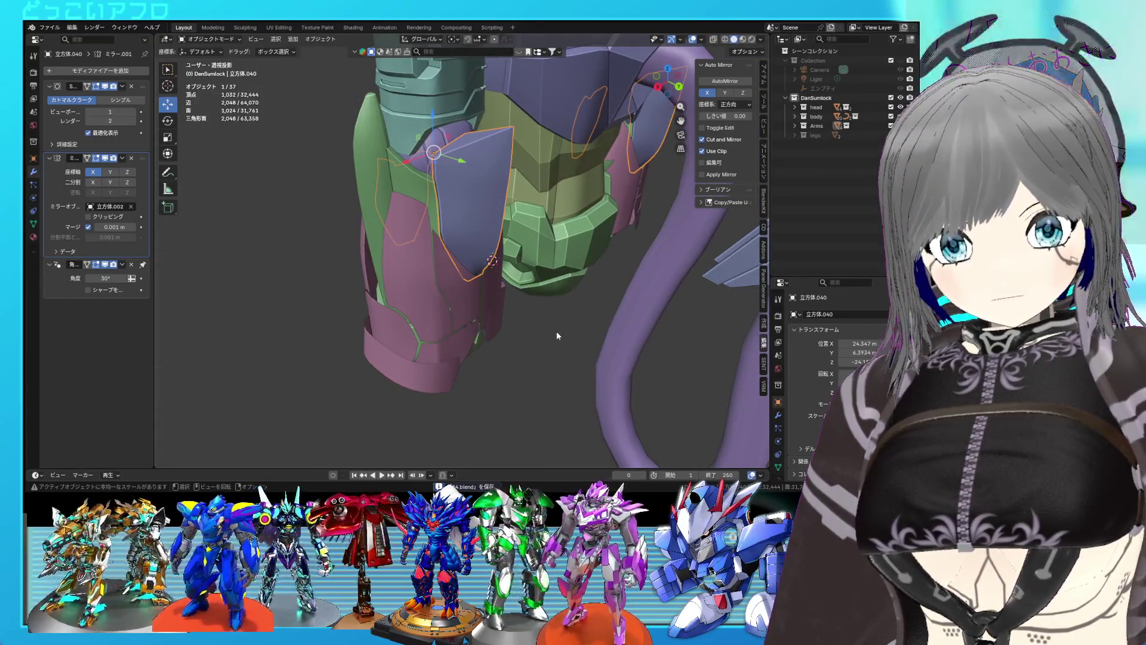
mouse_move(499, 332)
middle_mouse_down()
mouse_move(403, 286)
mouse_move(469, 269)
mouse_move(438, 235)
mouse_move(455, 277)
mouse_move(522, 242)
mouse_move(584, 243)
mouse_move(402, 191)
mouse_move(371, 277)
mouse_move(371, 243)
mouse_move(458, 215)
mouse_move(550, 225)
mouse_move(555, 256)
mouse_move(553, 231)
mouse_move(443, 218)
mouse_move(488, 255)
mouse_move(454, 251)
mouse_move(457, 237)
mouse_move(504, 263)
mouse_move(490, 293)
middle_mouse_up()
scroll(455, 278, "up", 3)
left_click(458, 236)
Dissolve the extra edge on the pink hip armor.
key("Tab")
scroll(479, 221, "up", 2)
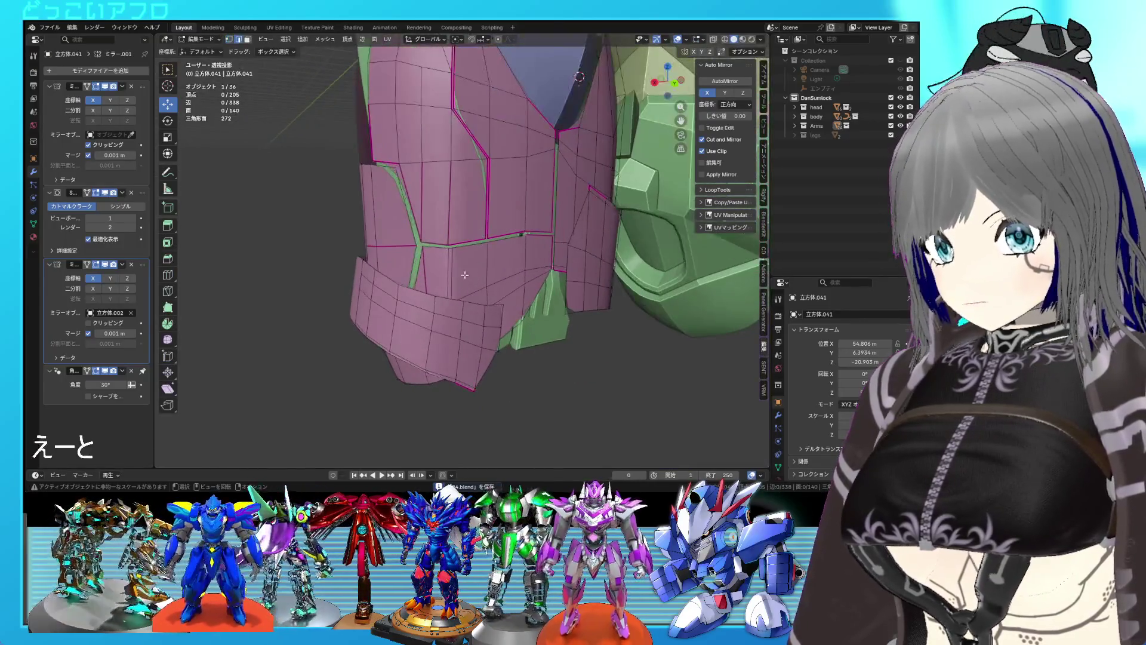
key("alt+z")
key("alt+z")
key("x")
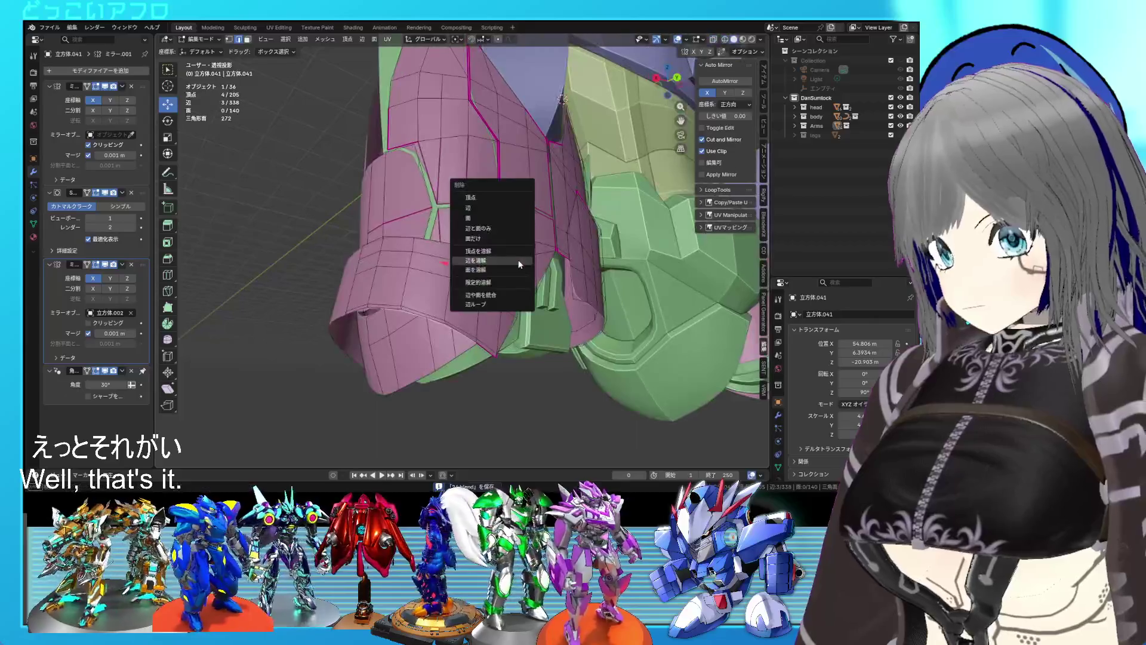
left_click(519, 261)
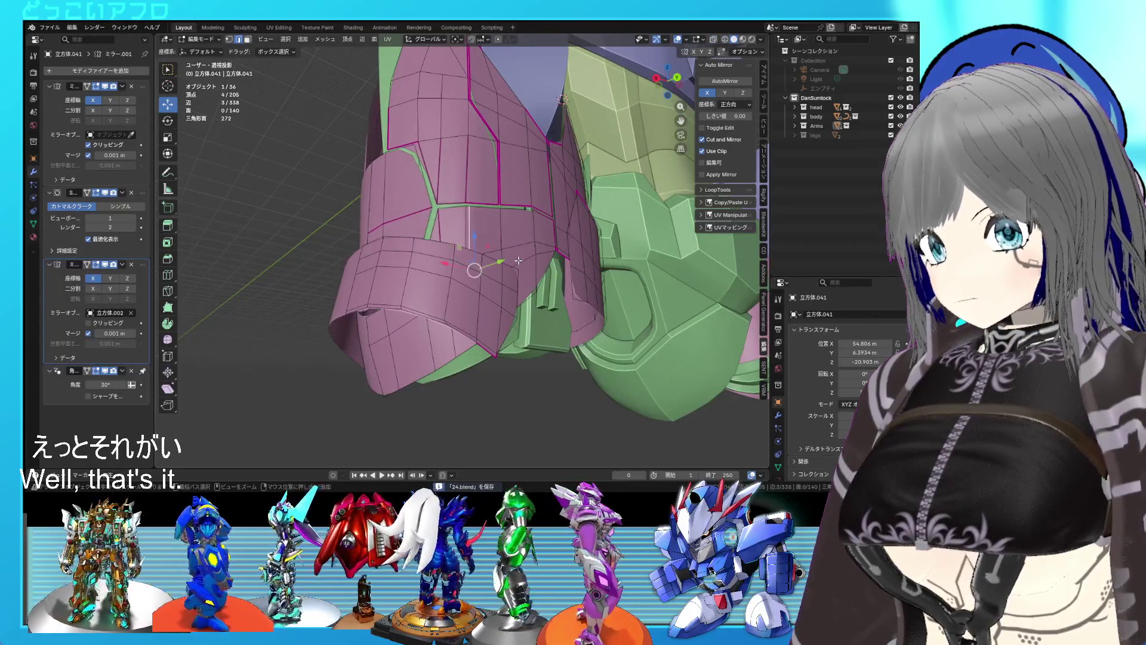
key("Tab")
Move one connected side piece of the pink armor along Y to fit the leg, then save.
scroll(561, 298, "down", 5)
mouse_move(600, 340)
middle_mouse_down()
mouse_move(556, 273)
mouse_move(569, 269)
mouse_move(539, 248)
mouse_move(496, 253)
mouse_move(514, 226)
mouse_move(496, 241)
mouse_move(520, 257)
middle_mouse_up()
key("shift+z")
key("shift+z")
key("Tab")
middle_click_drag(448, 187, 404, 177)
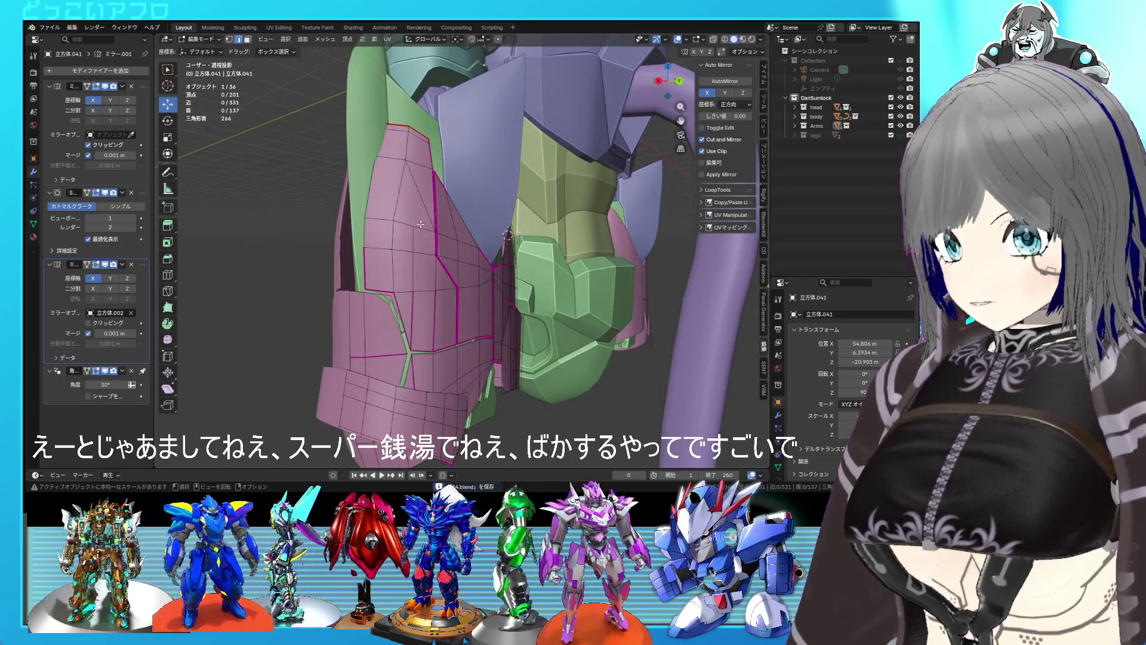
key("l")
middle_click_drag(418, 179, 477, 251)
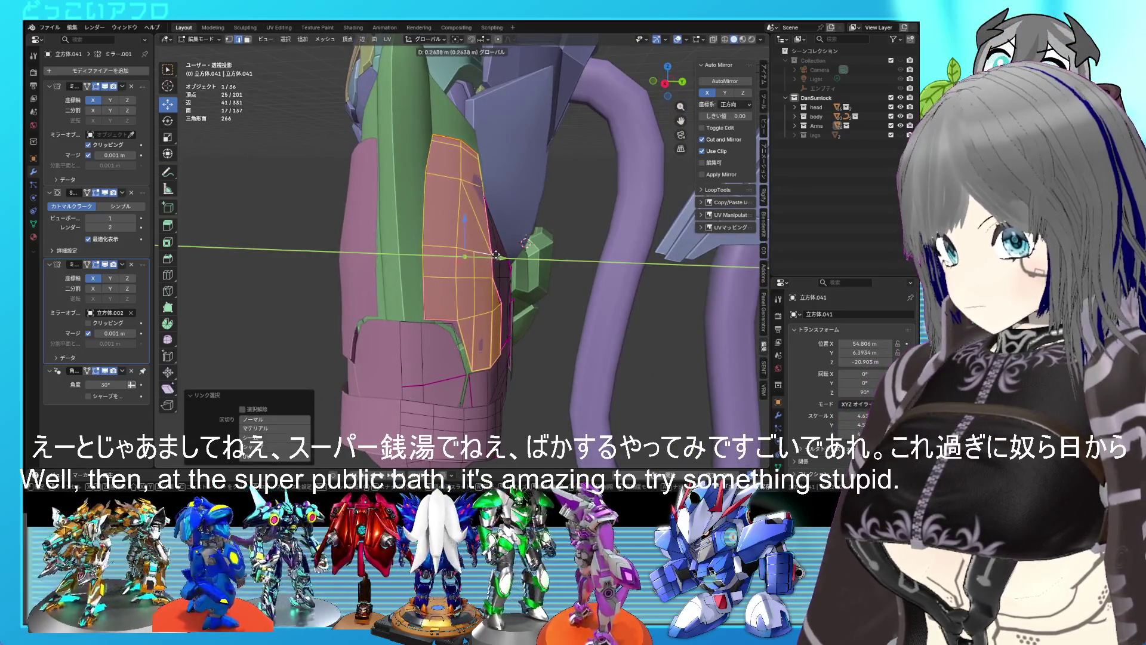
left_click(495, 256)
key("Tab")
mouse_move(494, 256)
middle_mouse_down()
mouse_move(538, 232)
mouse_move(602, 248)
mouse_move(597, 267)
mouse_move(451, 259)
mouse_move(448, 278)
mouse_move(385, 287)
mouse_move(376, 213)
mouse_move(406, 189)
mouse_move(479, 252)
mouse_move(410, 212)
mouse_move(469, 255)
mouse_move(438, 255)
mouse_move(395, 211)
middle_mouse_up()
key("Tab")
key("ctrl+s")
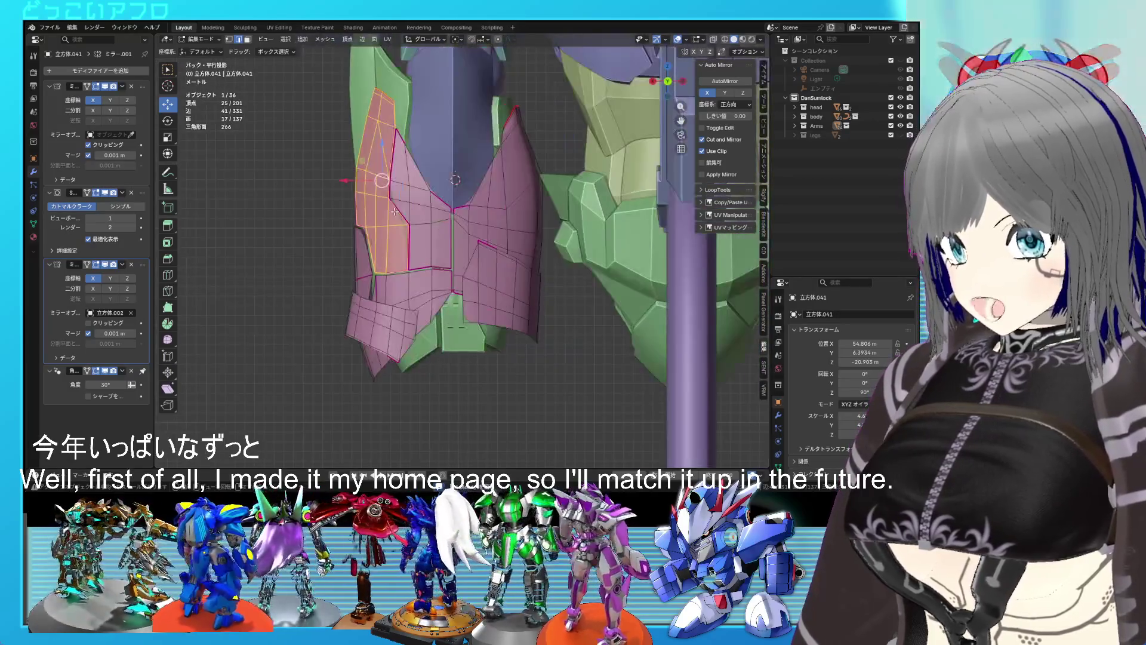